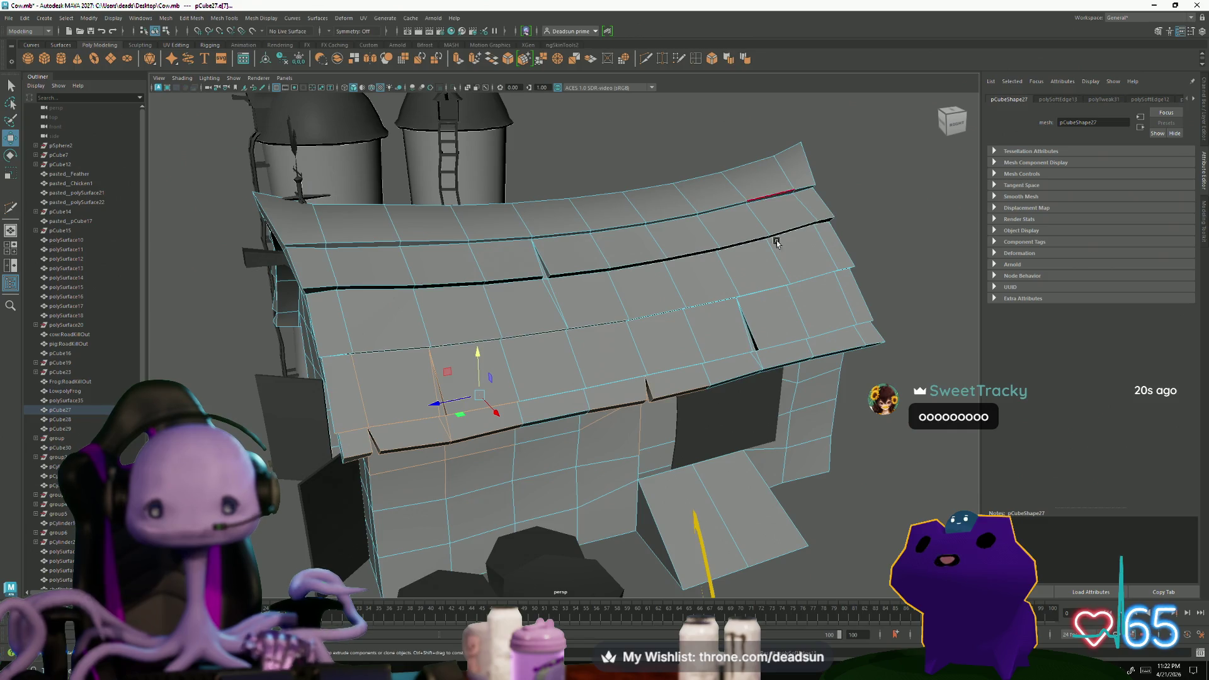
scroll(770, 211, "down", 3)
Select the barn roof mesh pCube27 after orbiting to look down on it
right_click_drag(700, 307, 699, 270)
scroll(529, 340, "down", 3)
mouse_move(528, 339)
left_mouse_down("alt")
mouse_move(453, 336)
mouse_move(426, 351)
left_mouse_up("alt")
scroll(568, 358, "up", 4)
scroll(715, 374, "up", 3)
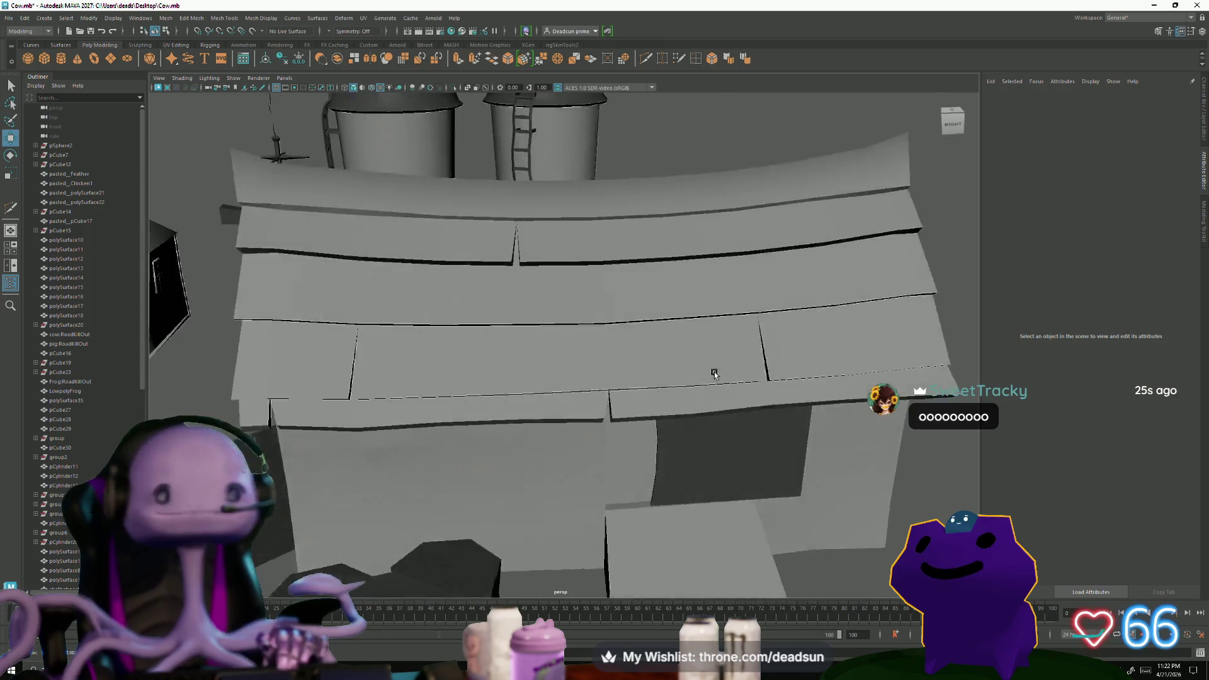
scroll(789, 369, "down", 4)
scroll(780, 362, "up", 2)
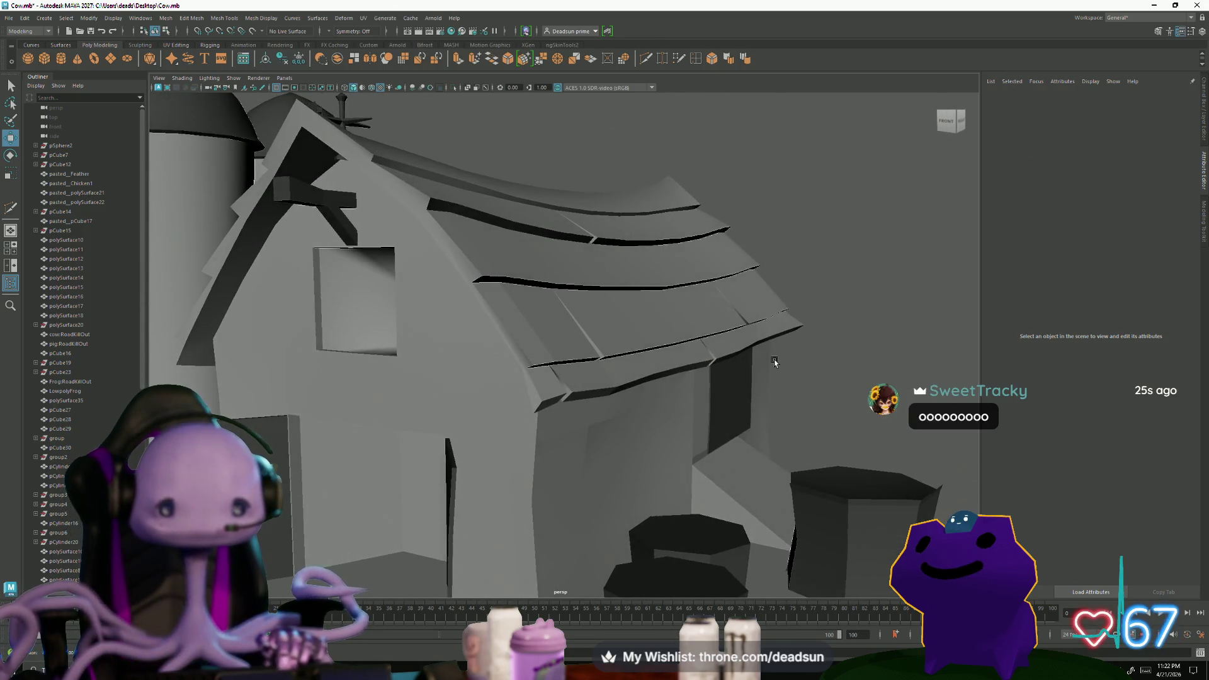
left_click_drag(777, 359, 761, 360, "alt")
scroll(748, 366, "up", 2)
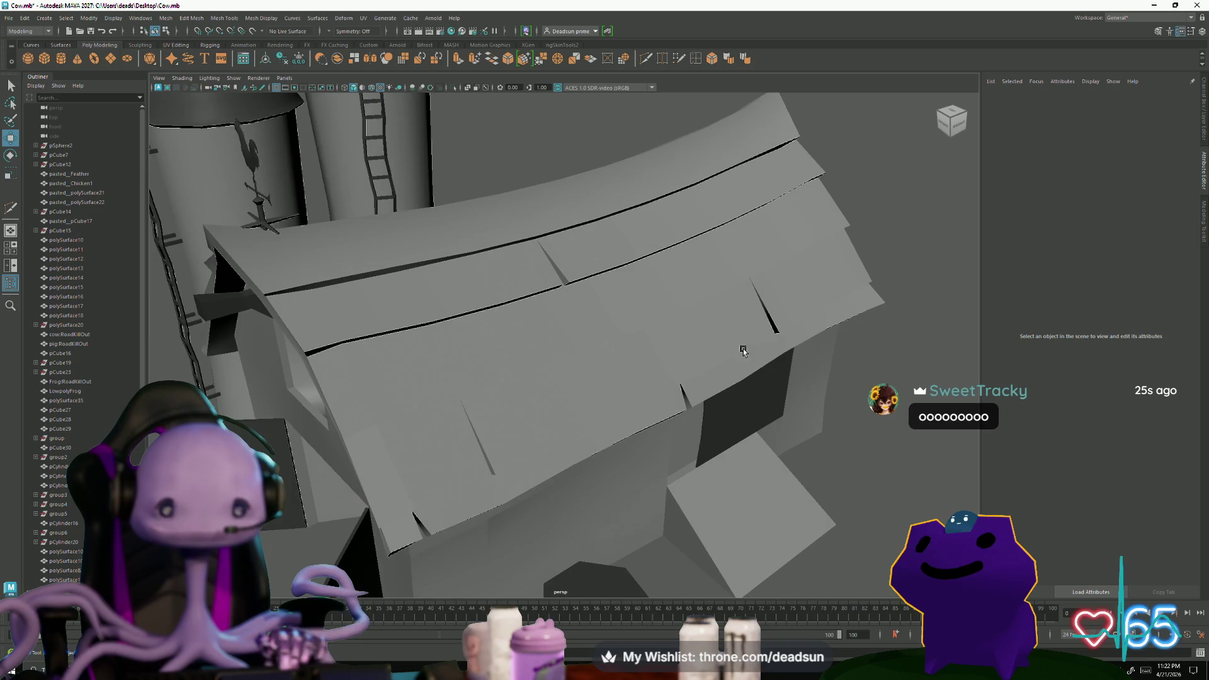
left_click(689, 192)
scroll(689, 192, "down", 4)
Start the Multi-Cut tool on the roof from a lower viewing angle
left_click_drag(690, 236, 662, 284, "alt")
scroll(661, 517, "up", 5)
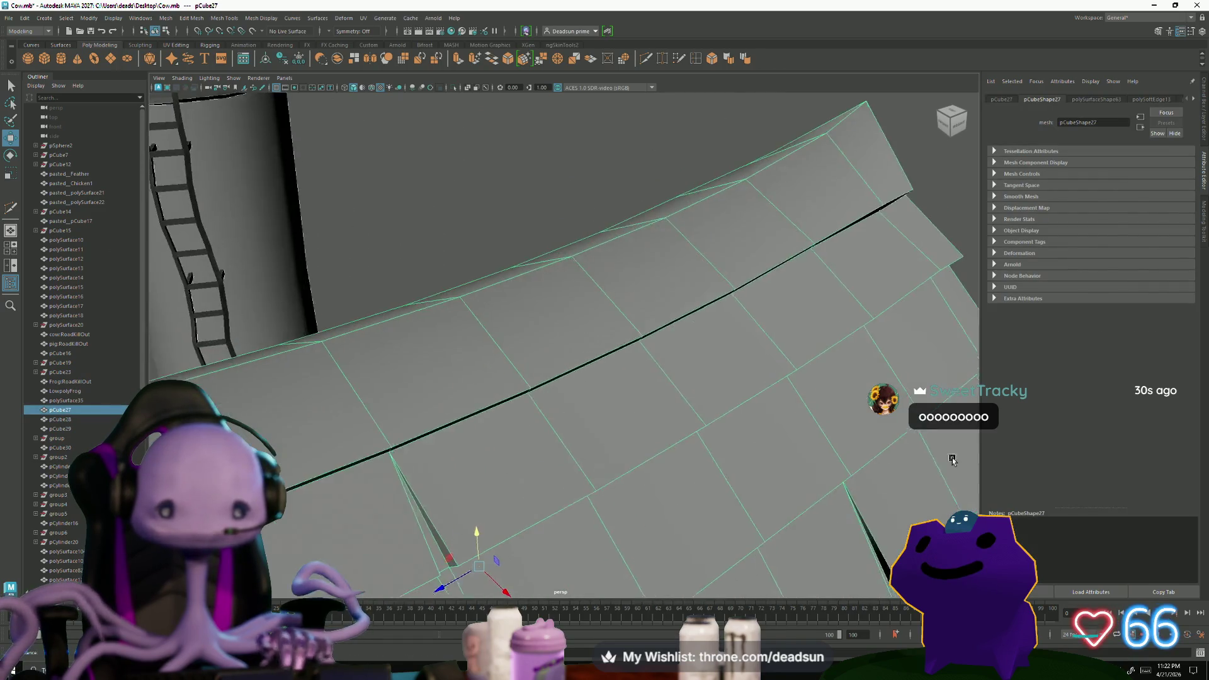
scroll(660, 518, "down", 3)
left_click_drag(589, 459, 814, 489, "alt")
scroll(575, 399, "up", 3)
mouse_move(576, 400)
left_mouse_down("alt")
mouse_move(676, 445)
mouse_move(575, 421)
left_mouse_up("alt")
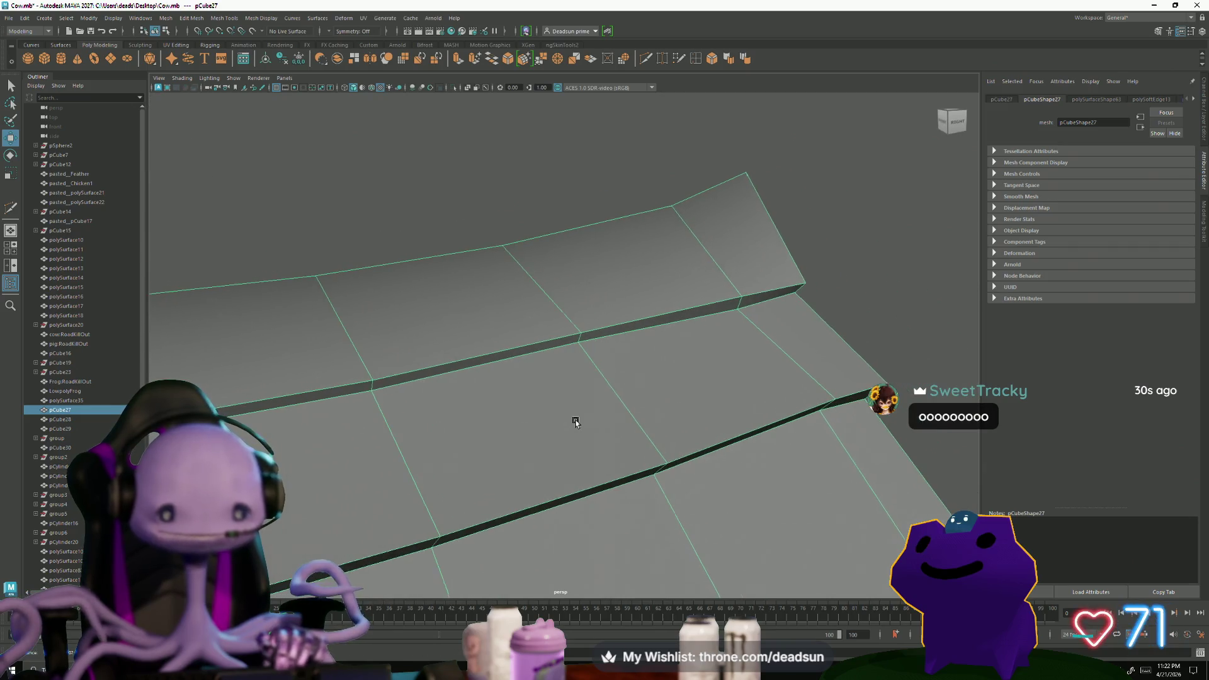
left_click(647, 61)
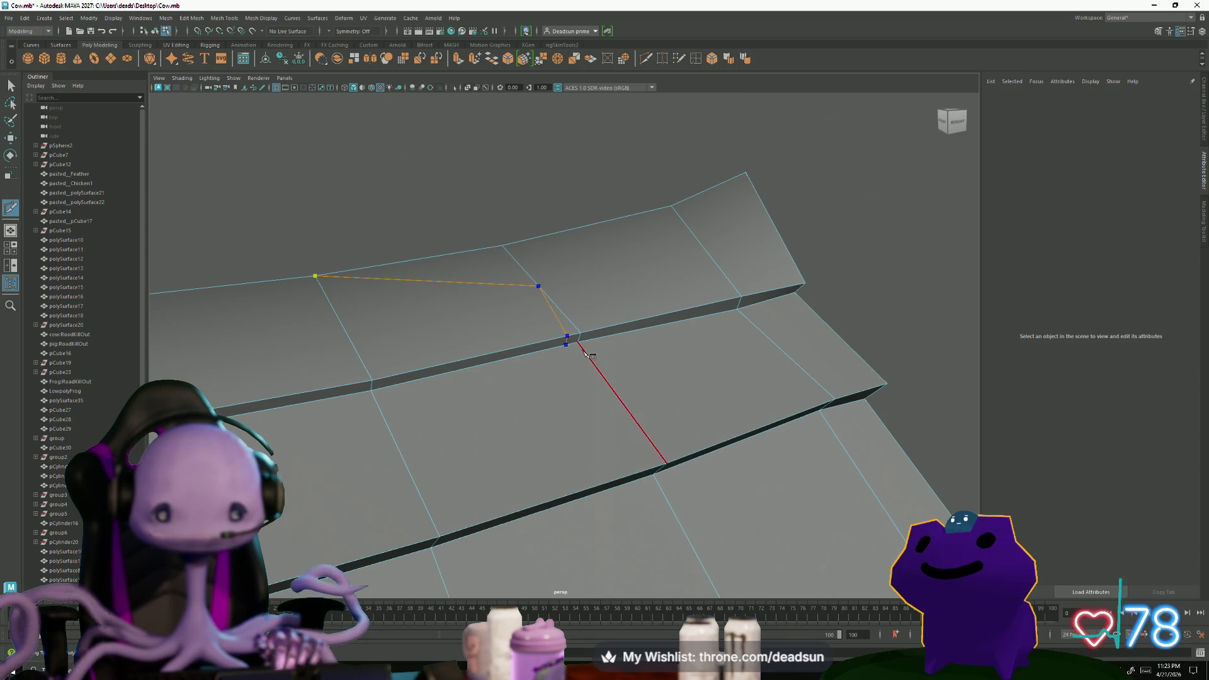
Commit the angled cut across the roof ledge and soften the ledge edge shading
key("Return")
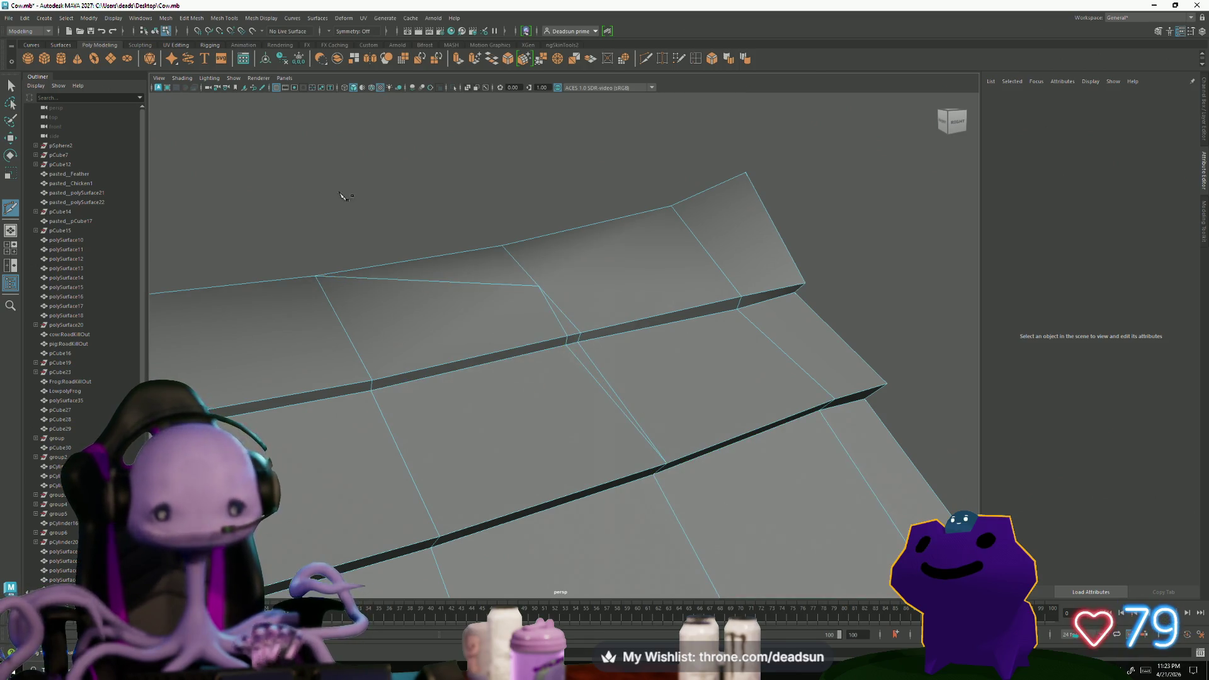
mouse_move(352, 250)
left_mouse_down("alt")
mouse_move(445, 265)
mouse_move(639, 410)
mouse_move(533, 262)
left_mouse_up("alt")
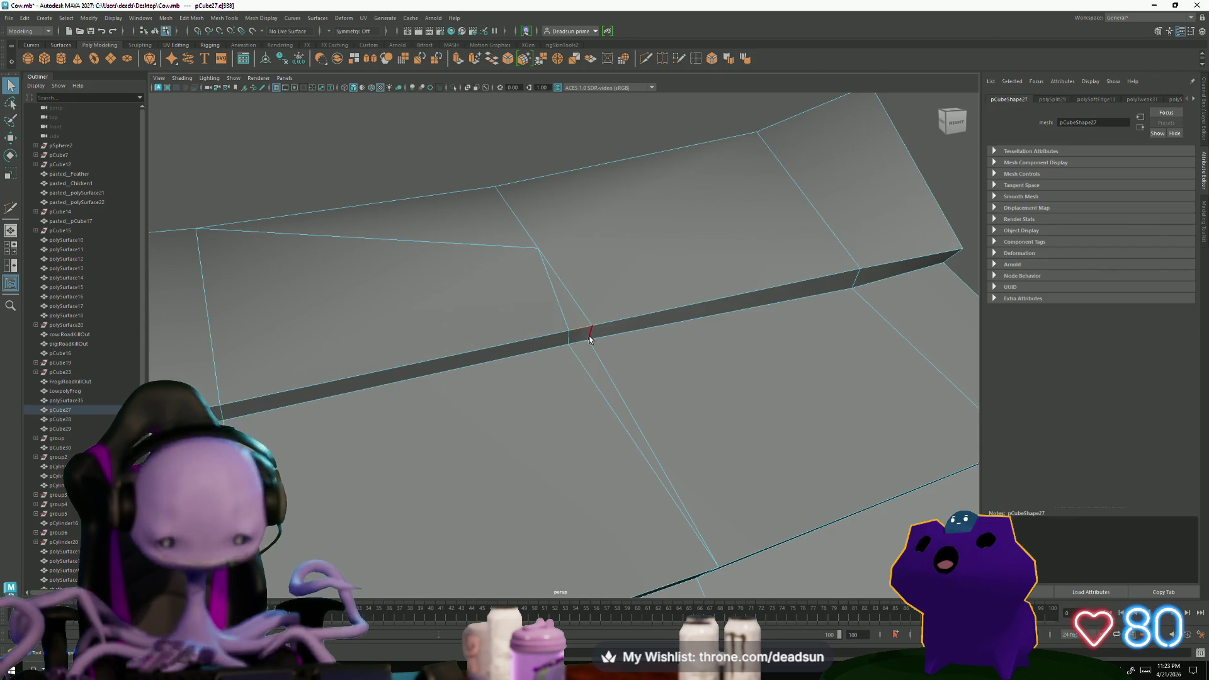
left_click(608, 60)
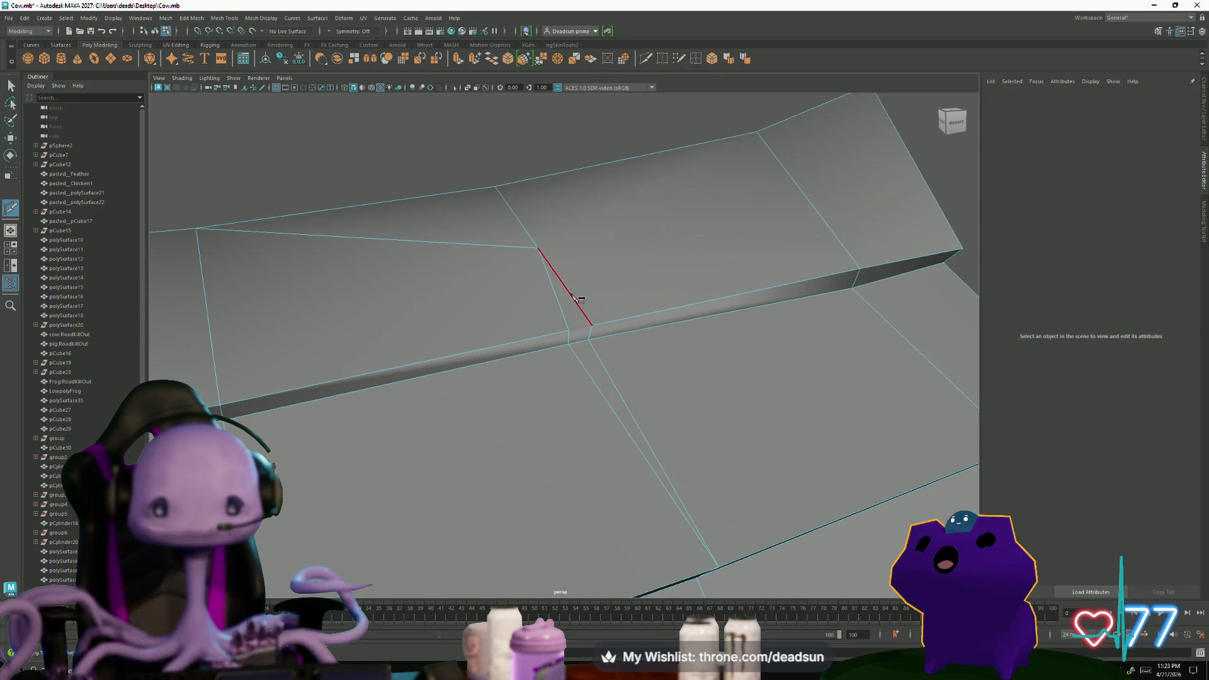
left_click_drag(565, 375, 564, 396, "alt")
key("Return")
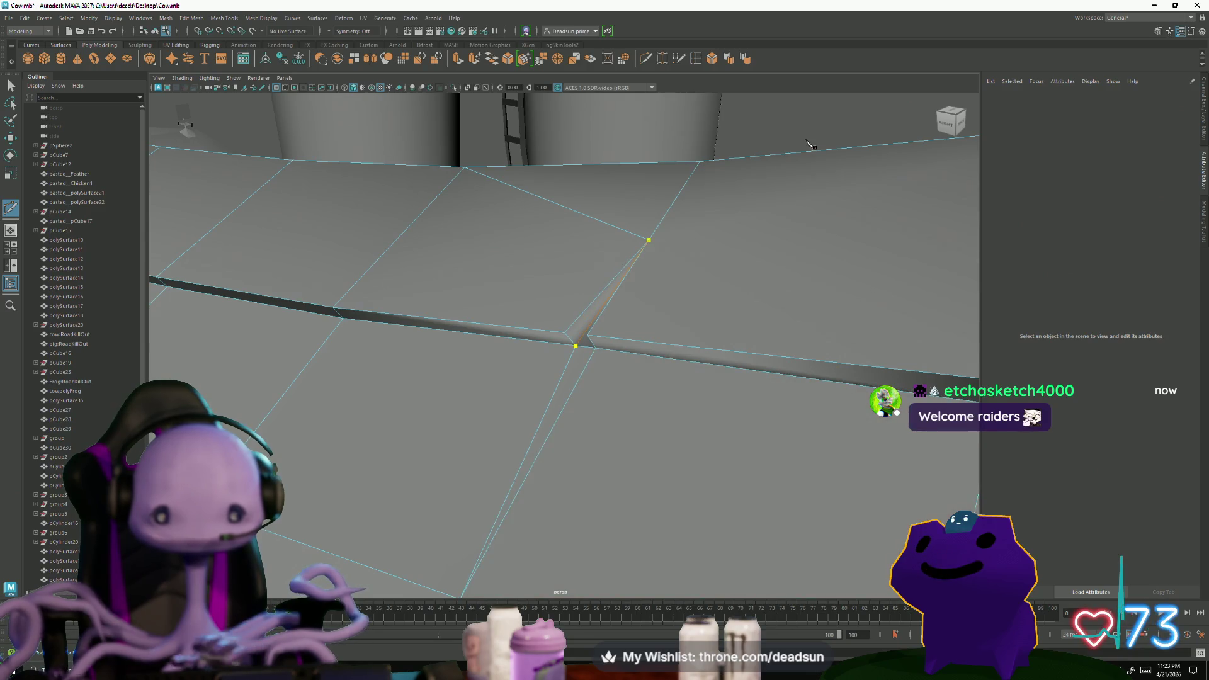
Marquee-select the roof edges around the new cut, then pull back to the whole barn
mouse_move(535, 341)
left_mouse_down("alt")
mouse_move(649, 349)
mouse_move(583, 339)
left_mouse_up("alt")
right_click(648, 349)
left_click_drag(621, 379, 545, 112)
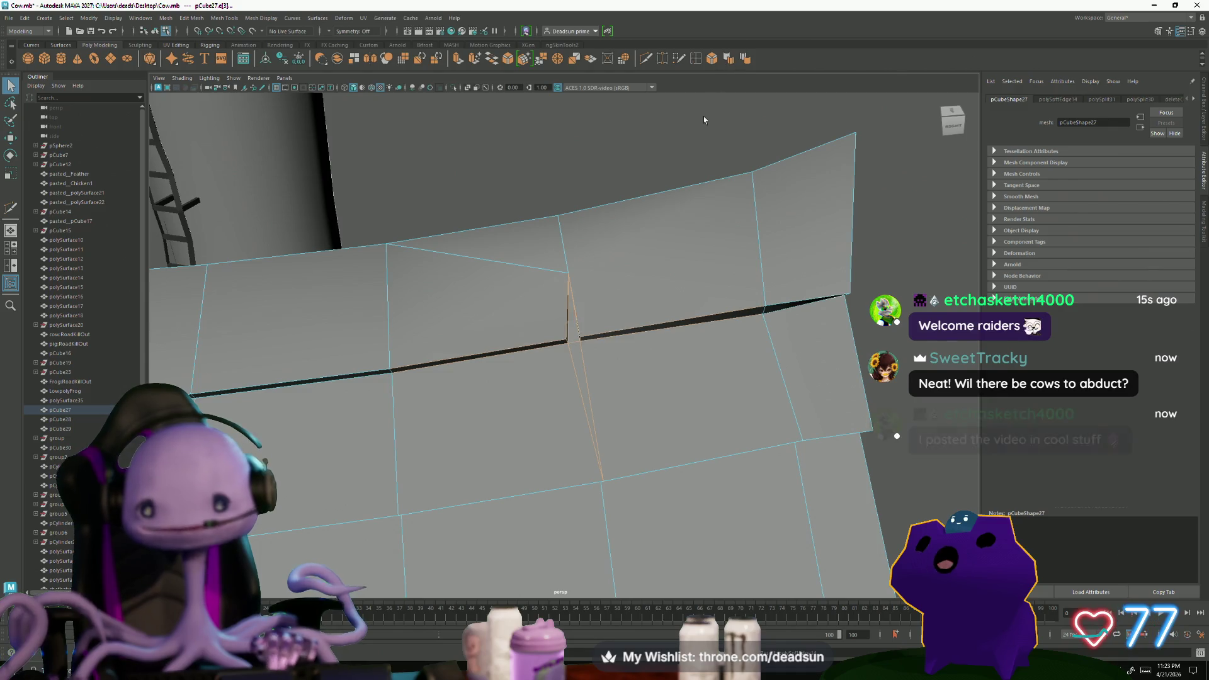
mouse_move(710, 89)
left_mouse_down("alt")
mouse_move(545, 357)
mouse_move(548, 398)
mouse_move(661, 406)
left_mouse_up("alt")
scroll(661, 407, "down", 5)
scroll(870, 511, "up", 8)
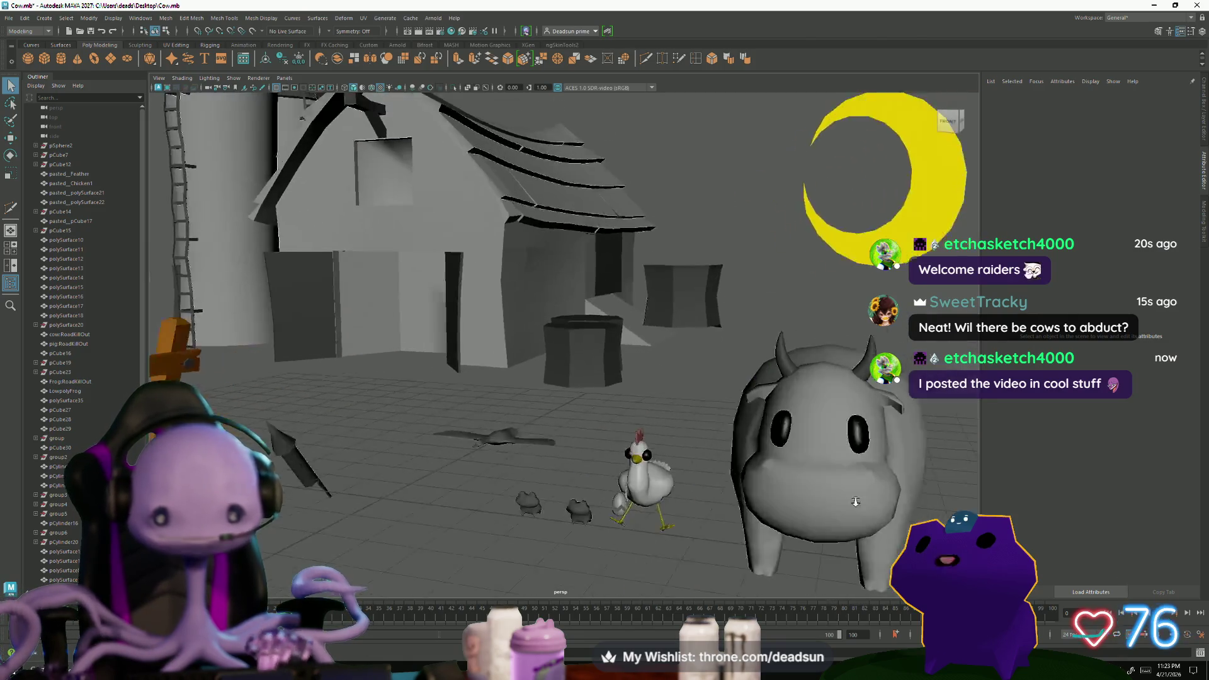
scroll(870, 511, "down", 5)
Select and frame the animal in the row, orbiting to a front view
left_click(642, 434)
mouse_move(643, 435)
left_mouse_down("alt")
mouse_move(614, 454)
mouse_move(625, 462)
mouse_move(591, 401)
left_mouse_up("alt")
scroll(626, 462, "down", 3)
scroll(627, 462, "up", 3)
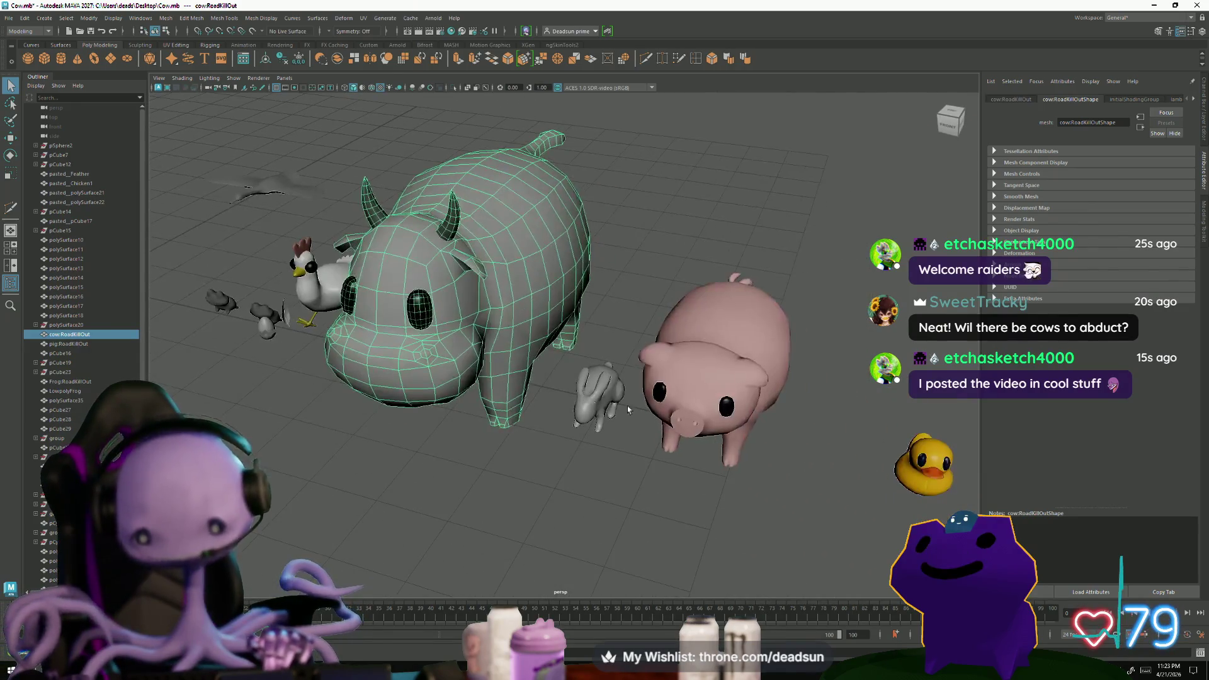
mouse_move(703, 394)
left_mouse_down("alt")
mouse_move(407, 444)
mouse_move(707, 477)
mouse_move(820, 361)
left_mouse_up("alt")
scroll(671, 463, "down", 5)
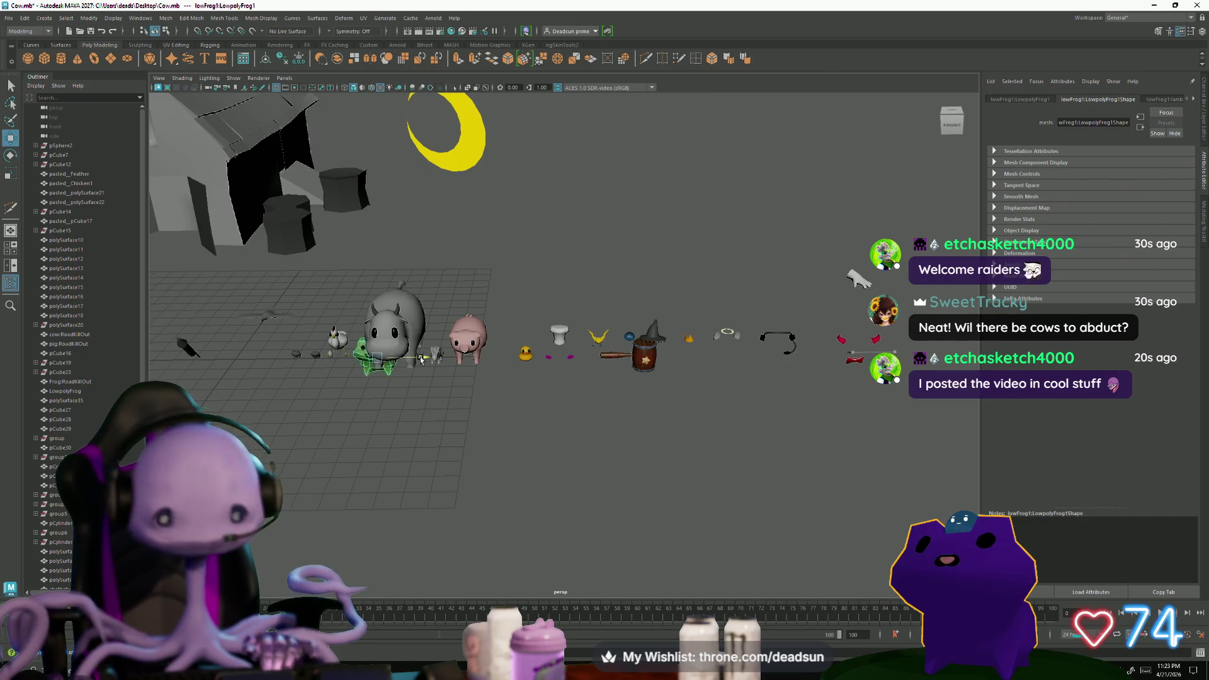
key("f")
scroll(359, 377, "up", 2)
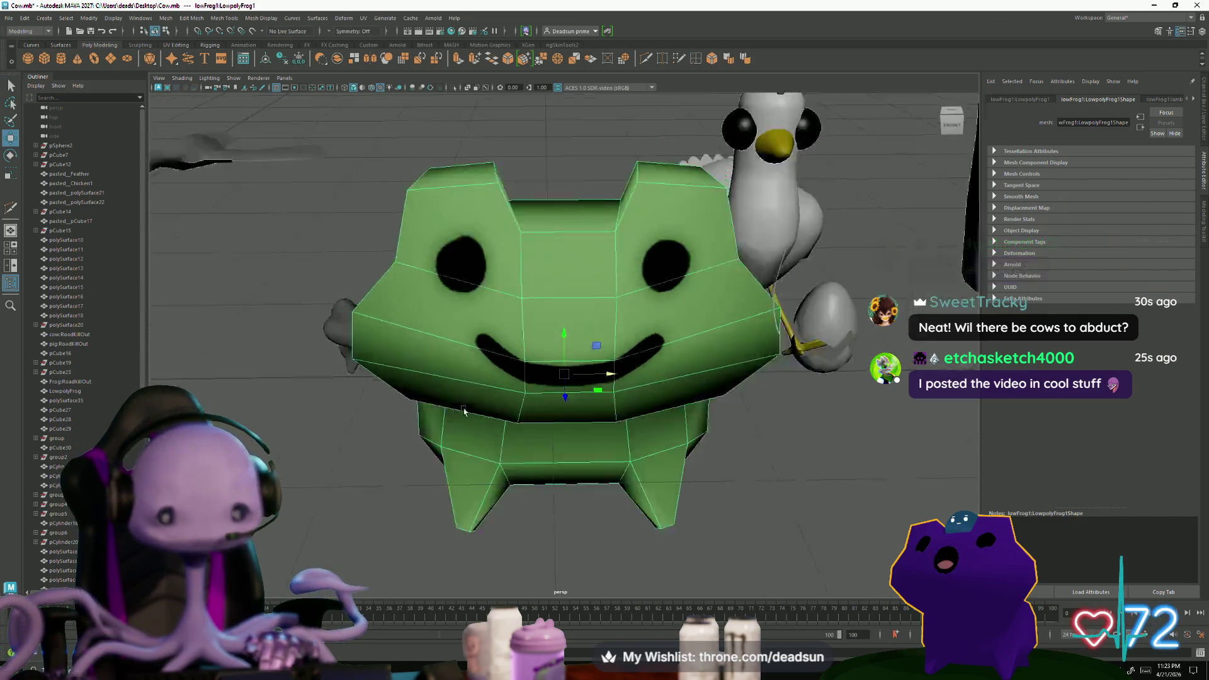
left_click_drag(359, 379, 384, 390, "alt")
Move the frog left along the row beside the chicken and switch to scale
left_click_drag(618, 366, 208, 378)
key("r")
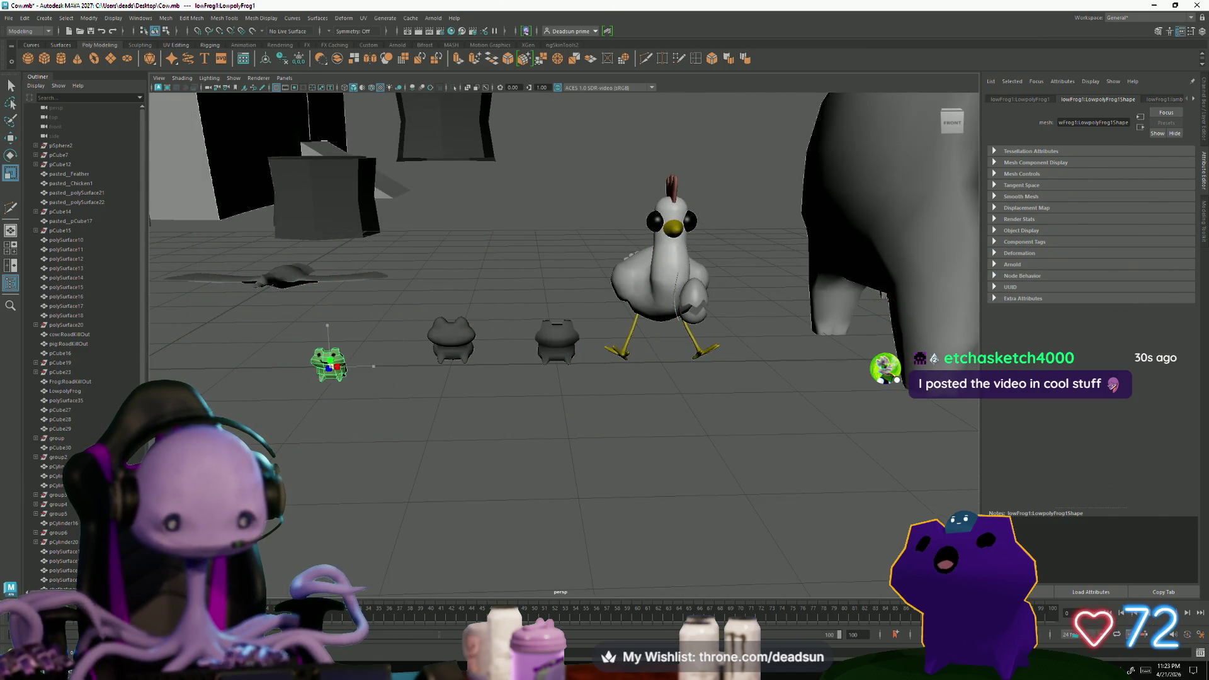
left_click_drag(334, 316, 414, 346, "alt")
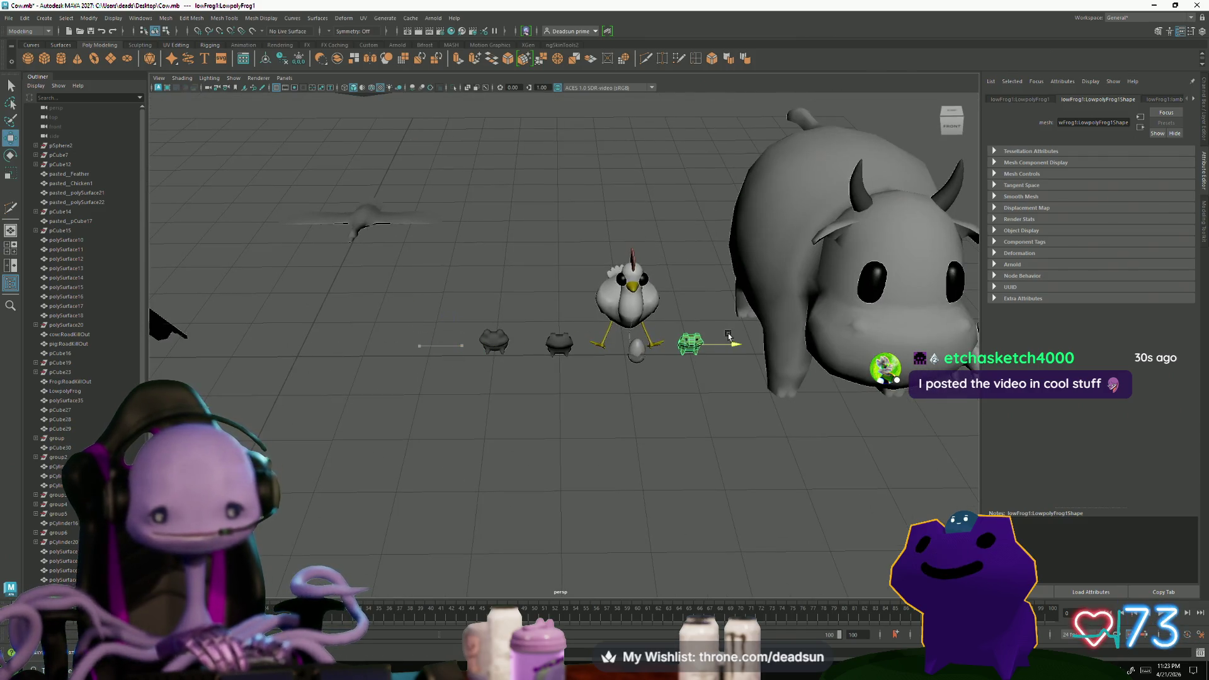
key("f")
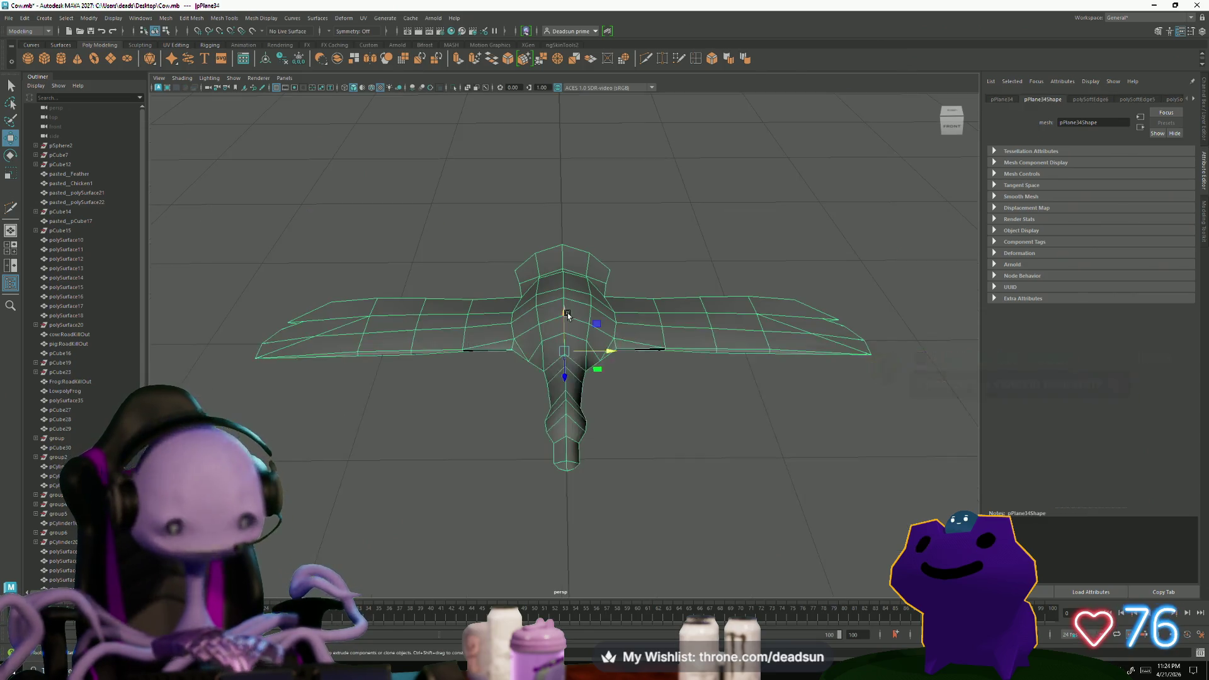
scroll(472, 346, "down", 5)
mouse_move(472, 345)
left_mouse_down("alt")
mouse_move(426, 363)
mouse_move(481, 414)
mouse_move(562, 416)
left_mouse_up("alt")
scroll(481, 415, "down", 5)
scroll(561, 416, "up", 3)
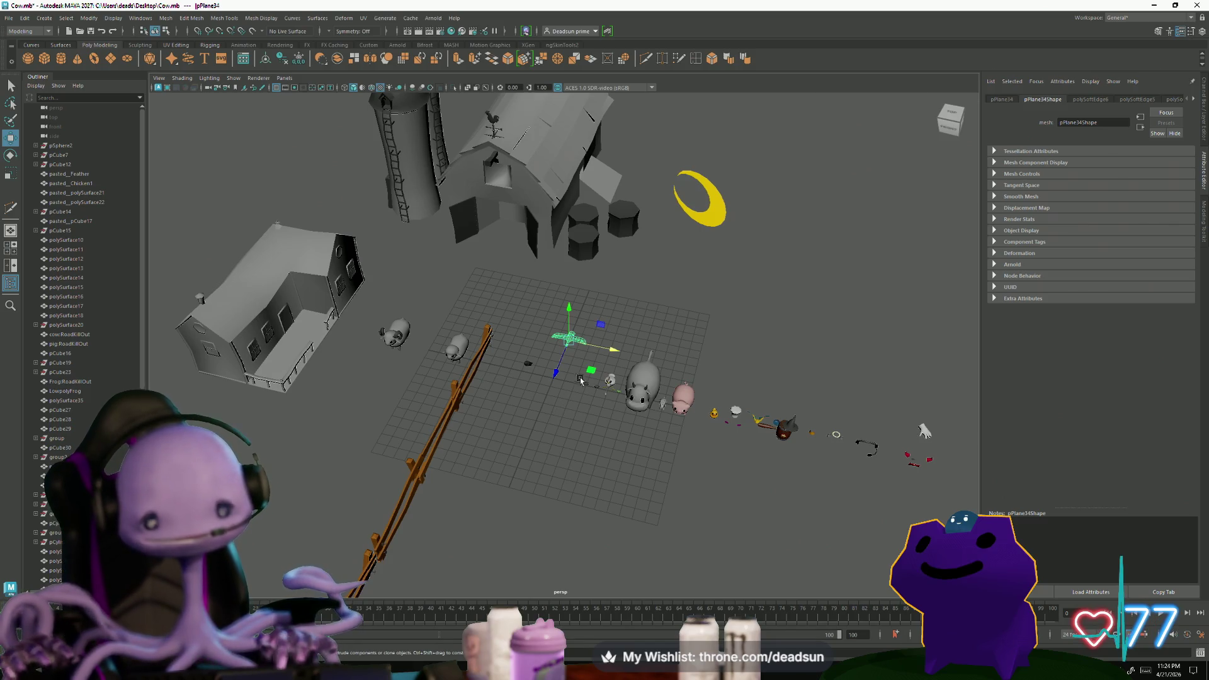
left_click_drag(589, 370, 558, 354, "alt")
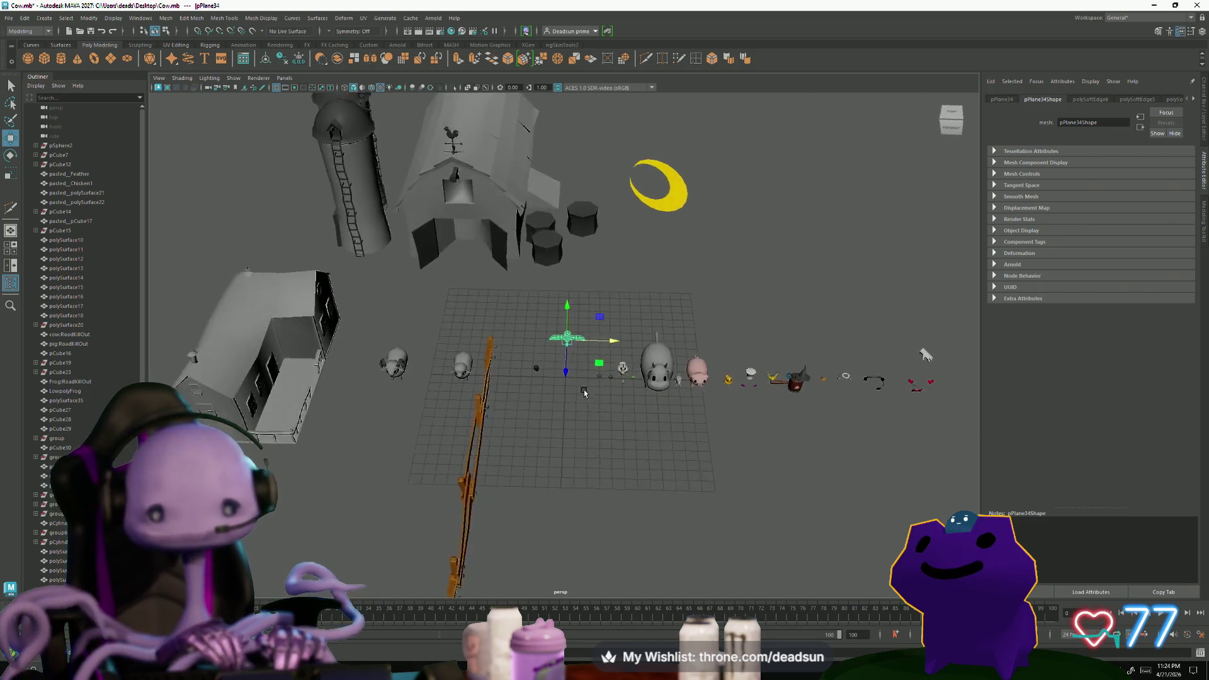
left_click(558, 354)
scroll(528, 339, "up", 3)
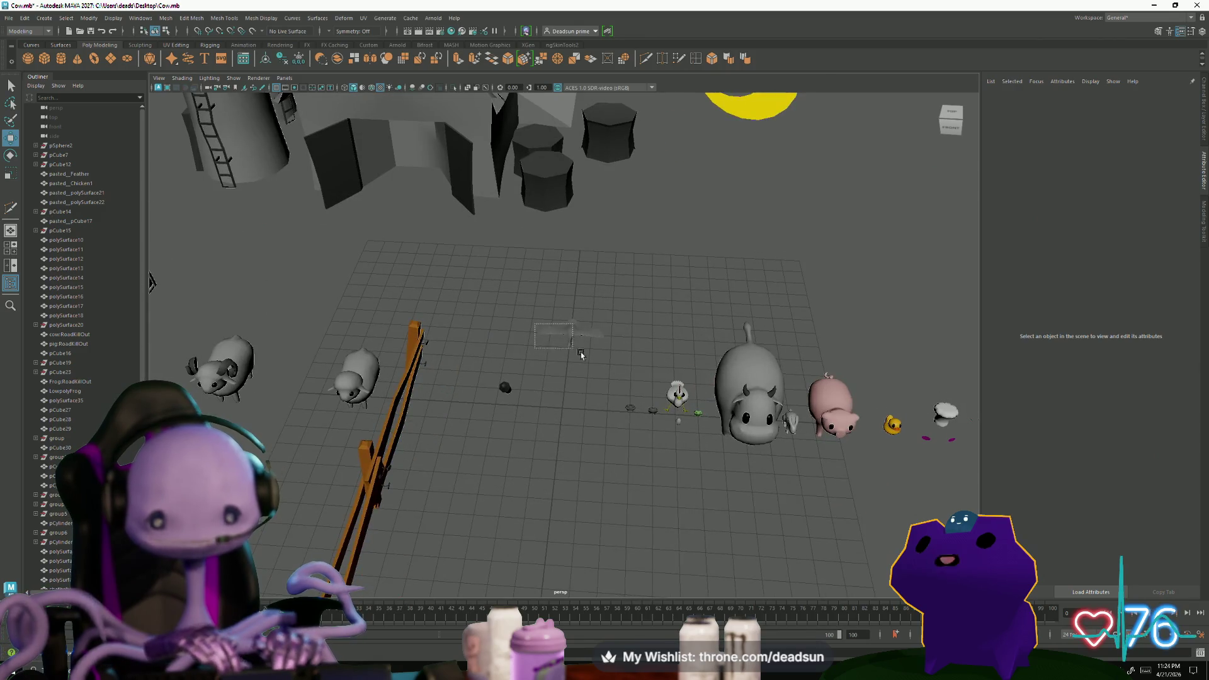
left_click(554, 338)
left_click_drag(545, 458, 691, 453, "alt")
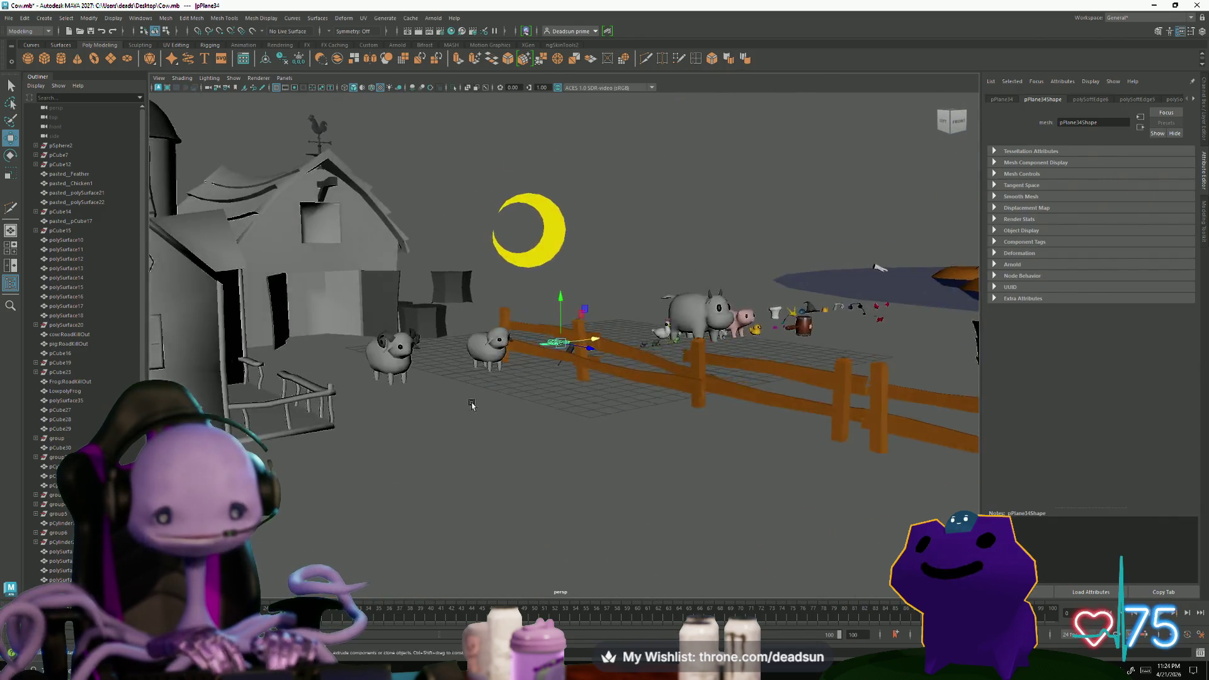
scroll(690, 454, "up", 5)
scroll(691, 454, "down", 5)
scroll(629, 454, "down", 2)
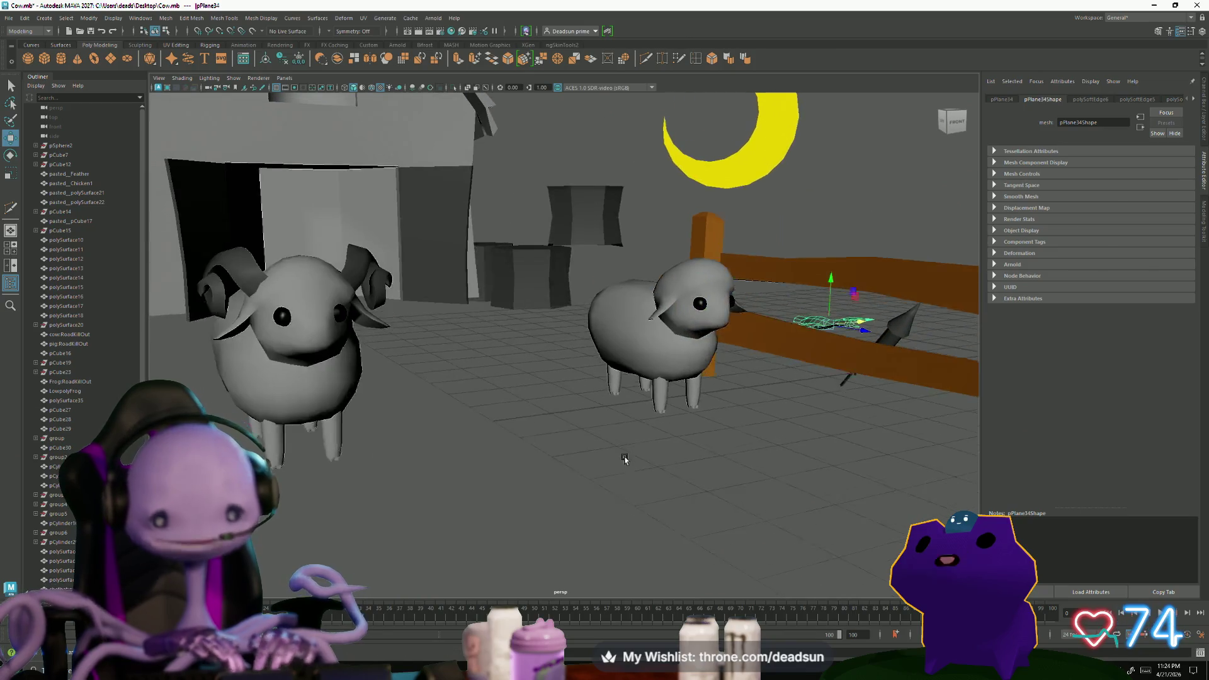
scroll(636, 460, "down", 3)
mouse_move(586, 444)
left_mouse_down("alt")
mouse_move(582, 341)
mouse_move(635, 378)
left_mouse_up("alt")
scroll(582, 340, "down", 3)
scroll(583, 341, "up", 3)
left_click(583, 339)
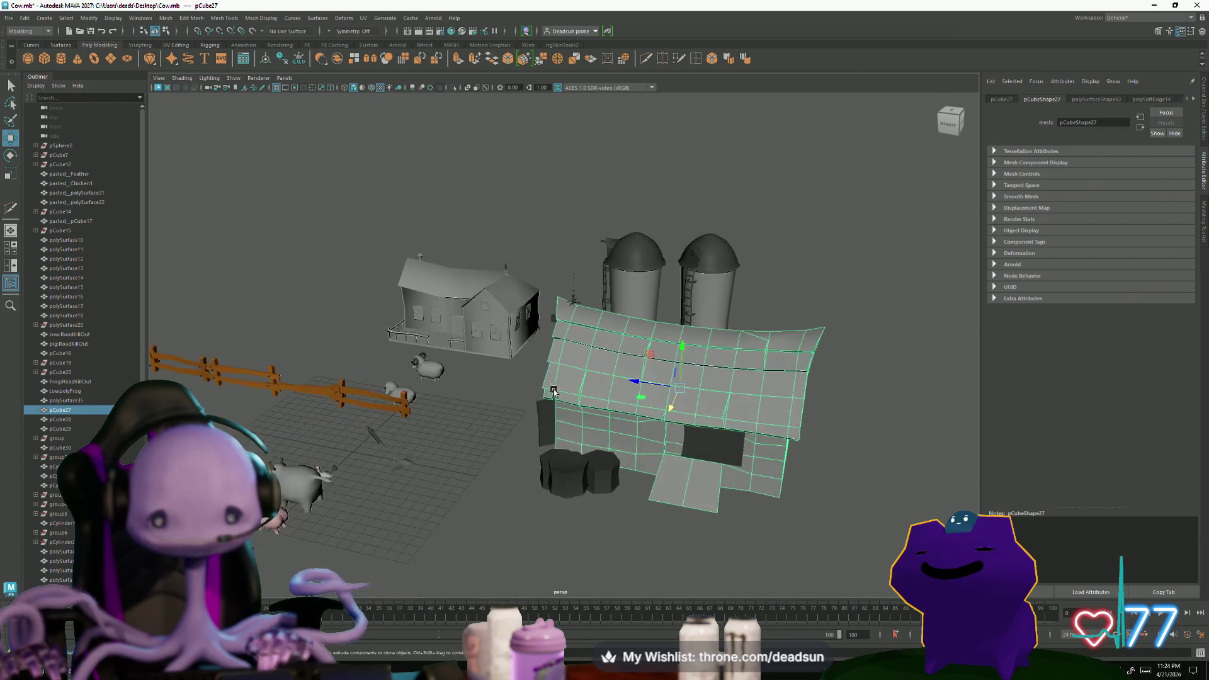
scroll(419, 385, "up", 3)
scroll(526, 460, "up", 3)
Switch the barn roof into vertex editing from the marking menu
mouse_move(526, 459)
left_mouse_down("alt")
mouse_move(492, 444)
mouse_move(656, 462)
mouse_move(682, 352)
left_mouse_up("alt")
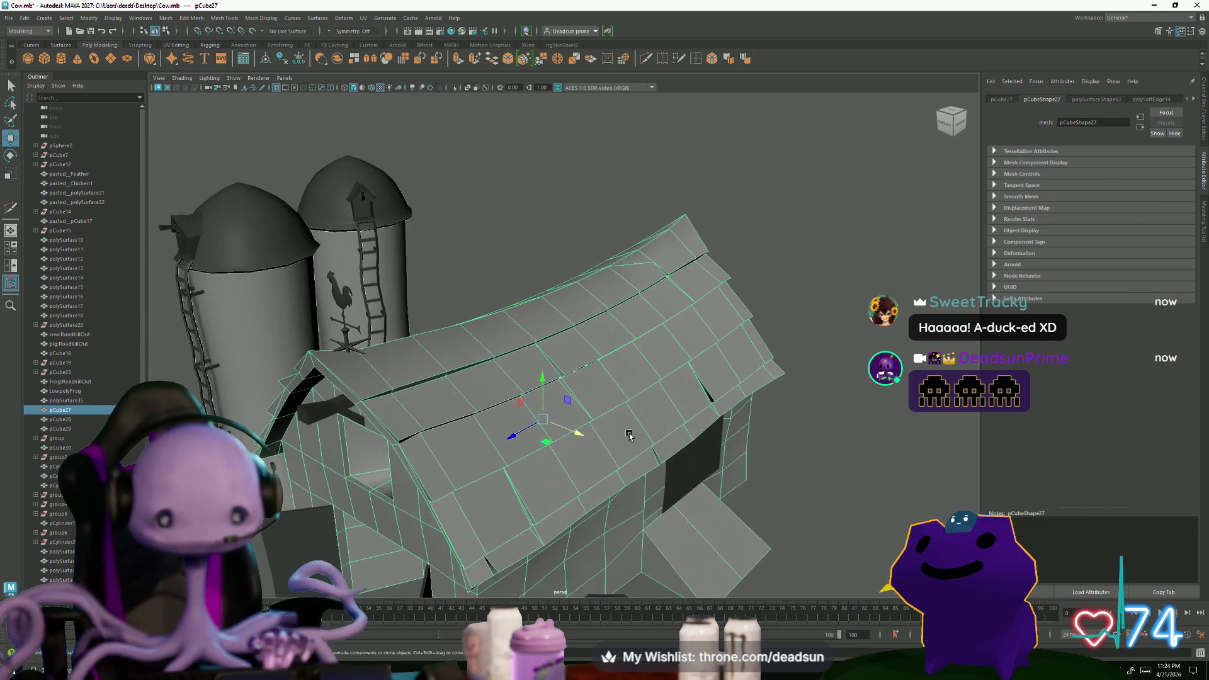
right_click(682, 352)
right_click_drag(679, 352, 648, 345)
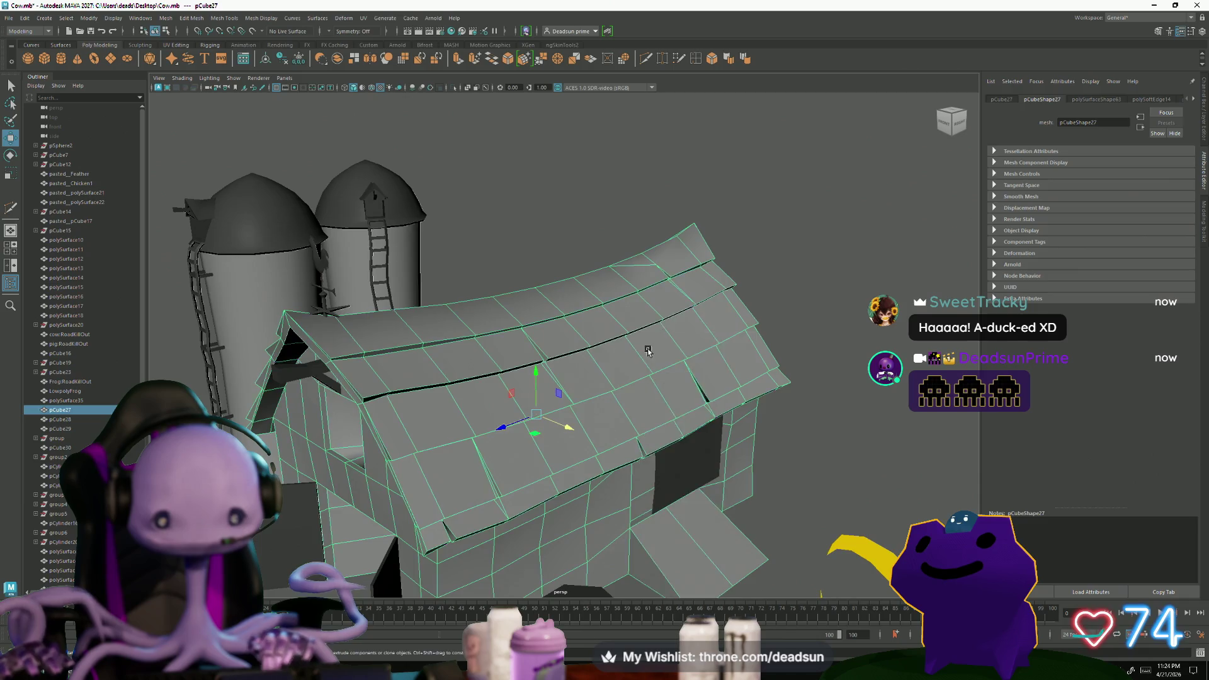
Tumble the camera around the barn to inspect the roof points
left_click_drag(649, 346, 743, 324, "alt")
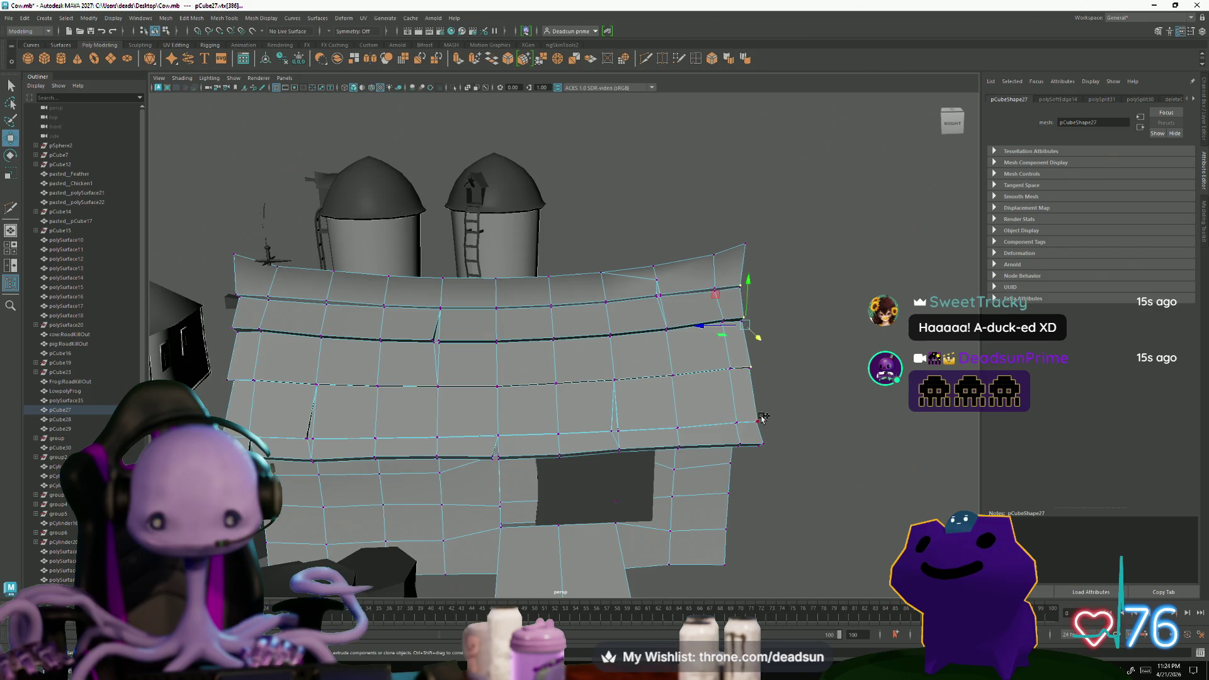
left_click_drag(837, 342, 593, 95, "alt")
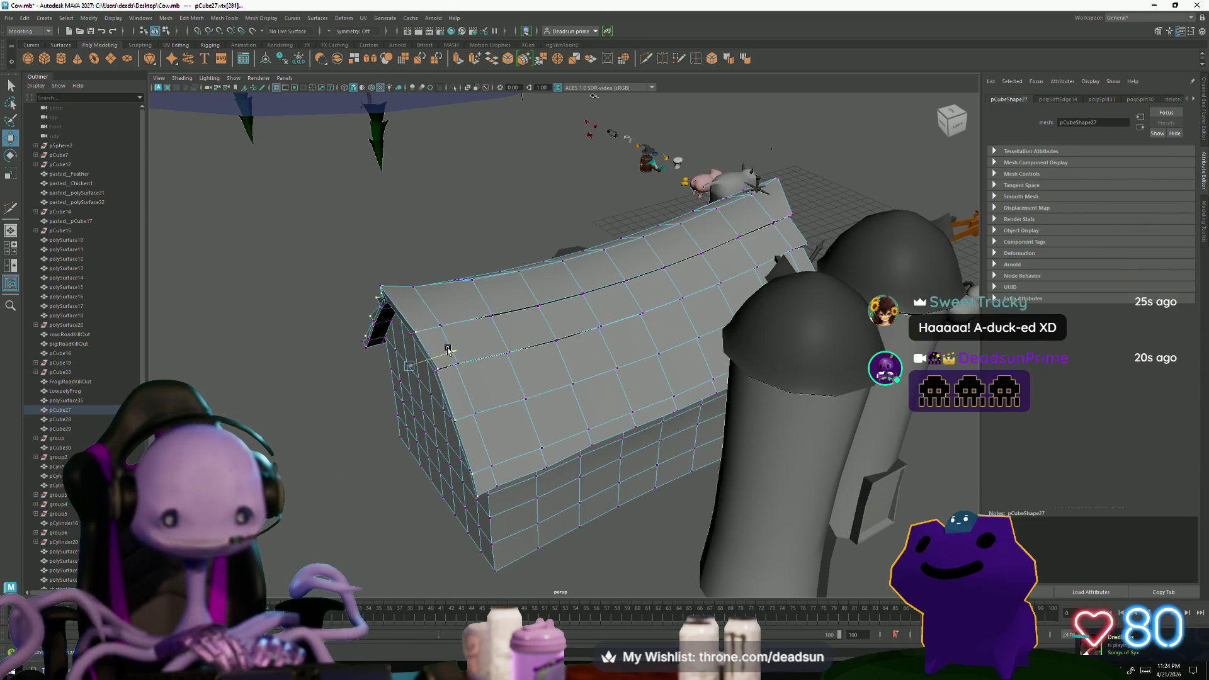
left_click_drag(593, 95, 383, 263, "alt")
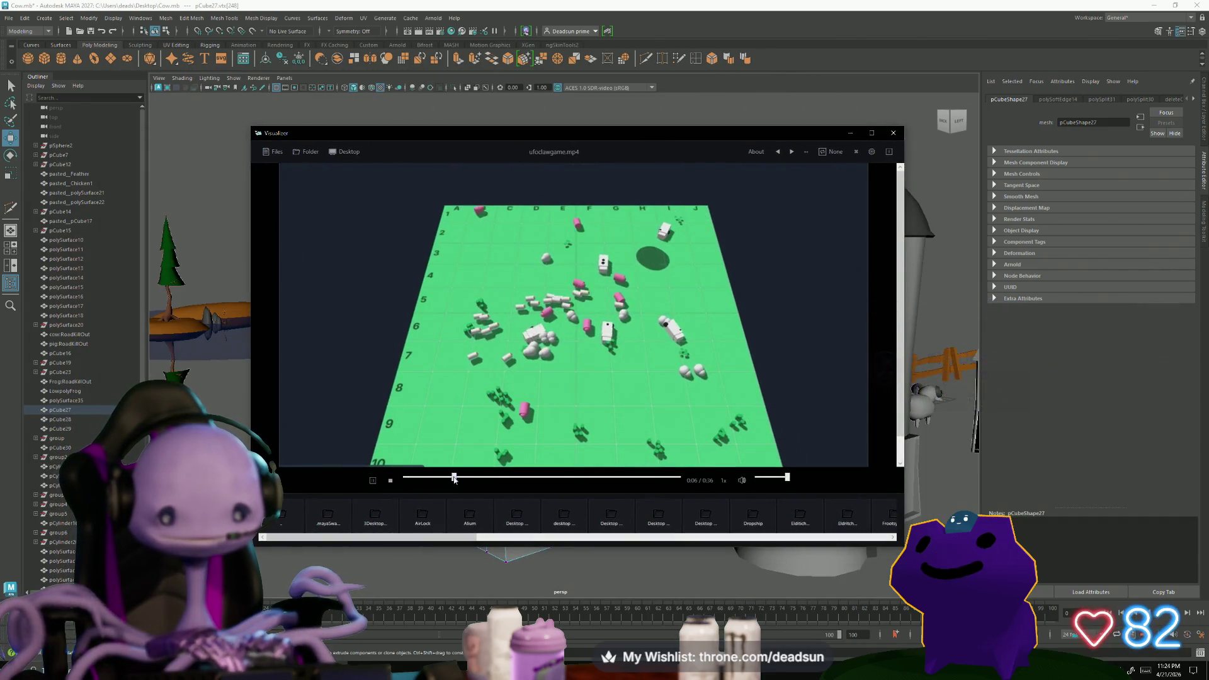
Maximize and replay the claw-game reference video, step to the next file, then close the viewer
double_click(835, 129)
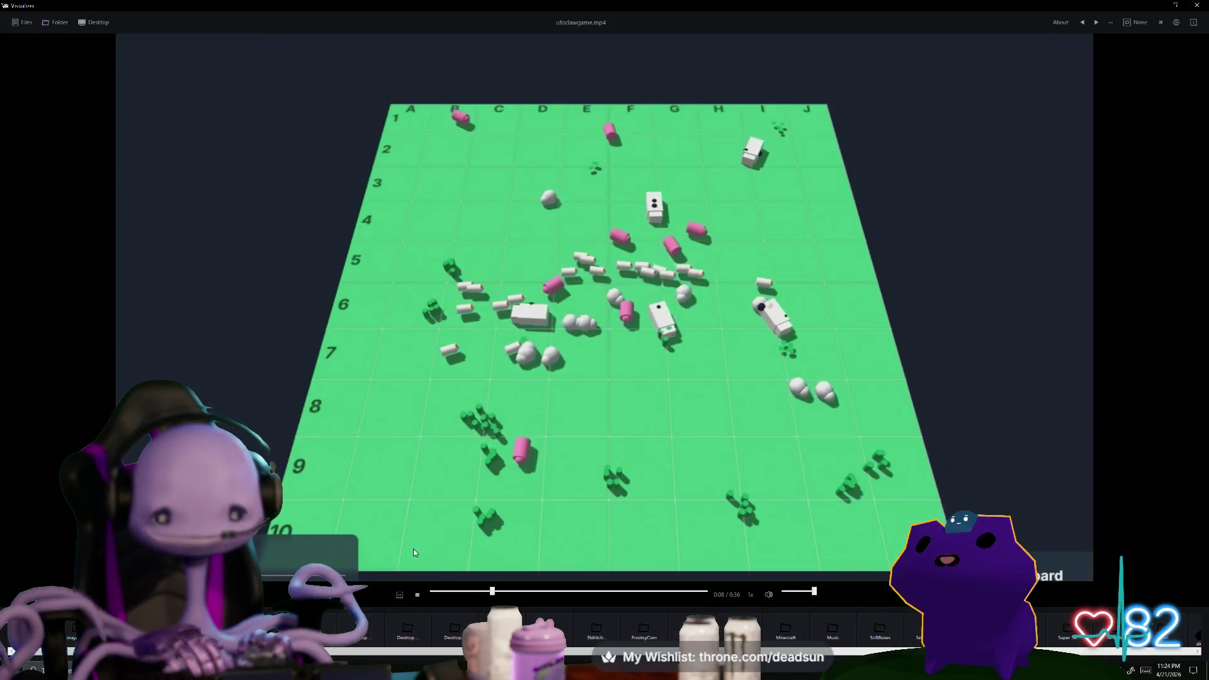
left_click(431, 591)
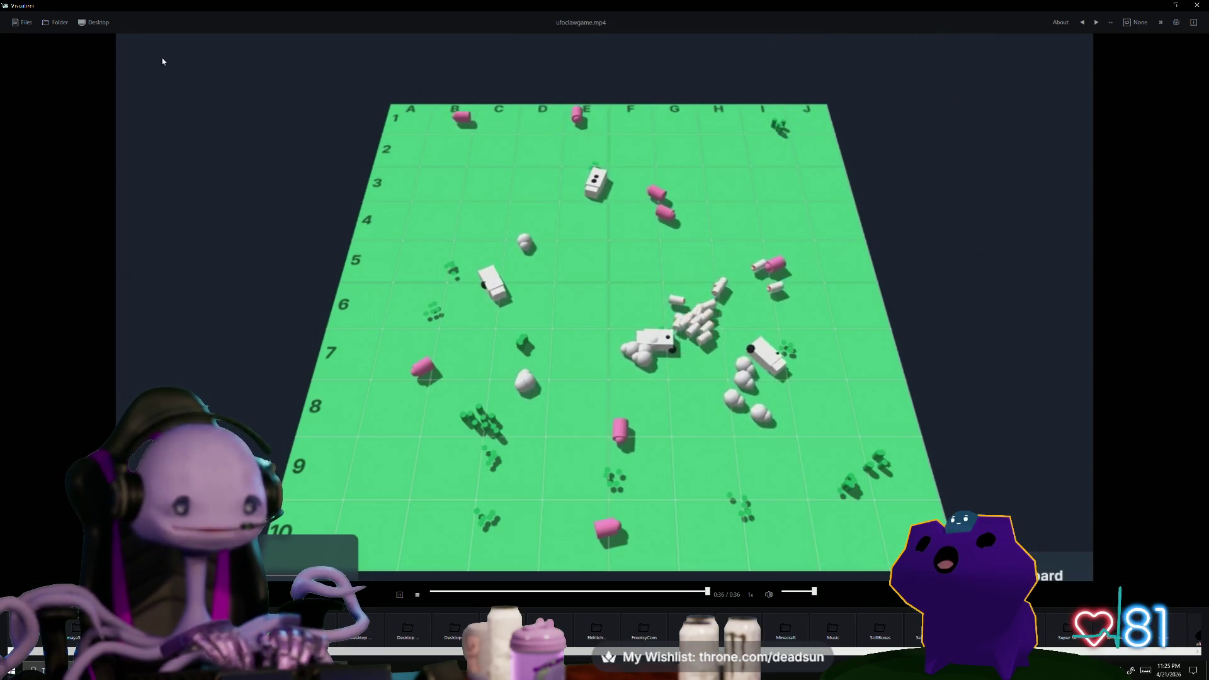
key("Left")
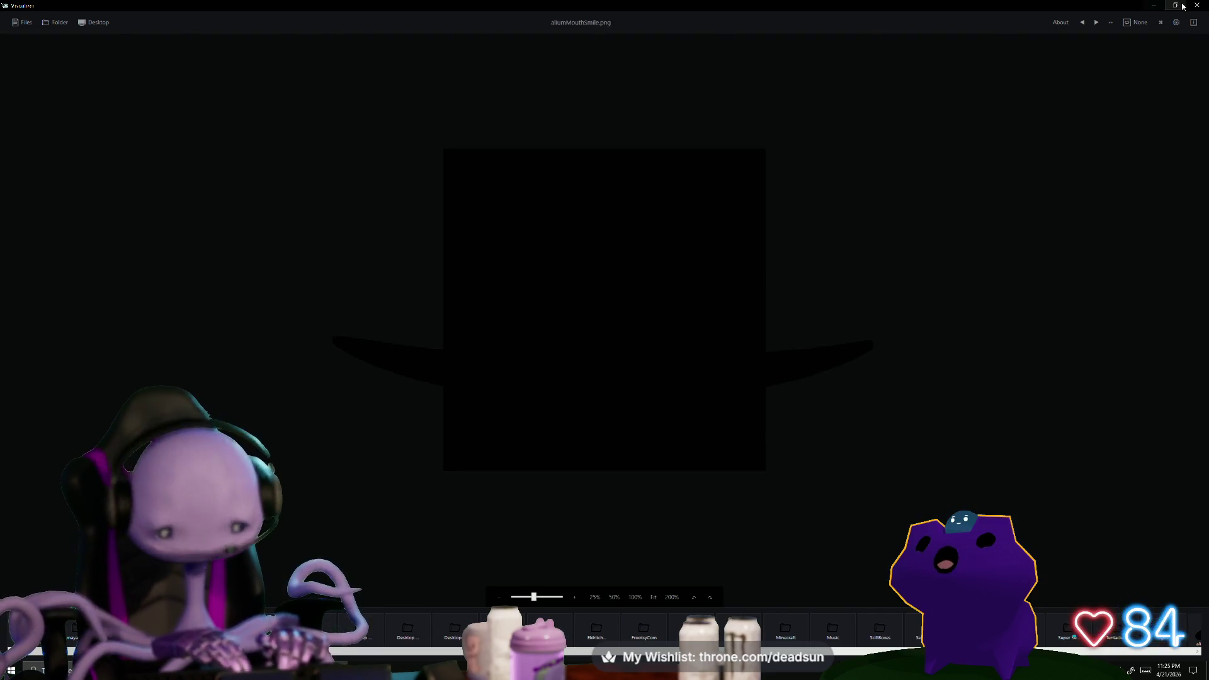
left_click(1194, 6)
mouse_move(464, 446)
left_mouse_down("alt")
mouse_move(621, 435)
mouse_move(653, 215)
left_mouse_up("alt")
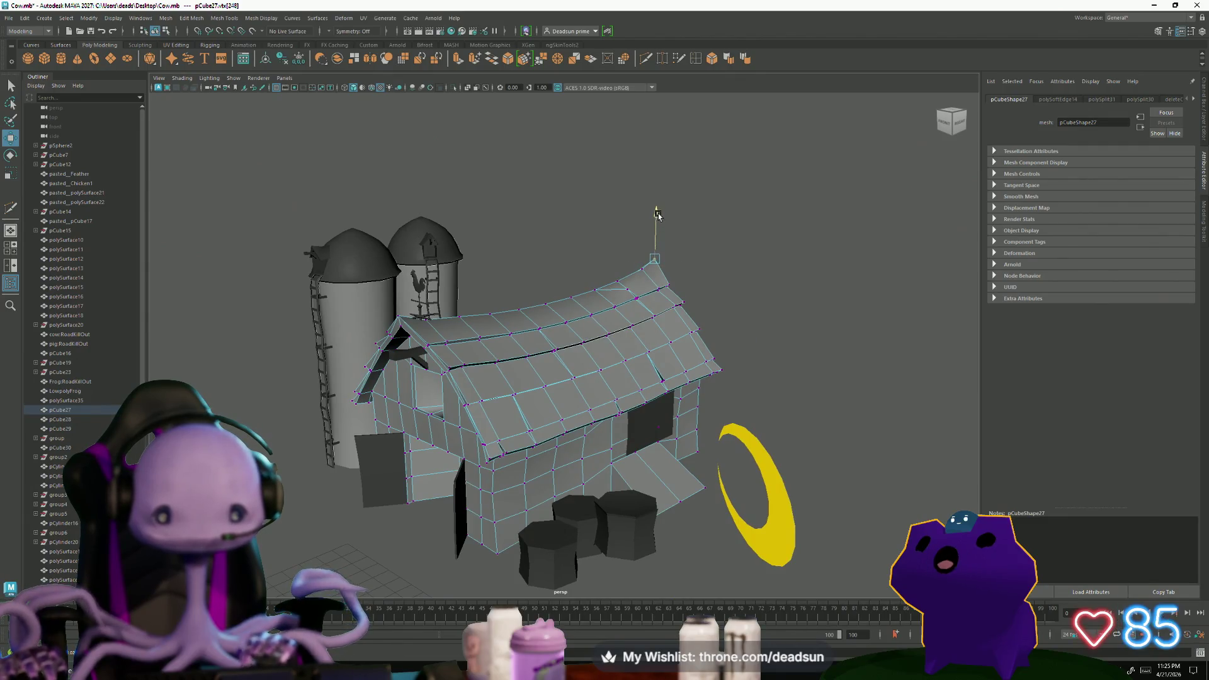
Reselect the barn model and orbit around it from the wider farm view
left_click(756, 261)
scroll(756, 262, "down", 3)
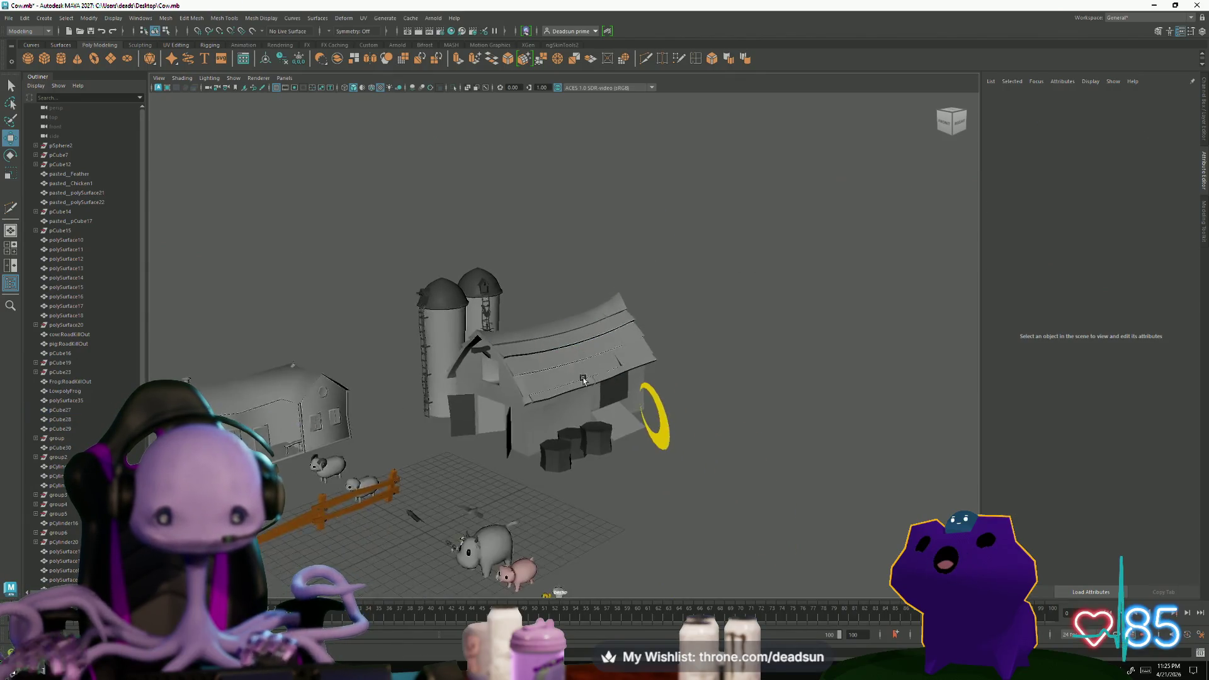
left_click_drag(756, 261, 593, 389, "alt")
right_click_drag(593, 390, 755, 416, "alt")
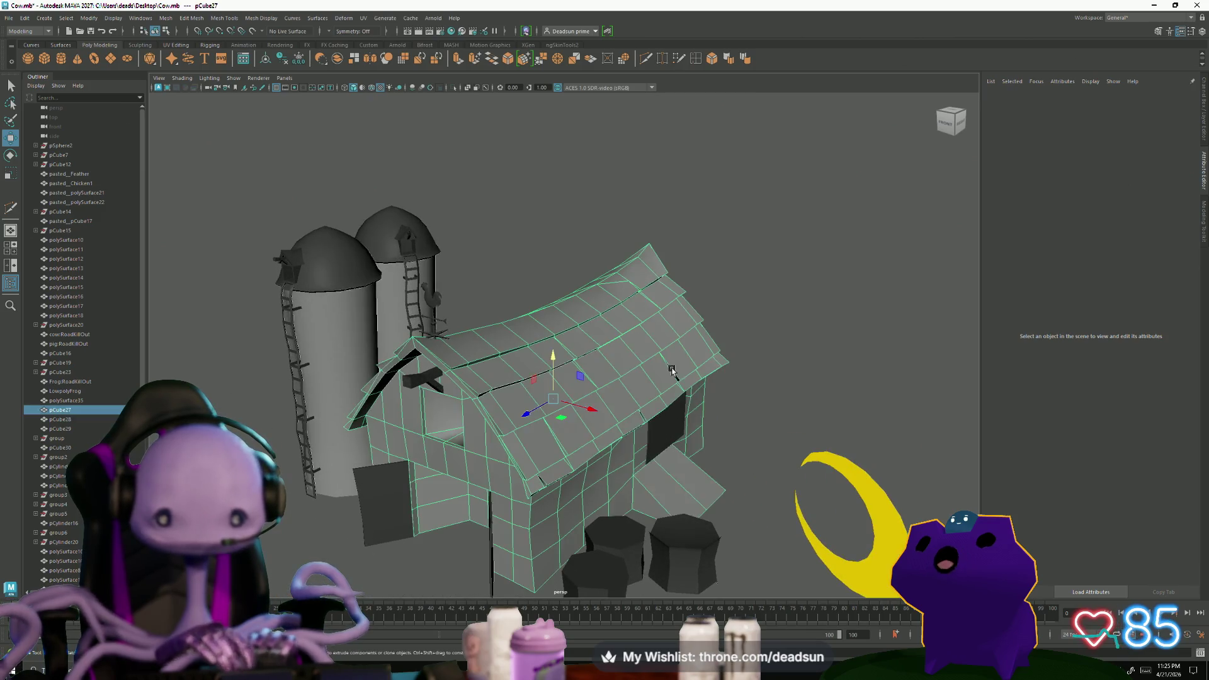
left_click(665, 373)
right_click_drag(665, 373, 734, 357)
mouse_move(809, 387)
left_mouse_down("alt")
mouse_move(706, 380)
mouse_move(611, 345)
left_mouse_up("alt")
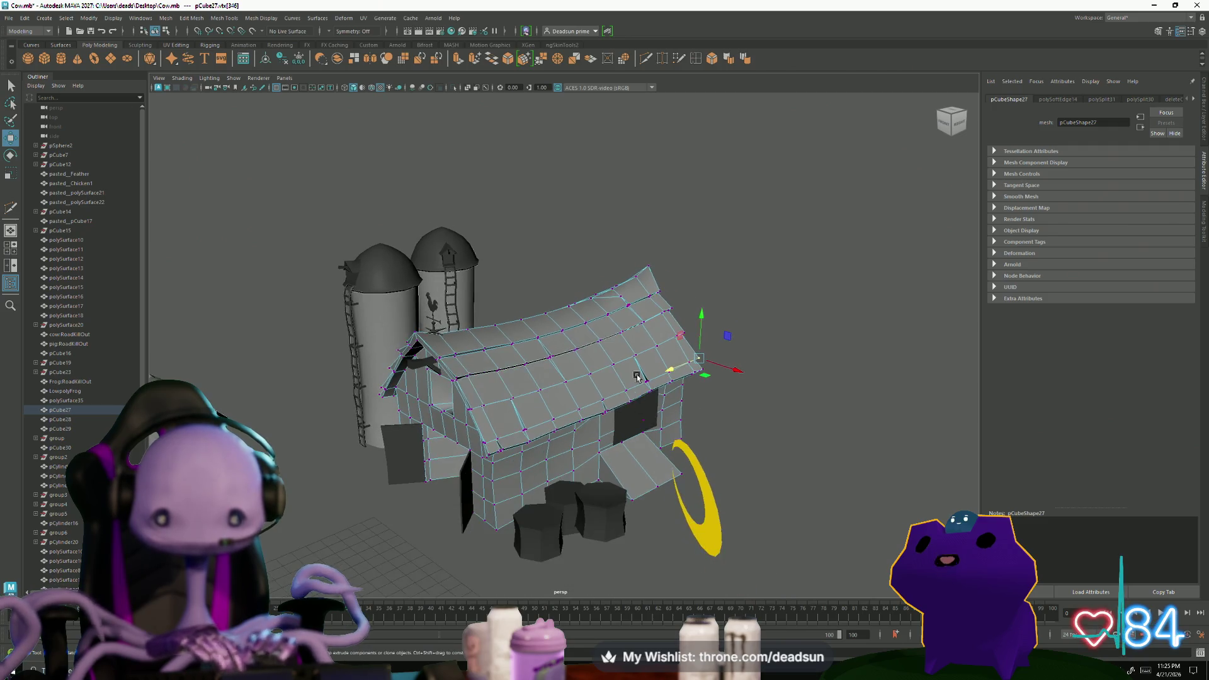
right_click_drag(610, 346, 610, 321)
Inspect the barn from several angles, including straight down on the roof
left_click(813, 236)
mouse_move(812, 236)
left_mouse_down("alt")
mouse_move(689, 394)
mouse_move(535, 348)
left_mouse_up("alt")
left_click(535, 349)
right_click_drag(498, 319, 470, 318)
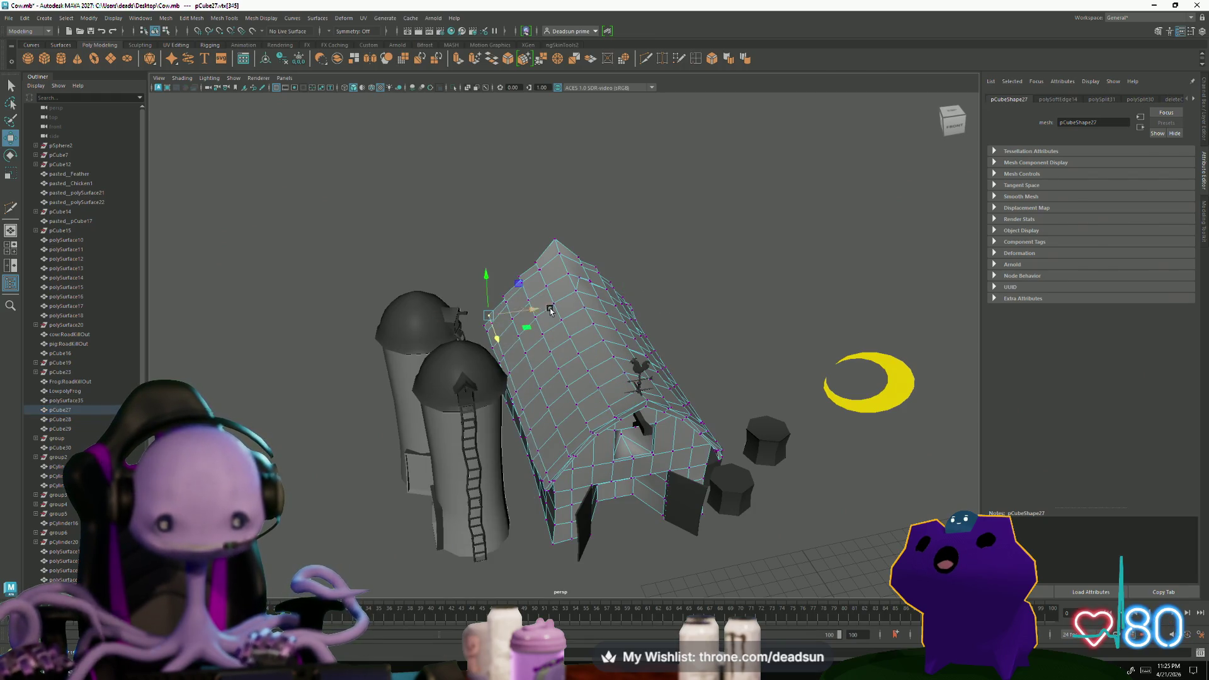
left_click_drag(588, 341, 591, 350, "alt")
right_click_drag(620, 327, 629, 323)
mouse_move(628, 323)
left_mouse_down("alt")
mouse_move(534, 413)
mouse_move(578, 317)
left_mouse_up("alt")
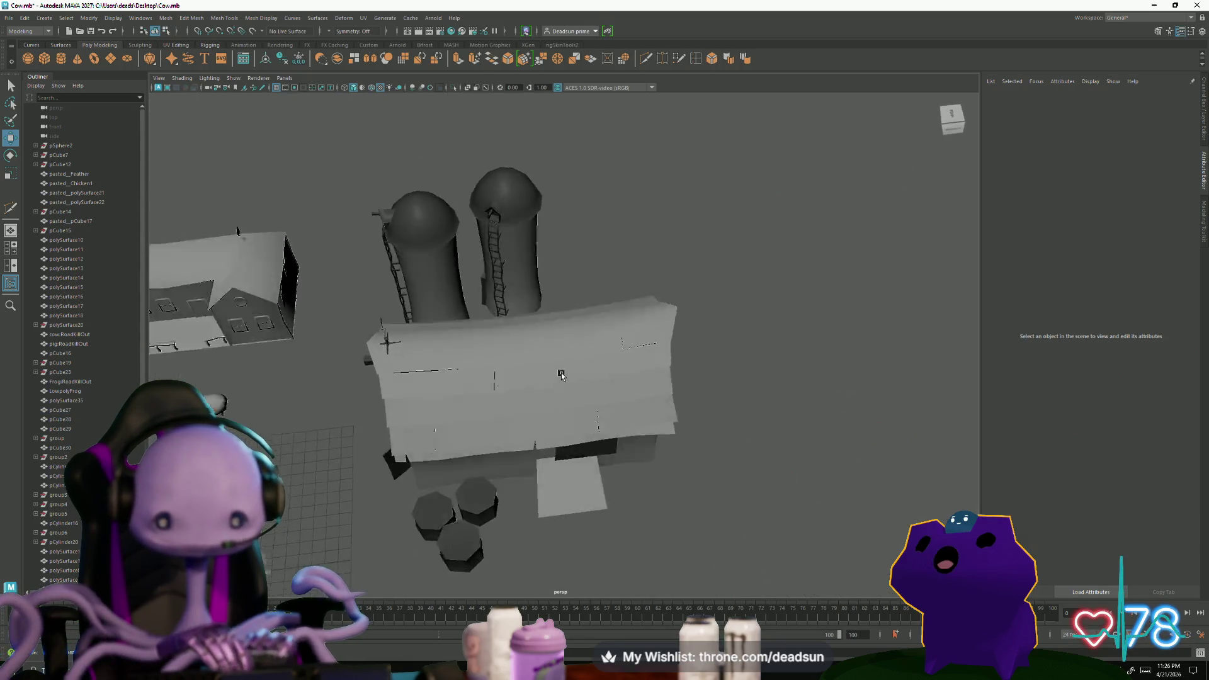
mouse_move(578, 318)
right_mouse_down()
mouse_move(576, 295)
mouse_move(574, 319)
right_mouse_up()
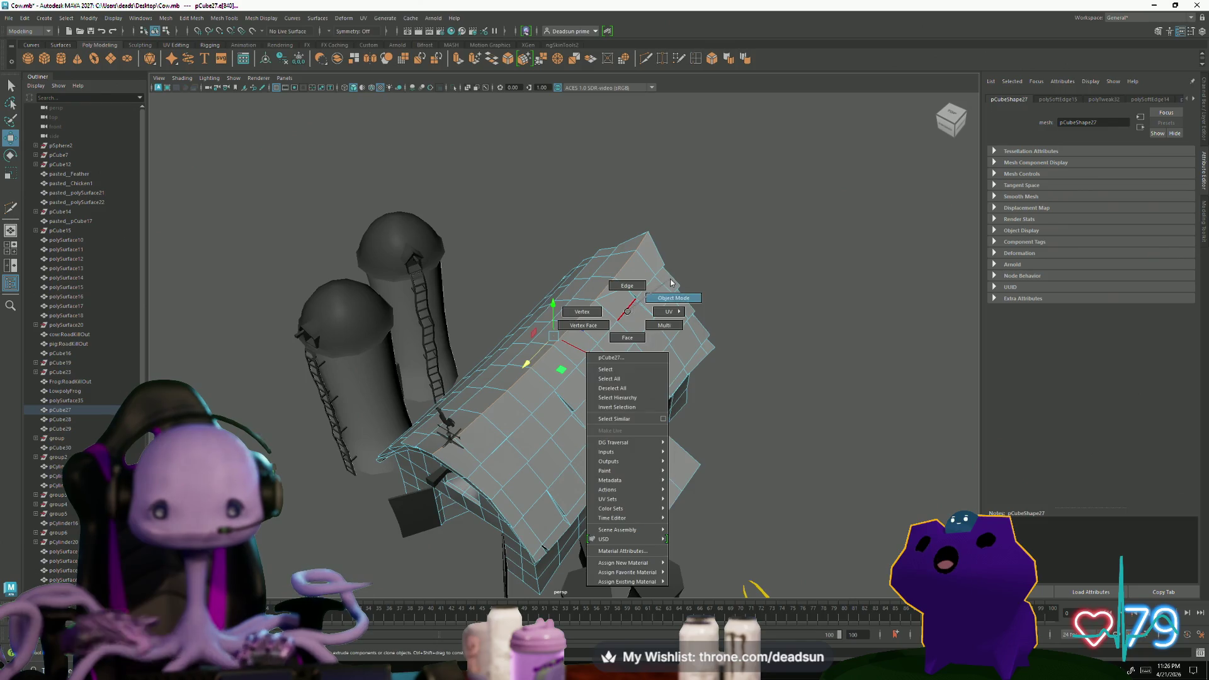
Leave component editing, survey the farm, and reselect the barn from a low angle
right_click_drag(618, 308, 621, 283)
left_click(750, 350)
mouse_move(751, 350)
left_mouse_down("alt")
mouse_move(466, 431)
mouse_move(453, 424)
left_mouse_up("alt")
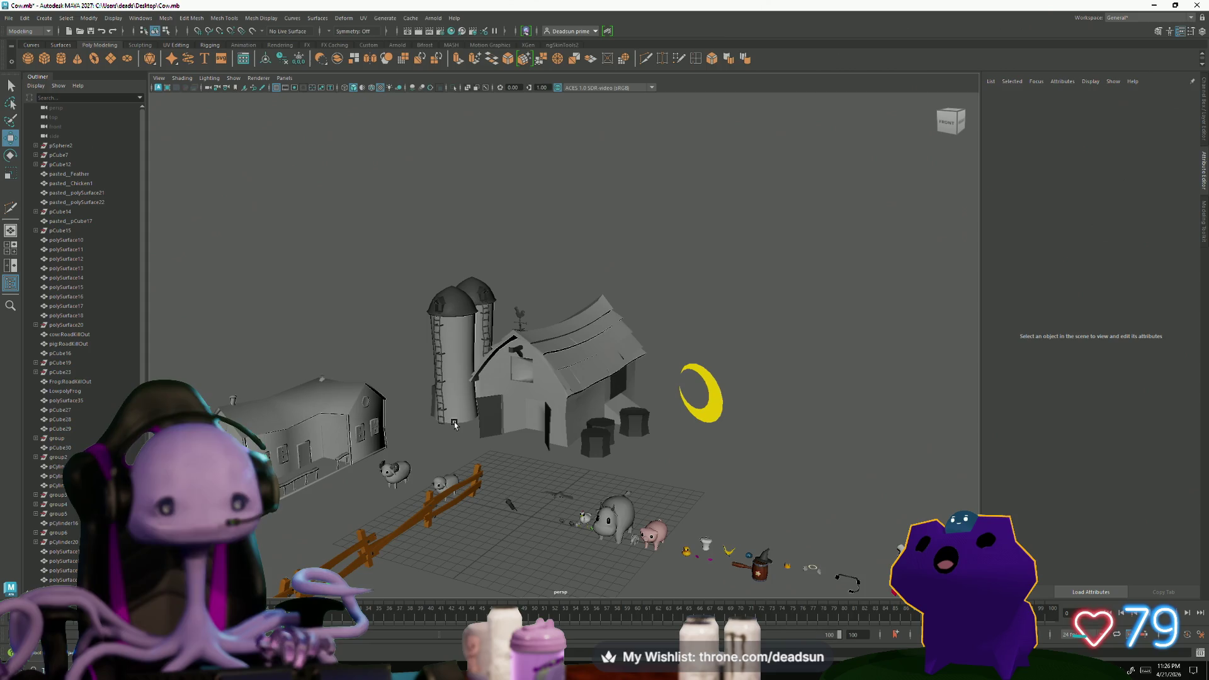
scroll(511, 393, "up", 3)
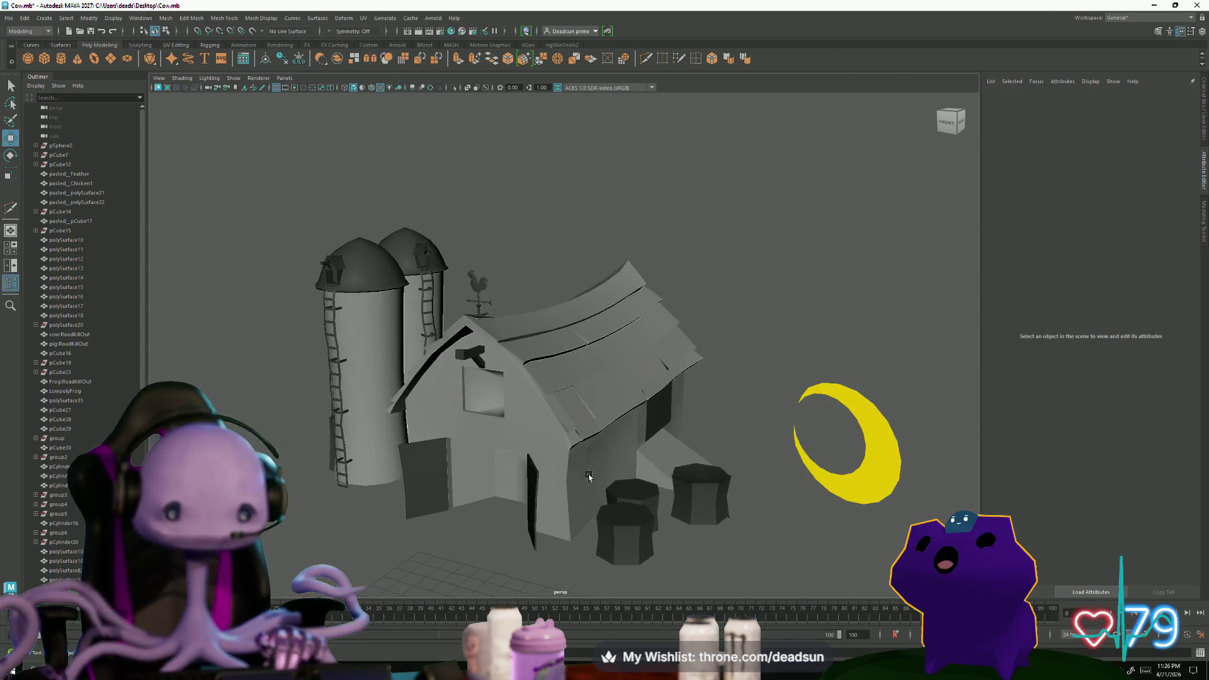
scroll(528, 397, "up", 3)
scroll(548, 379, "up", 3)
left_click(571, 446)
mouse_move(571, 445)
left_mouse_down("alt")
mouse_move(591, 432)
mouse_move(572, 431)
left_mouse_up("alt")
scroll(591, 435, "down", 2)
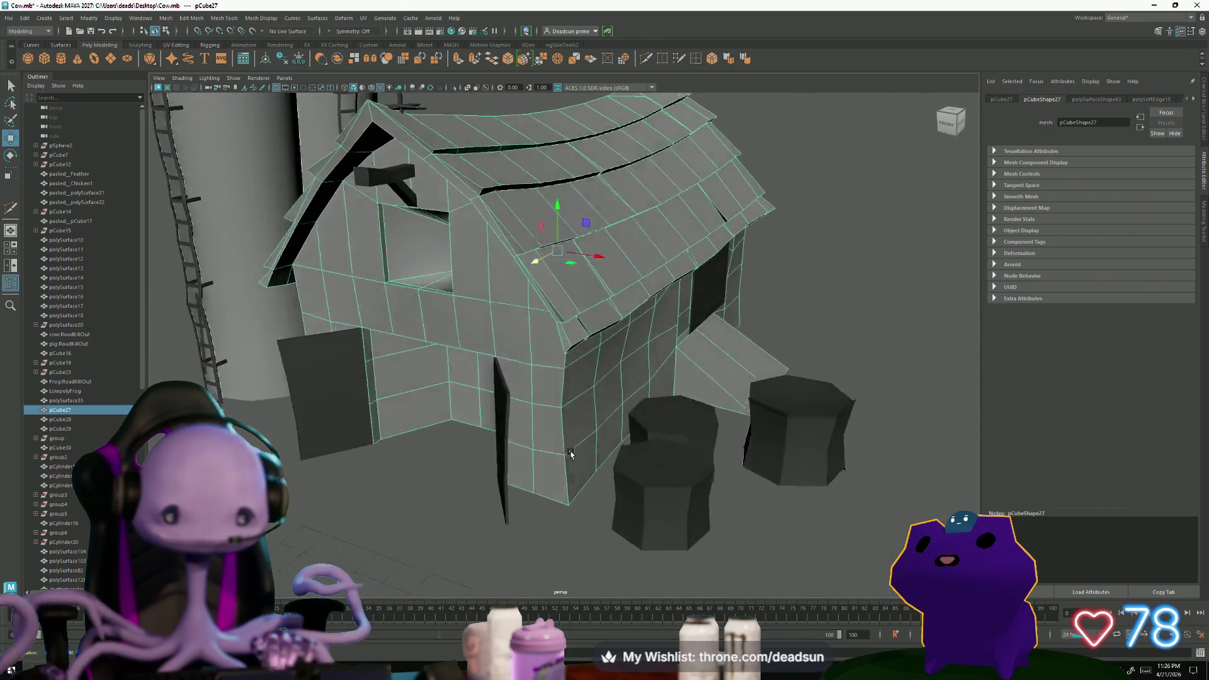
scroll(572, 431, "up", 3)
Enter vertex mode on the barn and pick a roof-corner vertex over the front wall
right_click(494, 366)
left_click(493, 365)
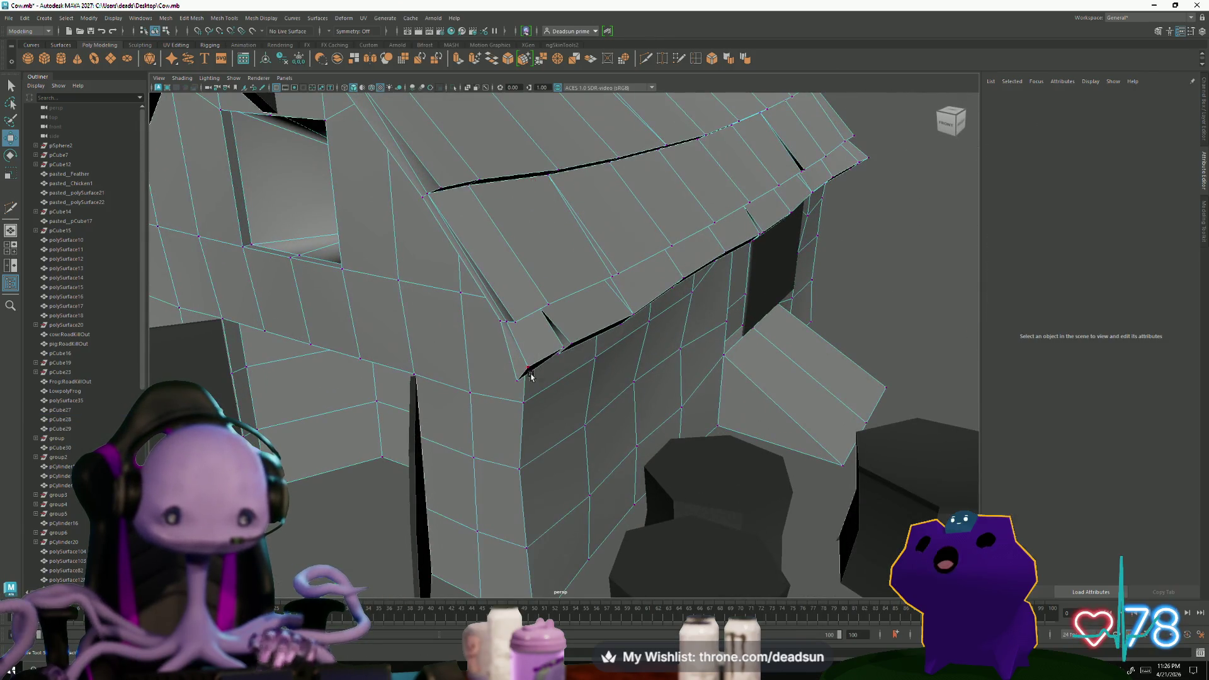
left_click(514, 388)
left_click_drag(512, 388, 520, 406, "alt")
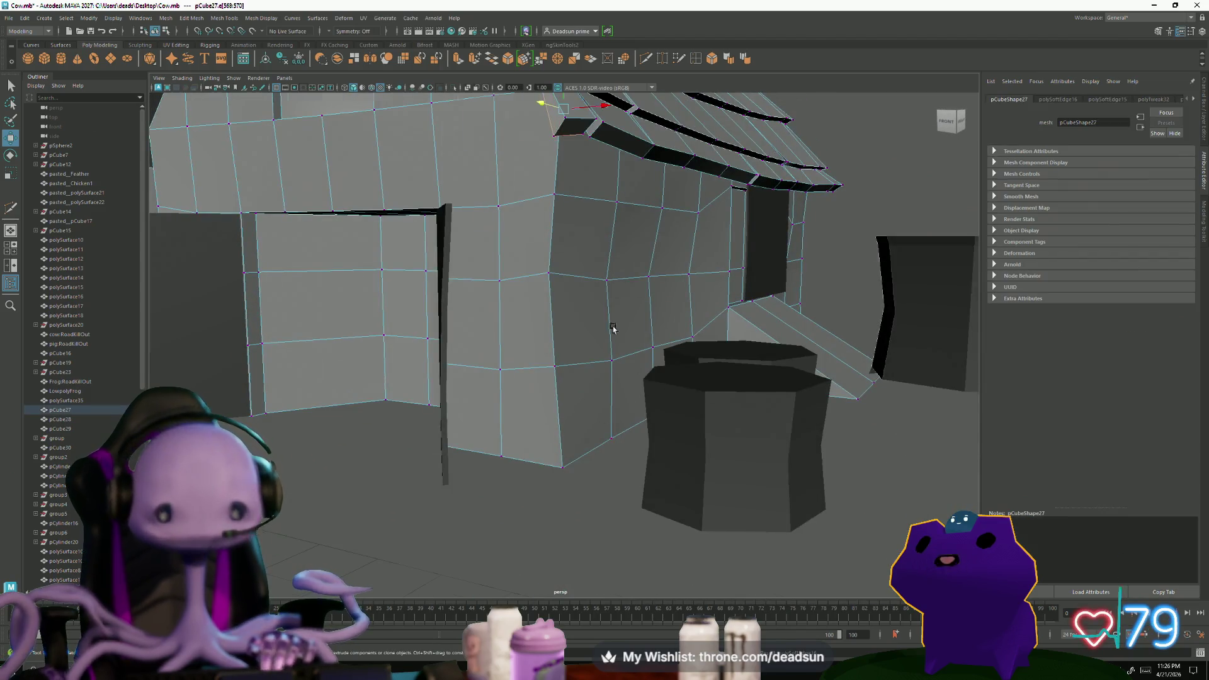
scroll(587, 378, "down", 3)
left_click_drag(586, 379, 604, 425, "alt")
scroll(632, 481, "up", 3)
scroll(632, 482, "up", 2)
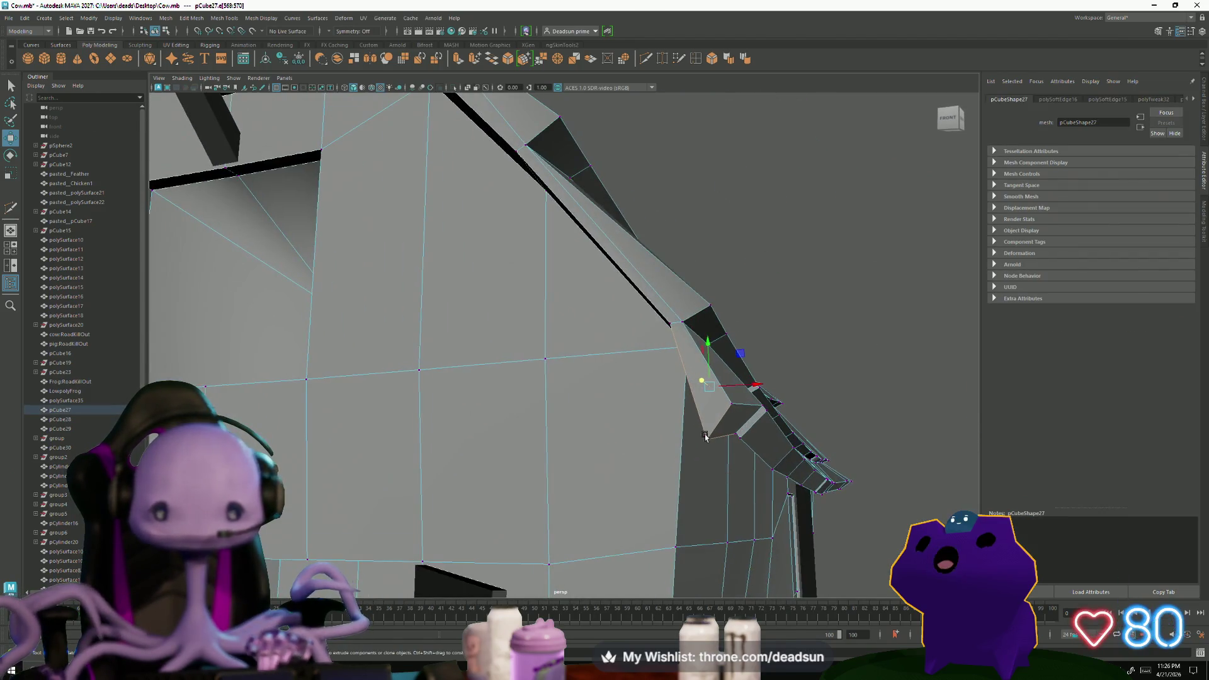
Nudge the overhanging roof-corner point, check it against the silos, and deselect the barn
right_click(710, 430)
left_click(710, 439)
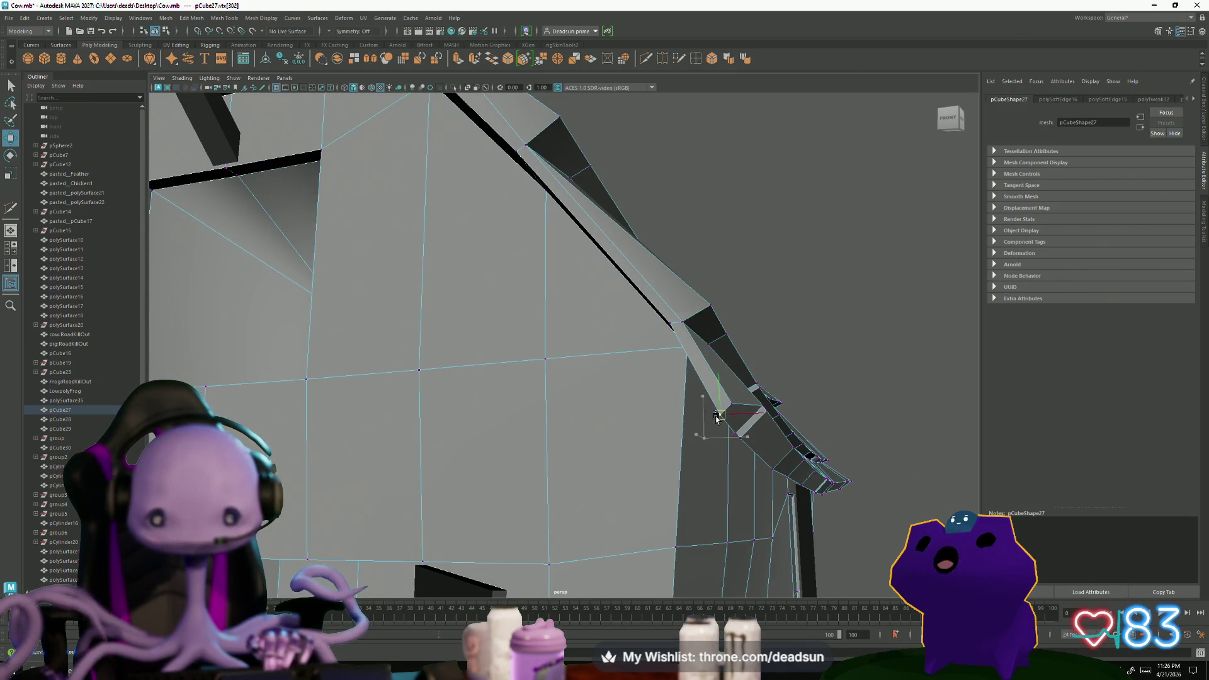
scroll(780, 446, "down", 4)
left_click_drag(780, 445, 595, 448, "alt")
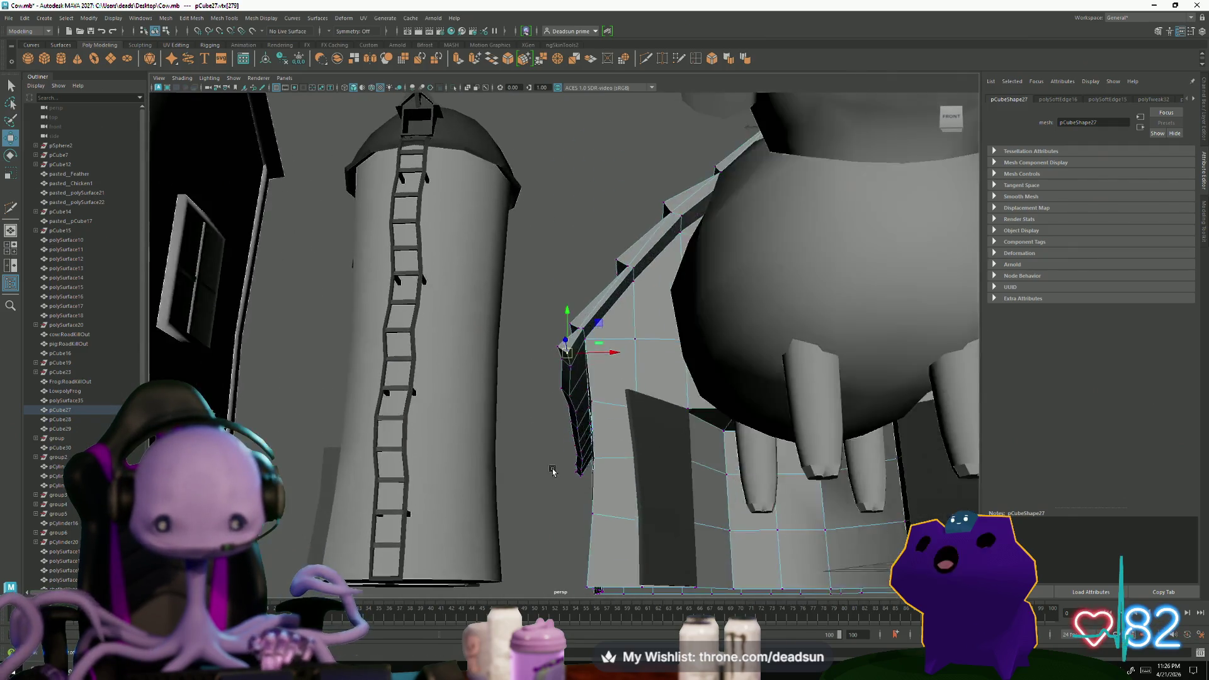
scroll(586, 473, "up", 3)
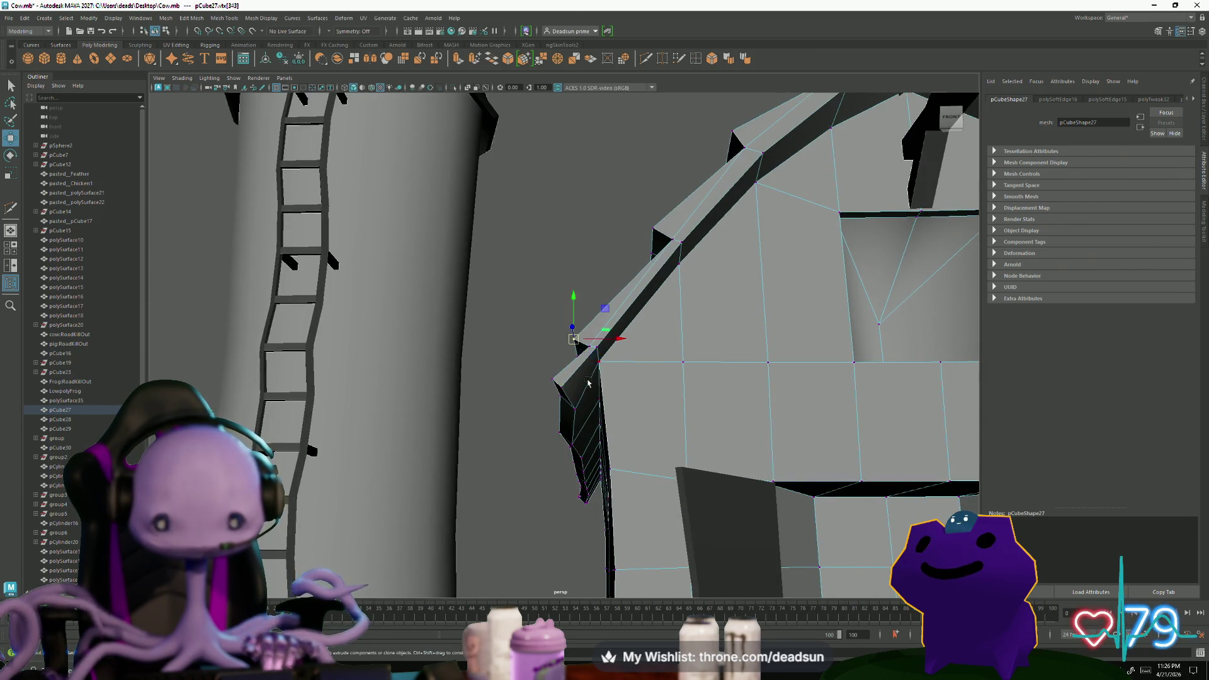
scroll(588, 383, "down", 2)
left_click_drag(588, 383, 563, 447, "alt")
scroll(564, 446, "up", 2)
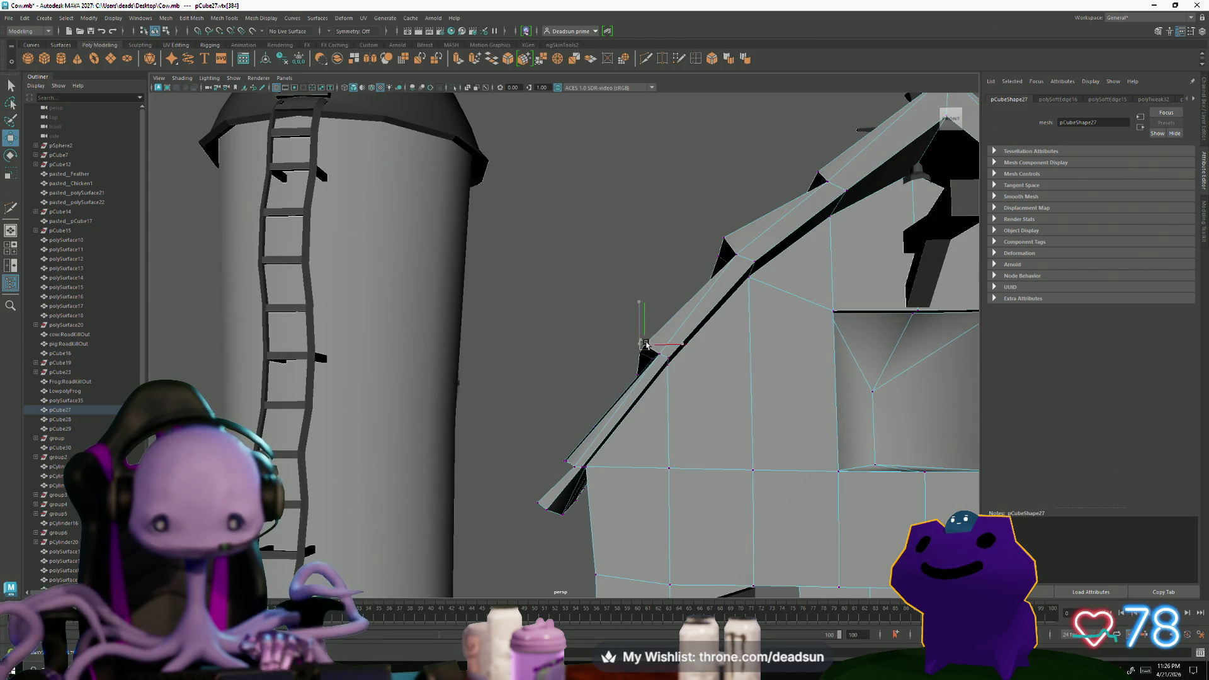
scroll(645, 344, "down", 5)
left_click_drag(645, 344, 503, 480, "alt")
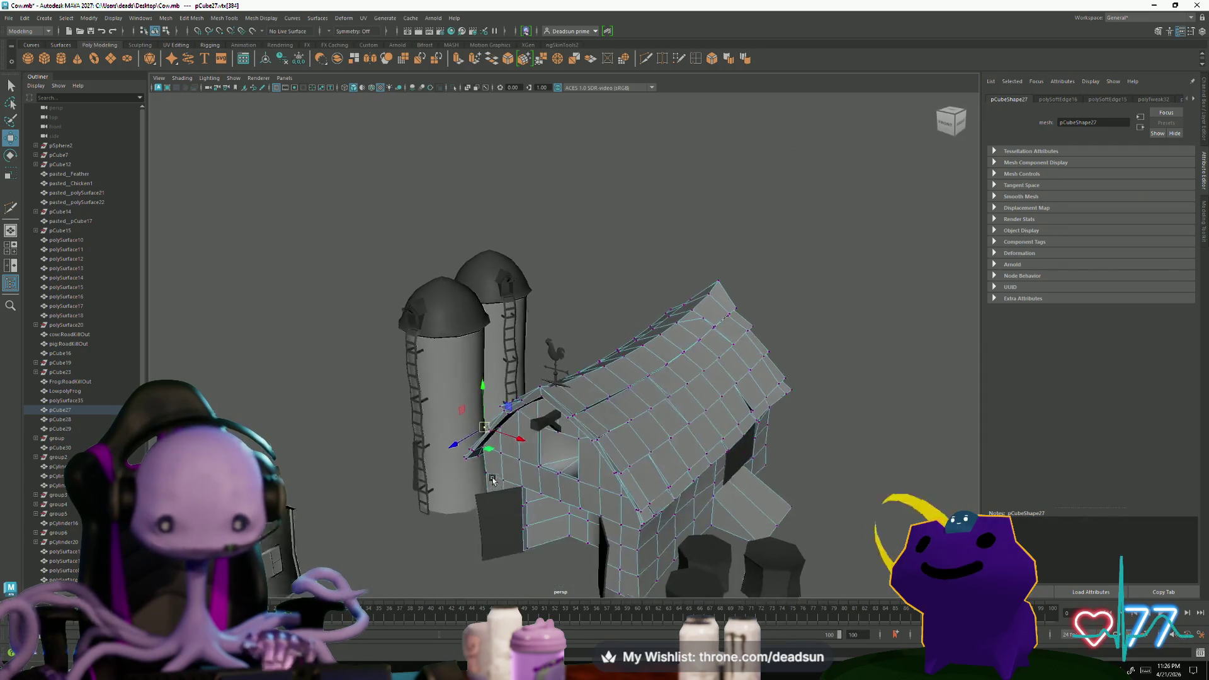
right_click_drag(605, 416, 604, 378)
left_click(858, 329)
scroll(661, 378, "down", 4)
scroll(620, 414, "down", 2)
Select the front silo beside the barn from a top-down view
mouse_move(620, 414)
left_mouse_down("alt")
mouse_move(602, 468)
mouse_move(539, 471)
left_mouse_up("alt")
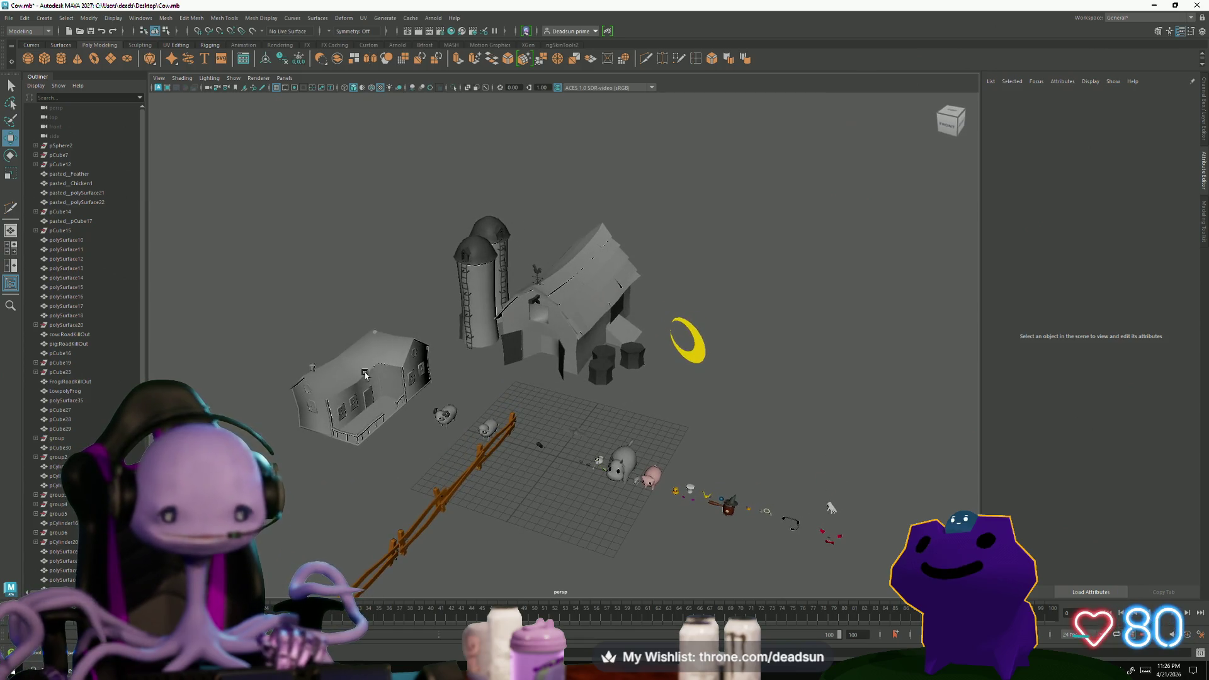
scroll(348, 378, "up", 5)
scroll(379, 297, "up", 3)
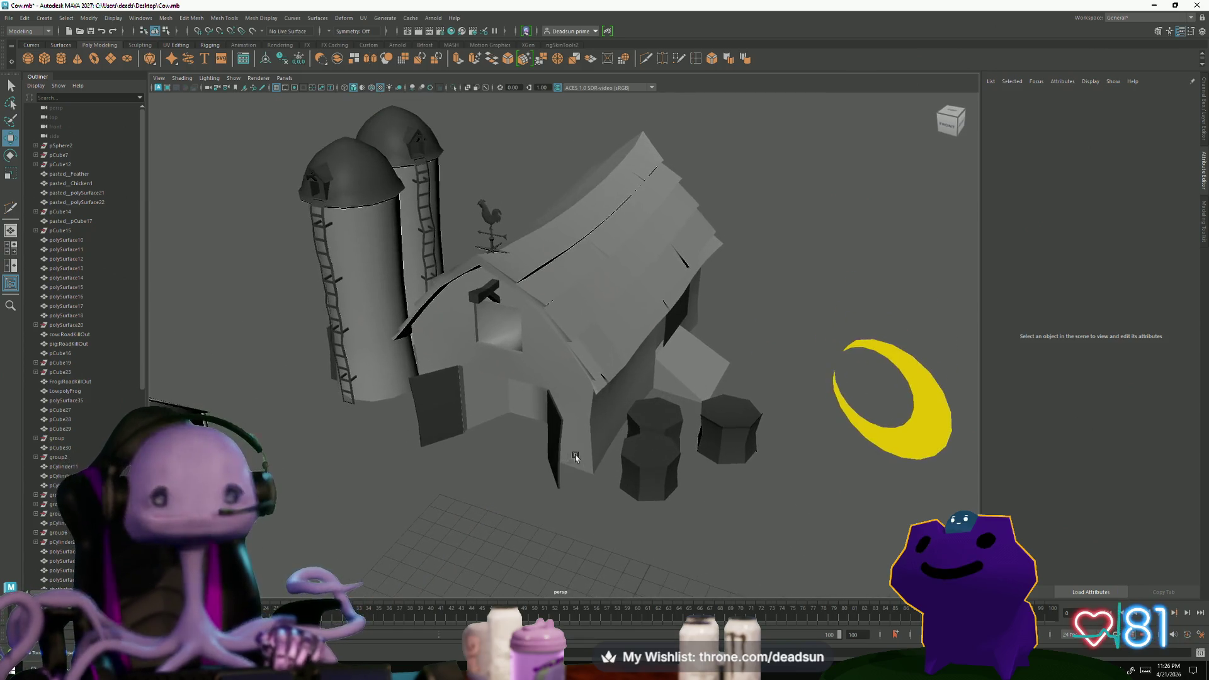
left_click(380, 297)
left_click_drag(379, 297, 317, 258, "alt")
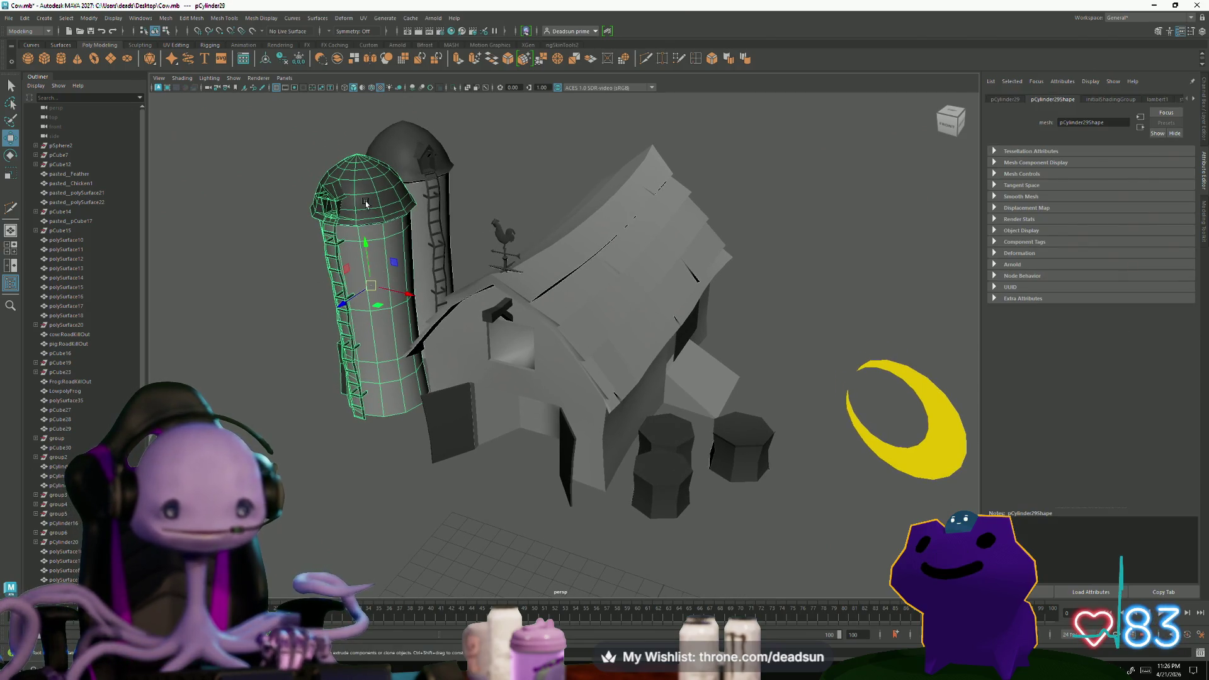
Switch the silo to face mode and select the dome's top face rings
left_click_drag(365, 218, 721, 454, "alt")
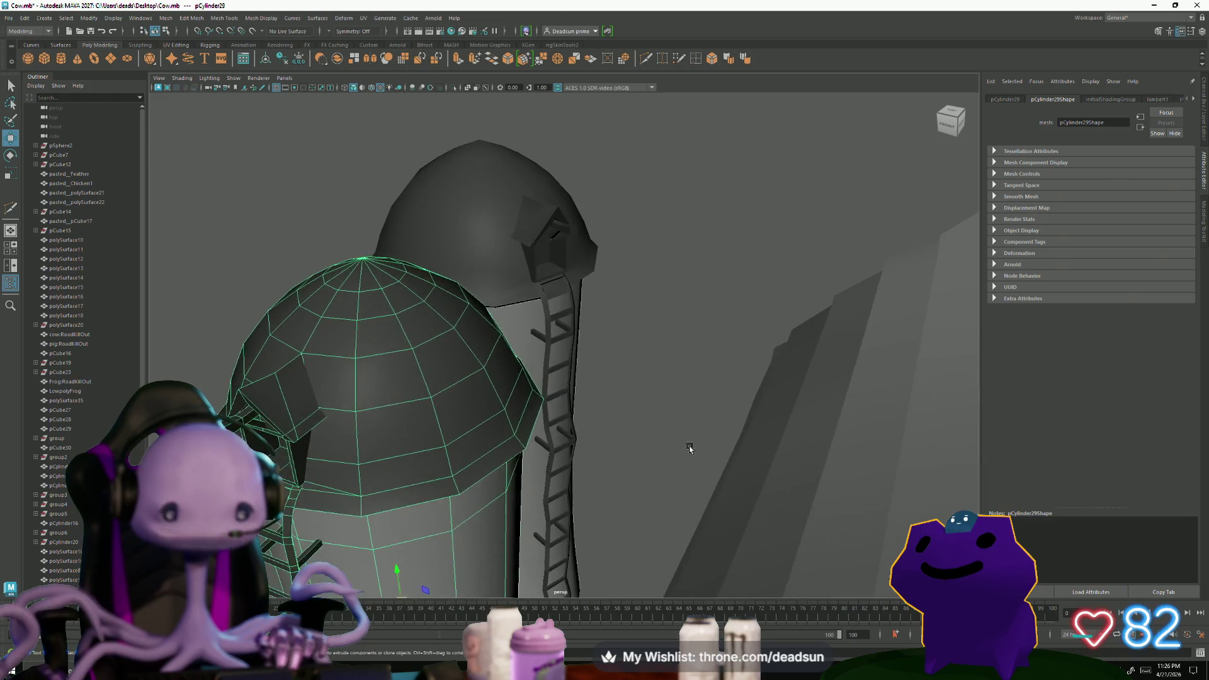
scroll(721, 455, "up", 4)
scroll(520, 414, "down", 3)
left_click_drag(515, 410, 410, 251, "alt")
right_click_drag(350, 270, 255, 150)
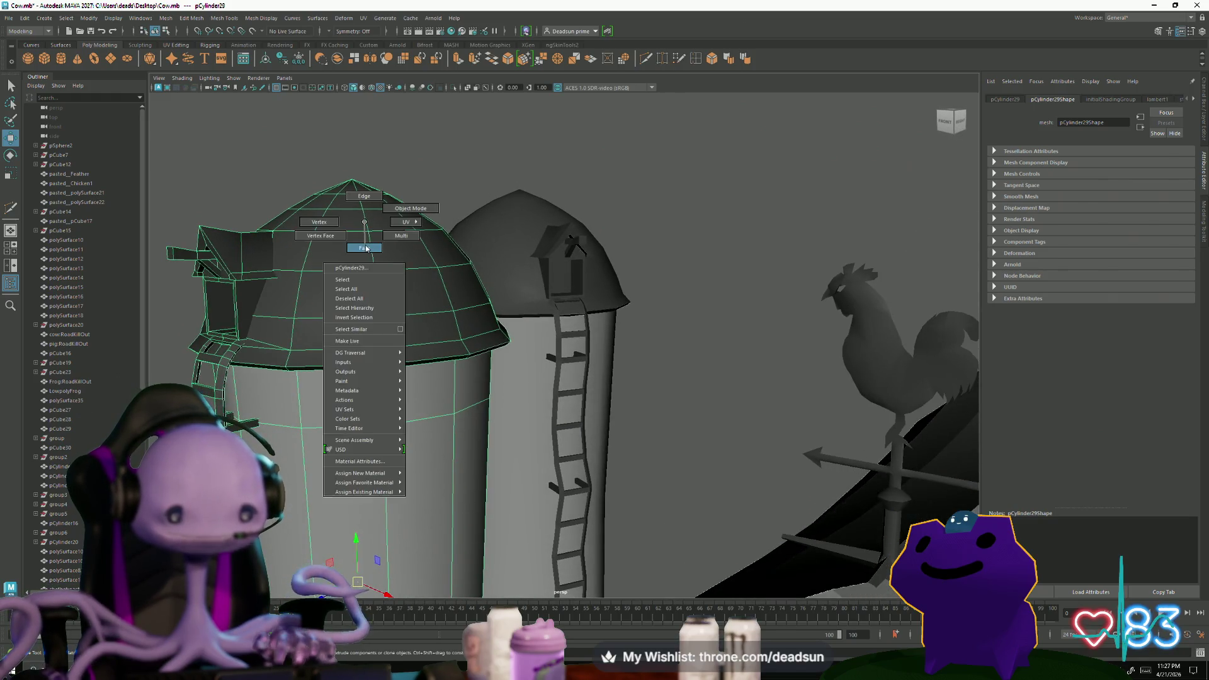
left_click_drag(435, 214, 435, 214)
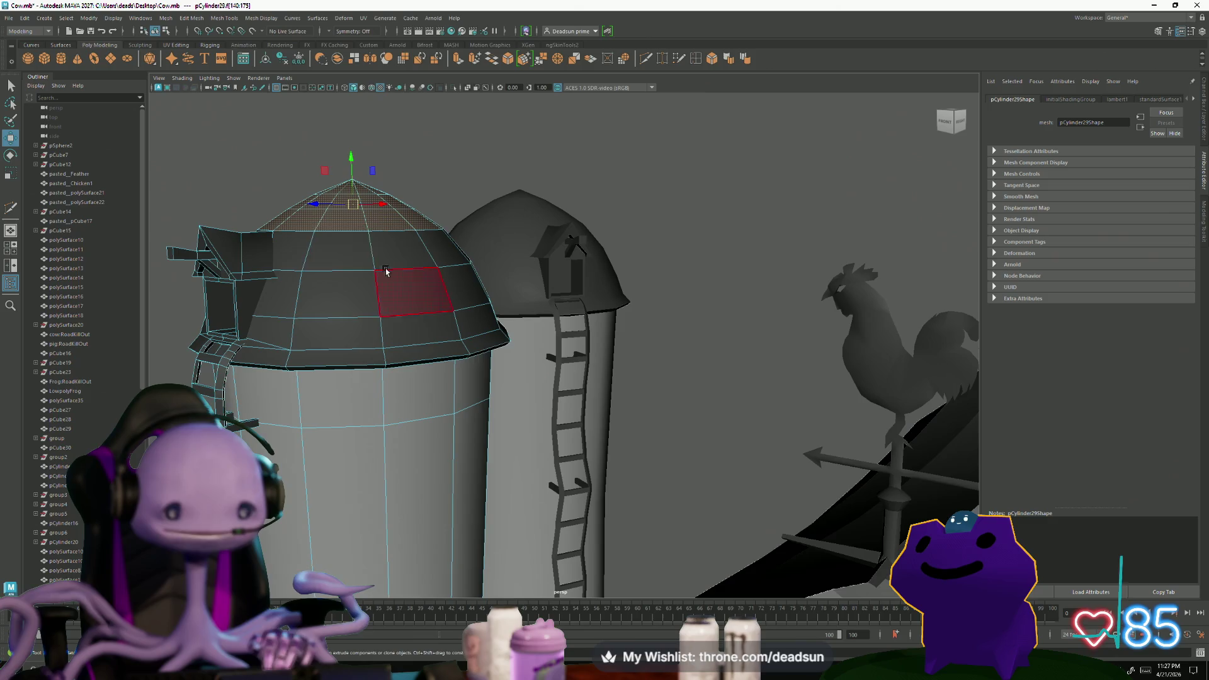
double_click(285, 250, "shift")
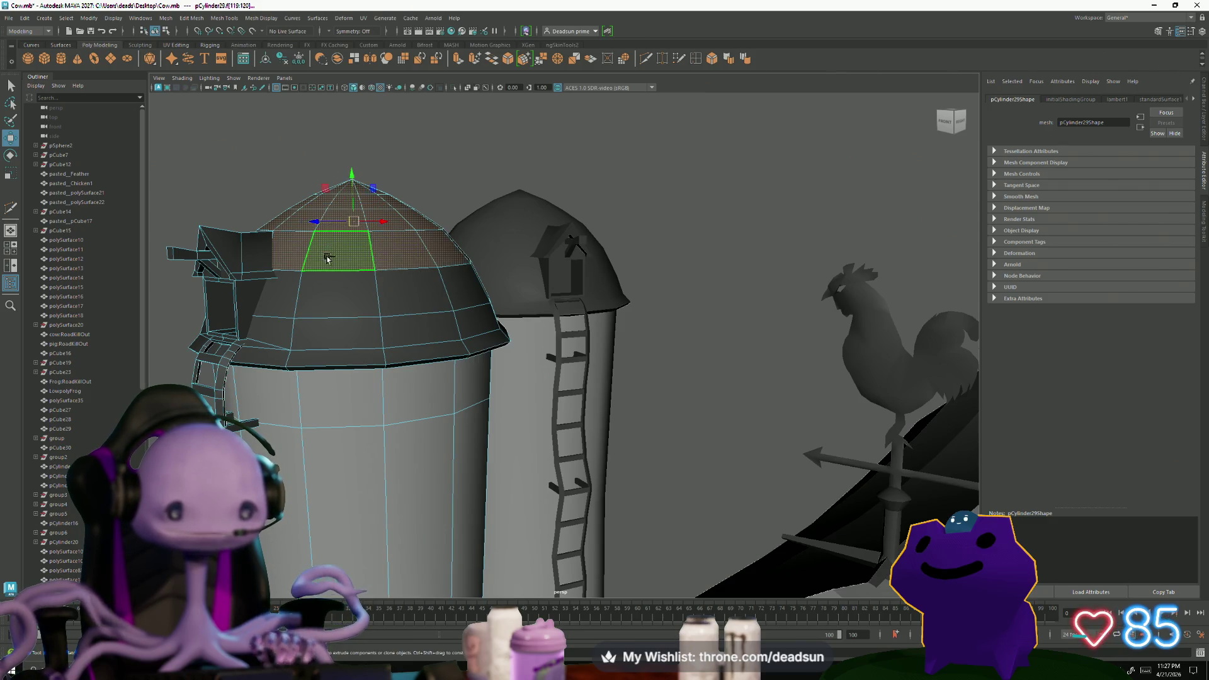
double_click(285, 281, "shift")
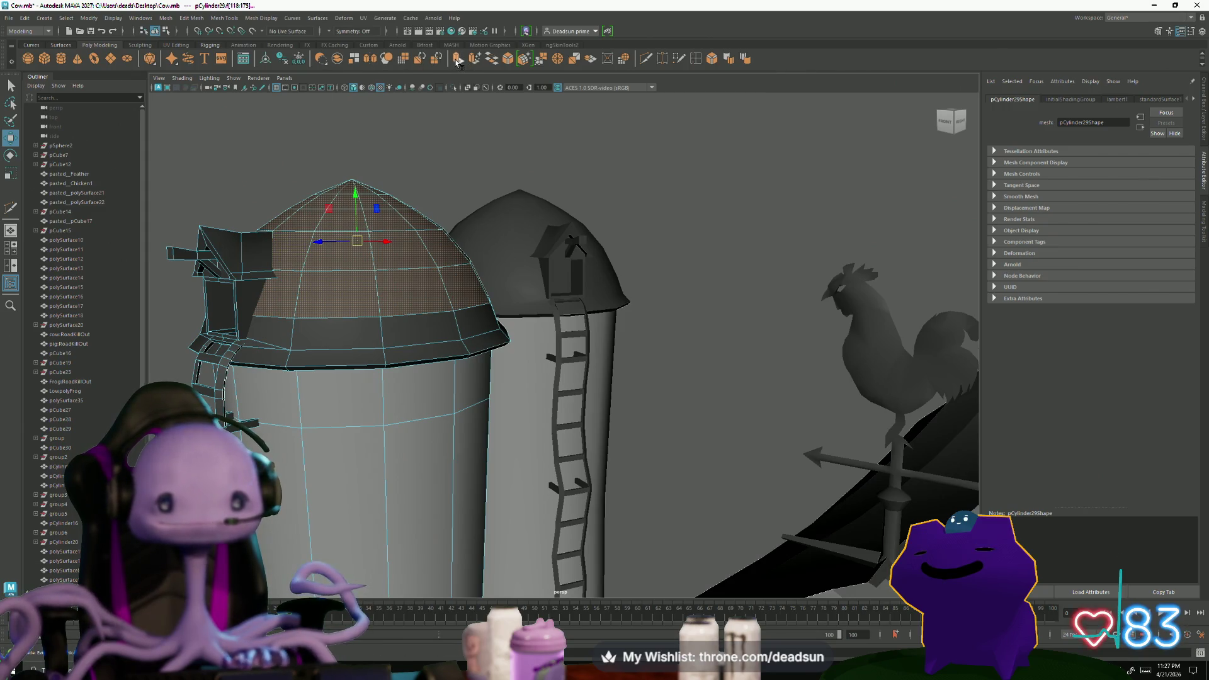
Extrude the dome faces, scaling and shifting the new ring
key("ctrl+e")
key("w")
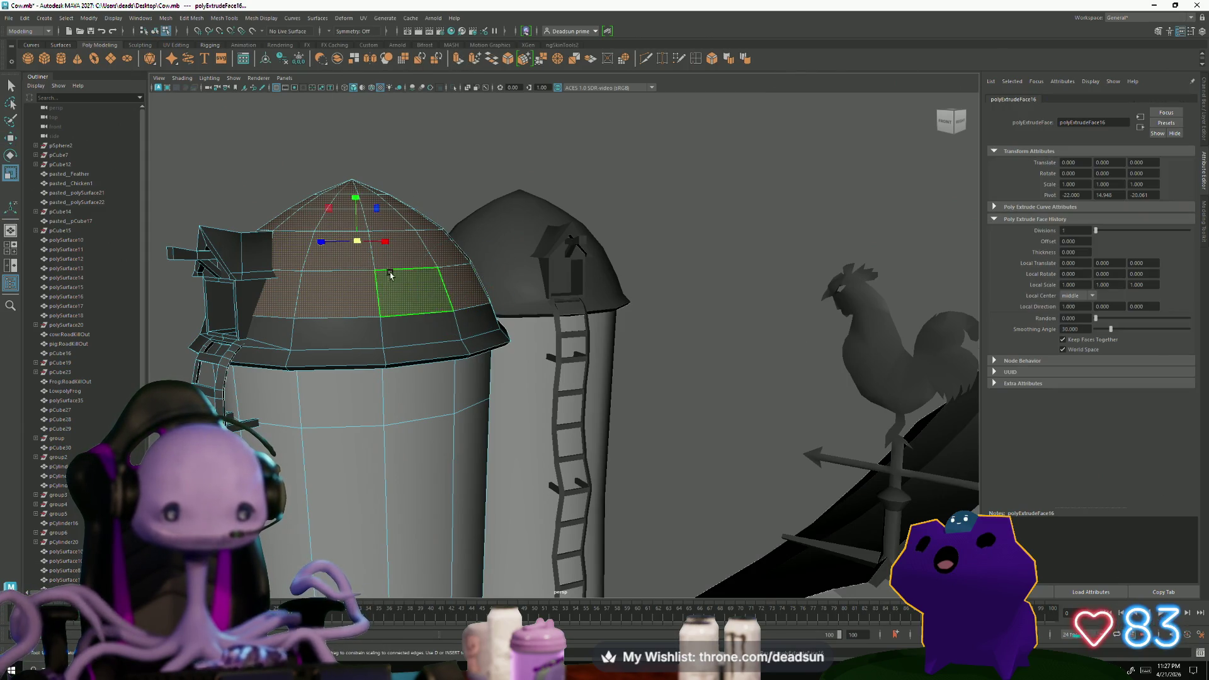
left_click_drag(359, 245, 365, 243)
left_click_drag(357, 194, 355, 193)
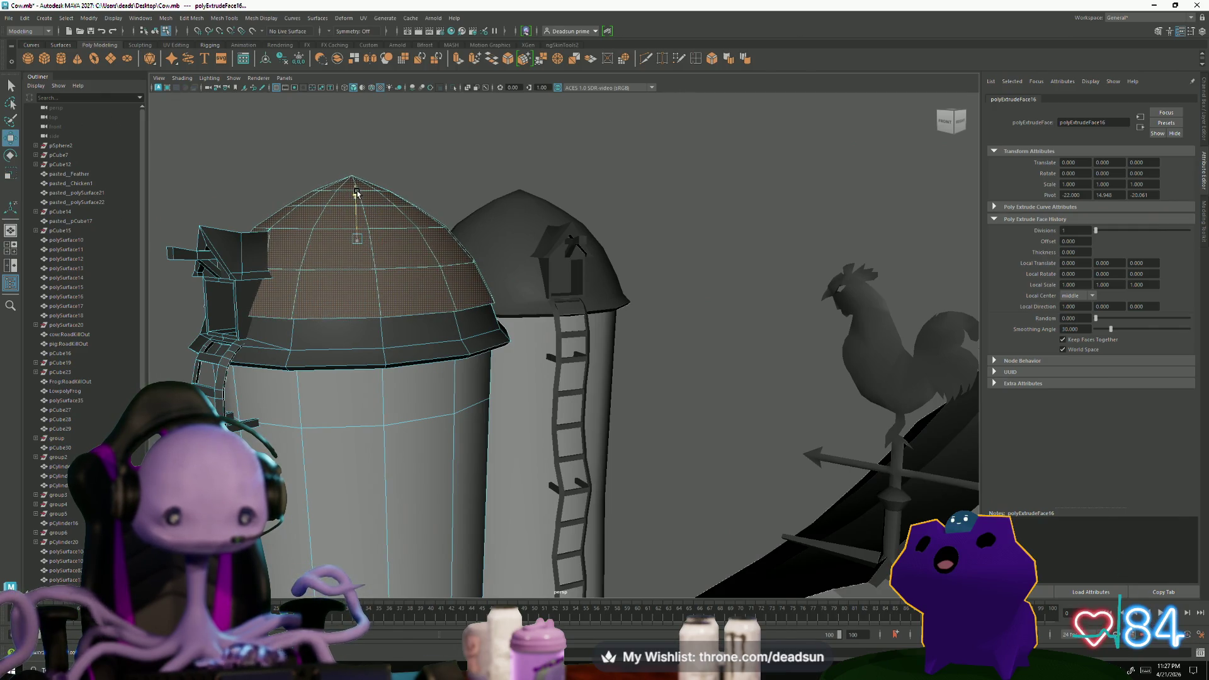
Extrude the dome cap faces and narrow them, undoing one attempt
left_click(314, 298)
left_click(405, 289)
mouse_move(405, 289)
left_mouse_down("alt")
mouse_move(348, 291)
mouse_move(428, 153)
left_mouse_up("alt")
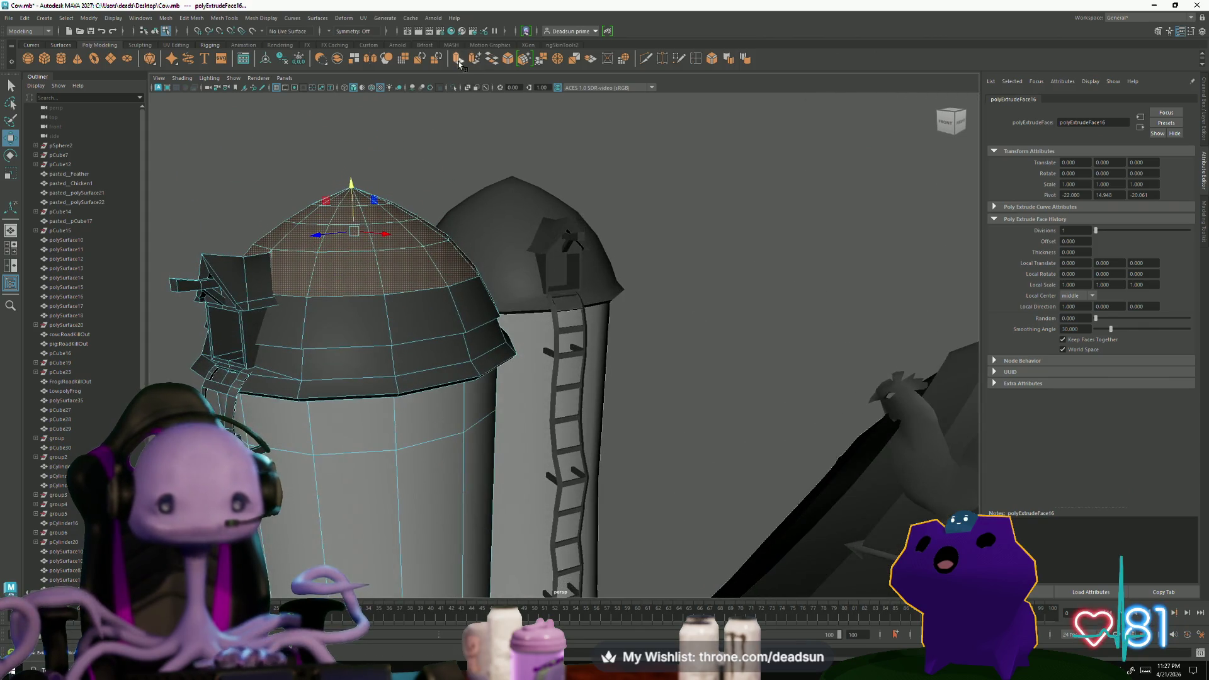
key("ctrl+e")
left_click_drag(356, 233, 348, 179)
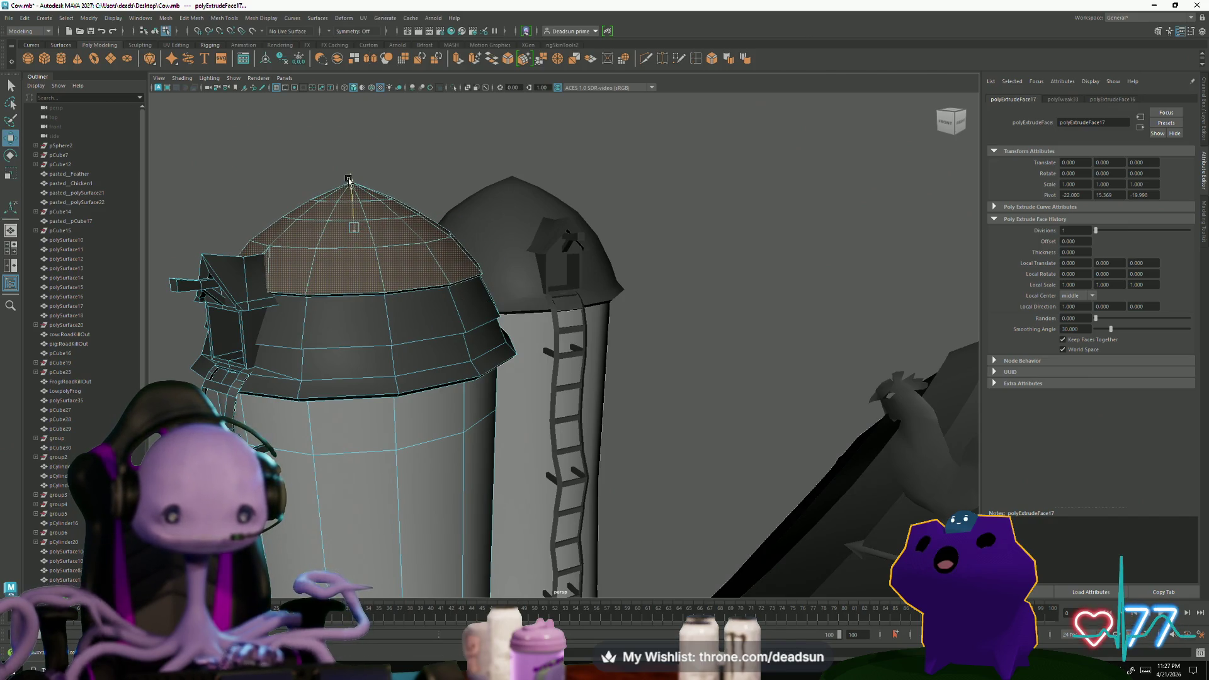
key("ctrl+z")
key("ctrl+z")
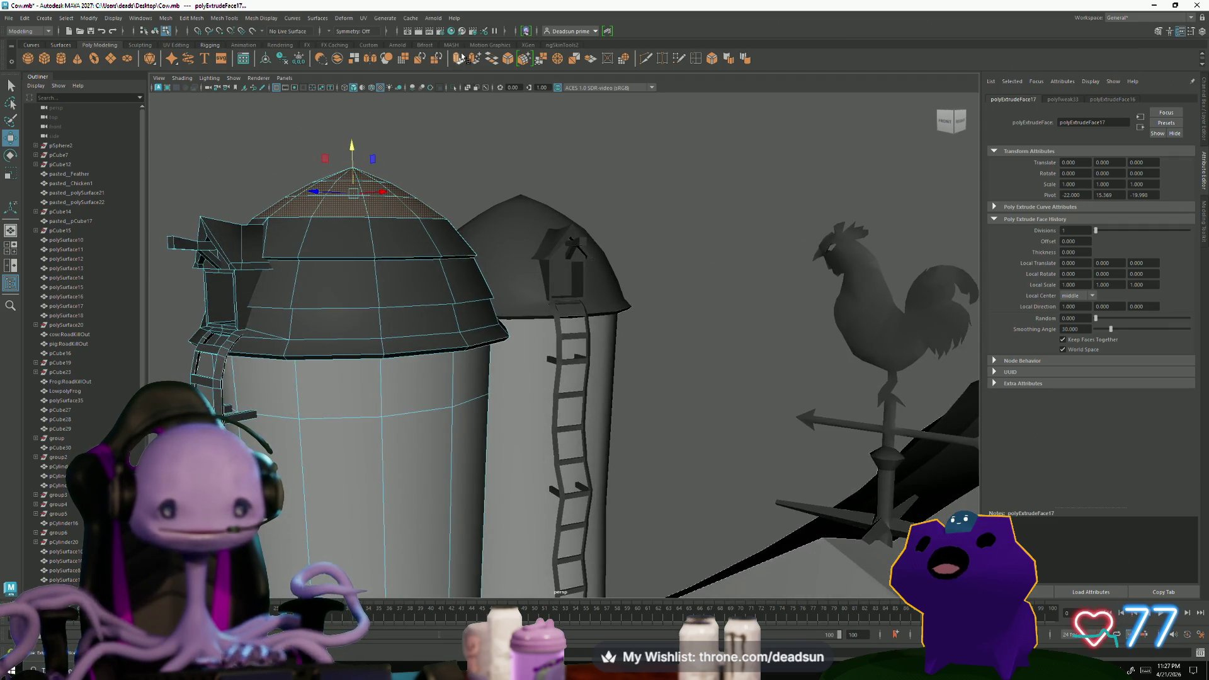
Extrude the cap again into a pointed spike and switch to vertex picking
left_click(458, 59)
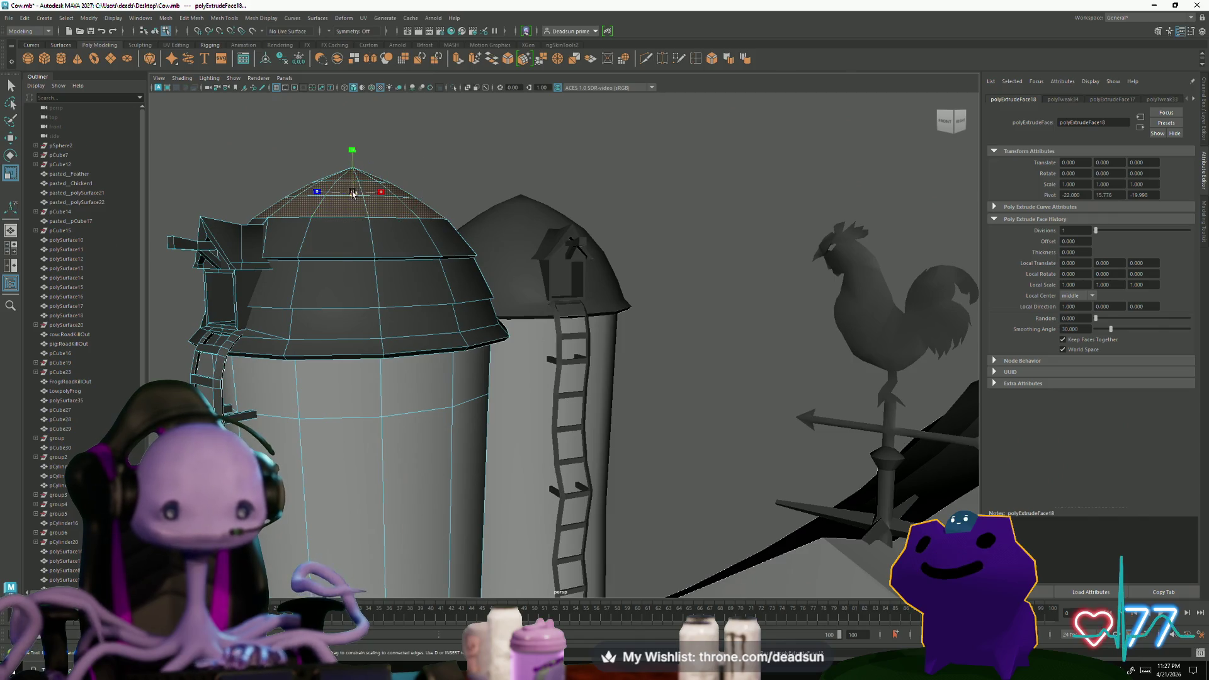
left_click_drag(352, 193, 351, 147)
mouse_move(333, 208)
left_mouse_down("alt")
mouse_move(356, 275)
mouse_move(293, 190)
mouse_move(312, 189)
left_mouse_up("alt")
right_click_drag(378, 198, 328, 193)
left_click(379, 187)
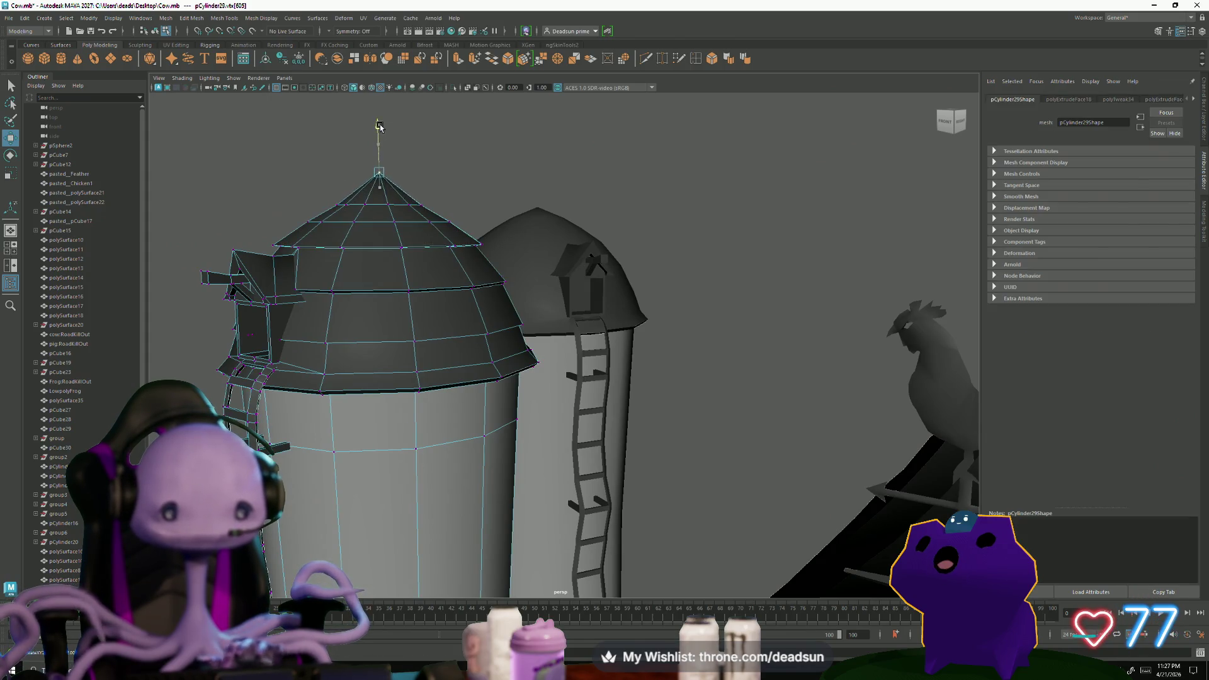
left_click_drag(310, 186, 423, 214)
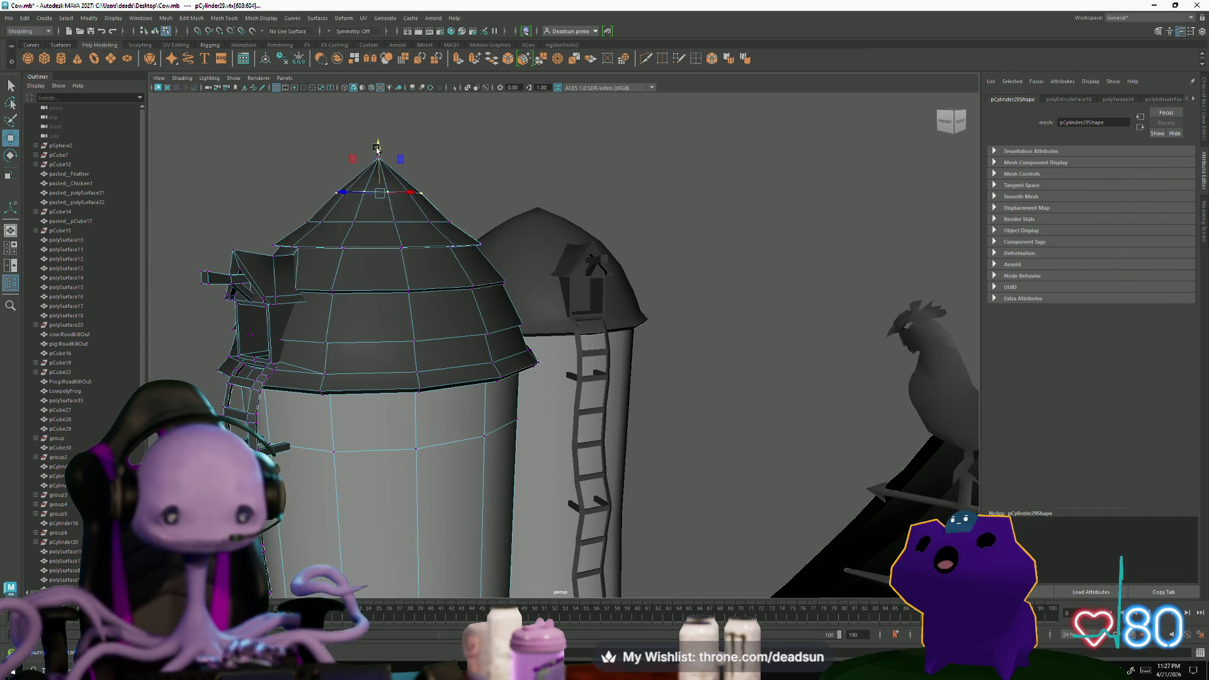
mouse_move(378, 147)
left_mouse_down("alt")
mouse_move(448, 292)
mouse_move(480, 304)
left_mouse_up("alt")
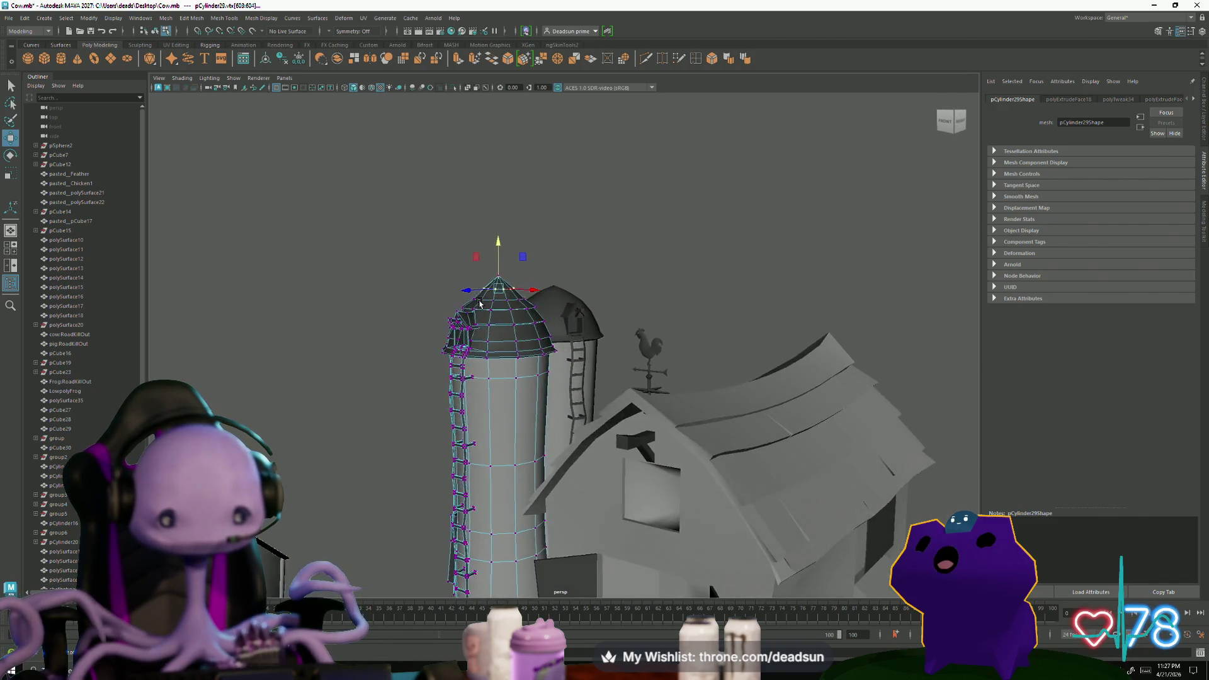
mouse_move(481, 303)
left_mouse_down("alt")
mouse_move(465, 297)
mouse_move(527, 301)
left_mouse_up("alt")
left_click(466, 297)
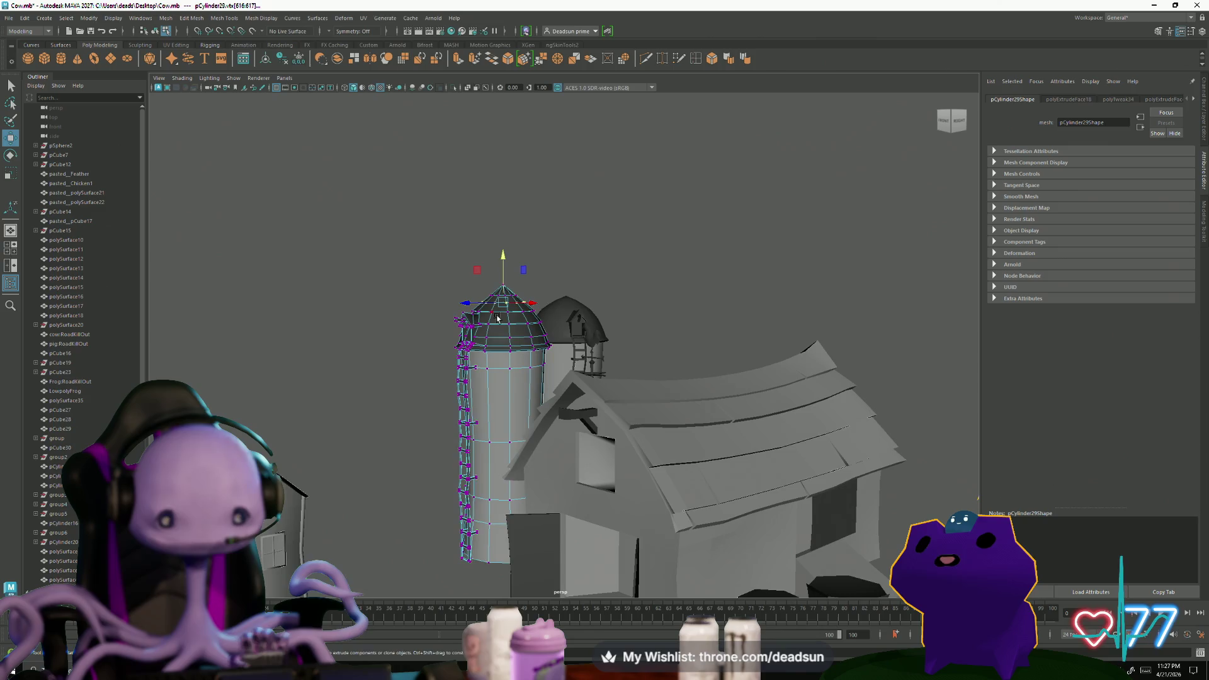
right_click_drag(486, 303, 472, 321)
left_click(426, 284)
scroll(426, 284, "down", 5)
scroll(501, 325, "down", 3)
left_click_drag(500, 325, 599, 427, "alt")
scroll(599, 427, "up", 5)
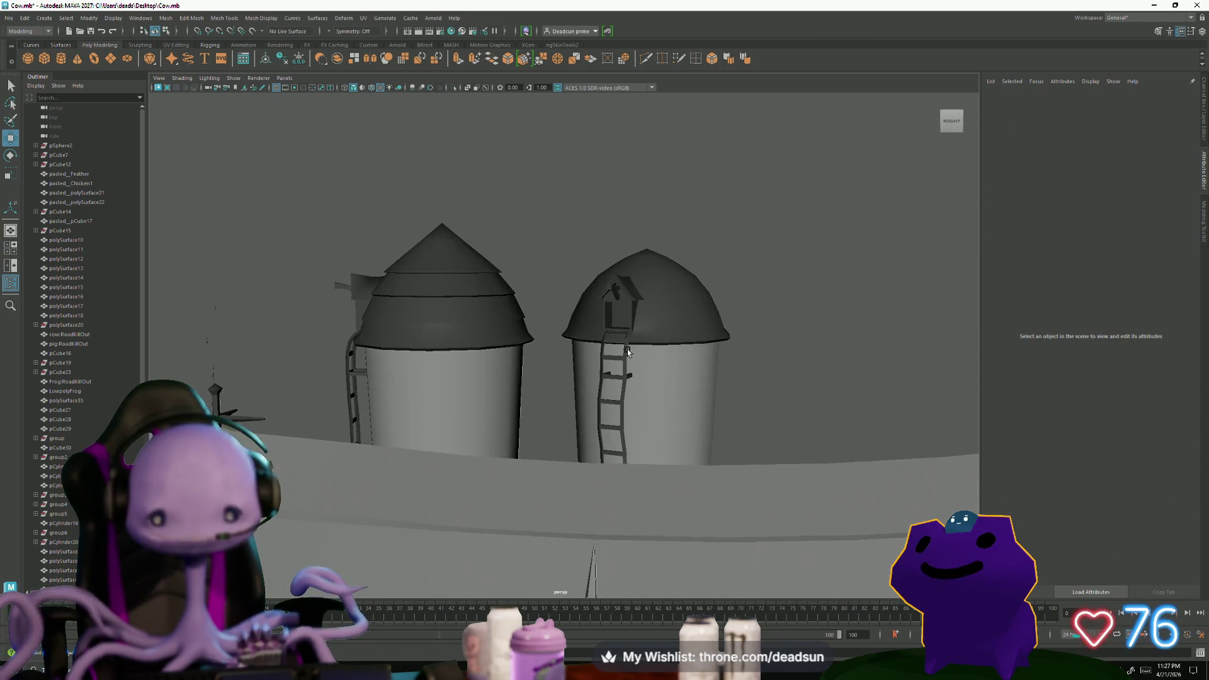
left_click(651, 271)
left_click(625, 241)
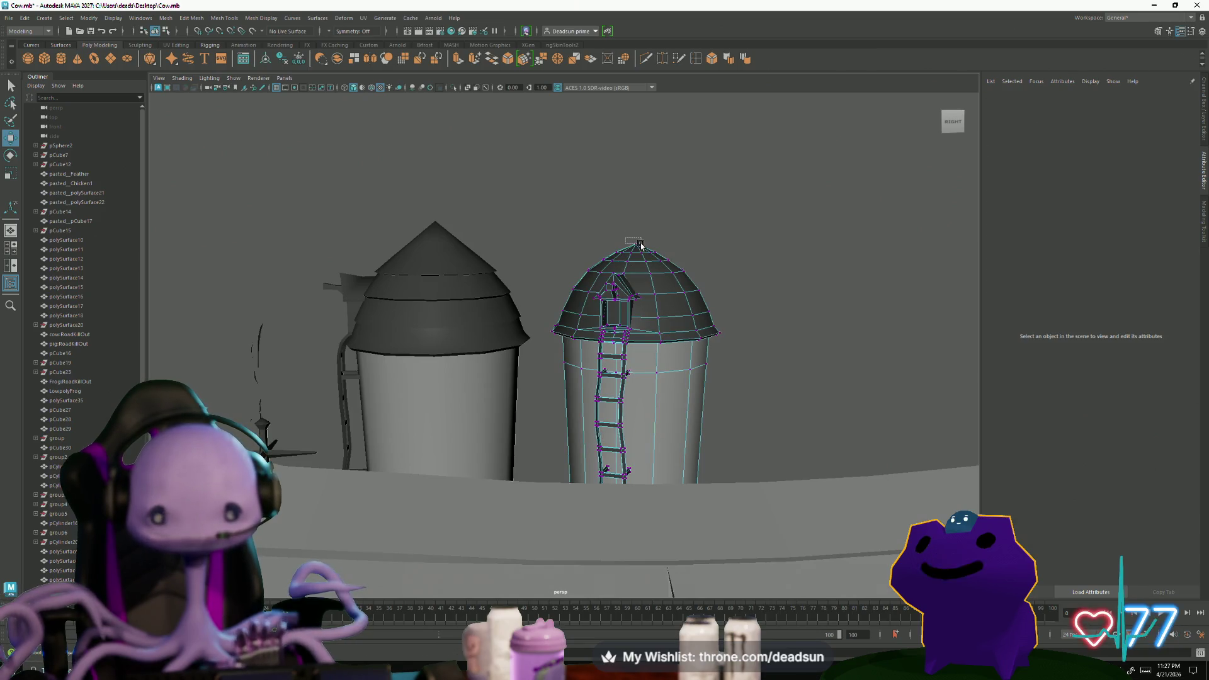
left_click(641, 247)
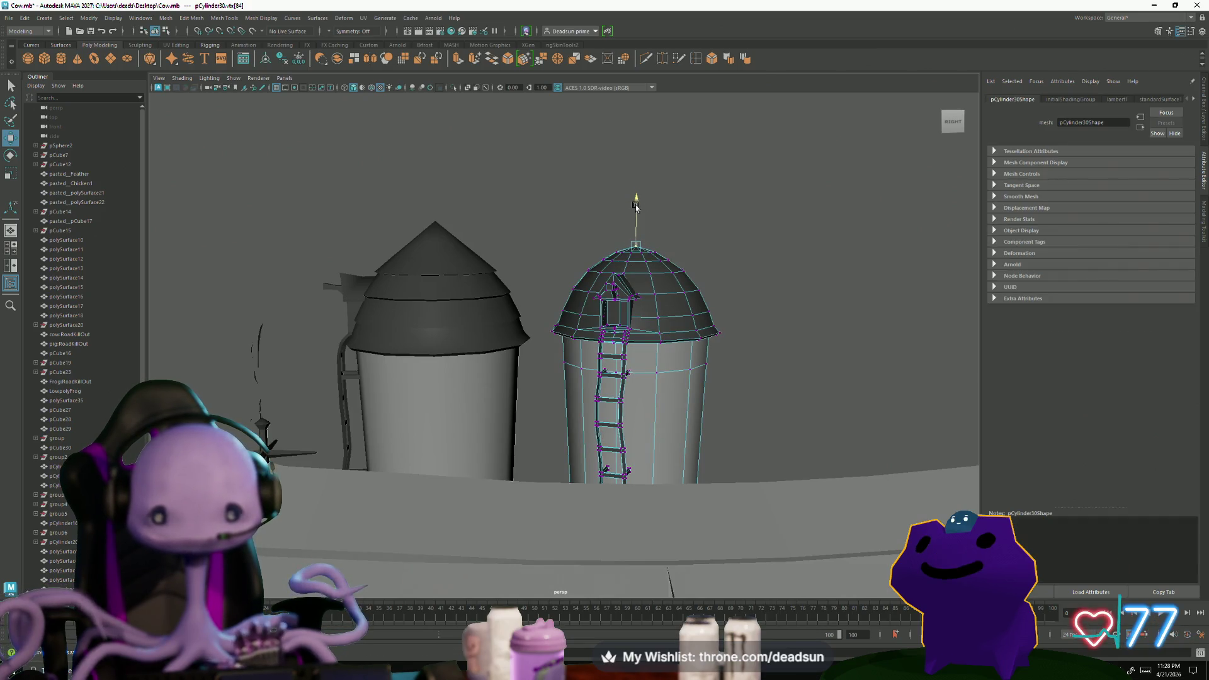
key("F8")
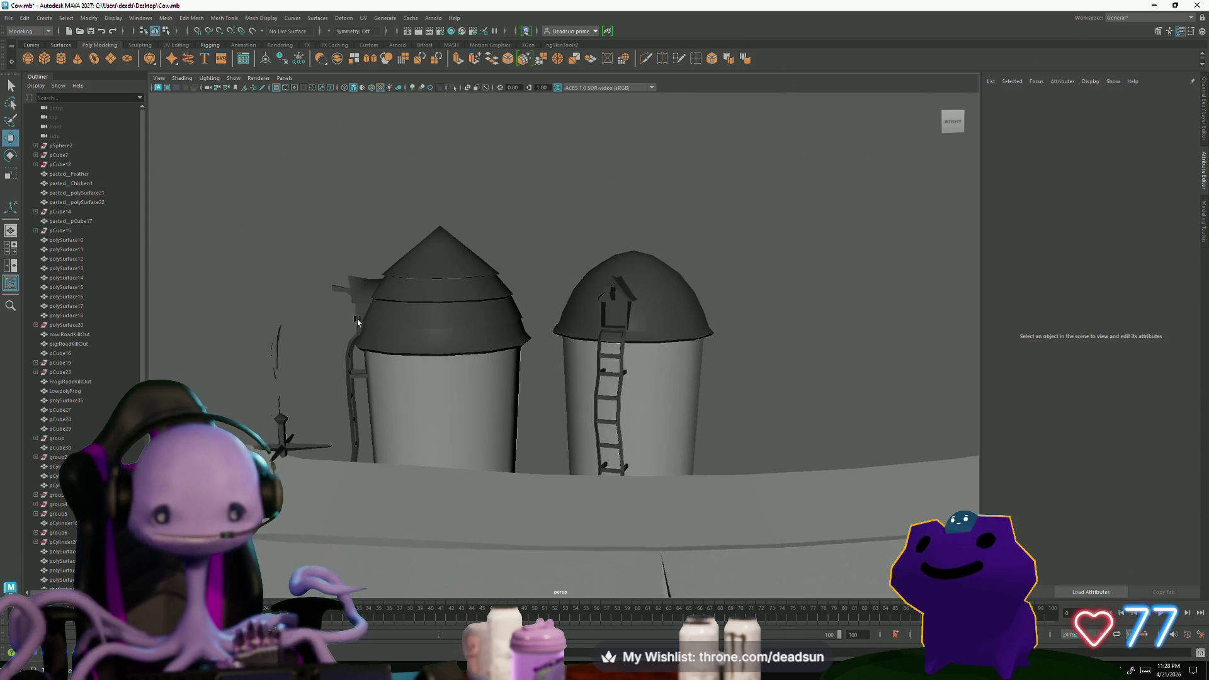
left_click_drag(654, 297, 460, 309, "alt")
left_click(460, 310)
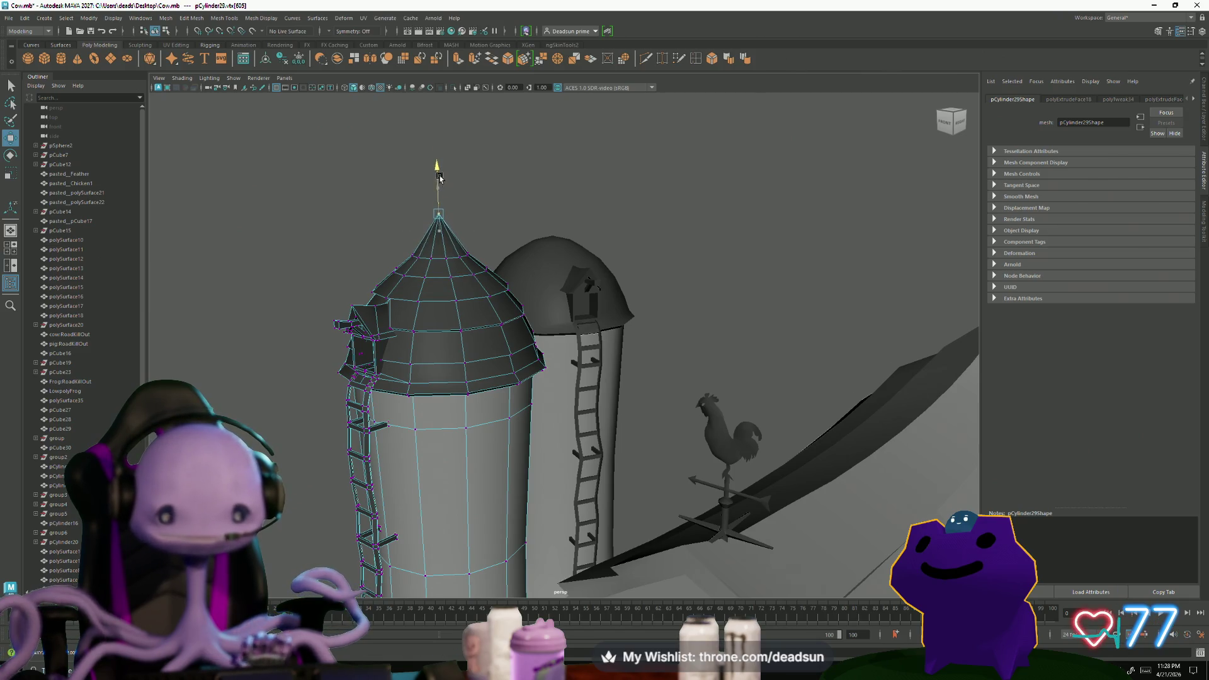
left_click_drag(438, 175, 414, 234, "alt")
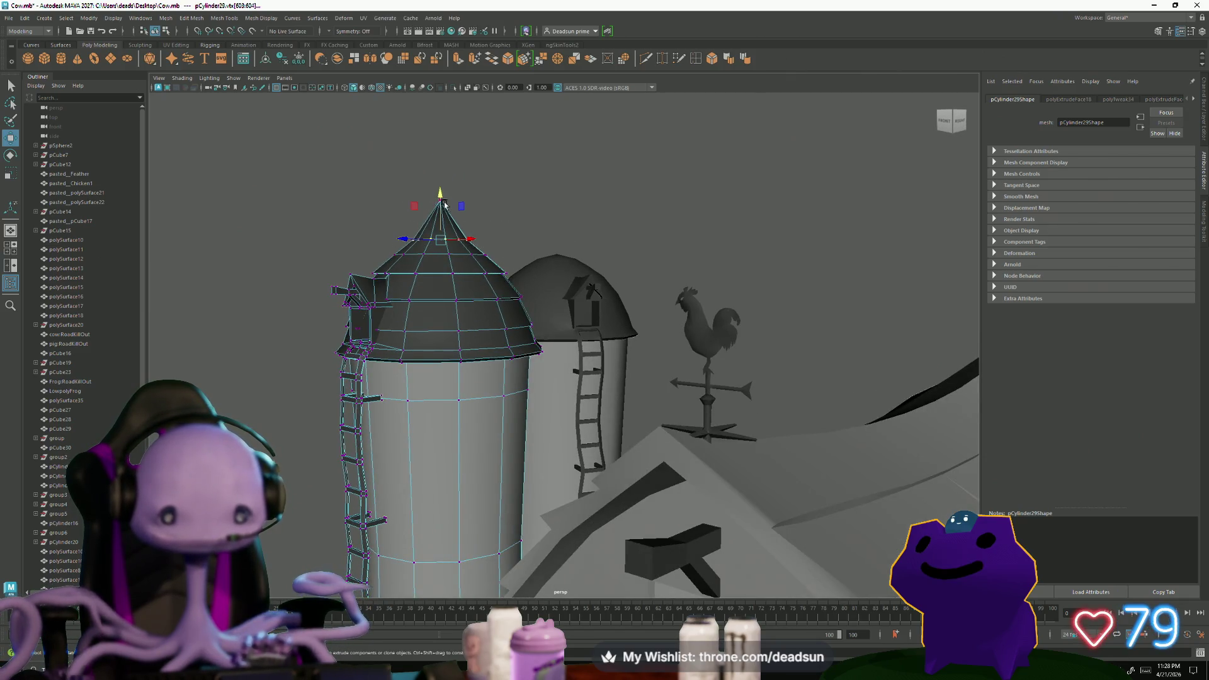
scroll(367, 262, "down", 2)
right_click(454, 330)
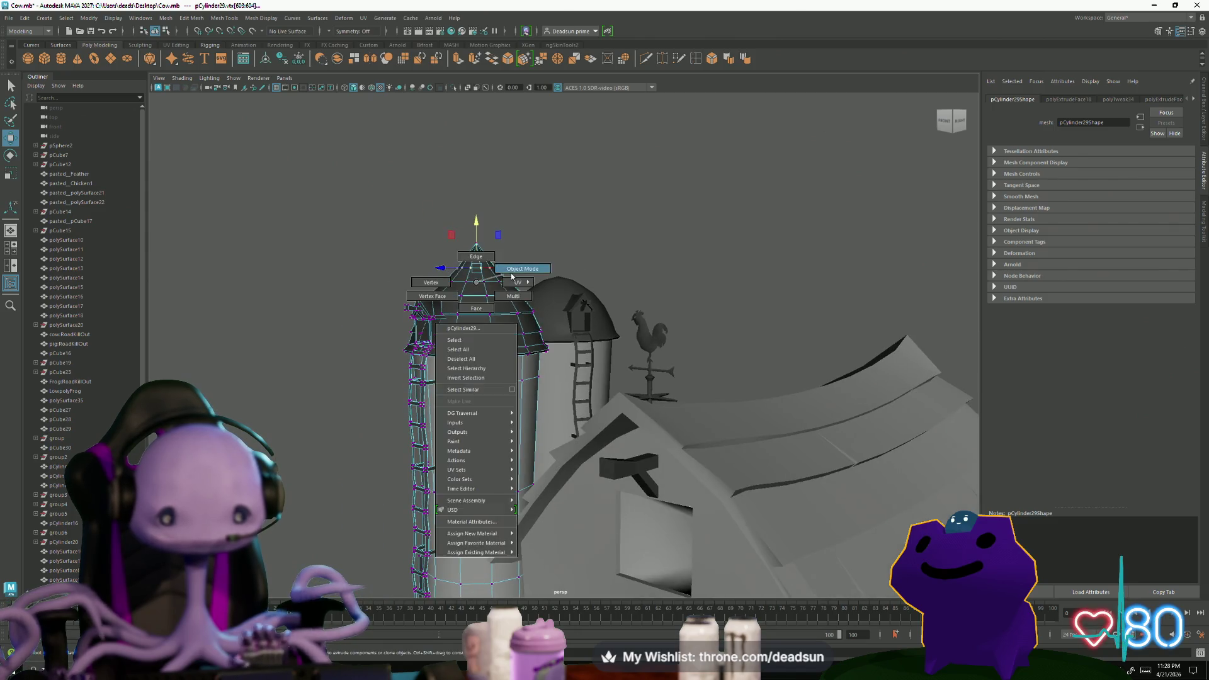
Reselect and frame the left silo, then enter vertex editing with F9
left_click(615, 261)
mouse_move(615, 261)
left_mouse_down("alt")
mouse_move(475, 322)
mouse_move(507, 371)
left_mouse_up("alt")
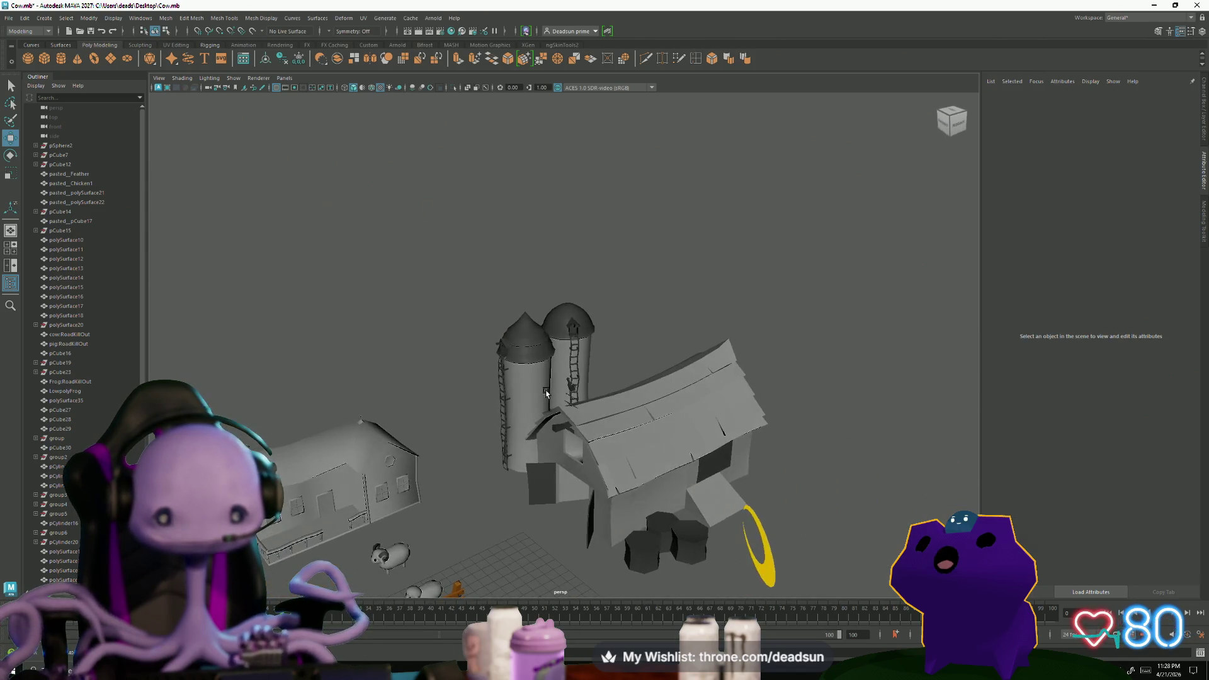
left_click(506, 371)
key("f")
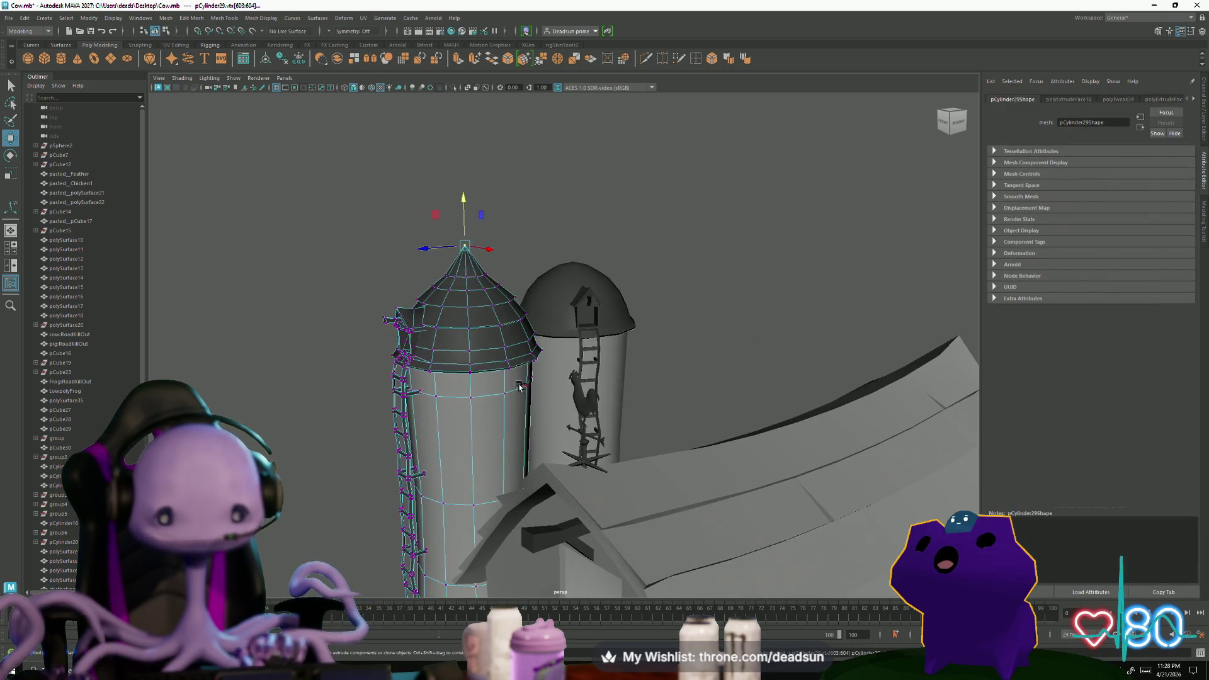
left_click(508, 383)
left_click(502, 373)
key("F9")
Undo the cap extrusions, check each dome's top vertex, and return to object mode with F8
key("ctrl+e")
key("ctrl+e")
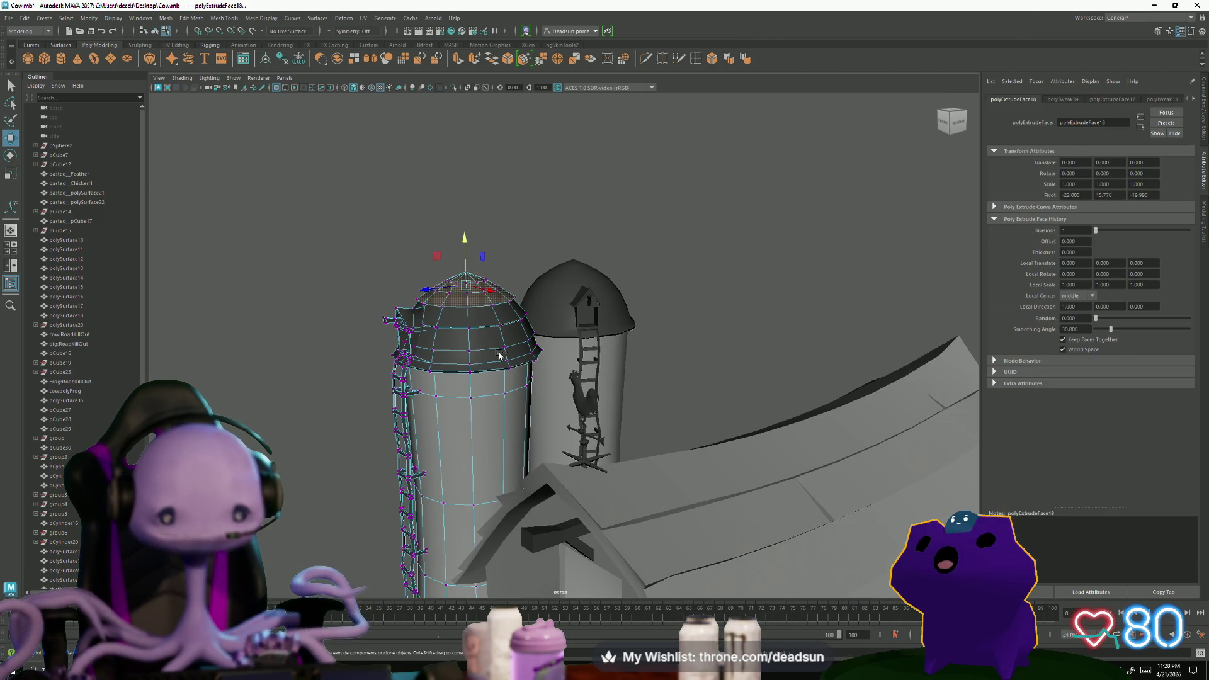
scroll(497, 355, "up", 2)
scroll(487, 357, "up", 2)
scroll(473, 361, "up", 2)
scroll(460, 365, "up", 1)
key("ctrl+z")
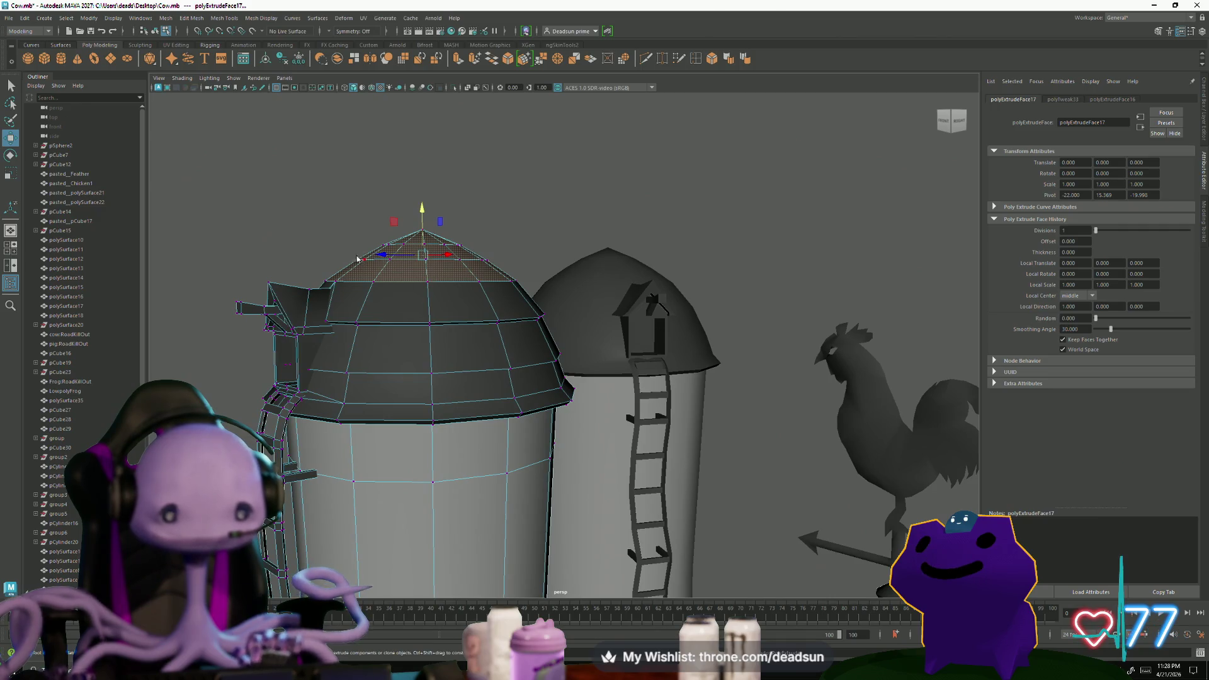
left_click(375, 213)
left_click_drag(438, 236, 438, 238)
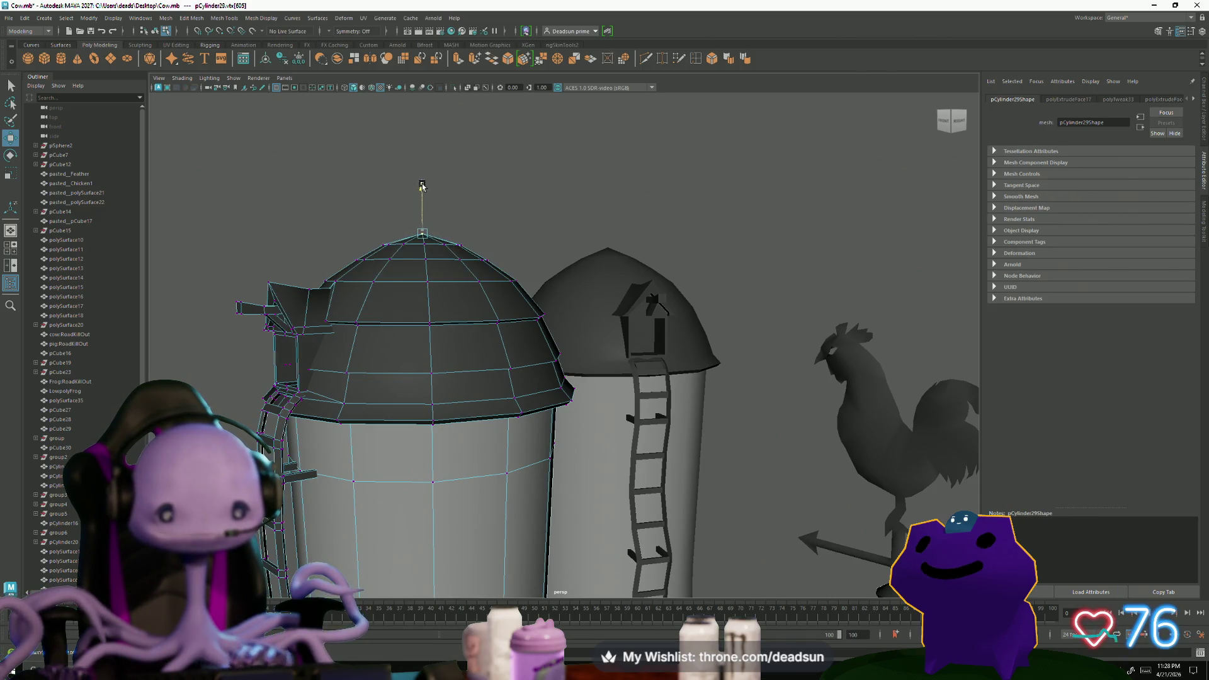
left_click(614, 282)
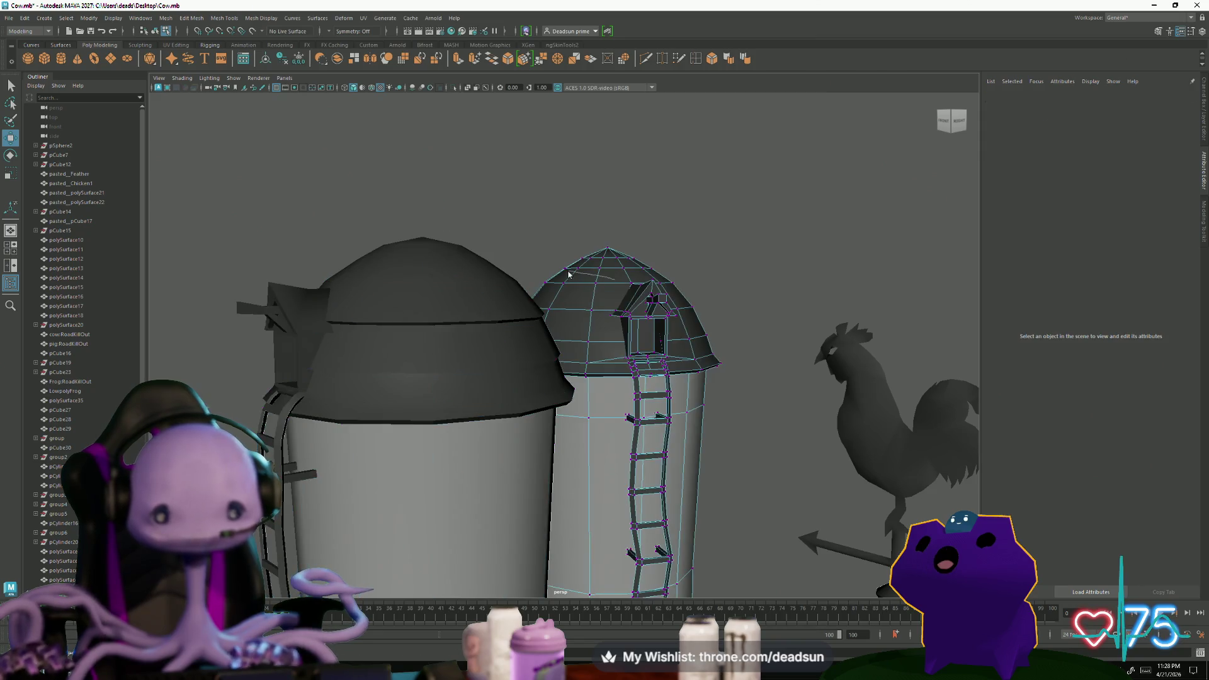
left_click_drag(631, 255, 631, 256)
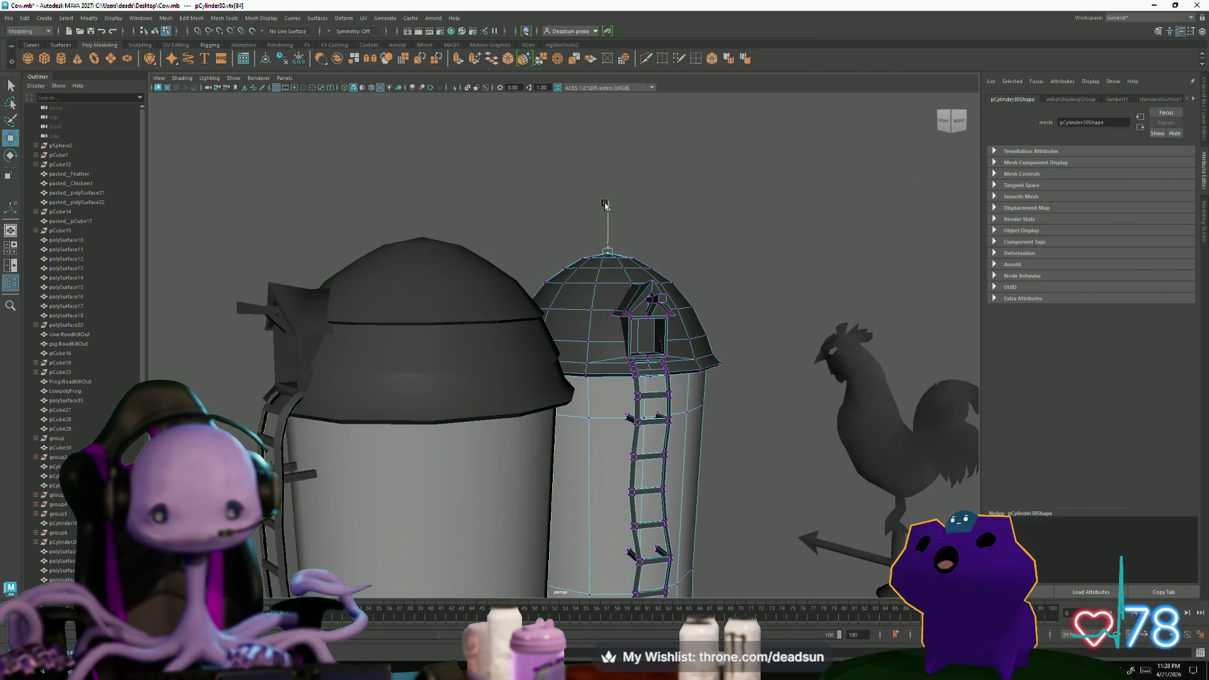
key("F8")
mouse_move(594, 292)
left_mouse_down("alt")
mouse_move(571, 404)
mouse_move(403, 470)
left_mouse_up("alt")
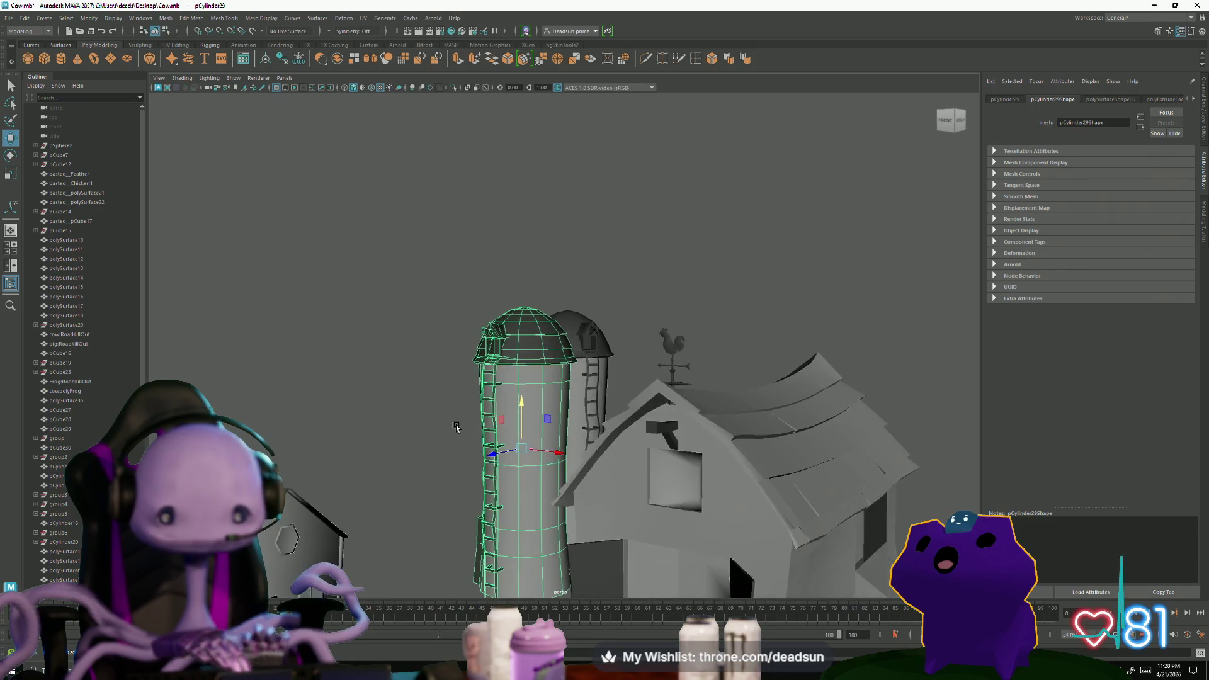
Orbit over the barn and silos, then bring up the Alt+Tab window switcher
left_click_drag(403, 470, 535, 353, "alt")
scroll(684, 367, "down", 5)
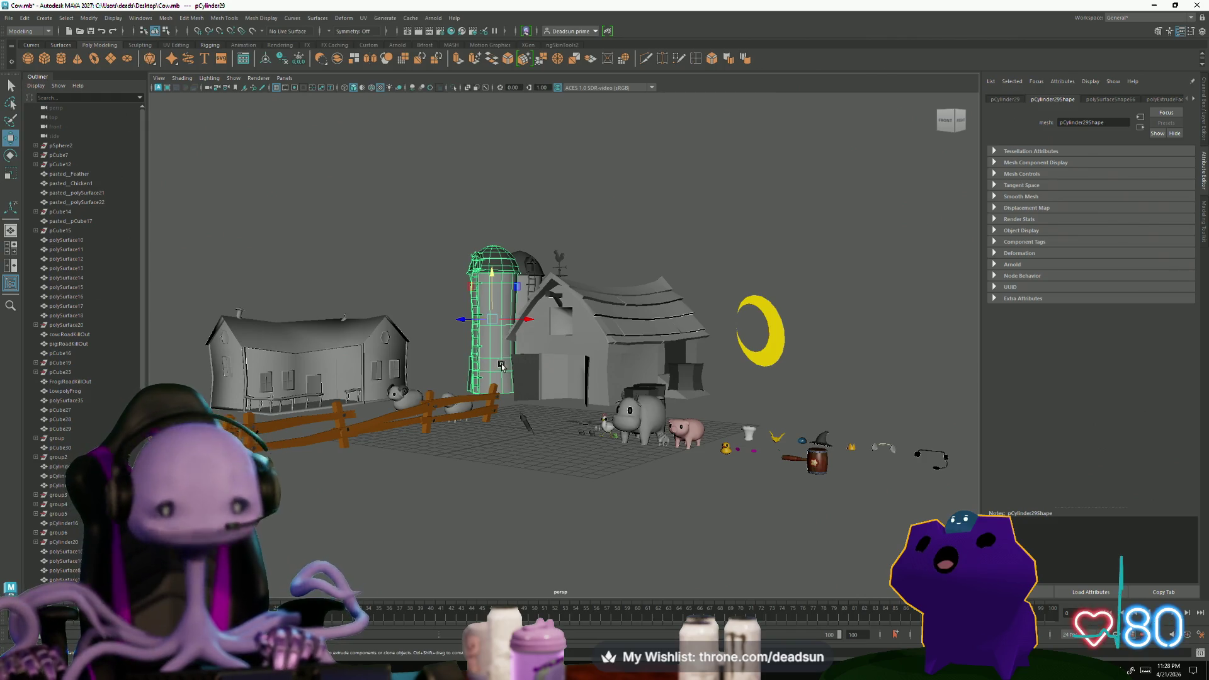
left_click_drag(528, 321, 517, 365, "alt")
scroll(515, 359, "up", 5)
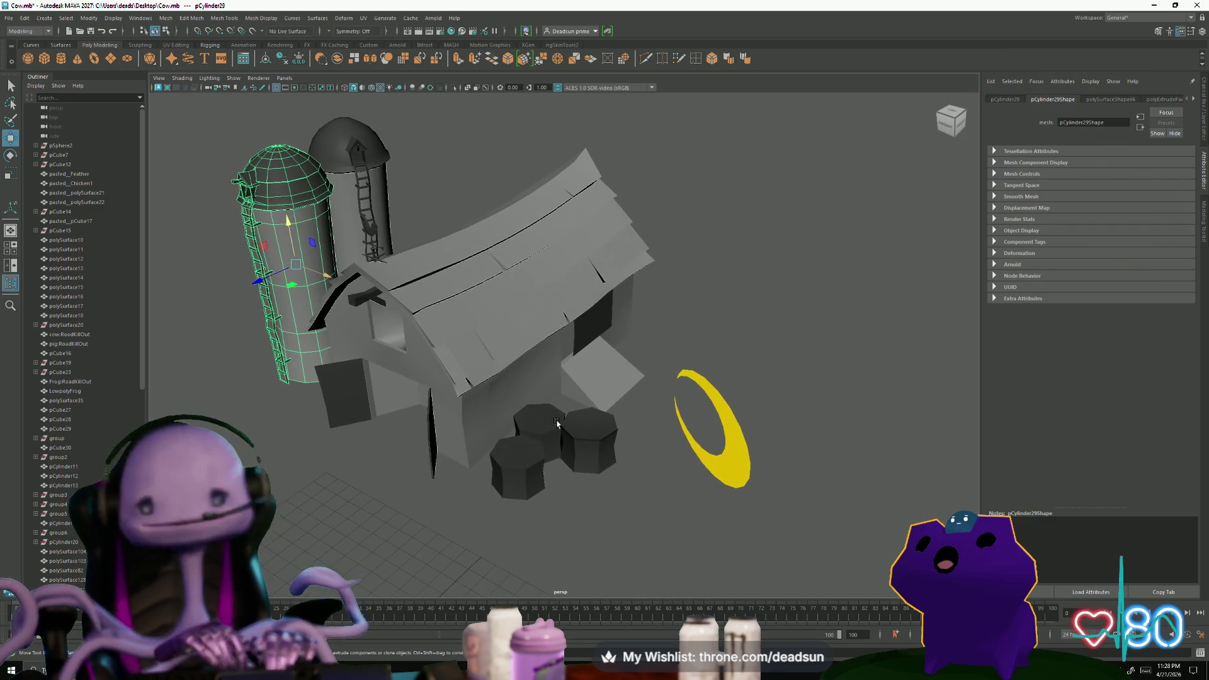
key("alt+Tab")
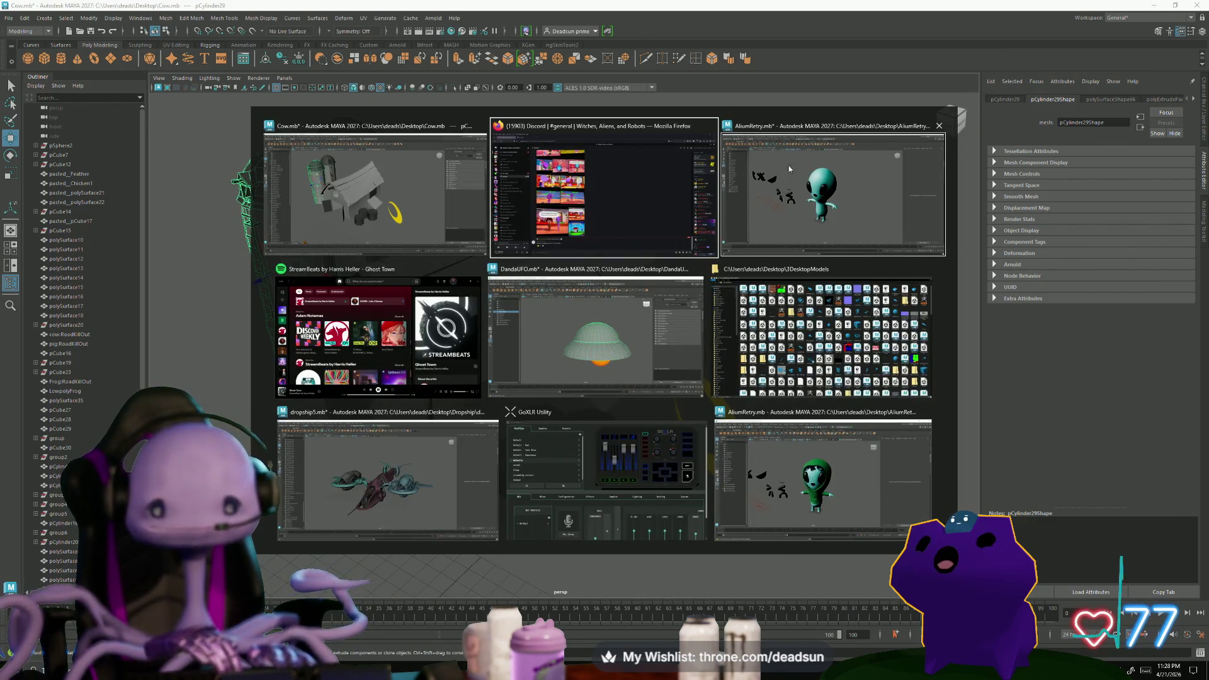
Switch back to the Maya farm scene, then bring the Discord browser window forward over it
key("alt+Tab")
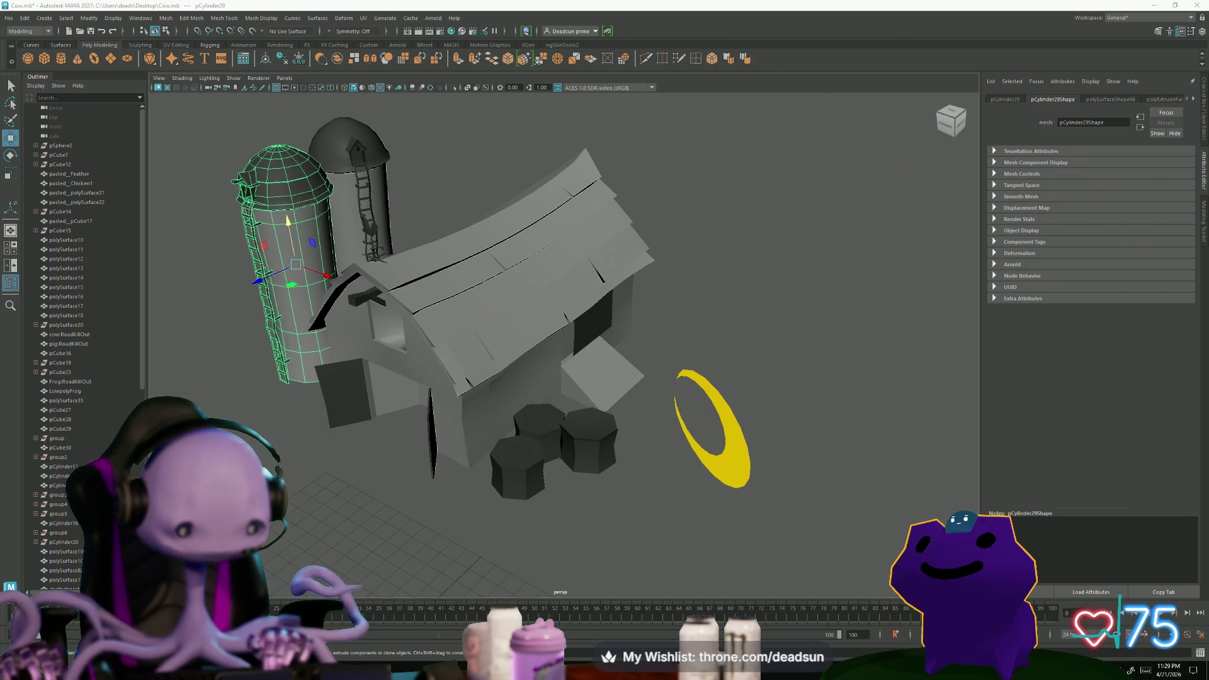
key("alt+Tab")
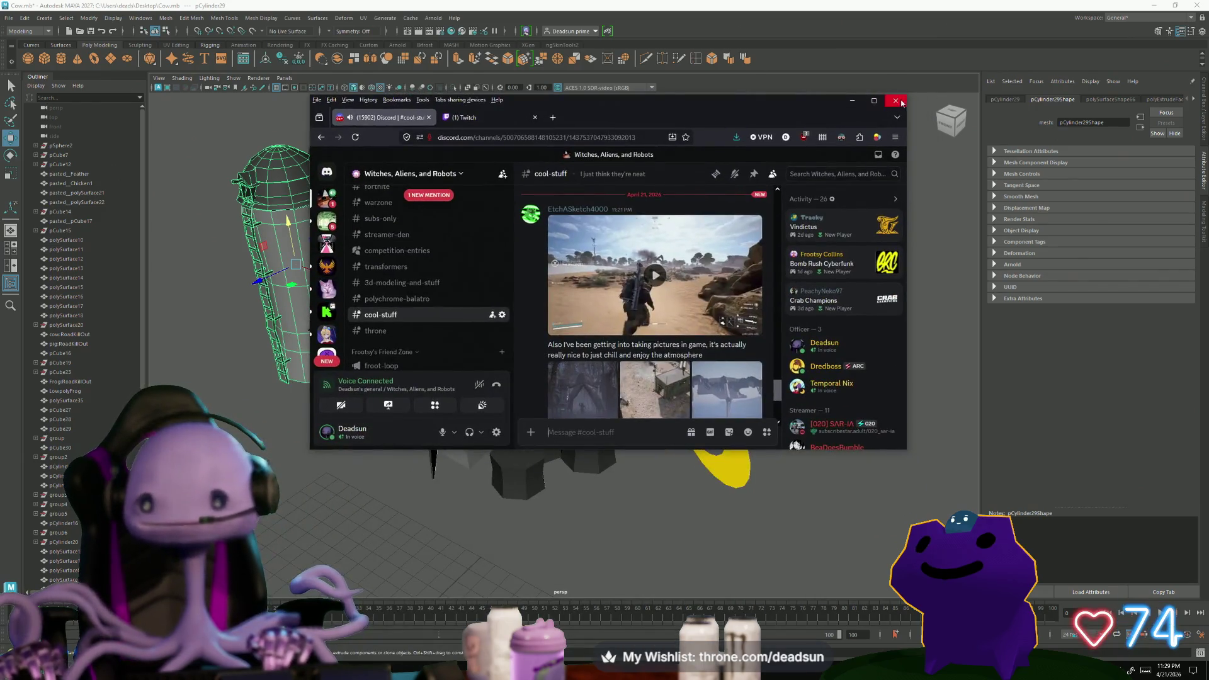
Watch the embedded gameplay clip in Discord full screen, then leave the full-screen view
key("super+Up")
left_click(368, 267)
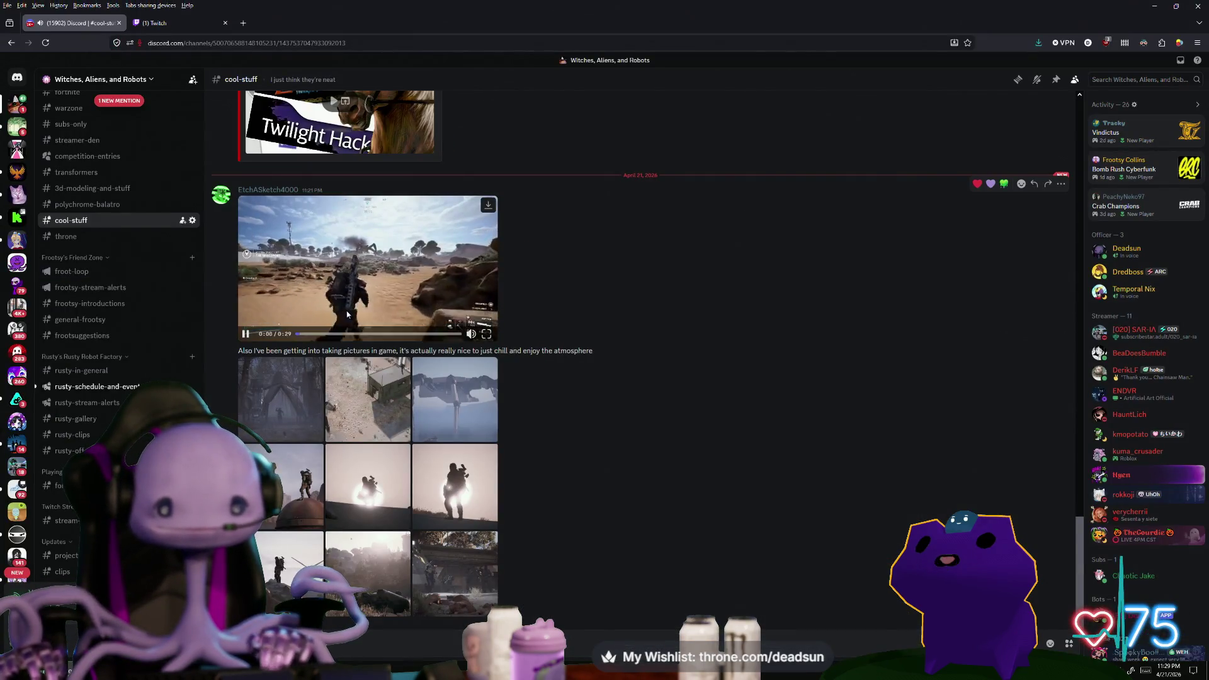
left_click(486, 336)
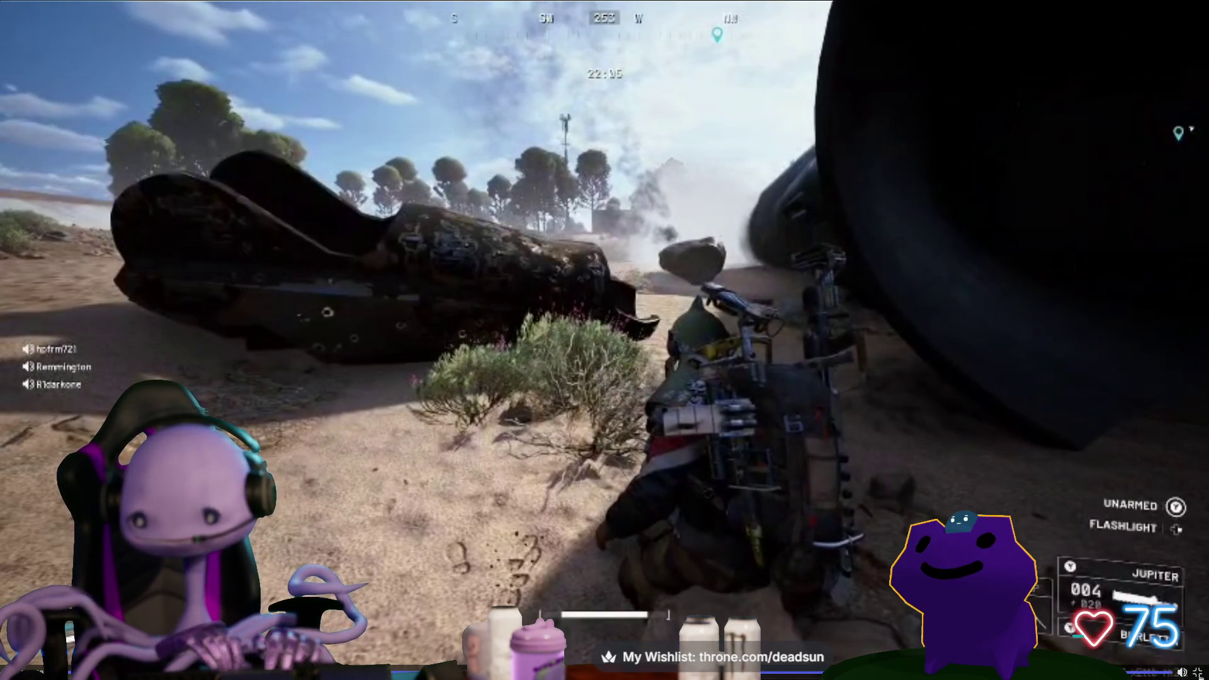
key("alt+Tab")
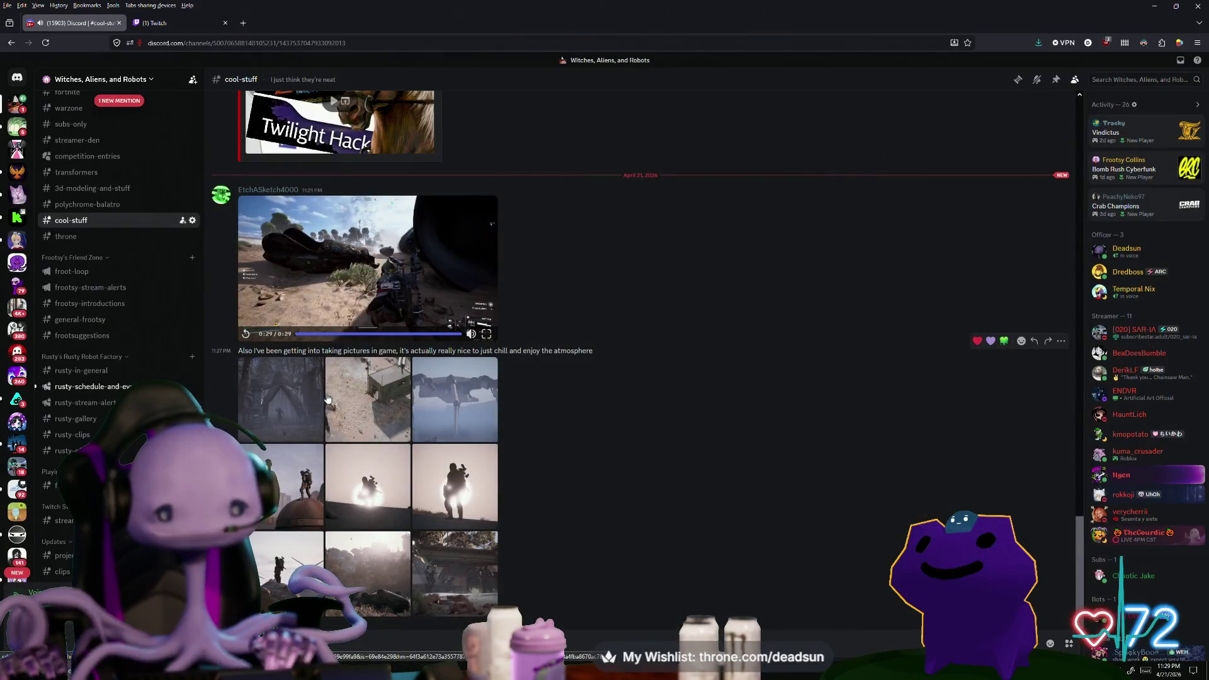
View a shared in-game photo full size, close it and return to the barn scene in Maya
left_click(452, 382)
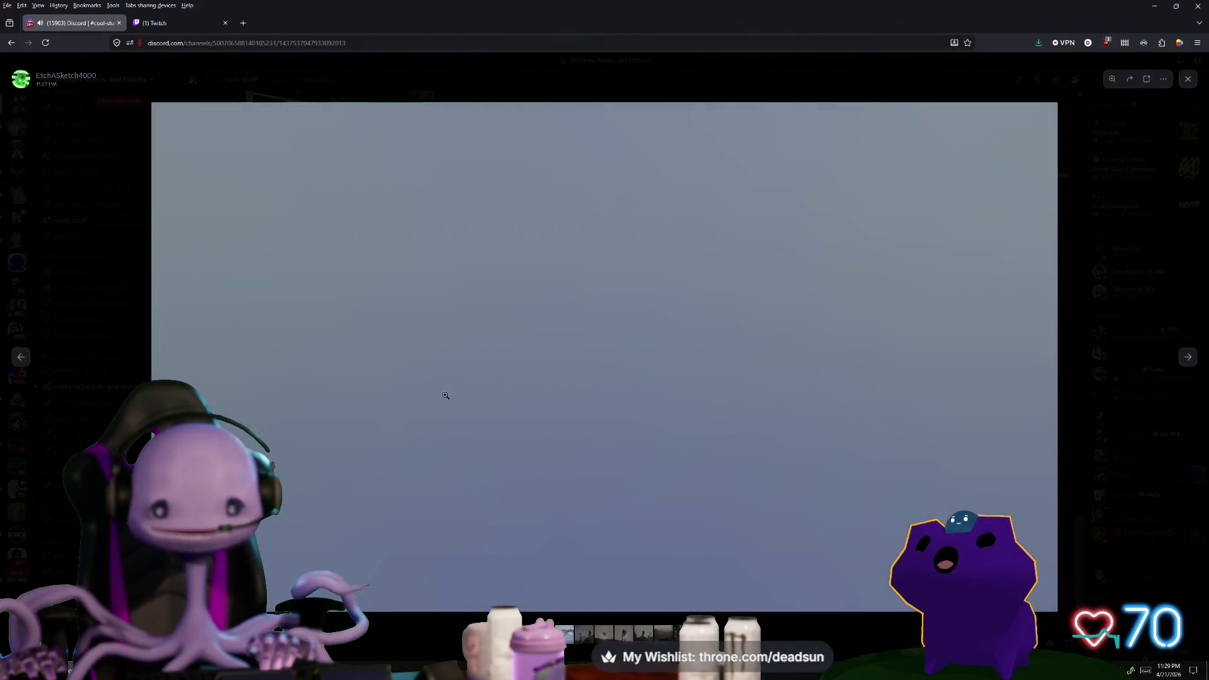
key("Escape")
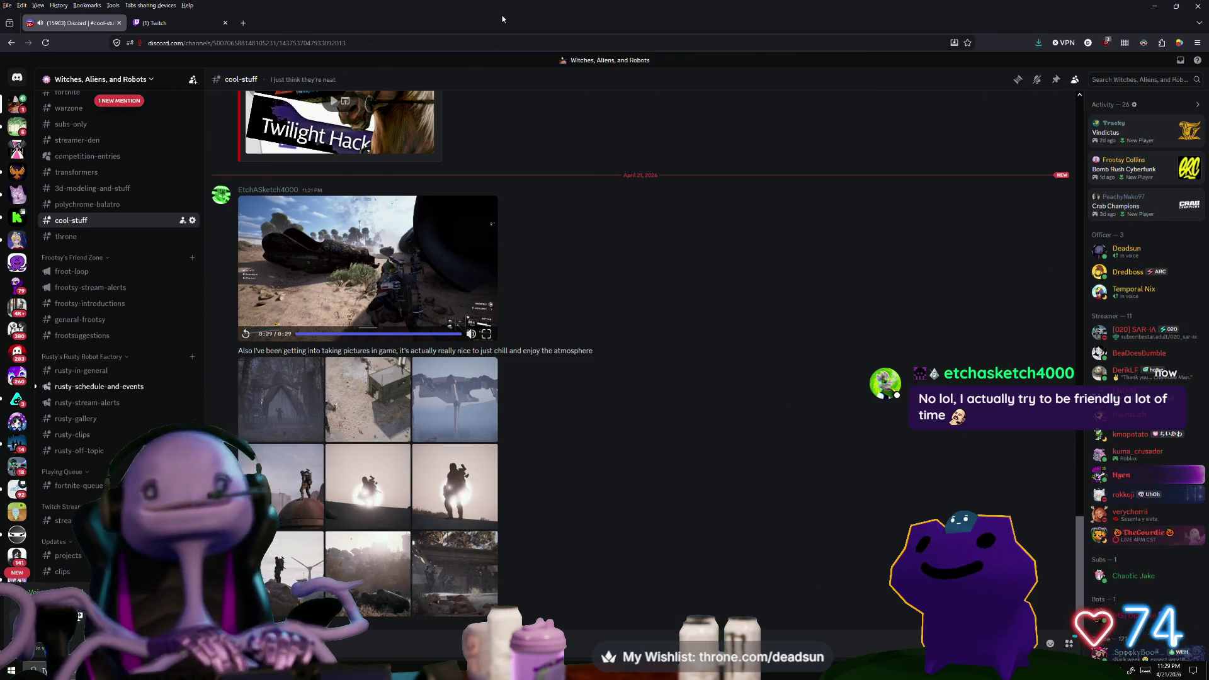
key("alt+Tab")
key("alt+Tab")
key("alt+Tab")
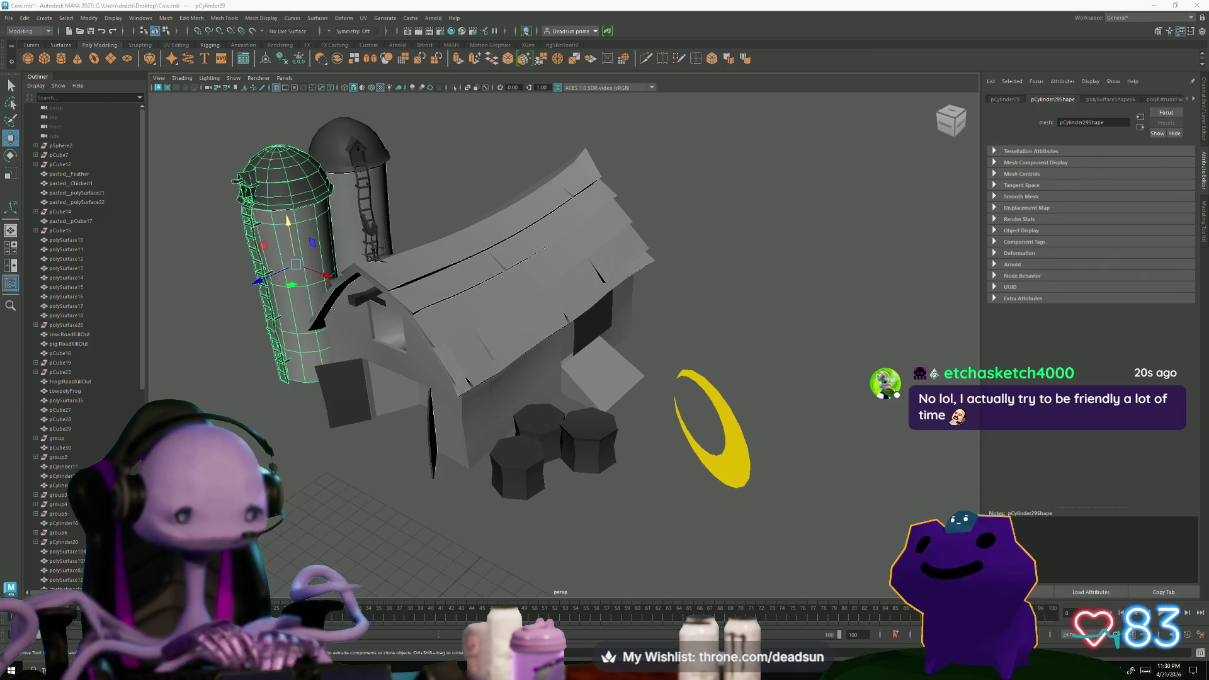
Select the barn roof and commit a first Multi-Cut edge across its planks near the roof edge
left_click_drag(594, 435, 506, 490, "alt")
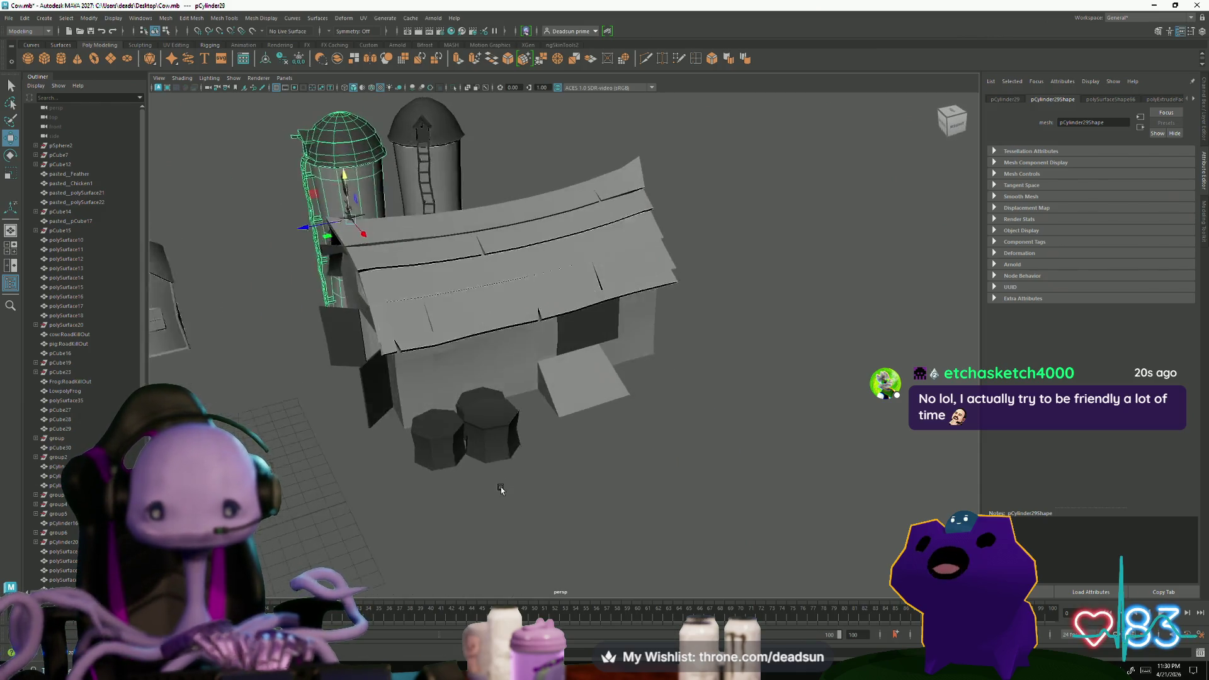
left_click(567, 274)
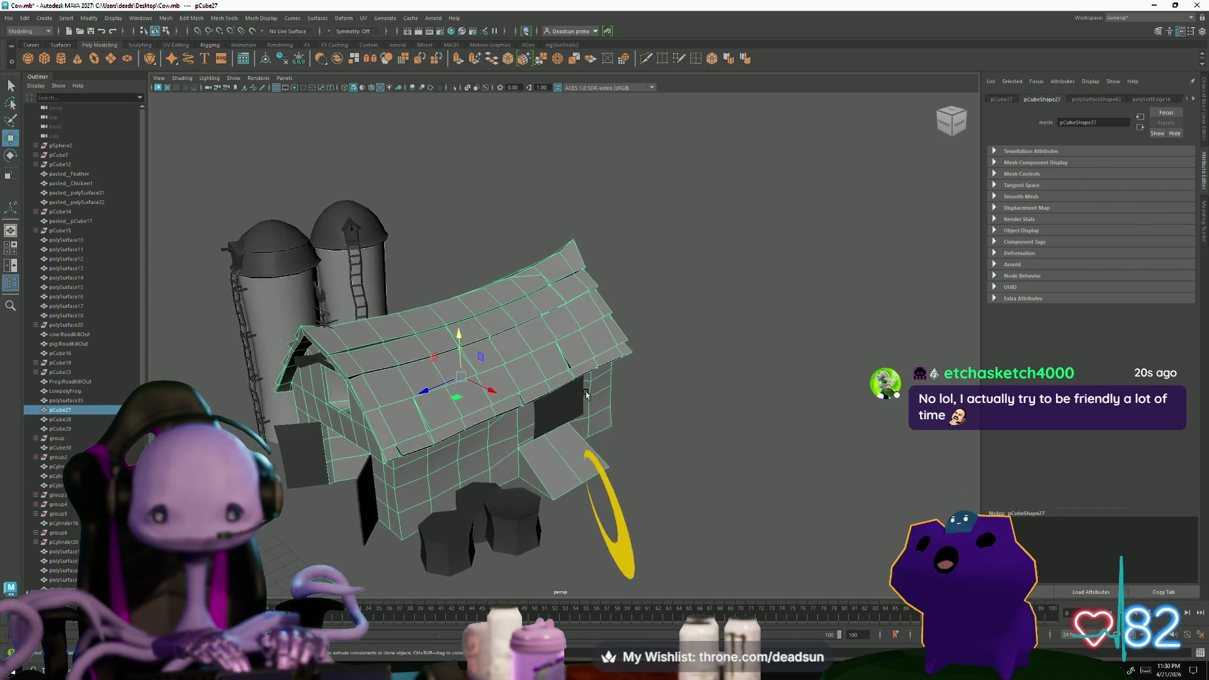
right_click_drag(605, 397, 908, 490, "alt")
mouse_move(909, 491)
left_mouse_down("alt")
mouse_move(760, 554)
mouse_move(612, 468)
mouse_move(592, 304)
left_mouse_up("alt")
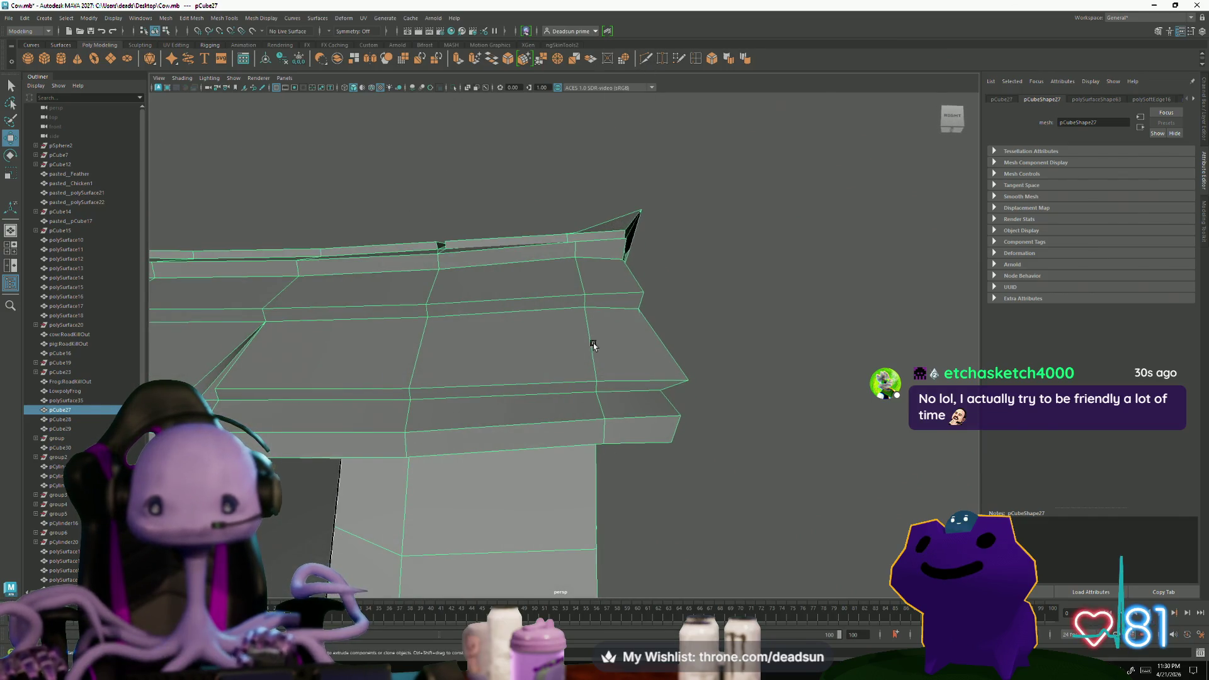
right_click_drag(612, 299, 601, 404, "shift")
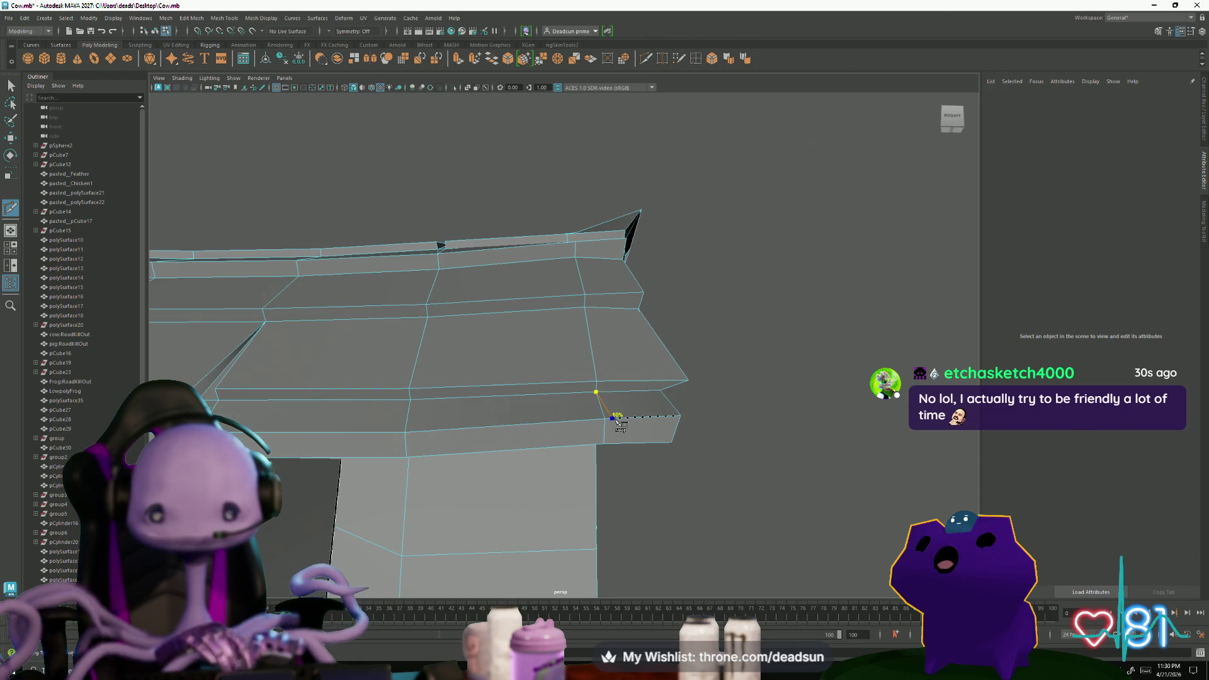
left_click_drag(616, 454, 600, 333, "alt")
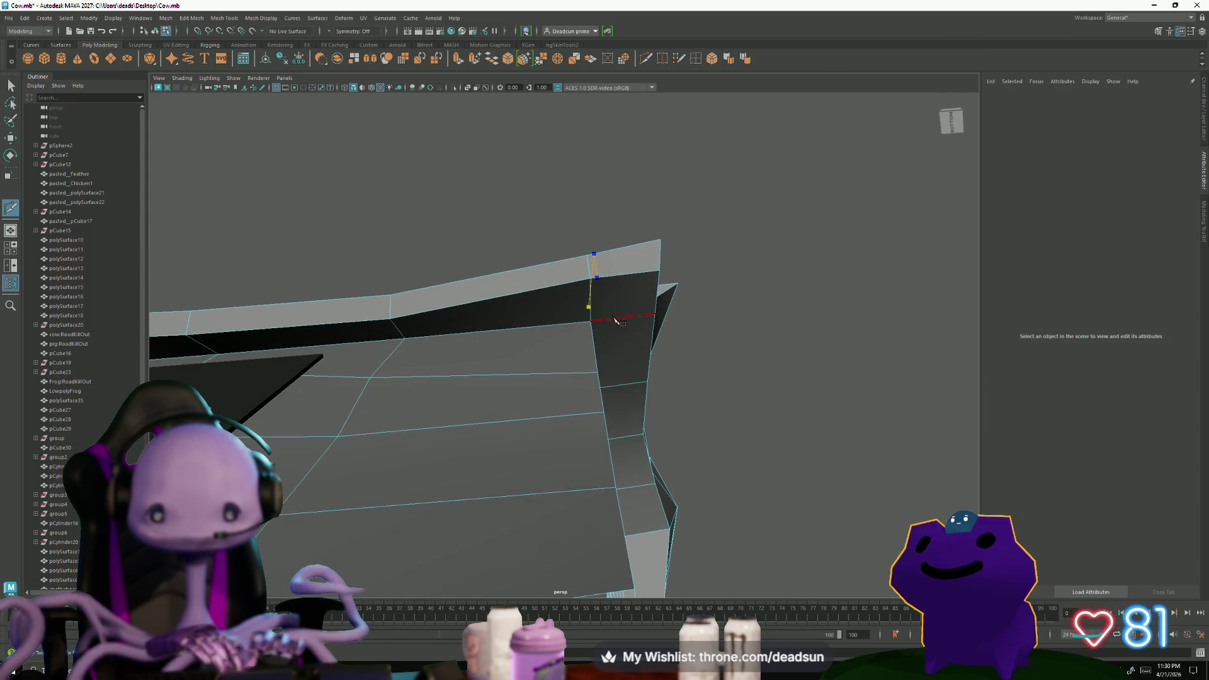
left_click_drag(595, 317, 646, 369, "alt")
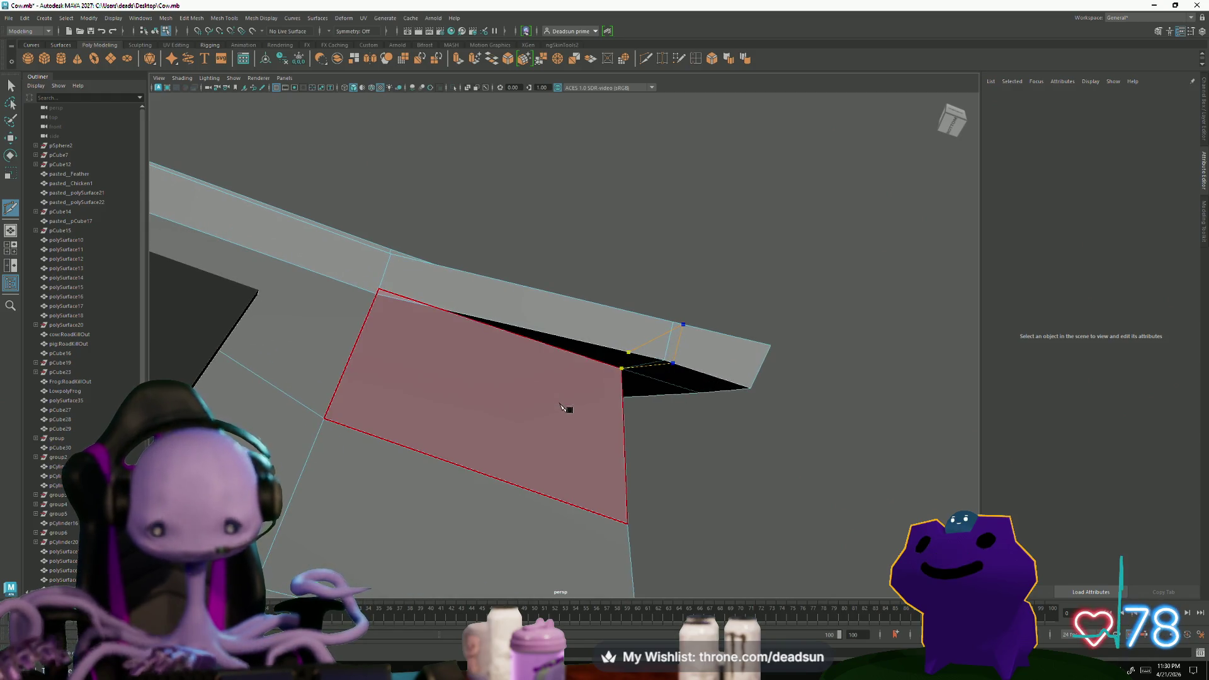
key("Return")
Place a second cut across the roof planks near the ridge, then bring up component mode choices
left_click_drag(511, 359, 525, 391, "alt")
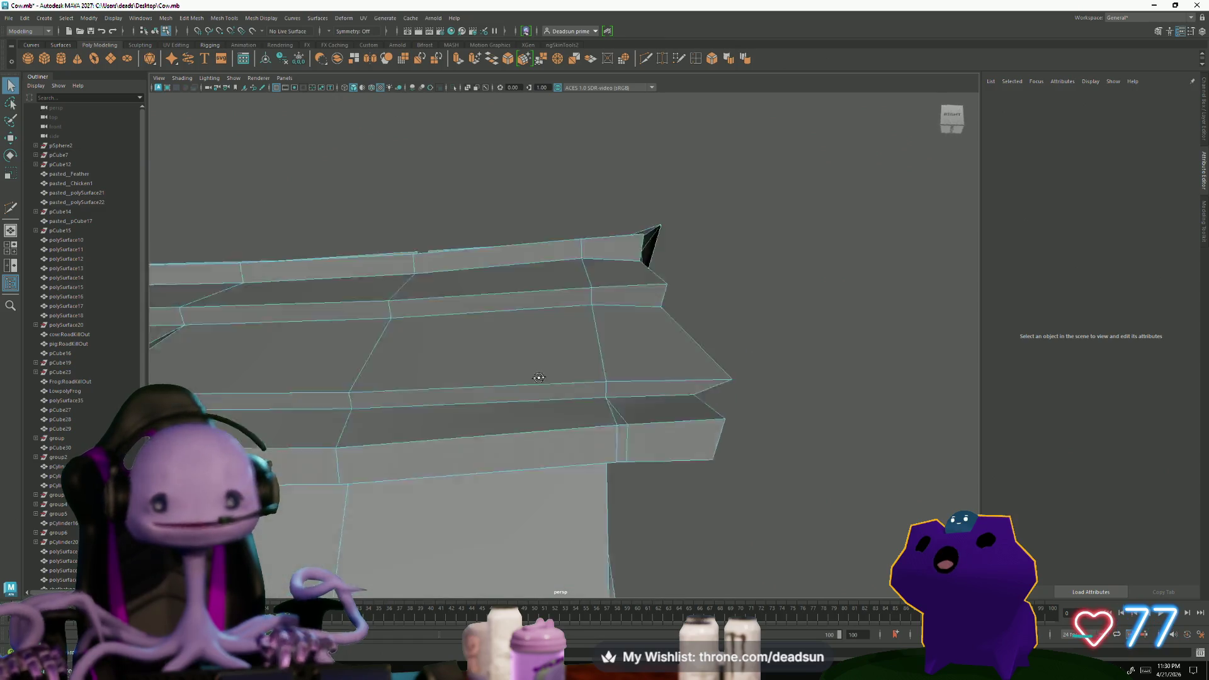
right_click_drag(595, 492, 582, 490, "shift")
left_click(589, 506)
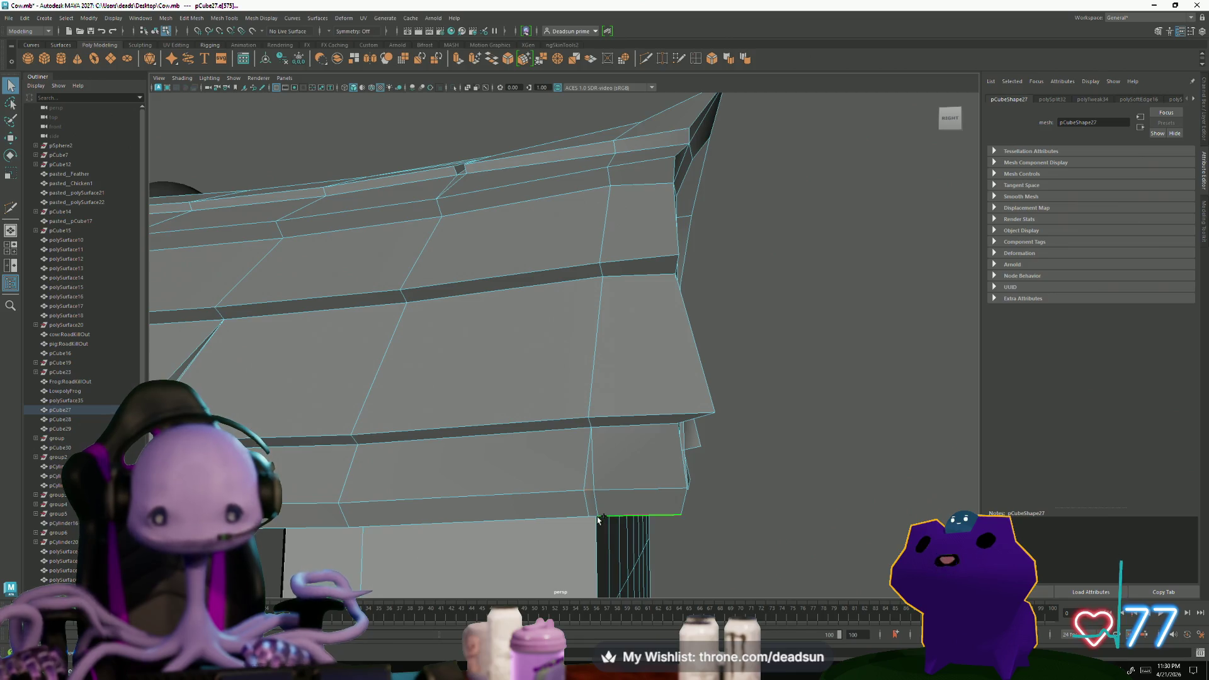
mouse_move(593, 518)
left_mouse_down("alt")
mouse_move(535, 390)
mouse_move(566, 438)
left_mouse_up("alt")
left_click(534, 390)
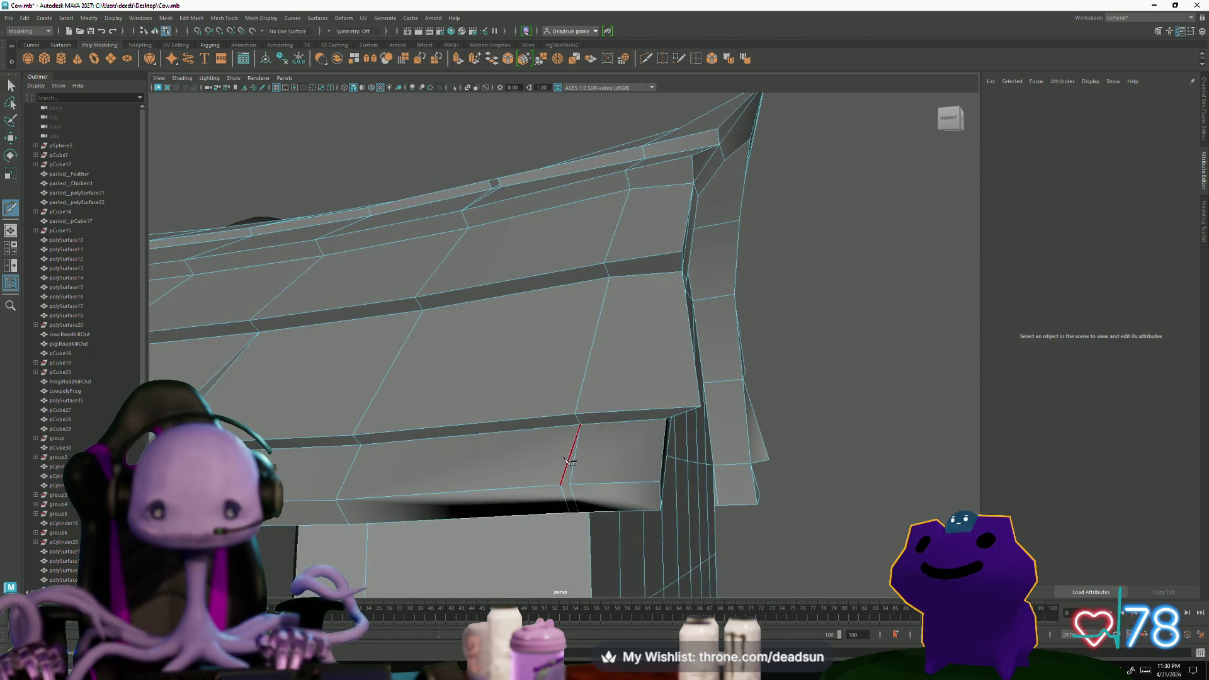
left_click_drag(620, 369, 537, 387, "alt")
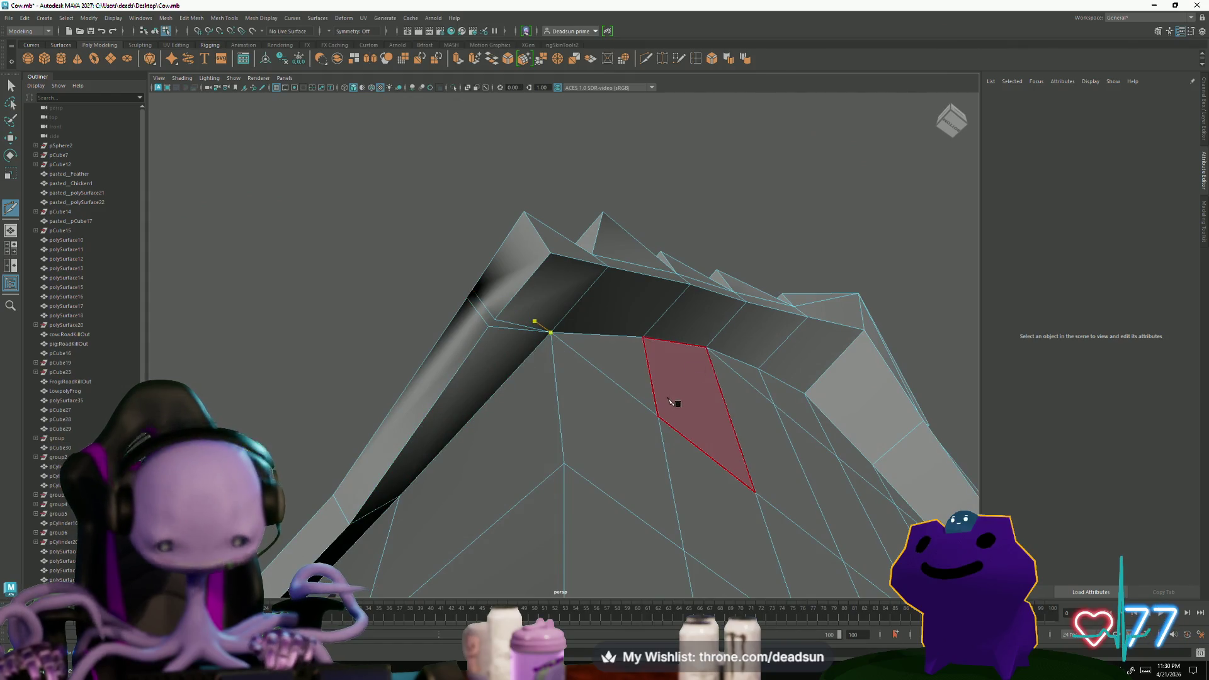
left_click(556, 434)
left_click_drag(567, 378, 426, 355, "alt")
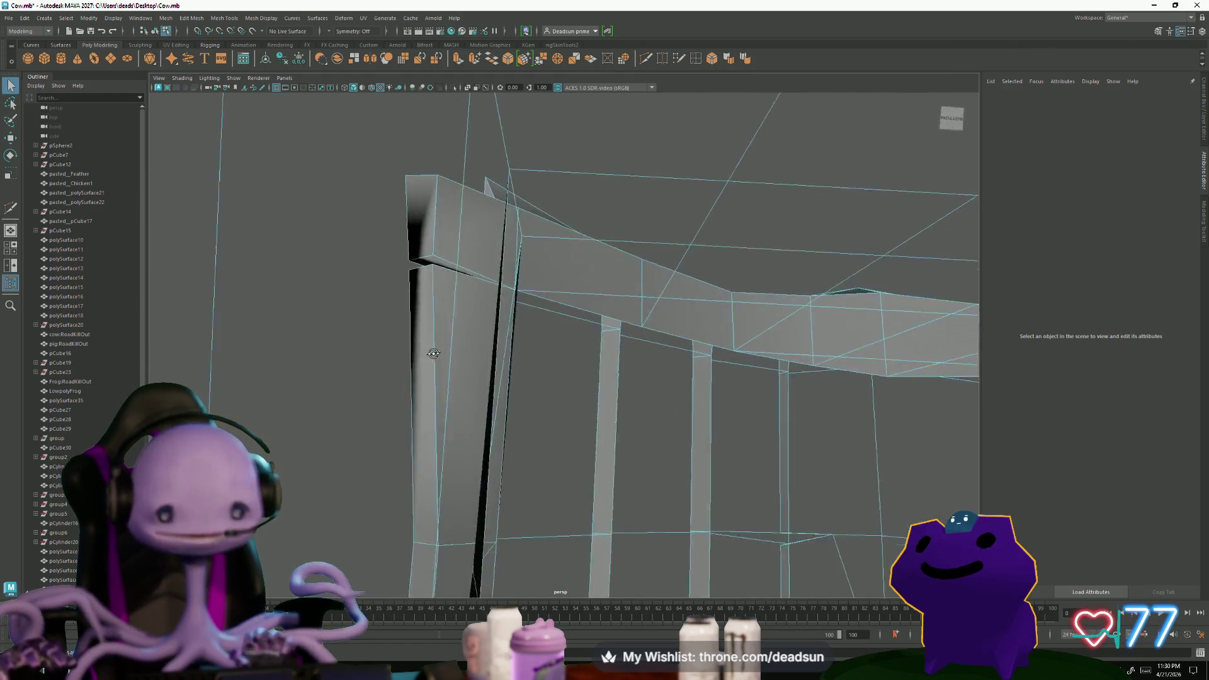
right_click_drag(459, 299, 426, 300)
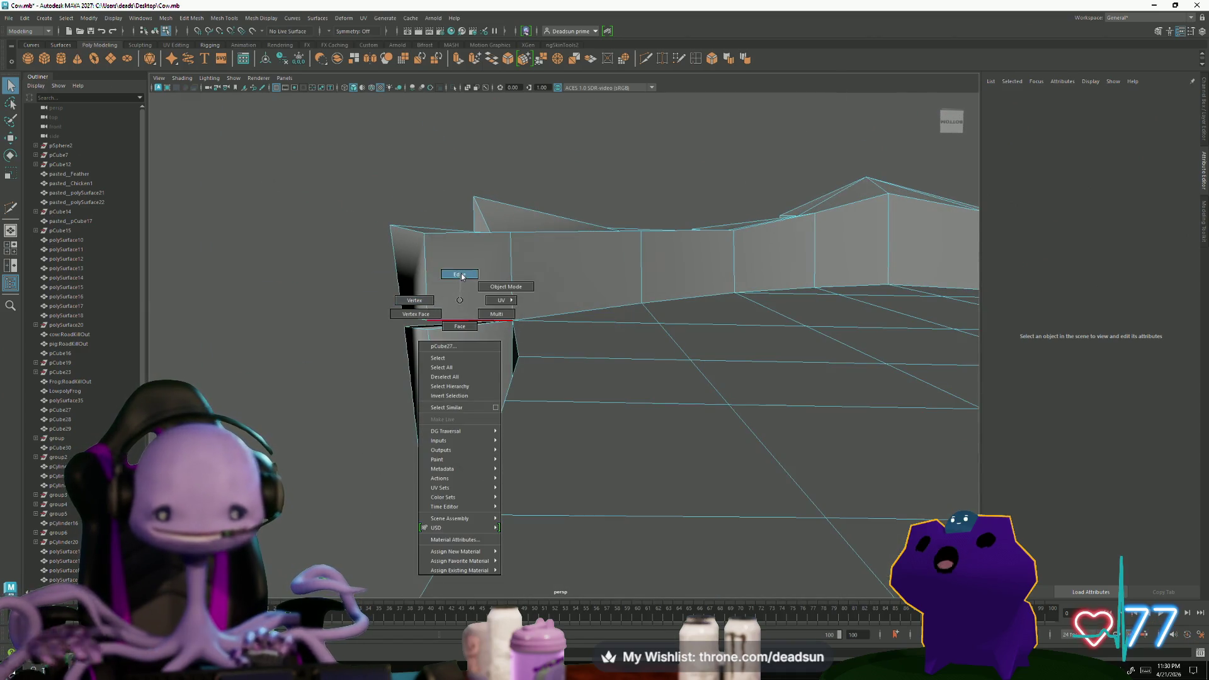
Soften the shading of an edge on the barn roof wall and return to object mode
right_click_drag(461, 275, 461, 275)
left_click(547, 362)
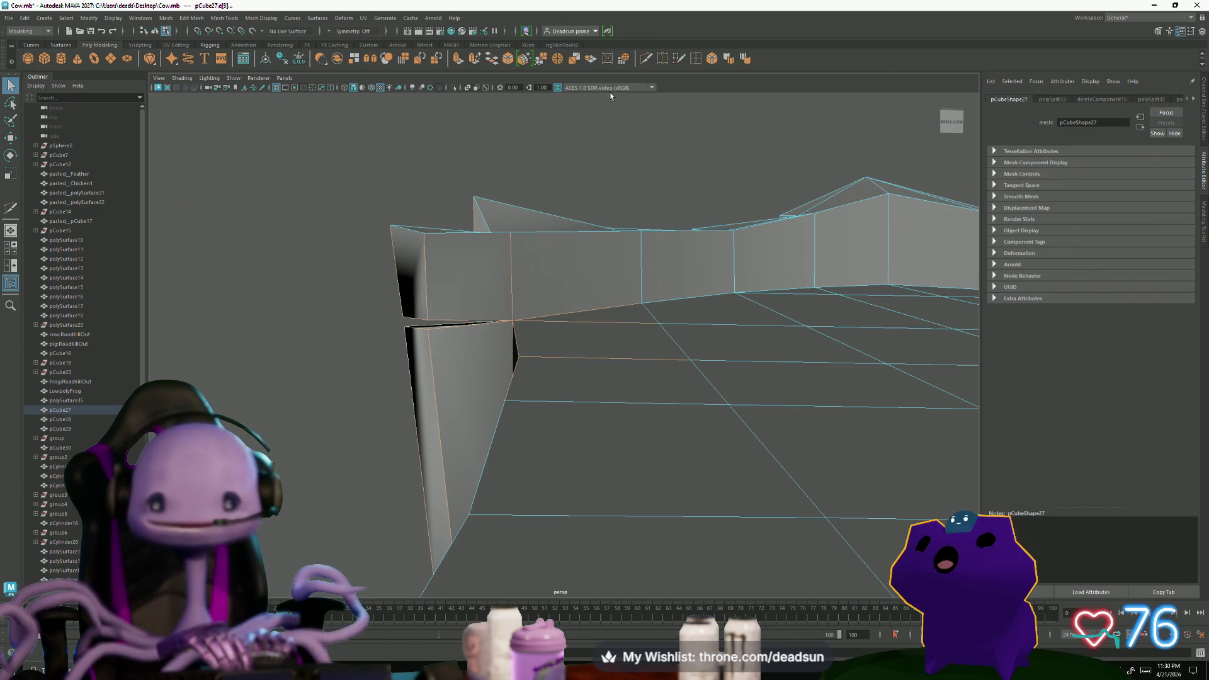
left_click(733, 58)
key("w")
mouse_move(661, 255)
left_mouse_down("alt")
mouse_move(486, 331)
mouse_move(553, 364)
mouse_move(477, 373)
left_mouse_up("alt")
right_click_drag(555, 359, 554, 321)
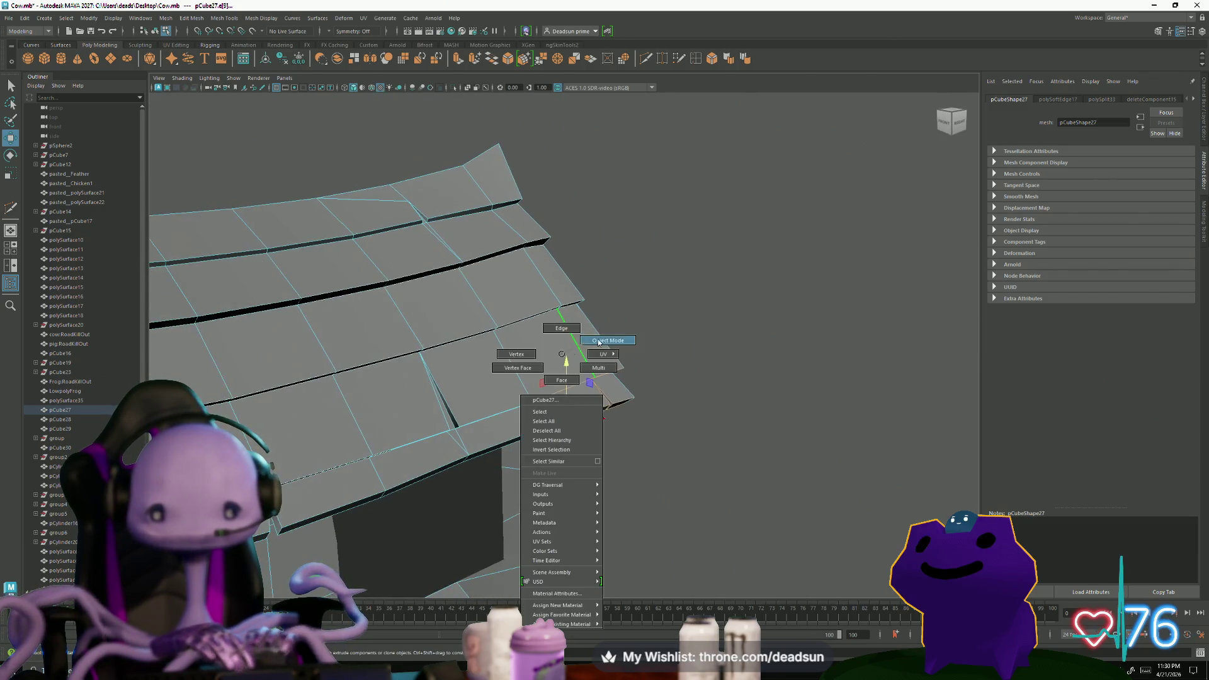
left_click(716, 338)
mouse_move(714, 337)
left_mouse_down("alt")
mouse_move(345, 408)
mouse_move(413, 387)
left_mouse_up("alt")
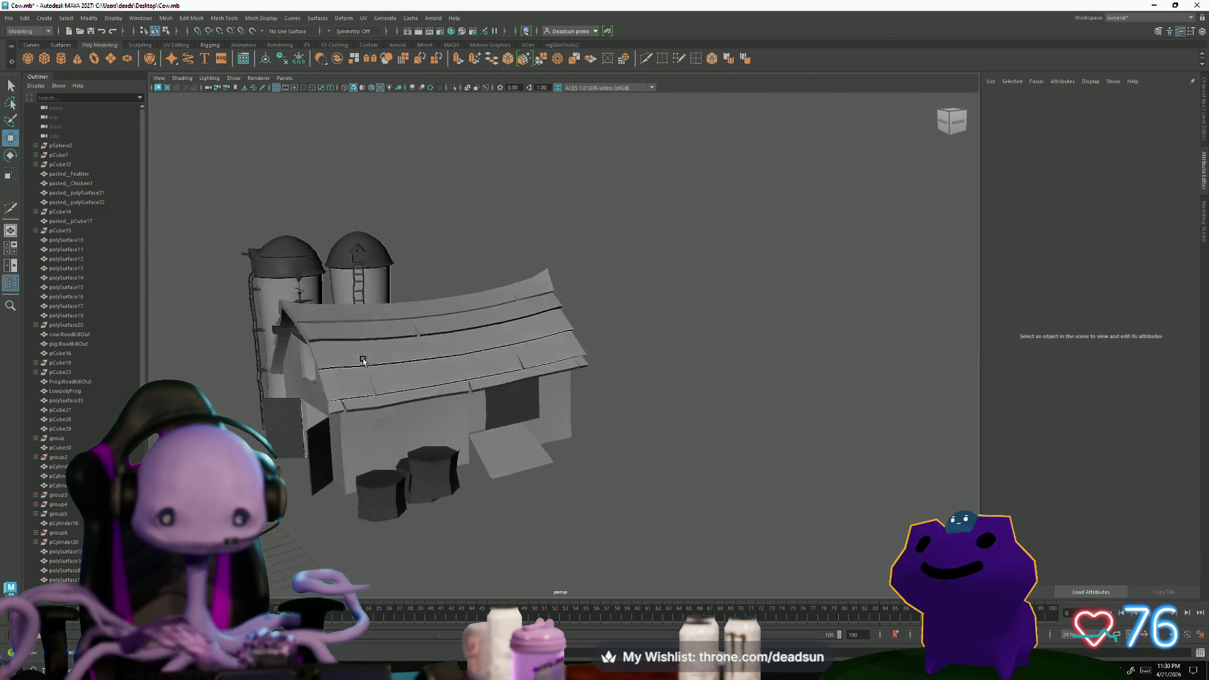
scroll(676, 424, "up", 5)
Select a vertex at the roof plank corner and check it from several angles around the barn
mouse_move(676, 425)
left_mouse_down("alt")
mouse_move(728, 508)
mouse_move(632, 410)
mouse_move(532, 410)
left_mouse_up("alt")
right_click_drag(617, 381, 617, 408)
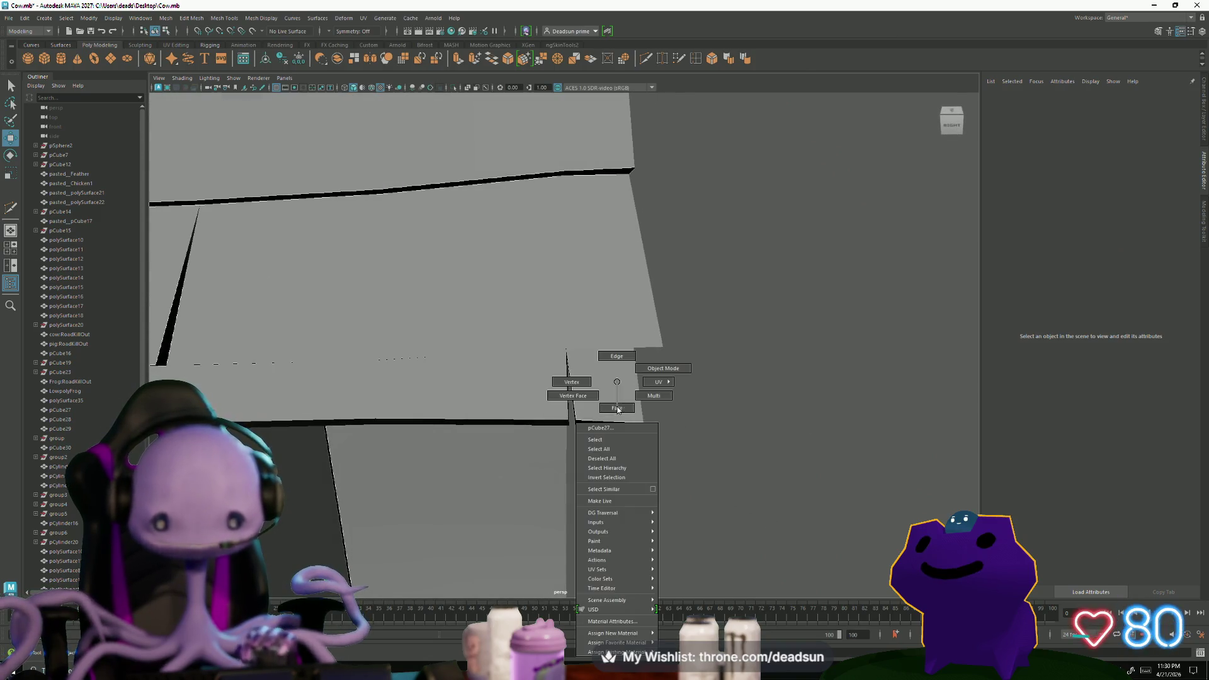
left_click(564, 381)
left_click(538, 429)
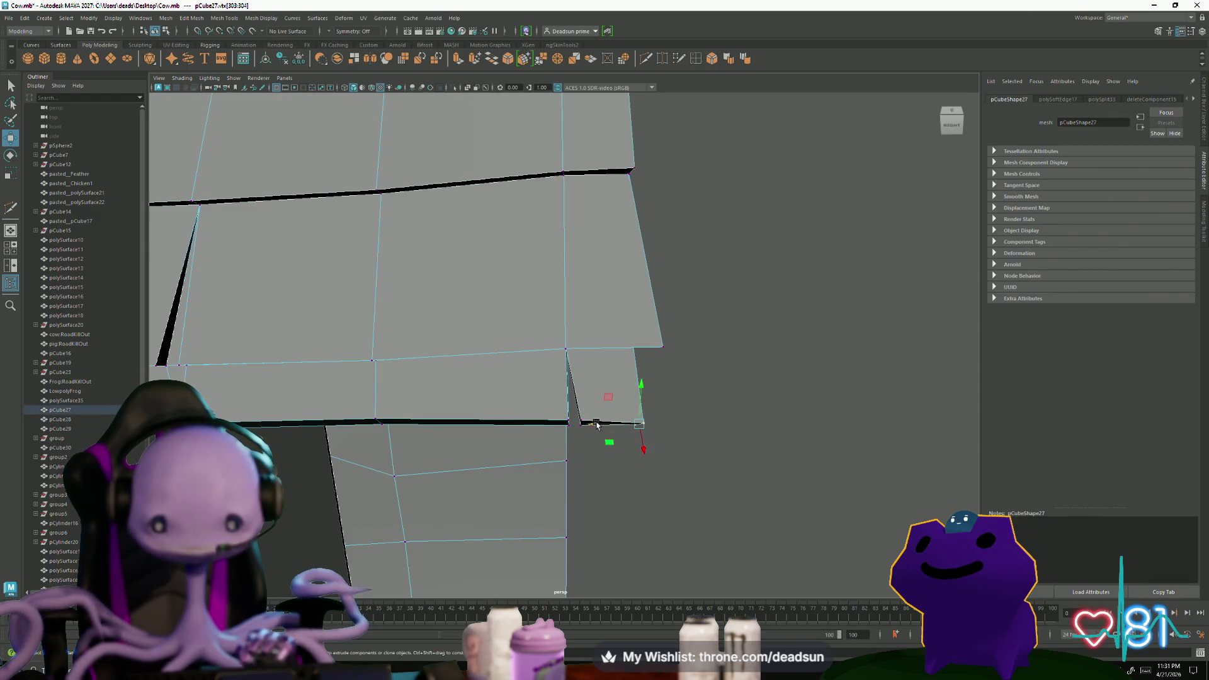
left_click_drag(657, 470, 387, 423, "alt")
scroll(394, 411, "down", 5)
scroll(463, 350, "down", 3)
left_click(602, 276)
mouse_move(602, 275)
left_mouse_down("alt")
mouse_move(560, 391)
mouse_move(589, 359)
left_mouse_up("alt")
scroll(649, 453, "up", 3)
mouse_move(648, 453)
left_mouse_down("alt")
mouse_move(599, 419)
mouse_move(529, 405)
left_mouse_up("alt")
scroll(543, 505, "up", 3)
left_click_drag(542, 506, 560, 501, "alt")
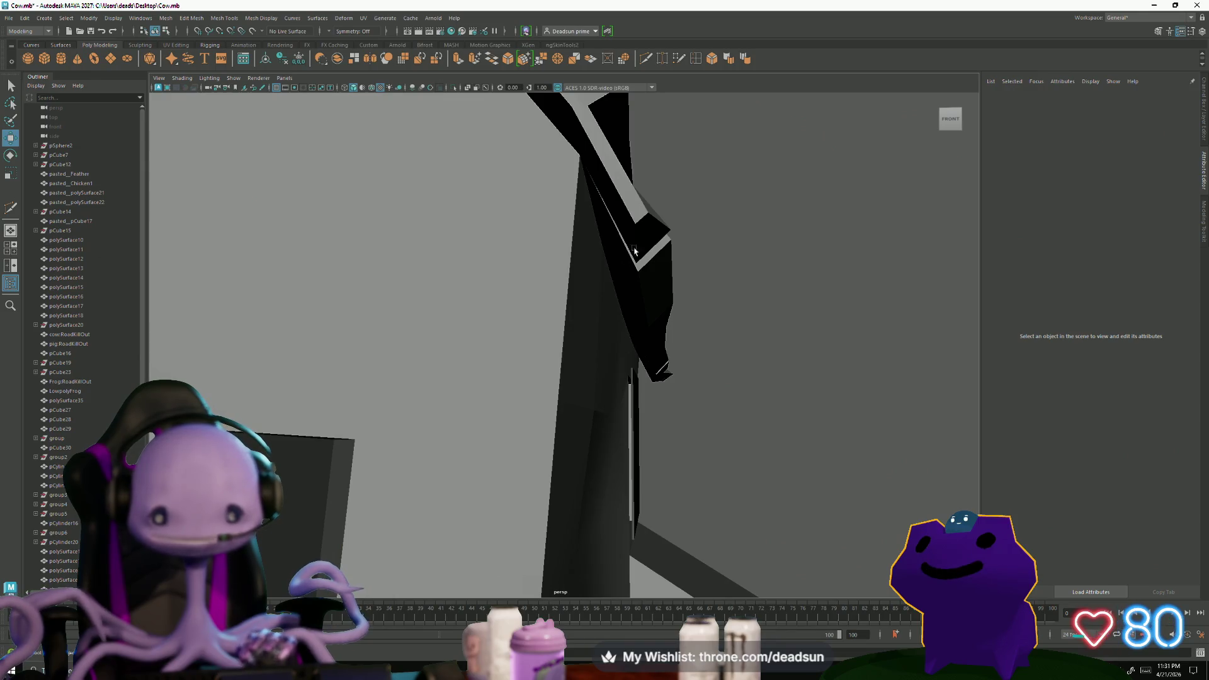
Pull the roof-tip vertex up and outward to reshape the overhanging plank end
right_click_drag(630, 255, 636, 236)
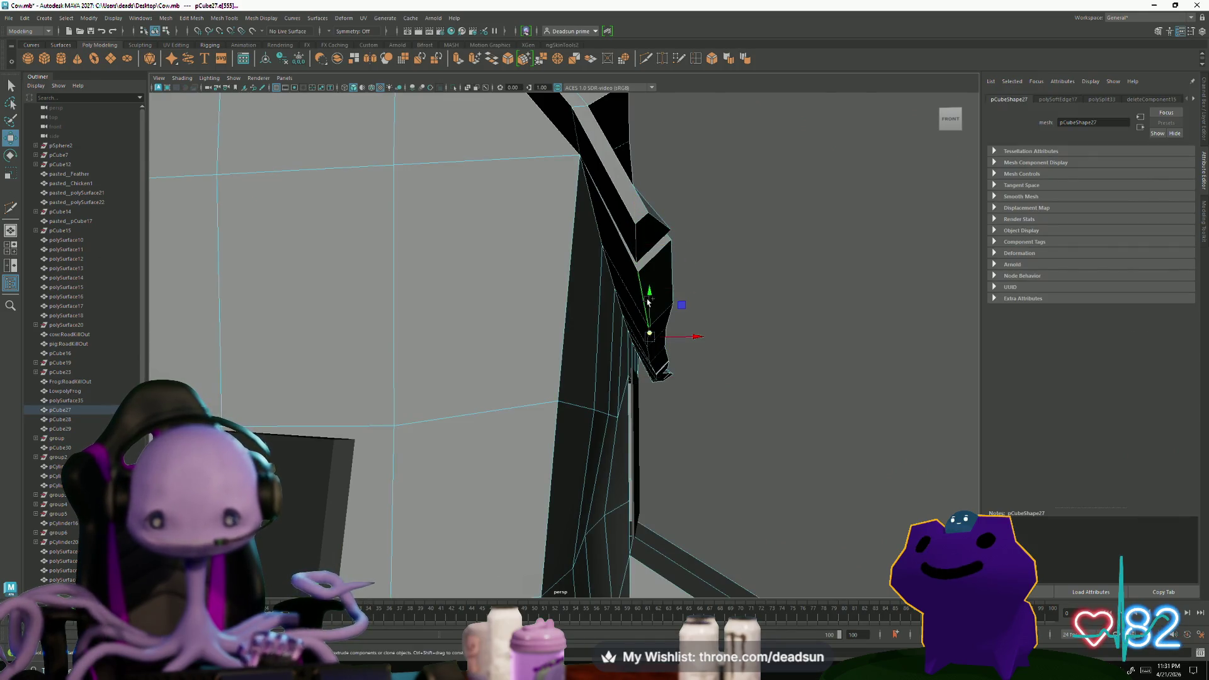
mouse_move(655, 289)
left_mouse_down("alt")
mouse_move(689, 284)
mouse_move(670, 281)
mouse_move(597, 366)
left_mouse_up("alt")
left_click(677, 383)
mouse_move(676, 383)
left_mouse_down("alt")
mouse_move(485, 399)
mouse_move(520, 418)
mouse_move(500, 437)
mouse_move(554, 463)
mouse_move(661, 405)
mouse_move(661, 379)
mouse_move(712, 409)
left_mouse_up("alt")
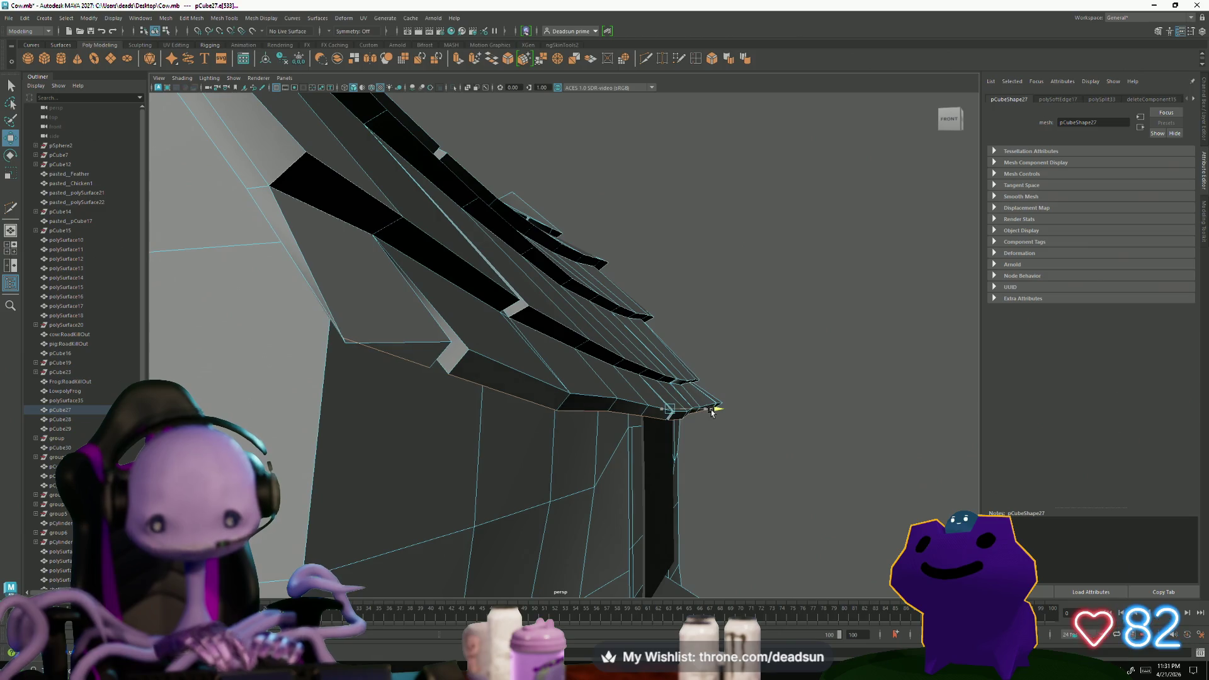
right_click_drag(367, 338, 344, 353)
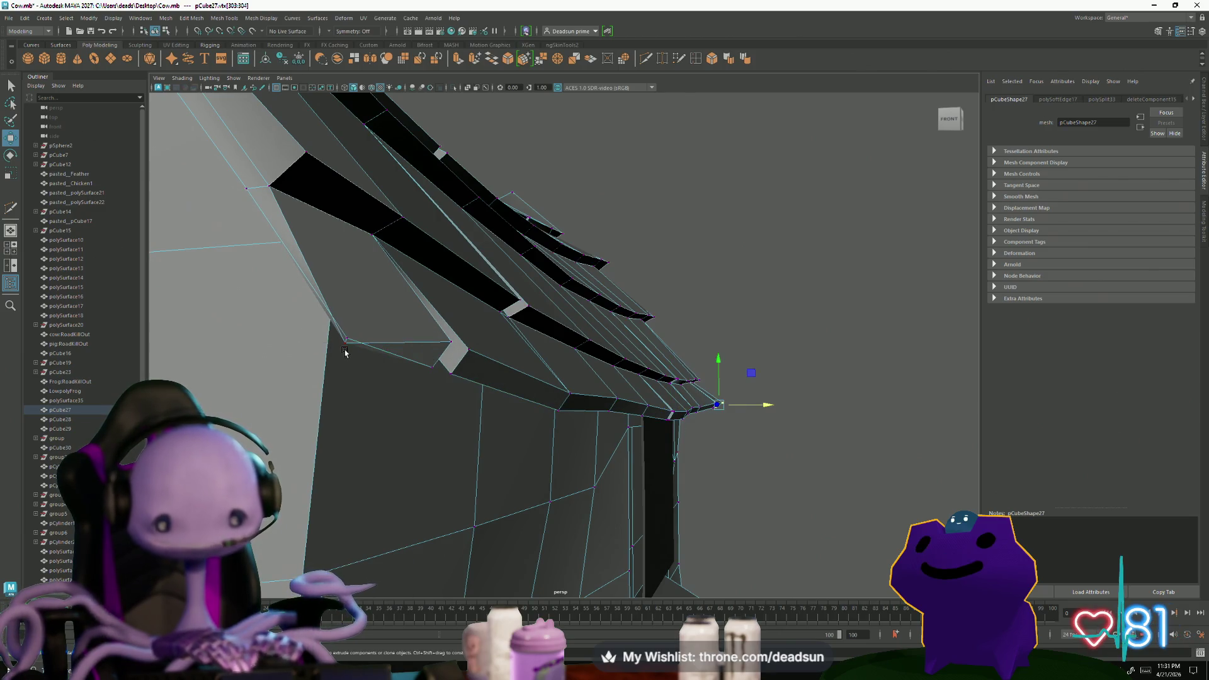
left_click_drag(345, 343, 358, 323)
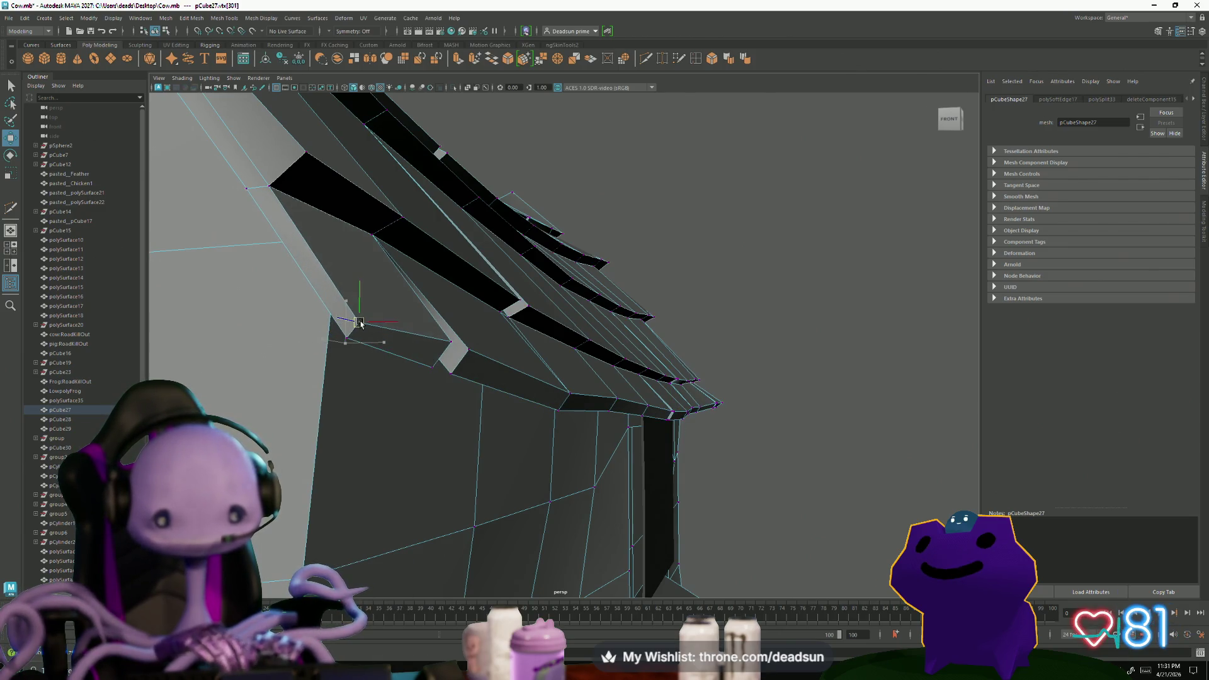
scroll(546, 421, "down", 5)
left_click_drag(378, 444, 454, 453, "alt")
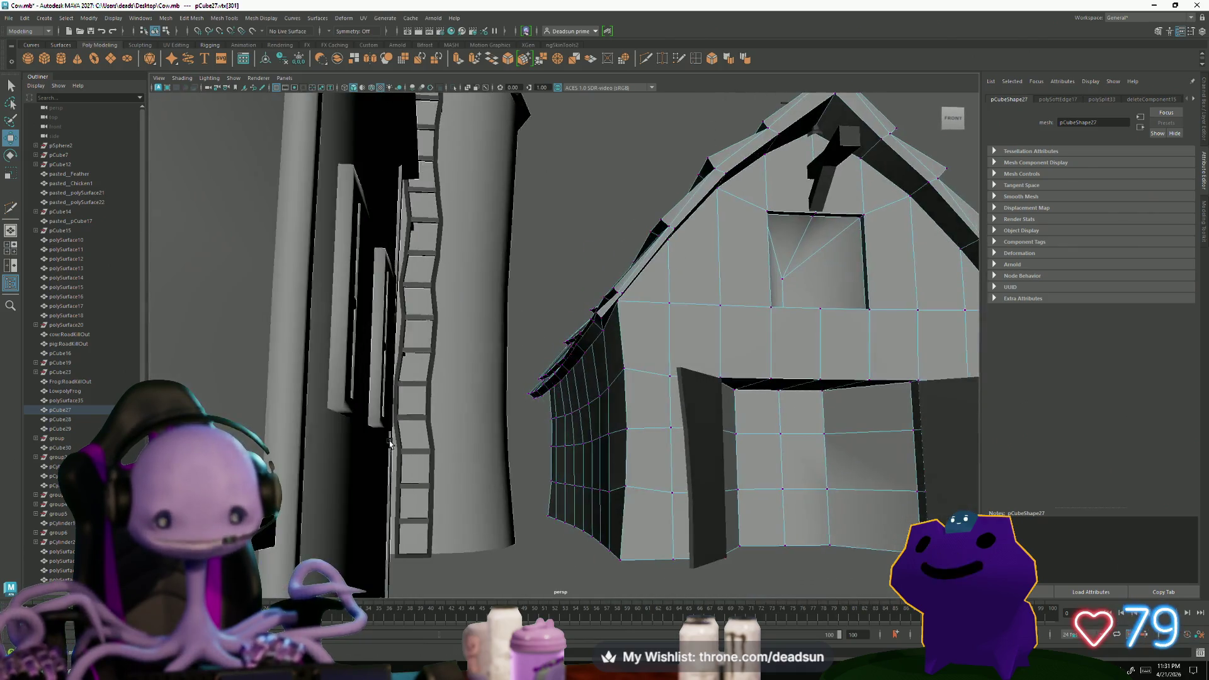
scroll(554, 487, "up", 5)
scroll(554, 487, "up", 2)
Thicken the upper roof plank strip with repeated shortcut transforms and clear the selection
key("F10")
left_click(661, 318)
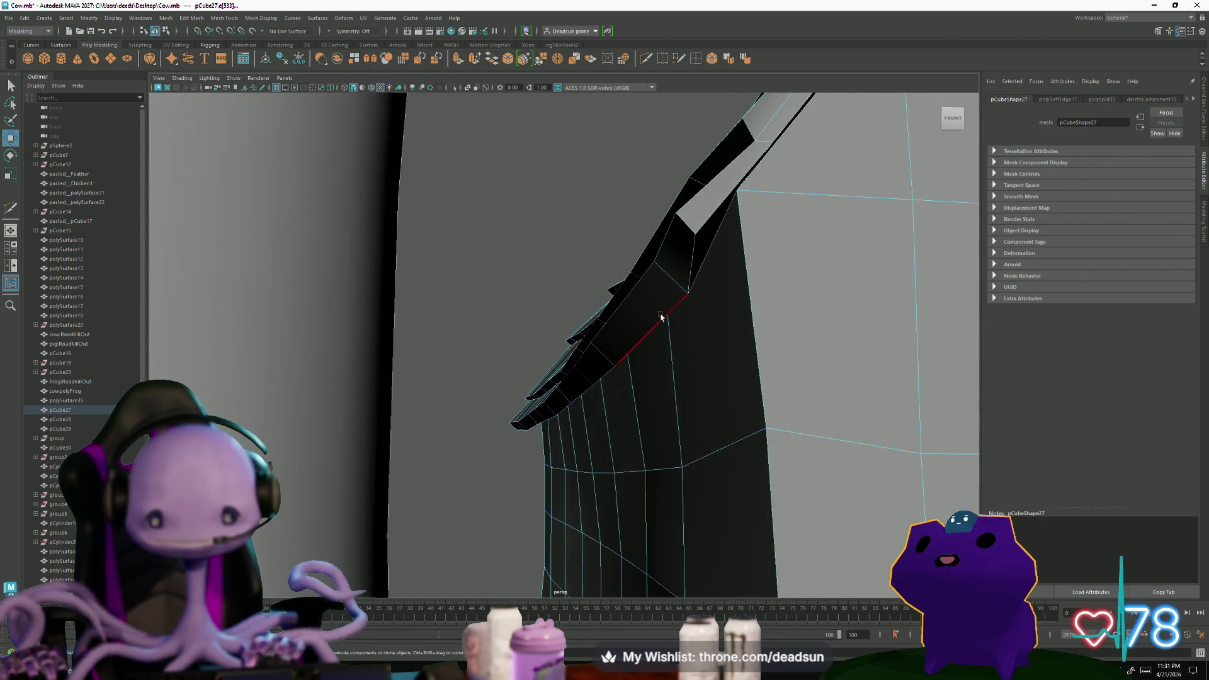
key("ctrl+z")
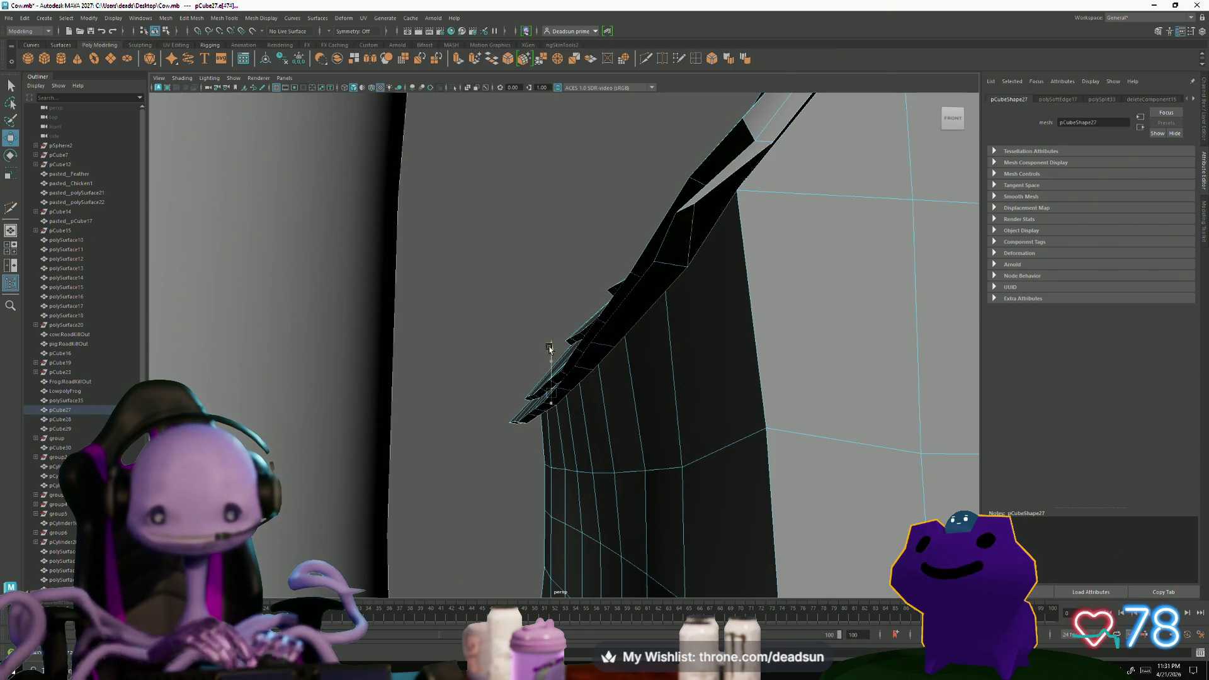
key("ctrl+z")
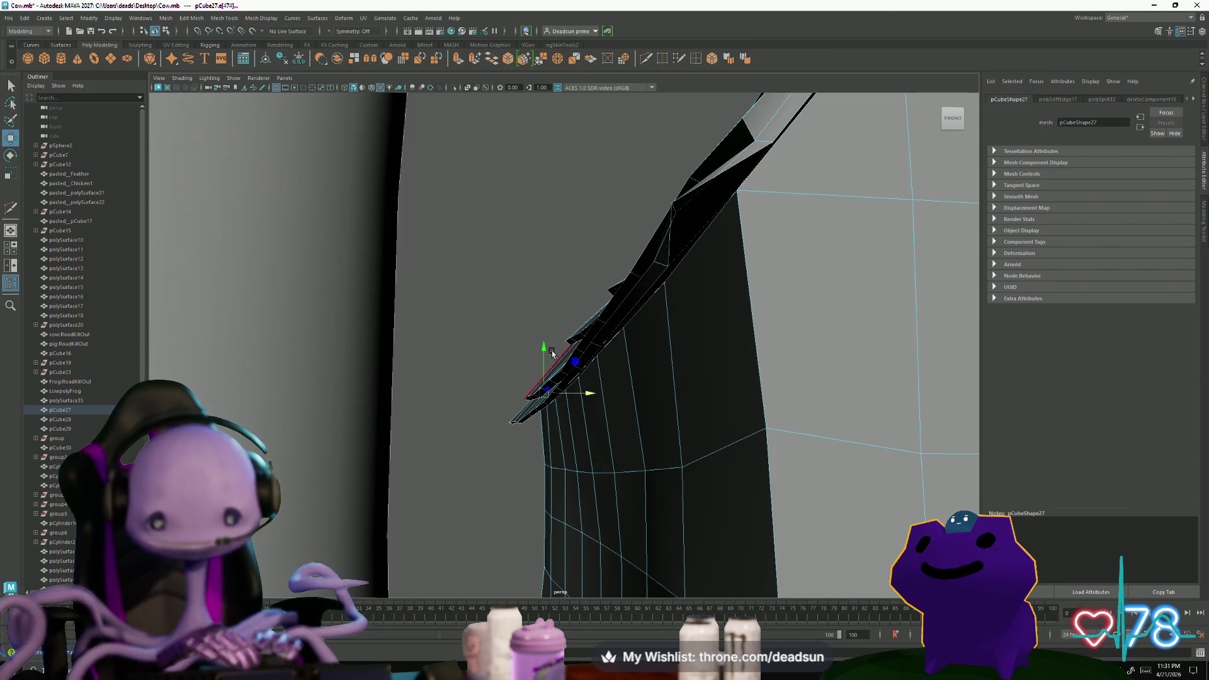
key("ctrl+z")
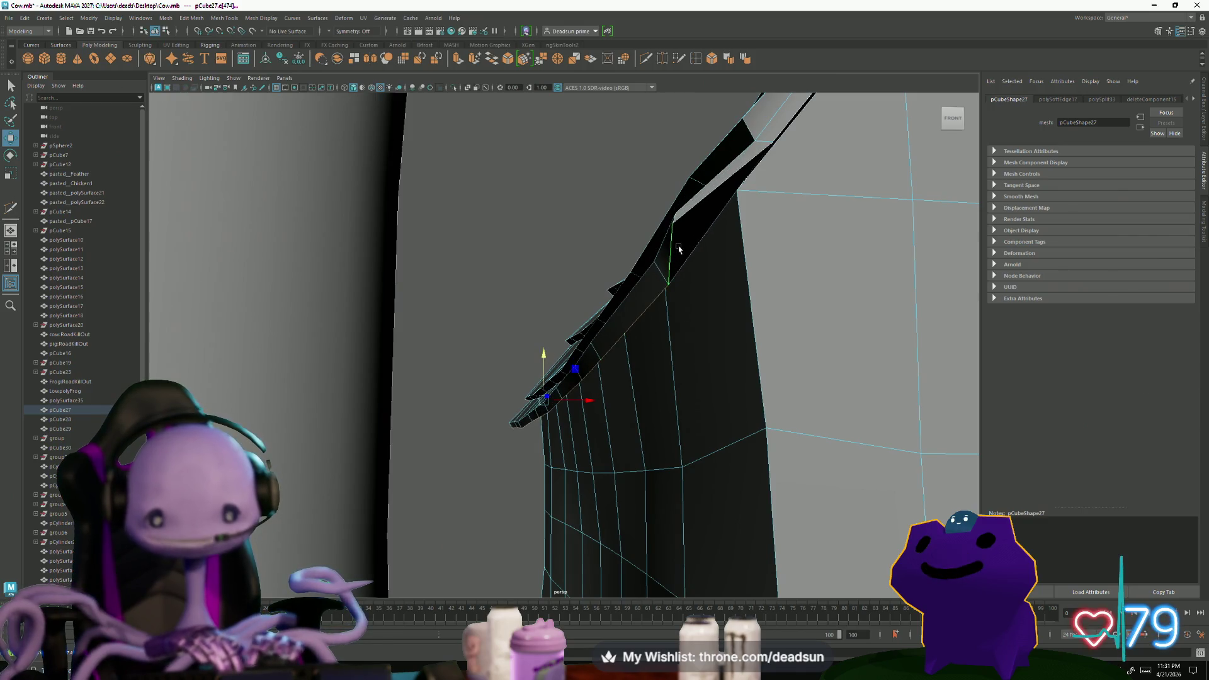
right_click_drag(678, 249, 665, 230)
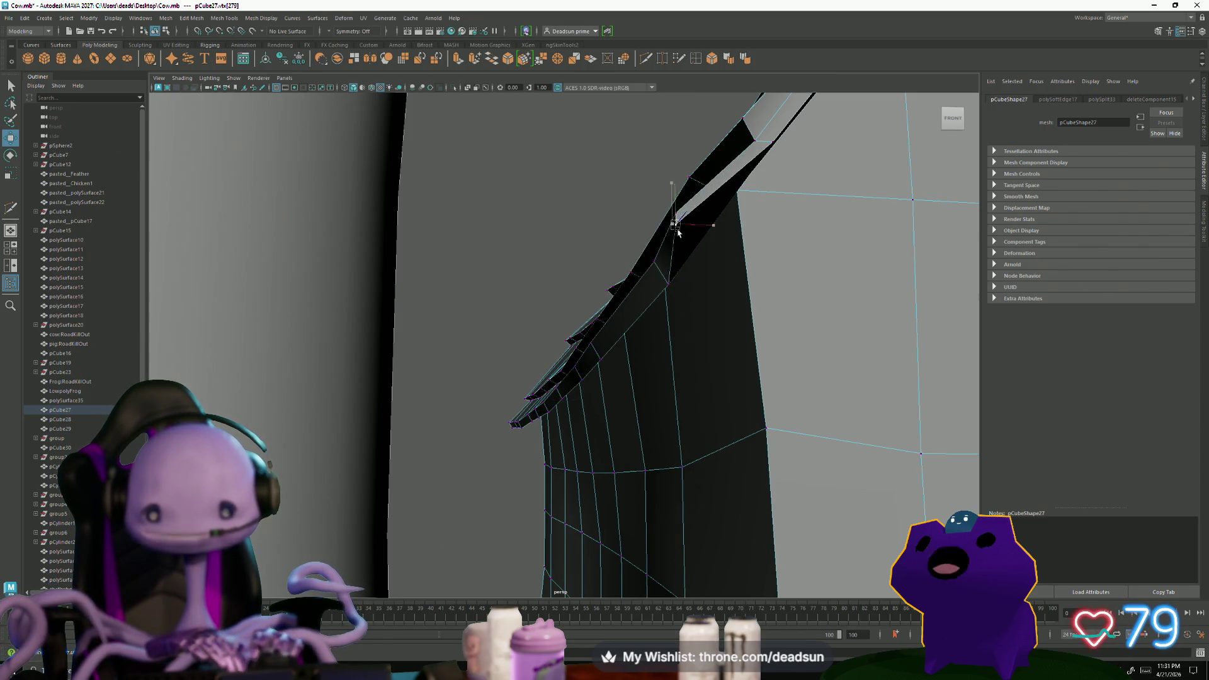
Orbit above, below and around the barn to inspect the layered roof
mouse_move(675, 229)
left_mouse_down("alt")
mouse_move(590, 365)
mouse_move(703, 384)
mouse_move(562, 351)
left_mouse_up("alt")
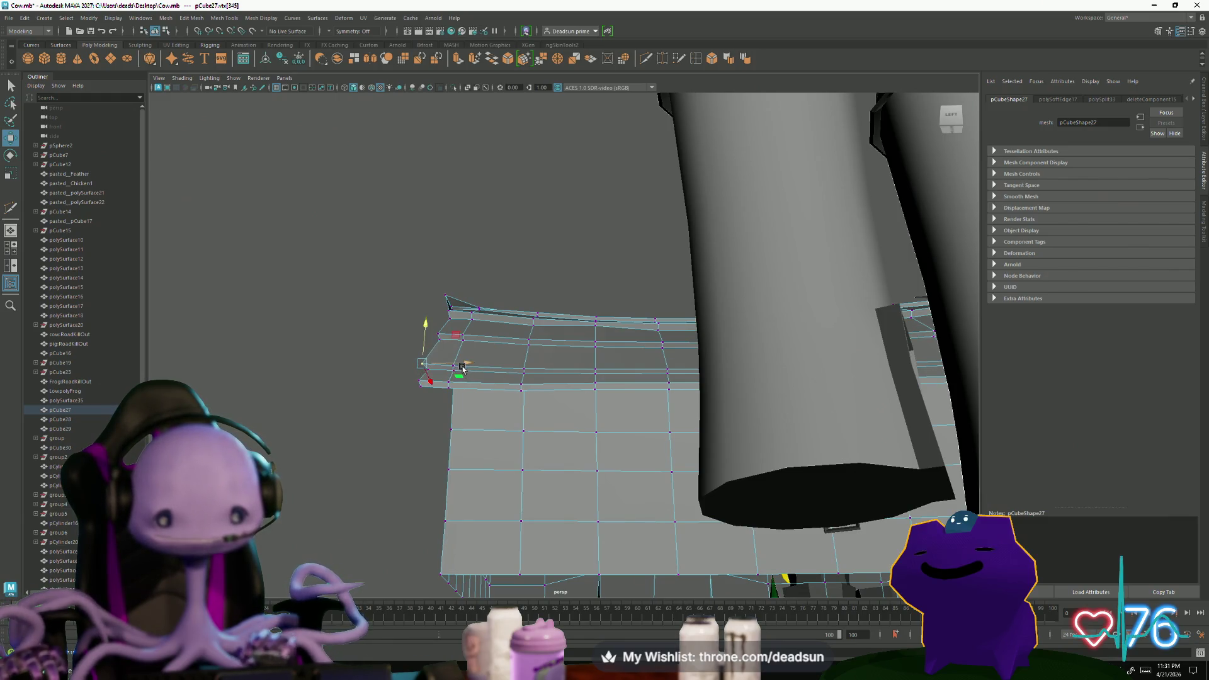
mouse_move(433, 377)
left_mouse_down("alt")
mouse_move(419, 424)
mouse_move(437, 269)
mouse_move(403, 244)
mouse_move(409, 272)
mouse_move(397, 260)
mouse_move(329, 291)
left_mouse_up("alt")
left_click_drag(316, 241, 396, 289, "alt")
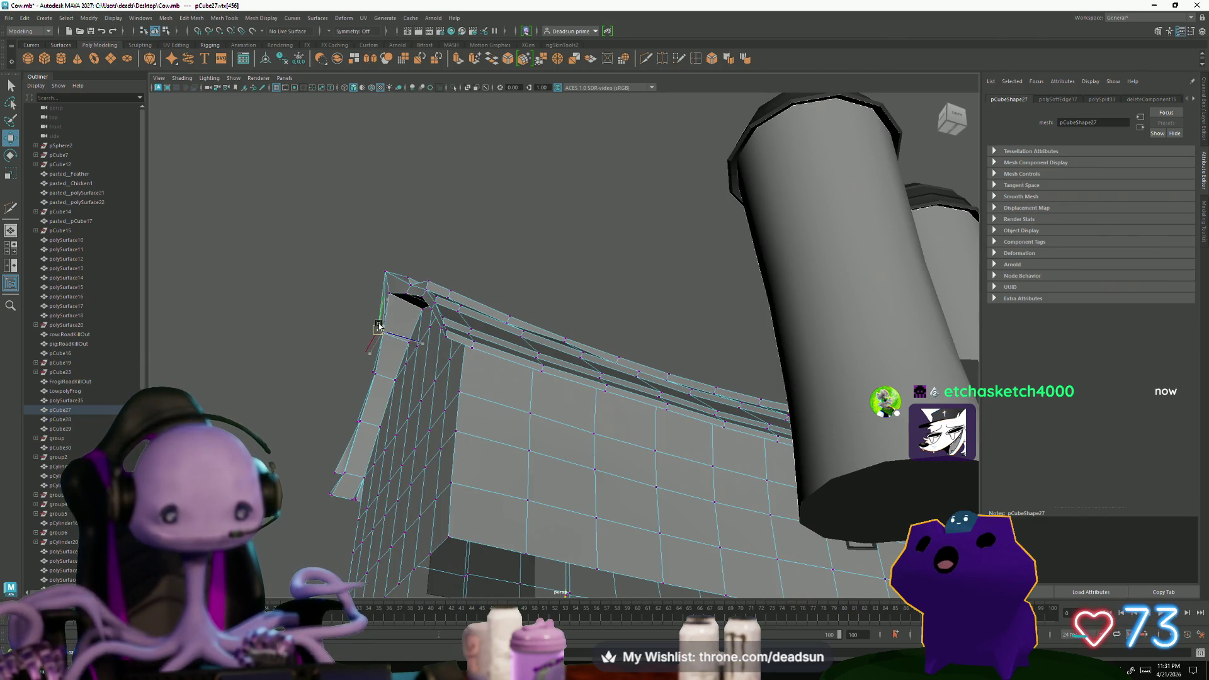
mouse_move(377, 326)
left_mouse_down("alt")
mouse_move(539, 413)
mouse_move(459, 397)
mouse_move(500, 424)
left_mouse_up("alt")
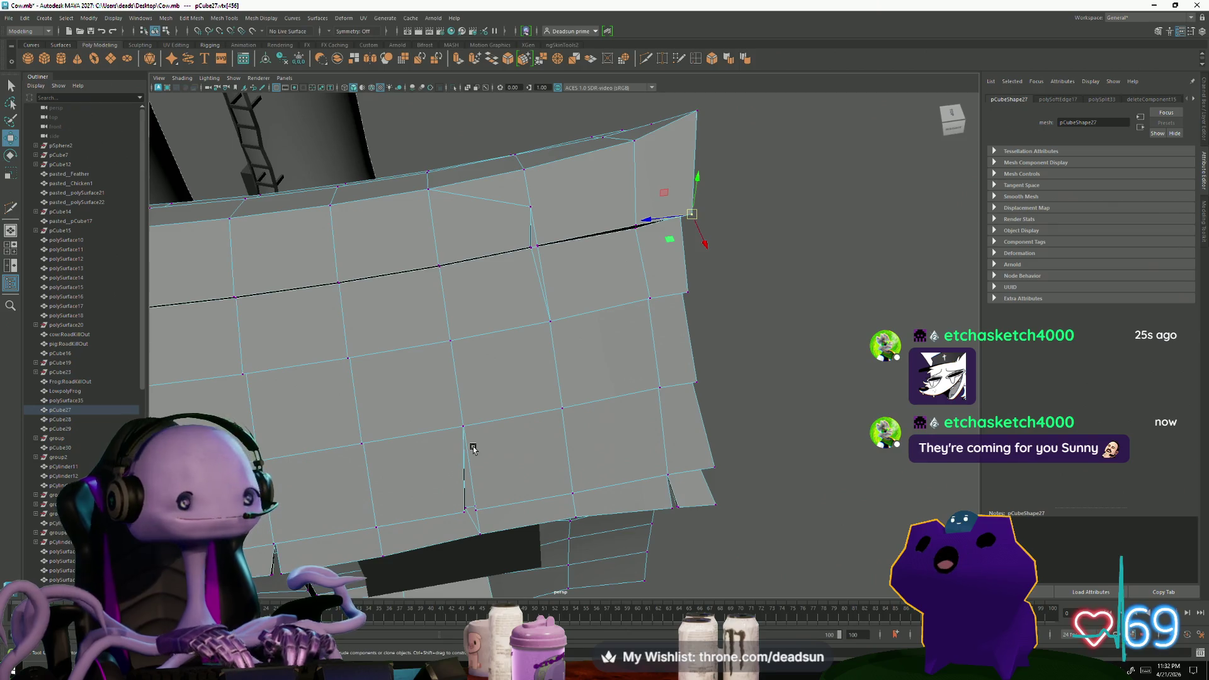
mouse_move(363, 147)
left_mouse_down("alt")
mouse_move(466, 290)
mouse_move(491, 292)
mouse_move(445, 290)
mouse_move(567, 274)
left_mouse_up("alt")
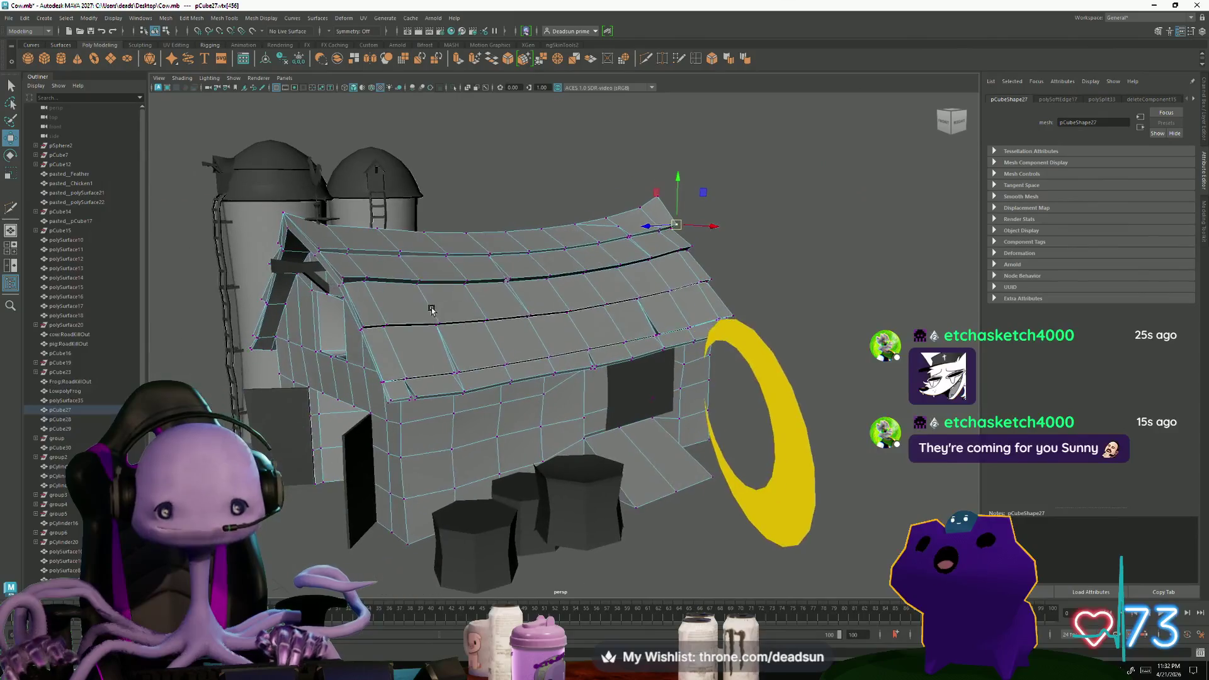
Select the whole barn as a single object in the farm scene and bring up the Display menu
key("F8")
left_click(724, 224)
mouse_move(724, 225)
left_mouse_down("alt")
mouse_move(667, 275)
mouse_move(437, 322)
left_mouse_up("alt")
scroll(438, 322, "down", 3)
scroll(437, 322, "down", 3)
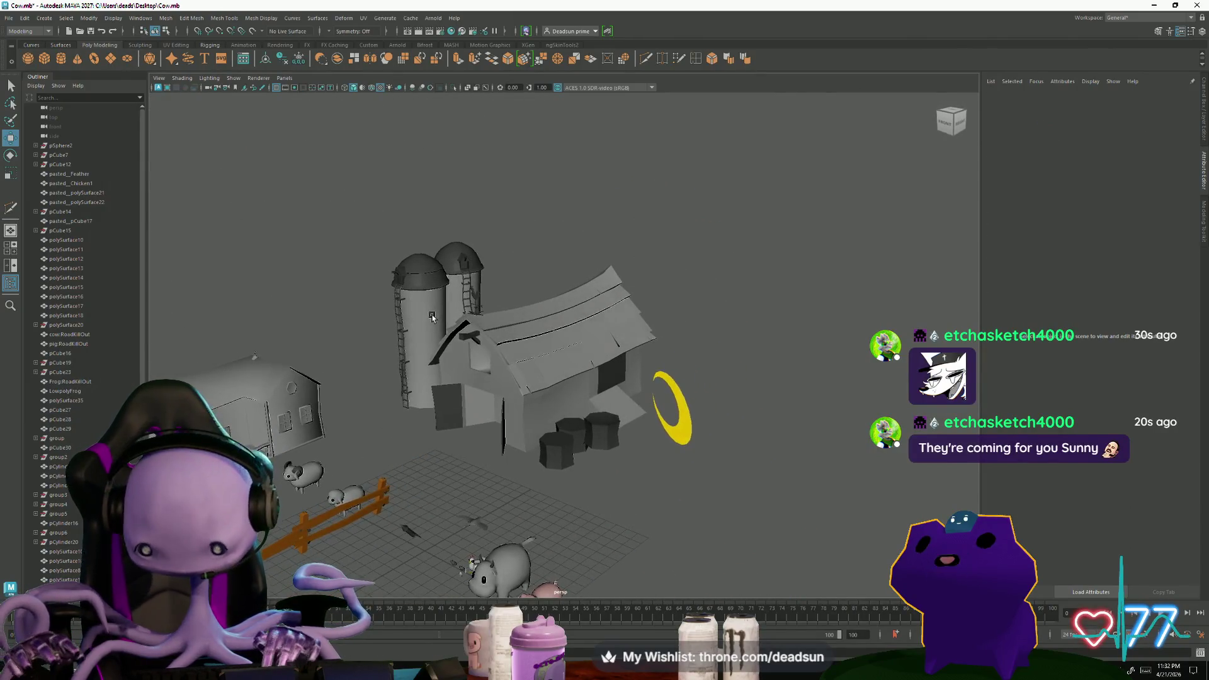
scroll(437, 324, "up", 3)
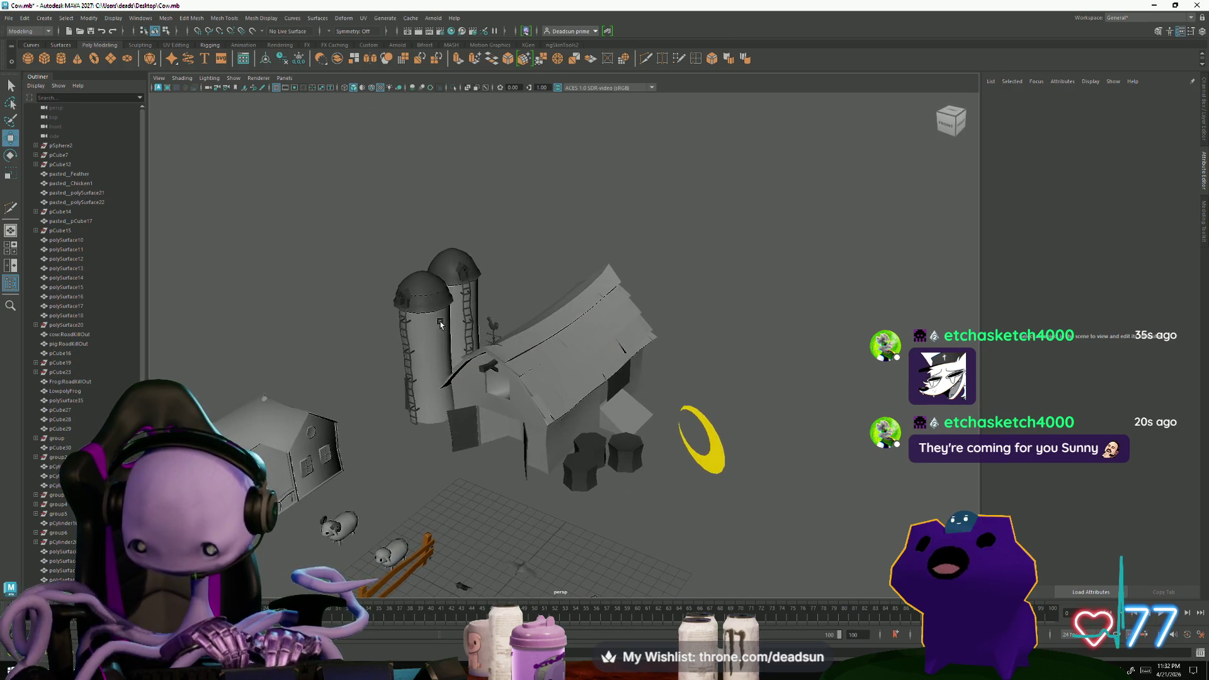
scroll(438, 323, "up", 1)
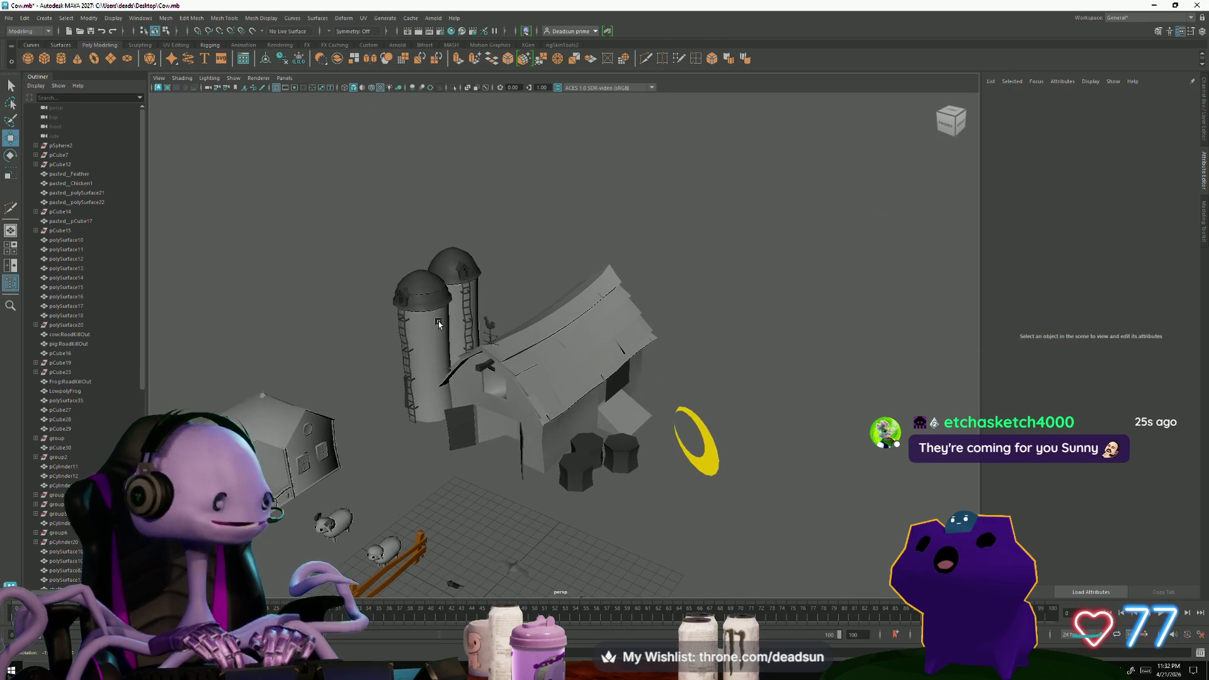
scroll(437, 323, "up", 1)
scroll(437, 323, "up", 1)
mouse_move(438, 323)
left_mouse_down("alt")
mouse_move(461, 325)
mouse_move(437, 325)
left_mouse_up("alt")
left_click(574, 335)
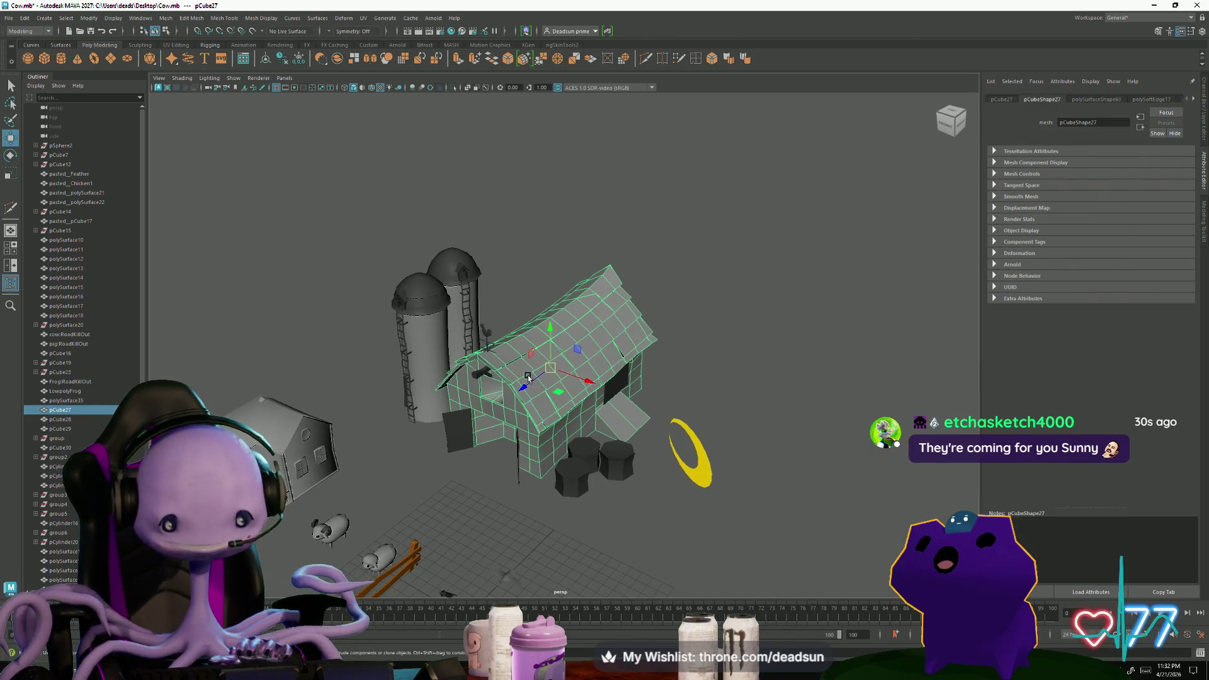
left_click(166, 19)
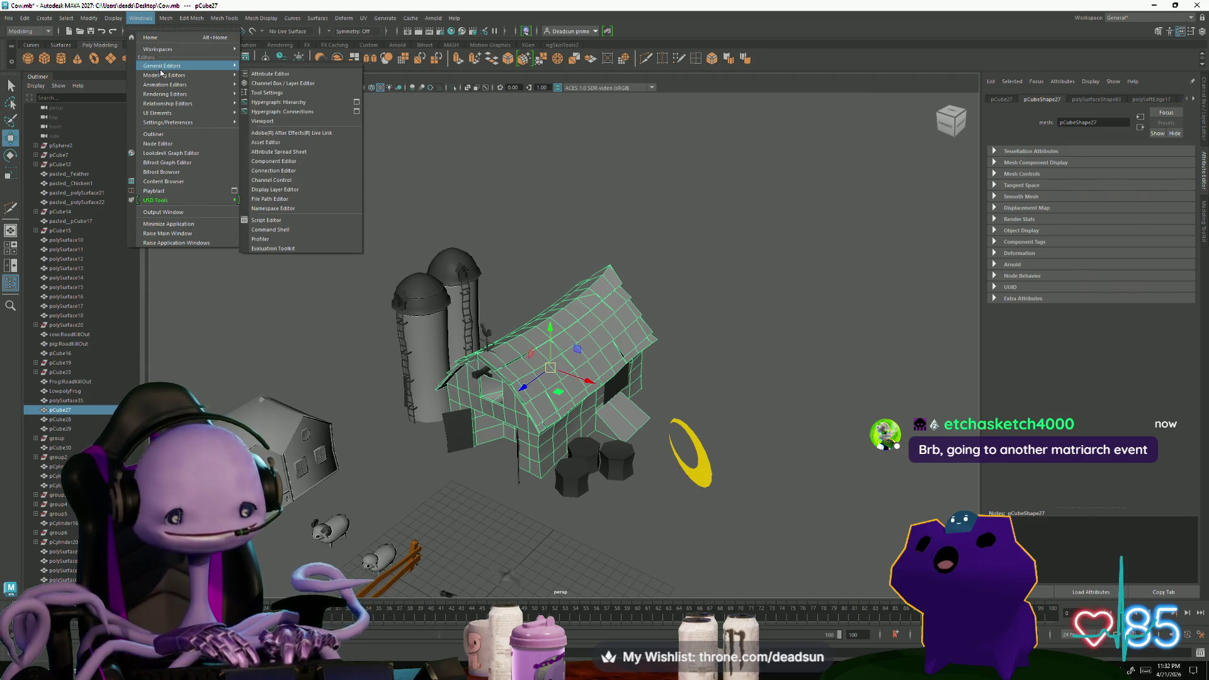
mouse_move(112, 18)
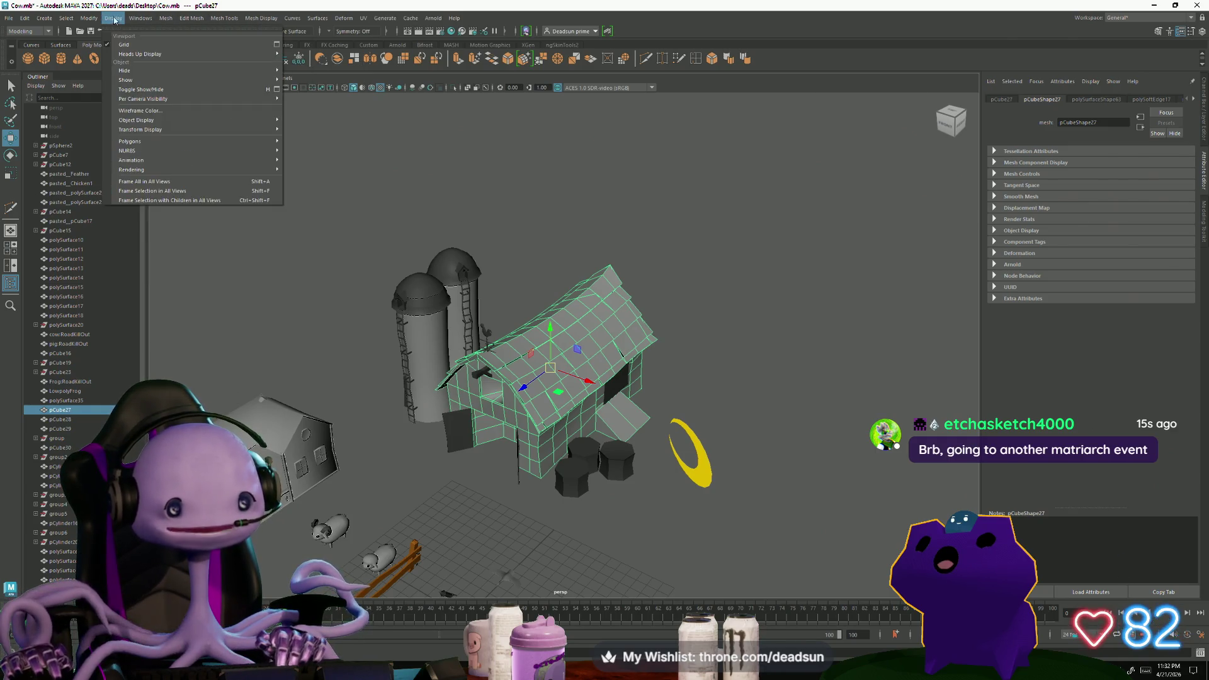
Reselect the barn mesh pCube27 and freeze its transformations via the Modify menu
left_click(98, 90)
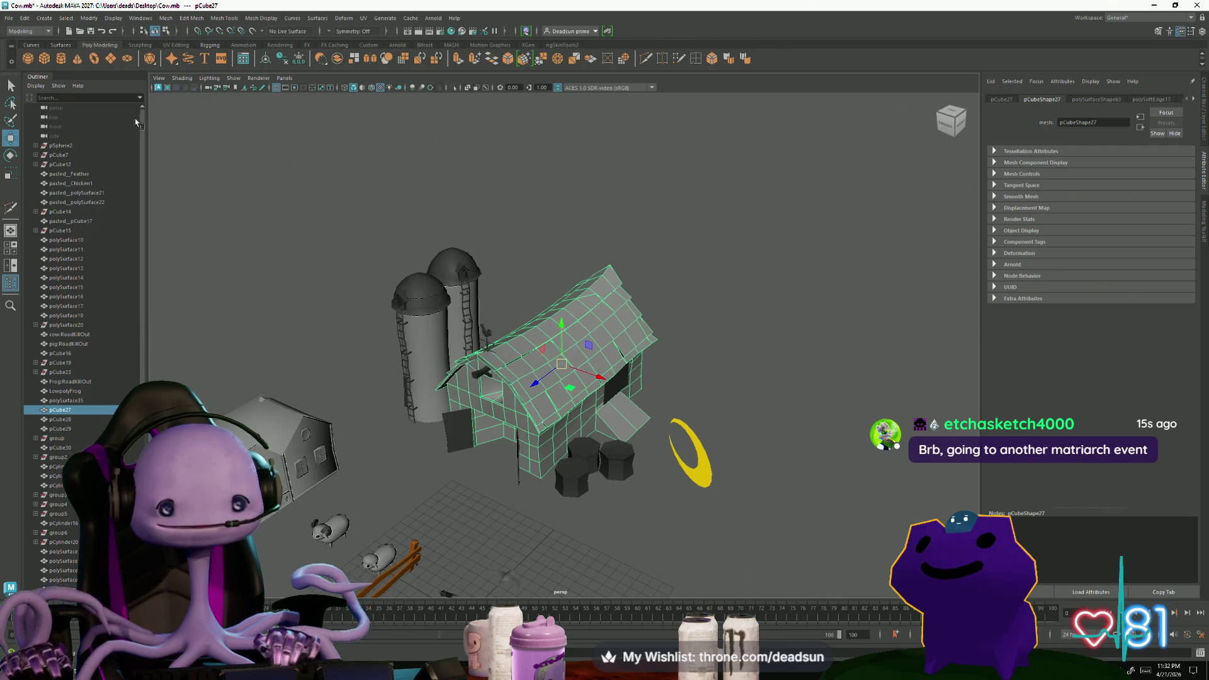
left_click(718, 237)
scroll(518, 353, "down", 5)
left_click(518, 352)
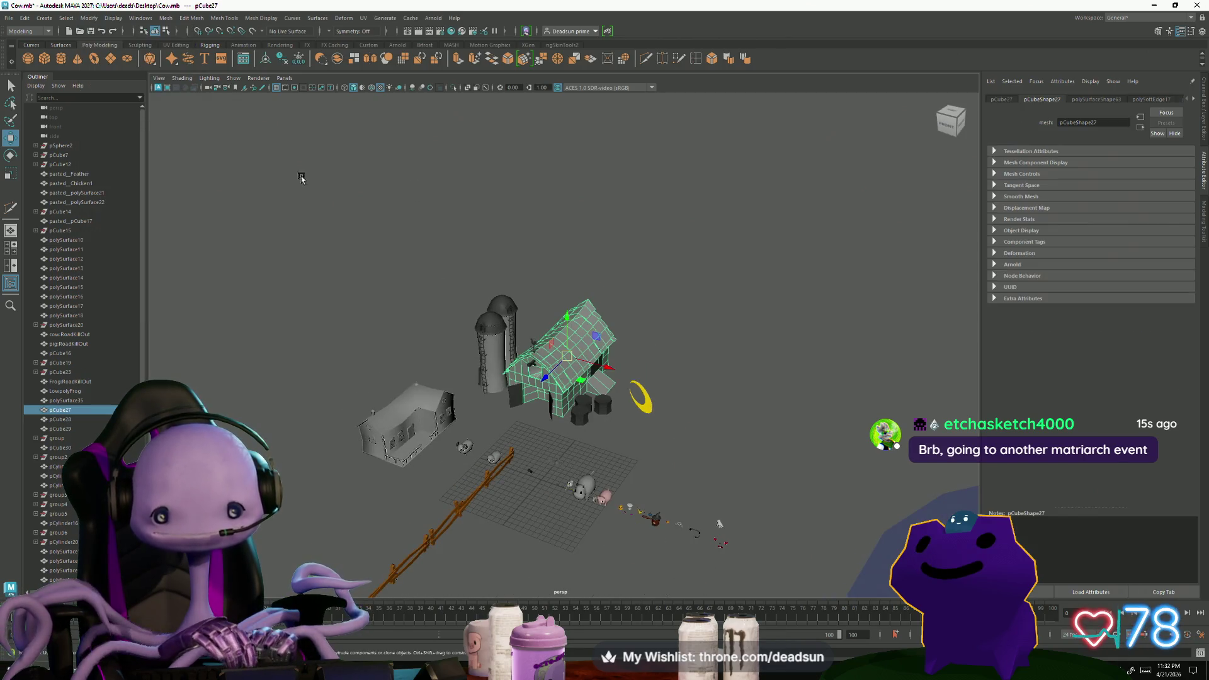
left_click(162, 20)
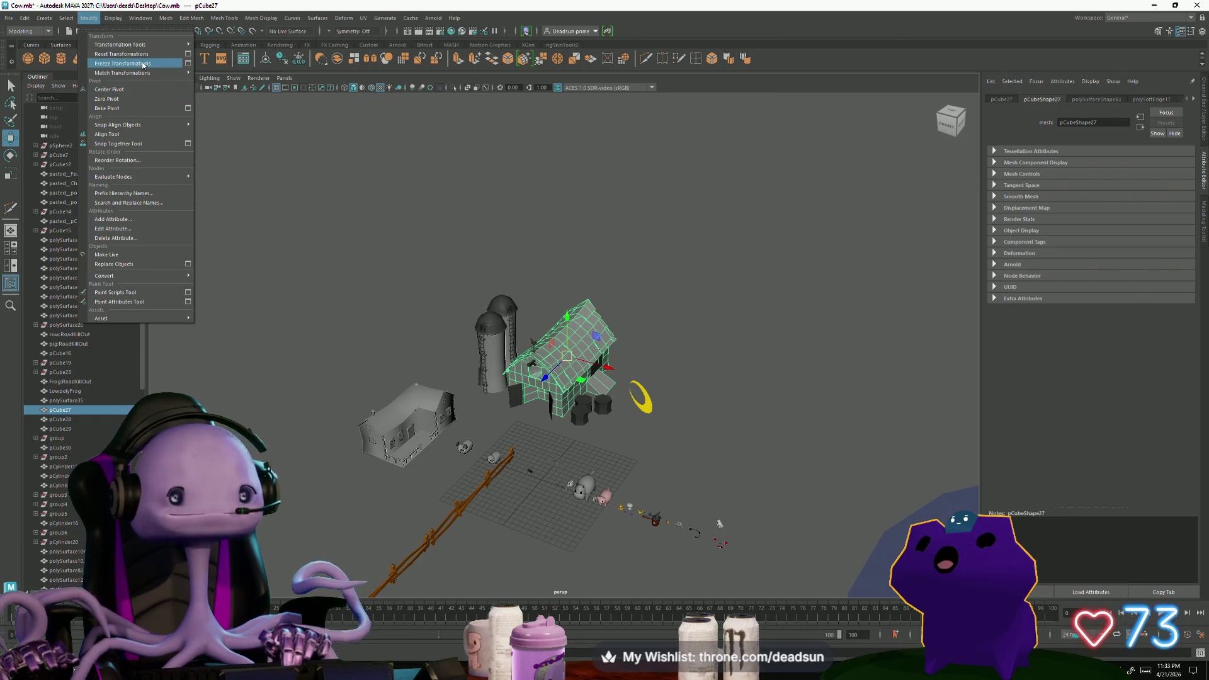
left_click(144, 64)
left_click(90, 18)
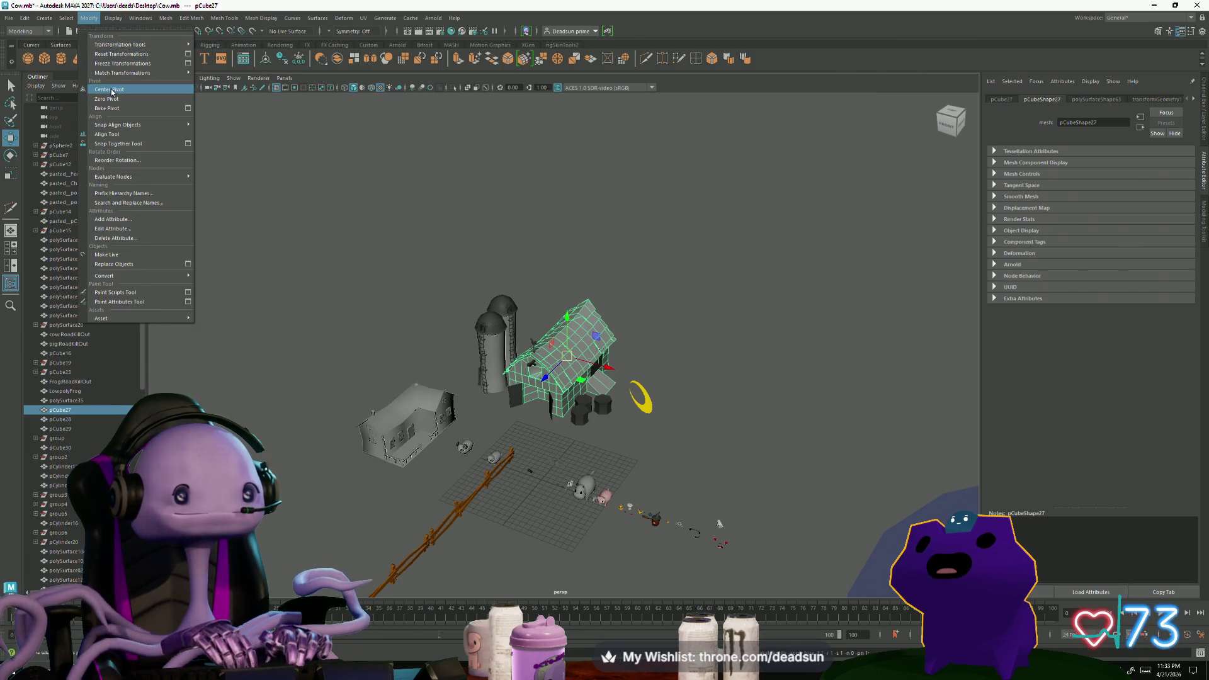
left_click(131, 60)
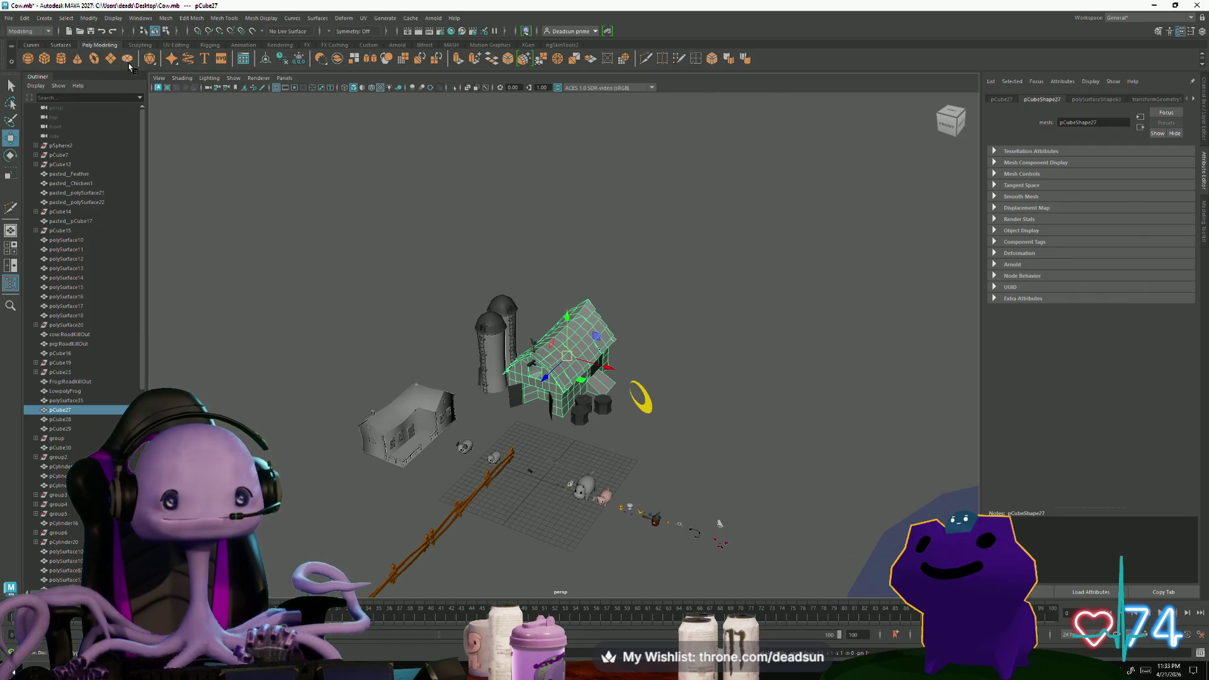
left_click(85, 18)
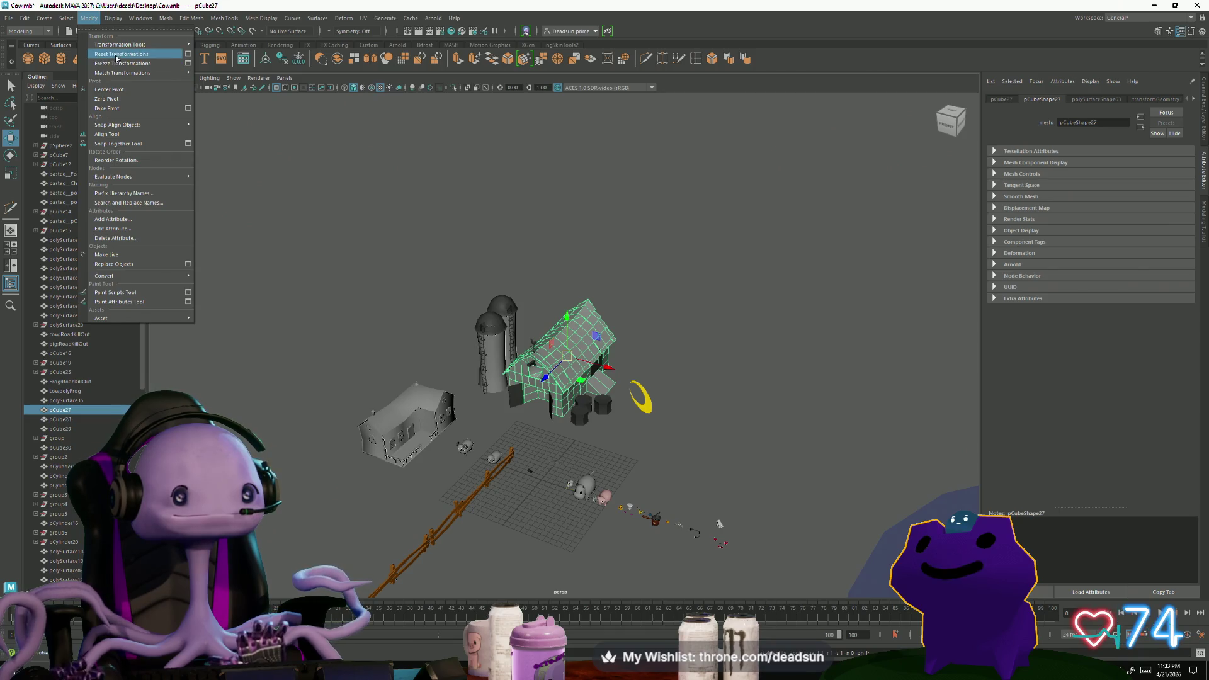
left_click(115, 54)
left_click_drag(528, 445, 600, 417, "alt")
left_click(600, 416)
left_click(567, 354)
left_click_drag(567, 354, 521, 399, "alt")
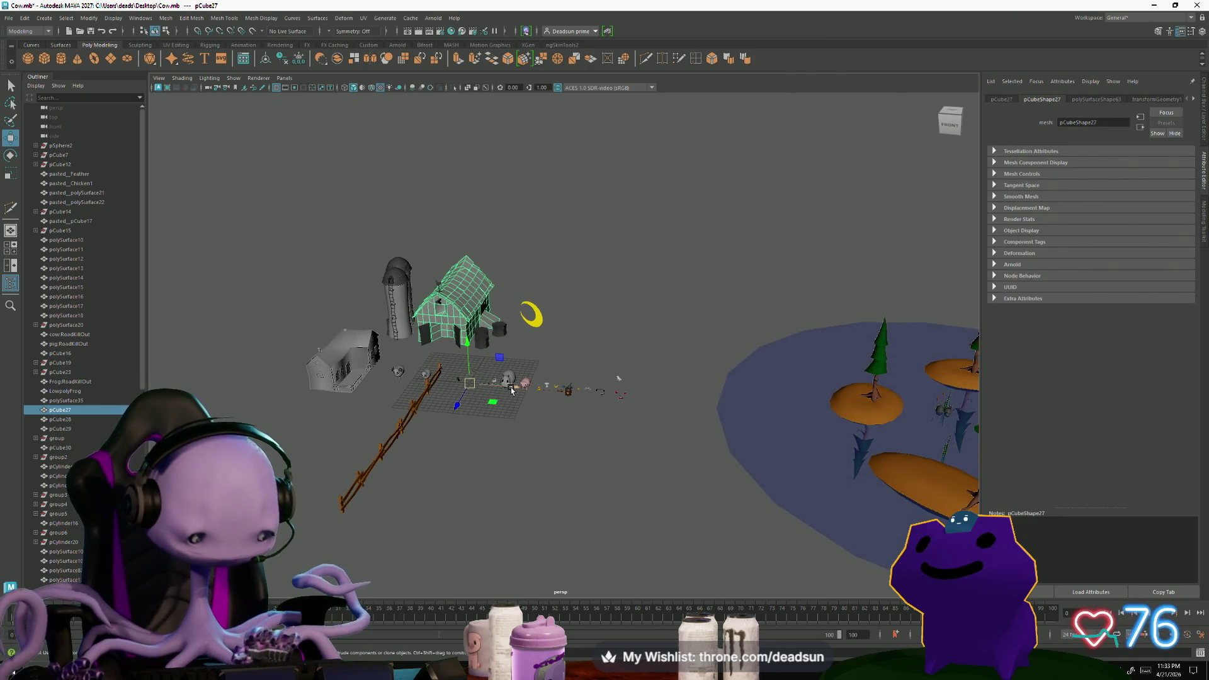
Frame the barn, close in on its roof and switch to vertex mode from the marking menu
mouse_move(517, 388)
left_mouse_down("alt")
mouse_move(554, 368)
mouse_move(459, 392)
mouse_move(479, 376)
left_mouse_up("alt")
key("f")
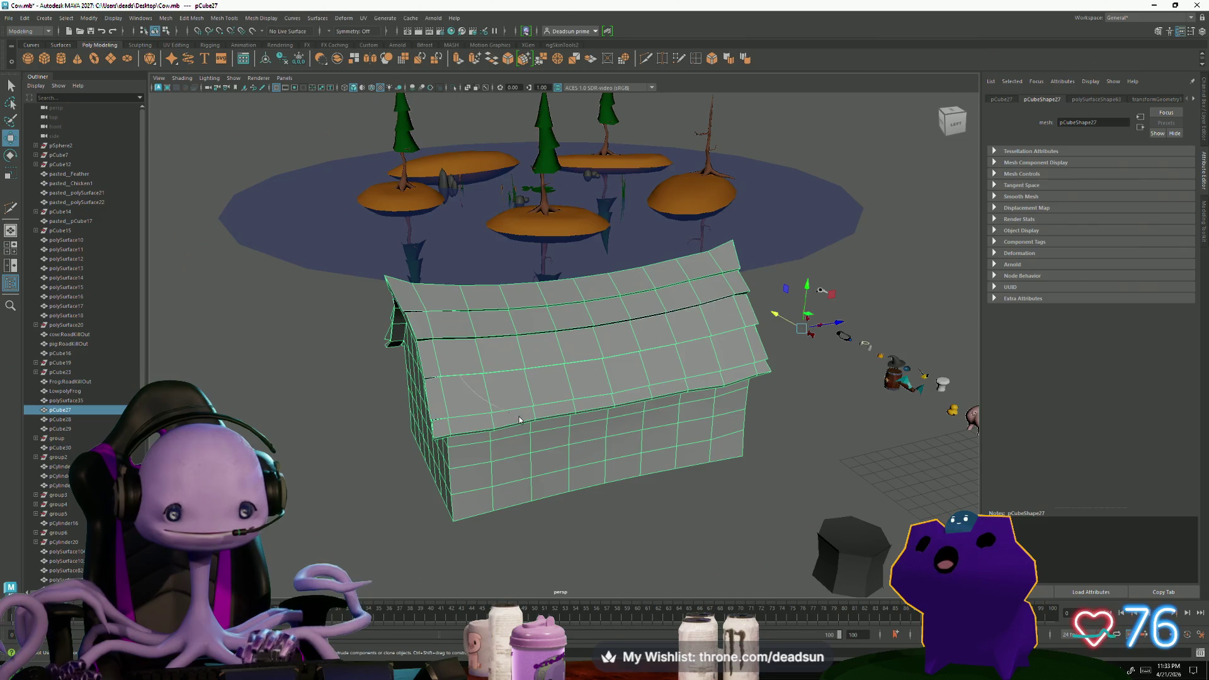
right_click(460, 374)
left_click(463, 379)
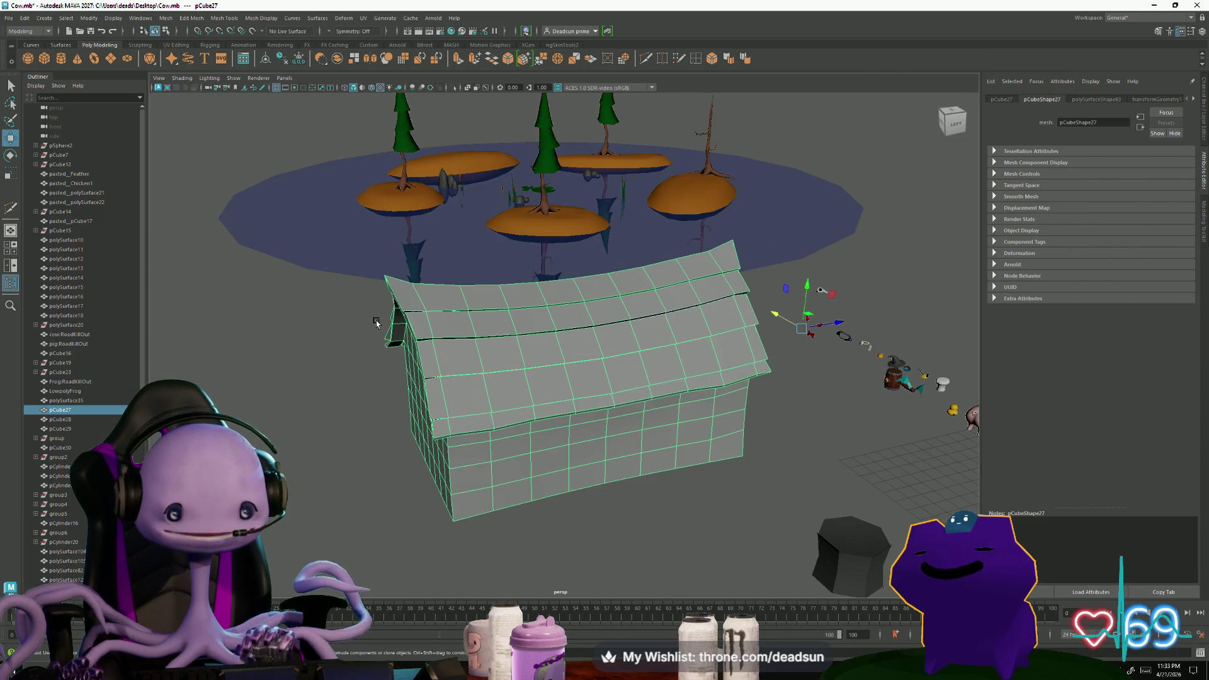
scroll(378, 346, "up", 3)
scroll(331, 303, "up", 2)
scroll(290, 259, "up", 2)
left_click_drag(291, 260, 369, 318, "alt")
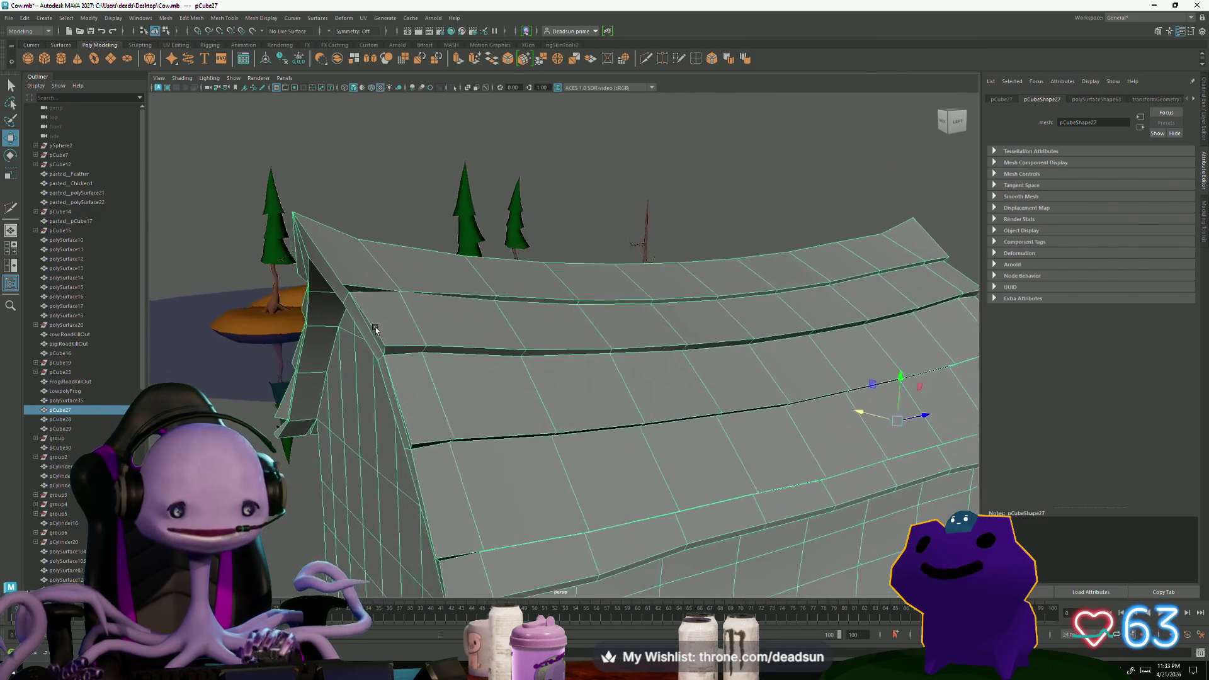
scroll(400, 372, "up", 2)
scroll(416, 382, "up", 2)
scroll(439, 399, "up", 2)
scroll(439, 399, "down", 1)
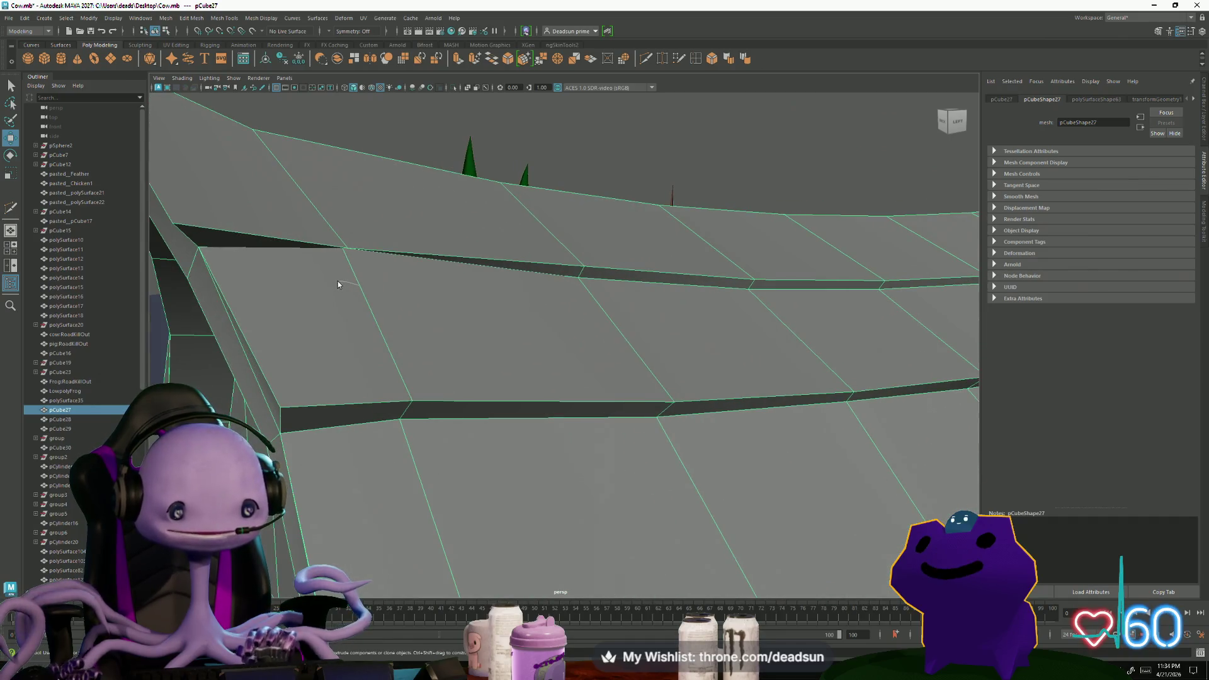
right_click(358, 285)
left_click(328, 285)
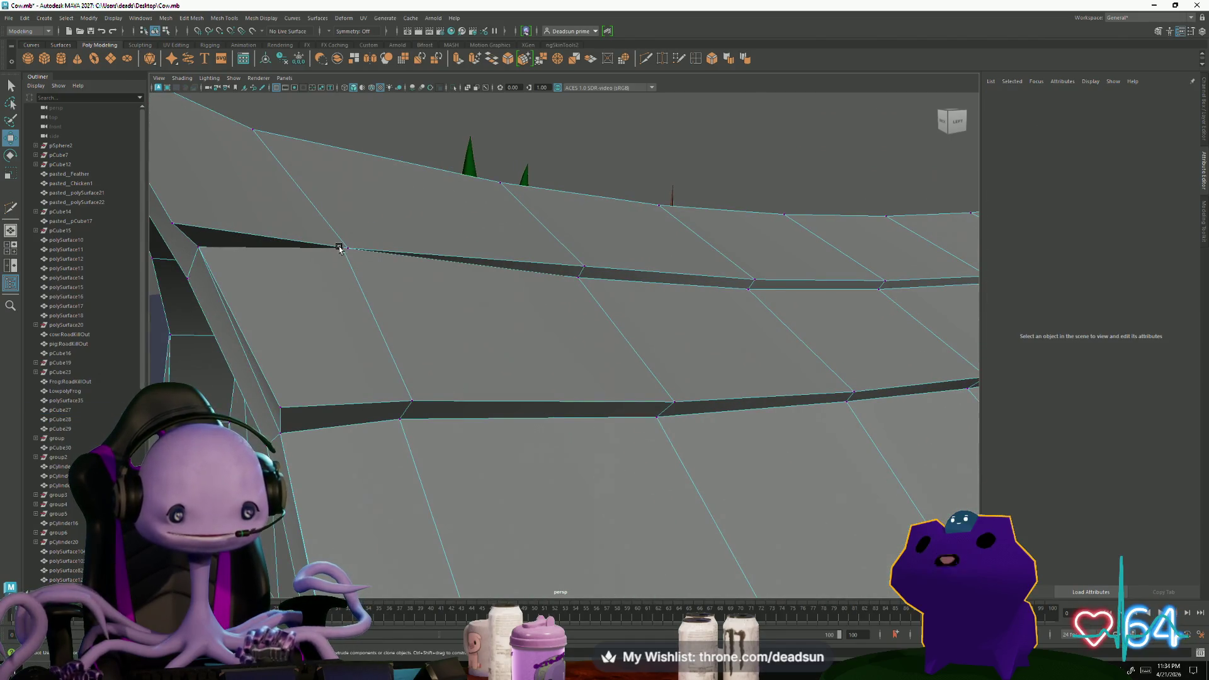
Lower a vertex on the upper roof plank edge, then switch to edge editing
left_click(339, 248)
middle_click_drag(339, 248, 423, 278)
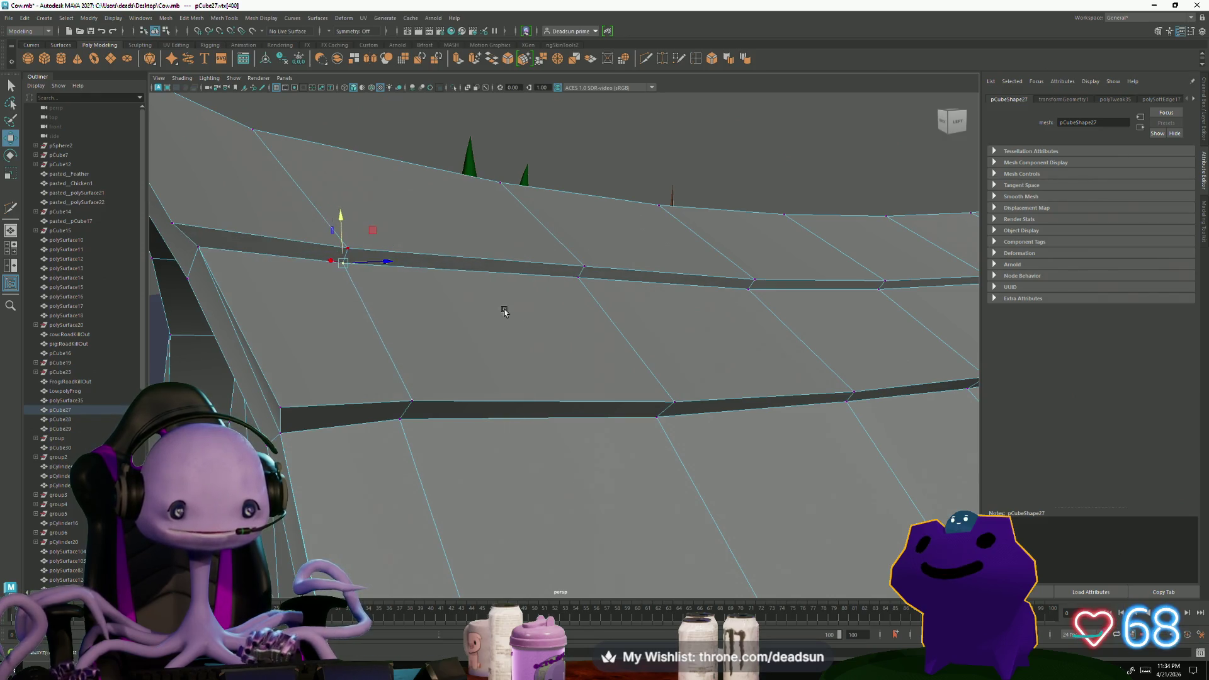
scroll(423, 279, "down", 5)
mouse_move(422, 279)
left_mouse_down("alt")
mouse_move(379, 386)
mouse_move(418, 394)
left_mouse_up("alt")
scroll(322, 394, "up", 2)
mouse_move(323, 394)
left_mouse_down("alt")
mouse_move(351, 460)
mouse_move(390, 470)
mouse_move(396, 408)
left_mouse_up("alt")
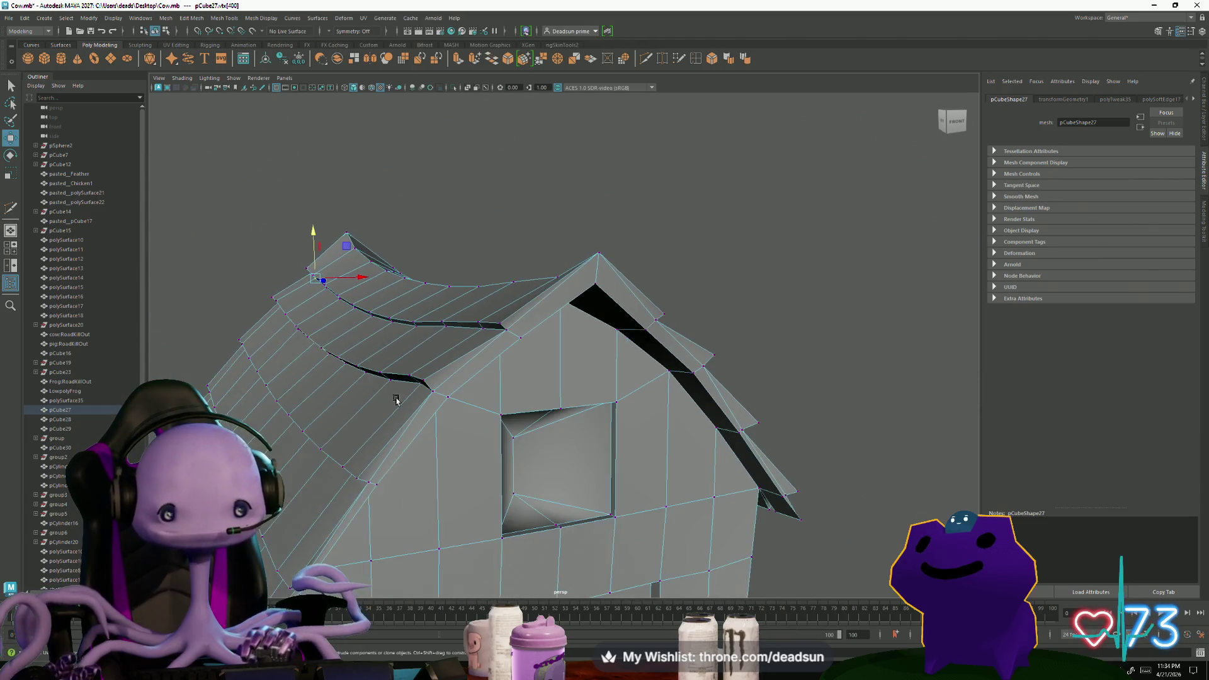
mouse_move(449, 329)
right_mouse_down()
mouse_move(444, 304)
mouse_move(412, 325)
right_mouse_up()
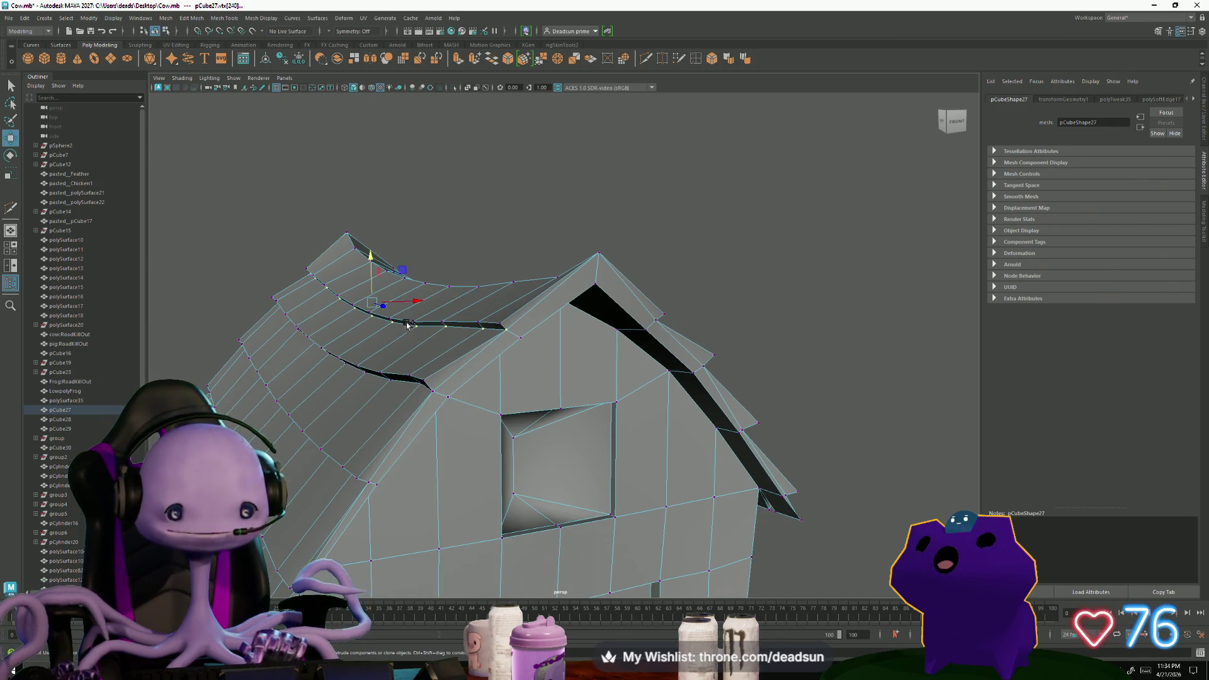
key("q")
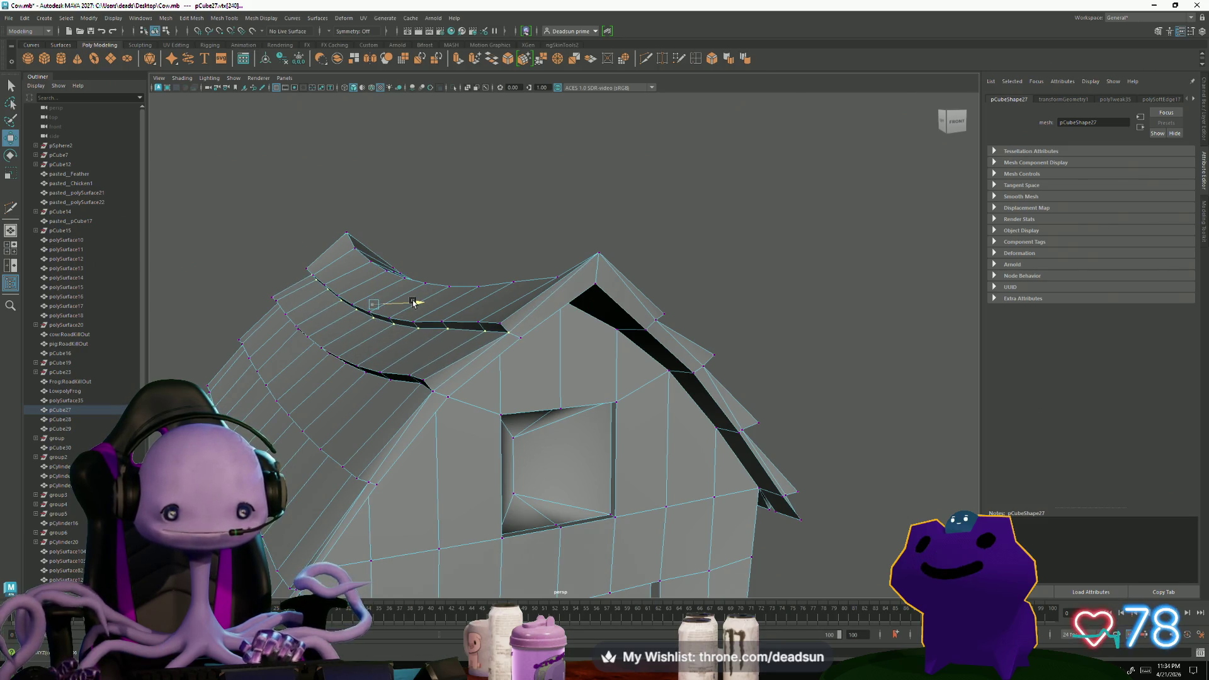
left_click_drag(376, 424, 375, 422, "alt")
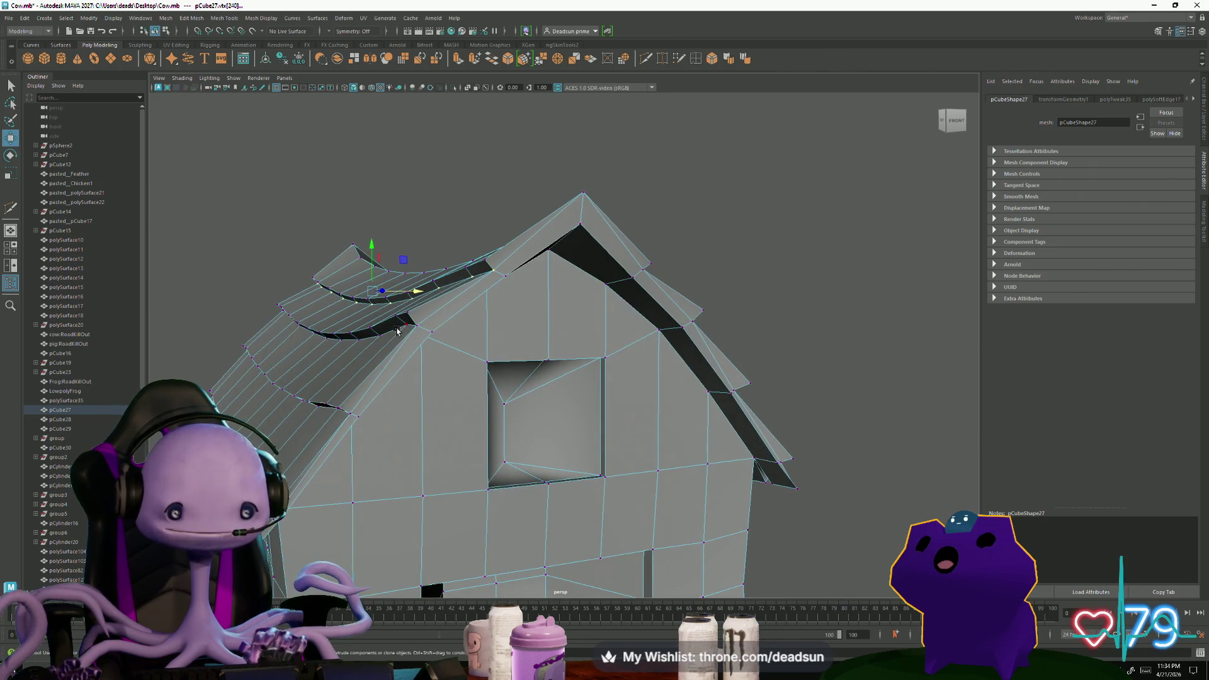
Select the whole roof plank edge loop and raise it slightly
left_click(375, 328)
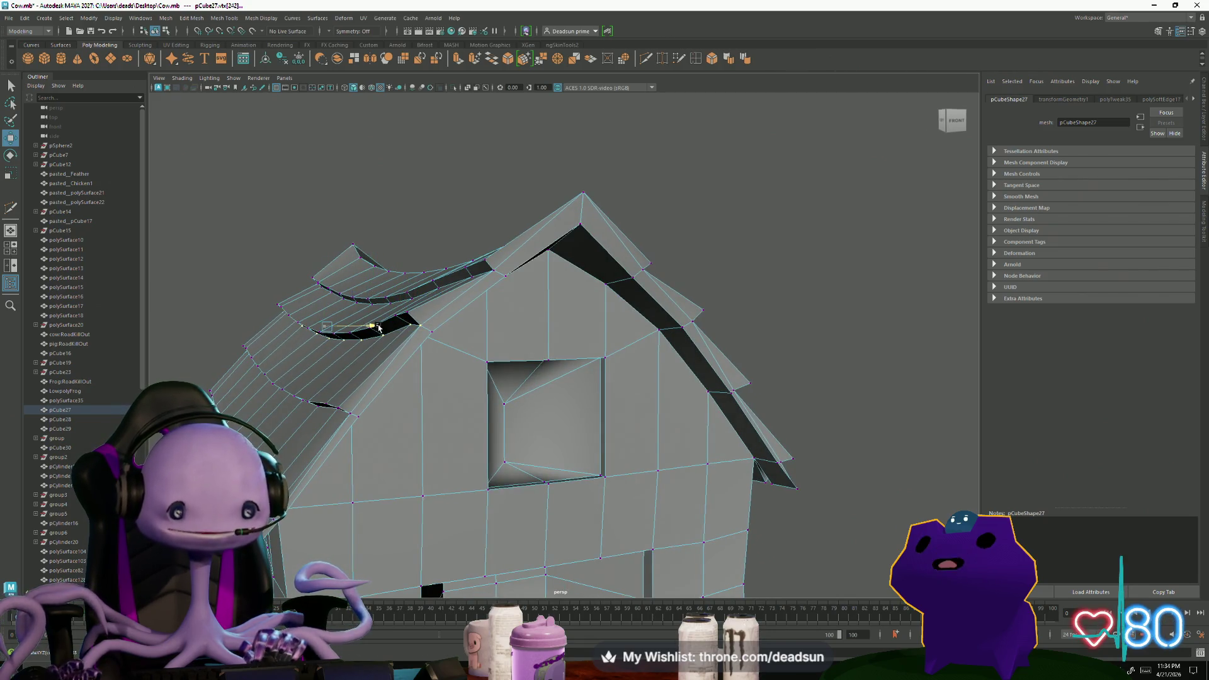
left_click_drag(342, 413, 476, 303, "alt")
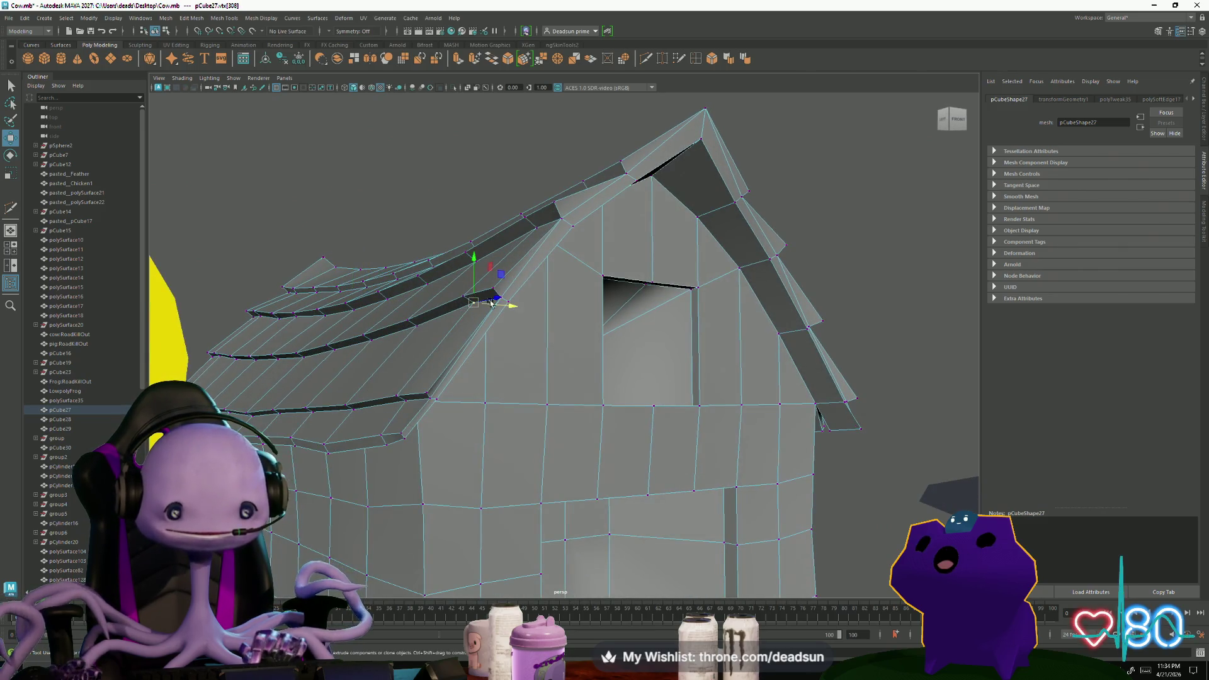
double_click(419, 327)
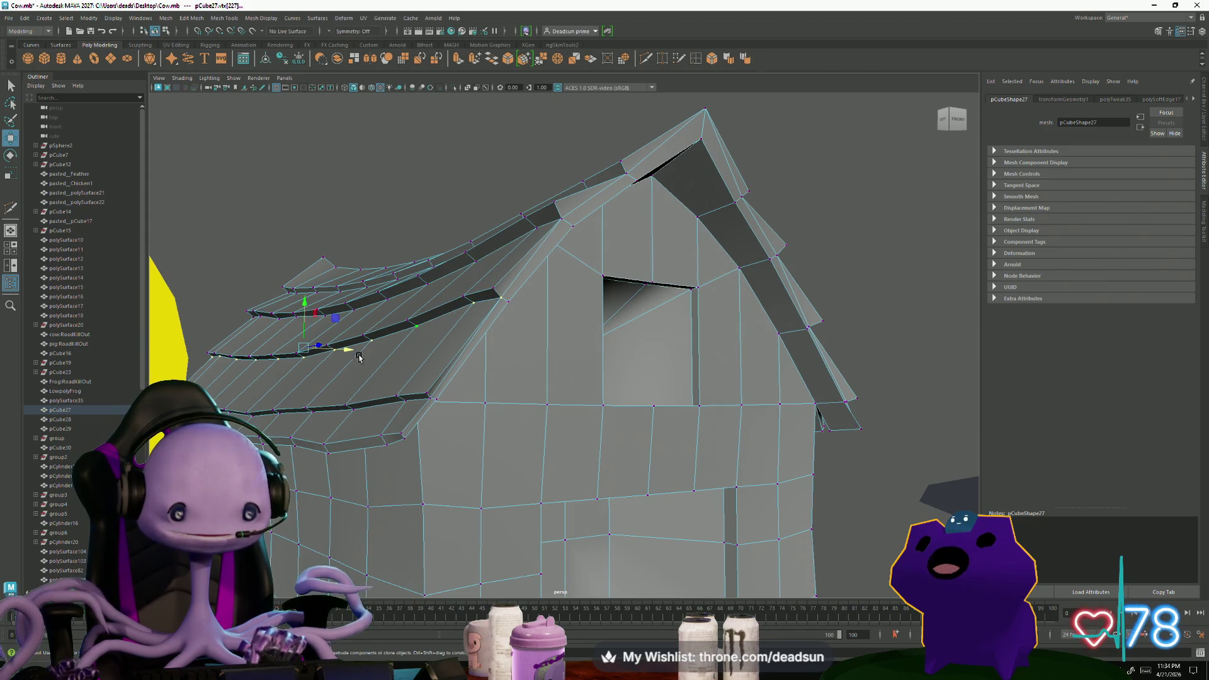
left_click_drag(305, 309, 304, 308)
left_click_drag(347, 352, 351, 388, "alt")
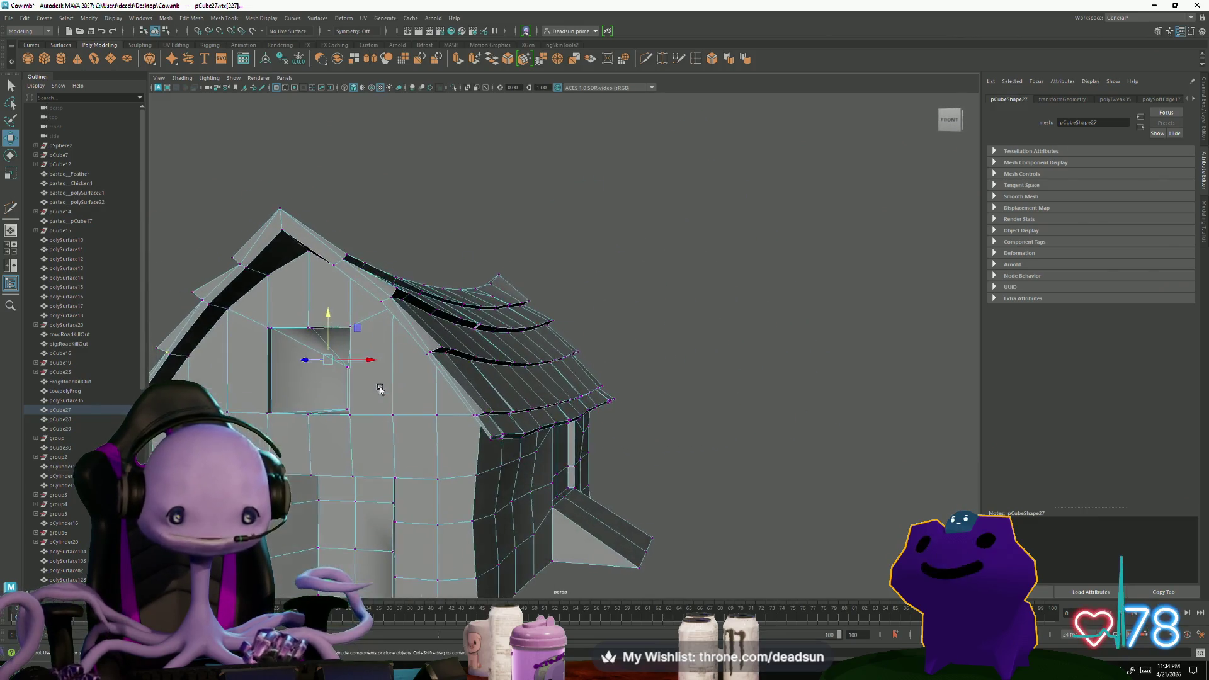
left_click_drag(351, 388, 427, 340, "alt")
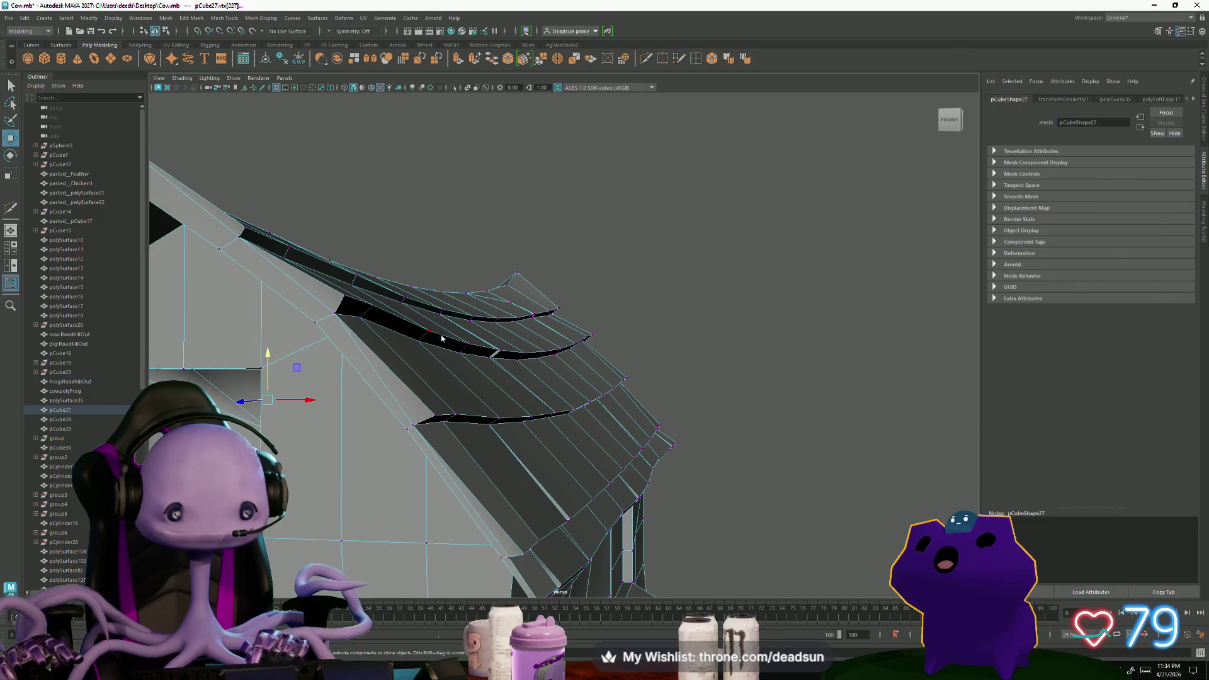
Nudge two further roof plank edges into place to open gaps between the layered strips
right_click_drag(442, 338, 442, 312)
left_click(450, 336)
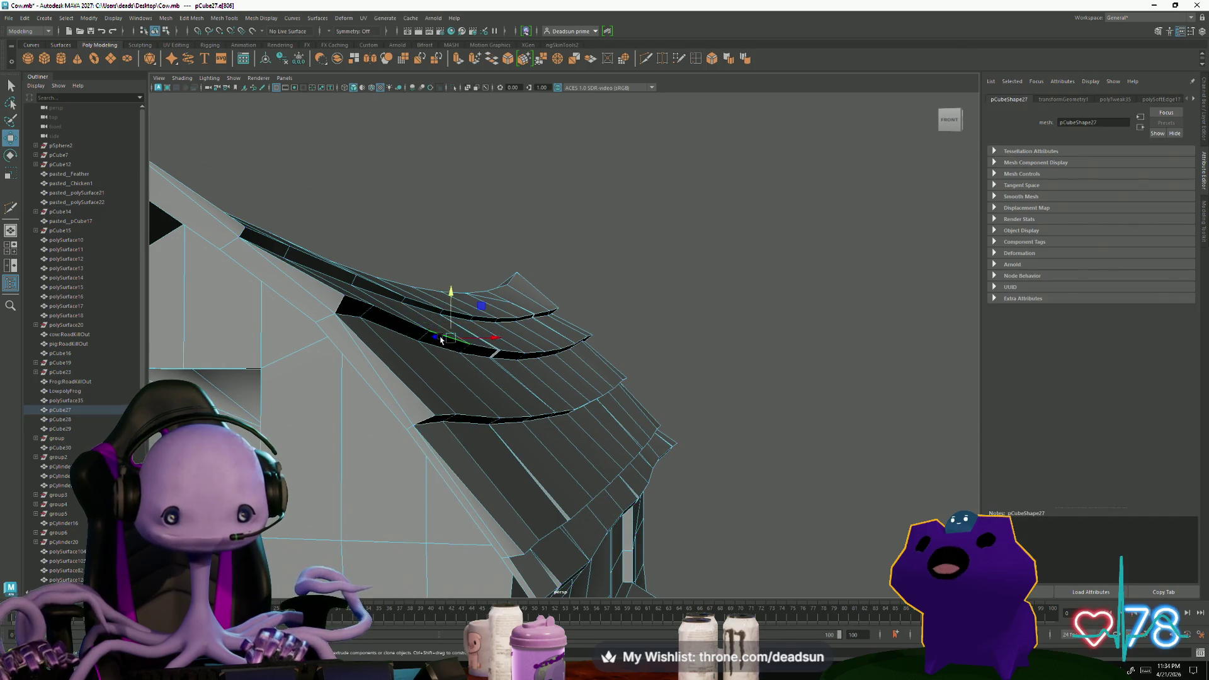
left_click_drag(580, 369, 540, 359, "alt")
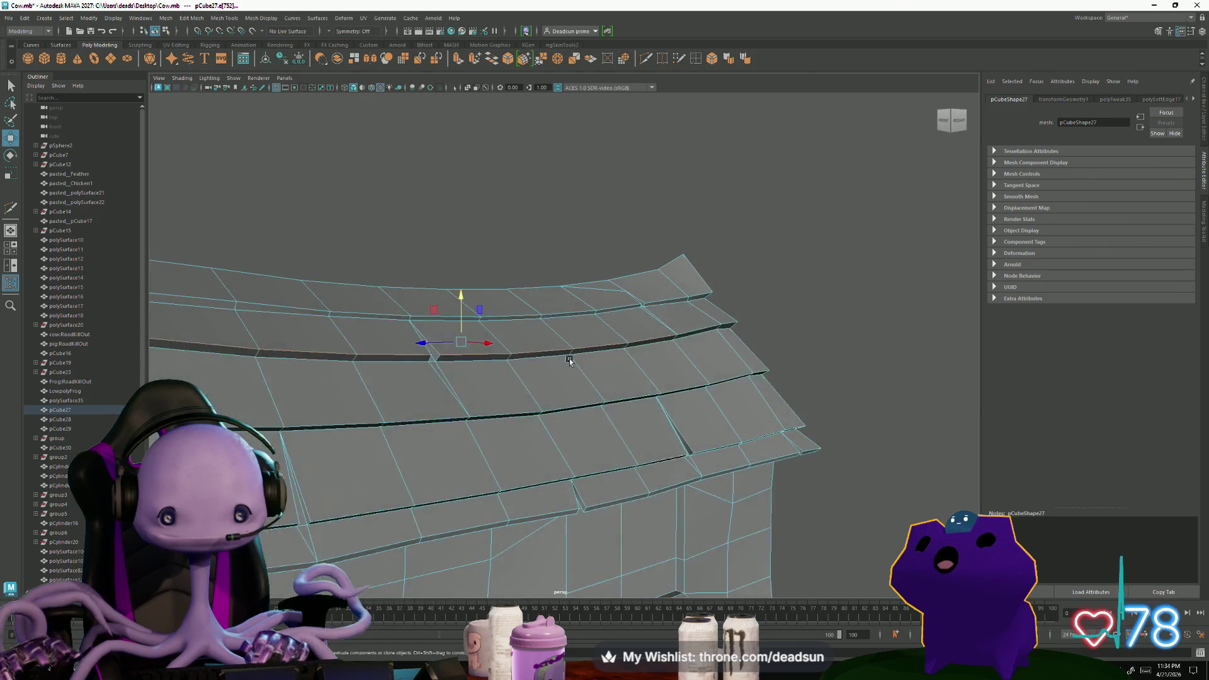
left_click(648, 345)
mouse_move(648, 346)
left_mouse_down("alt")
mouse_move(546, 385)
mouse_move(530, 316)
left_mouse_up("alt")
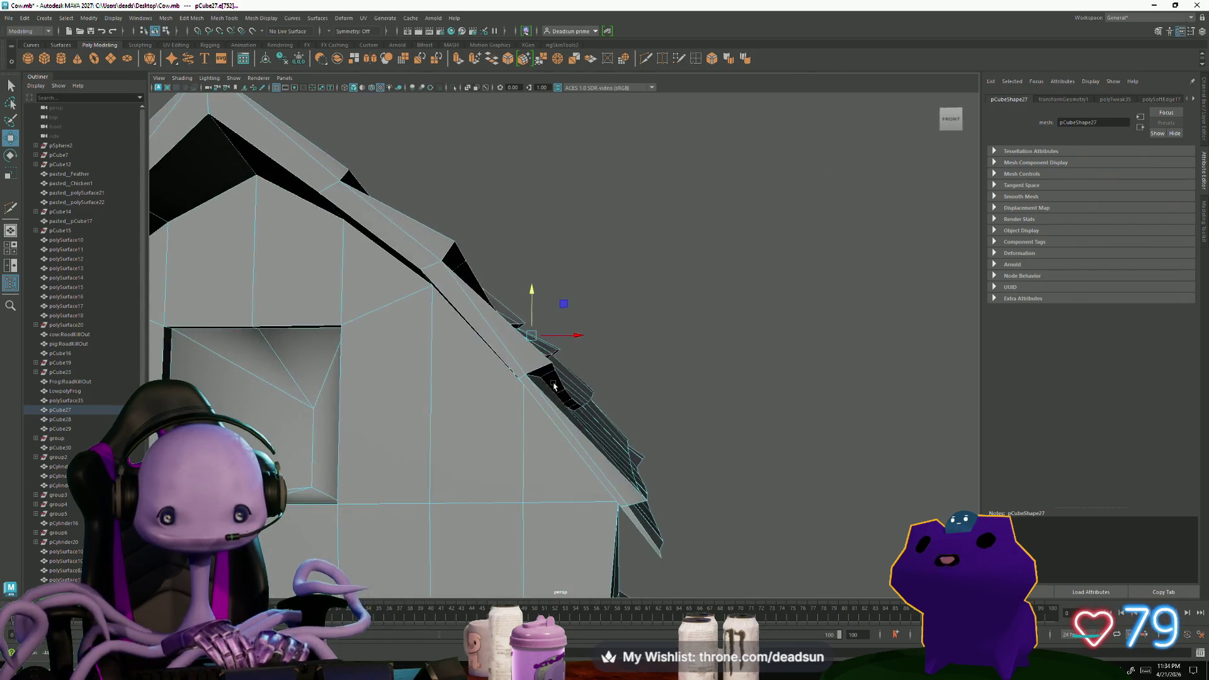
key("q")
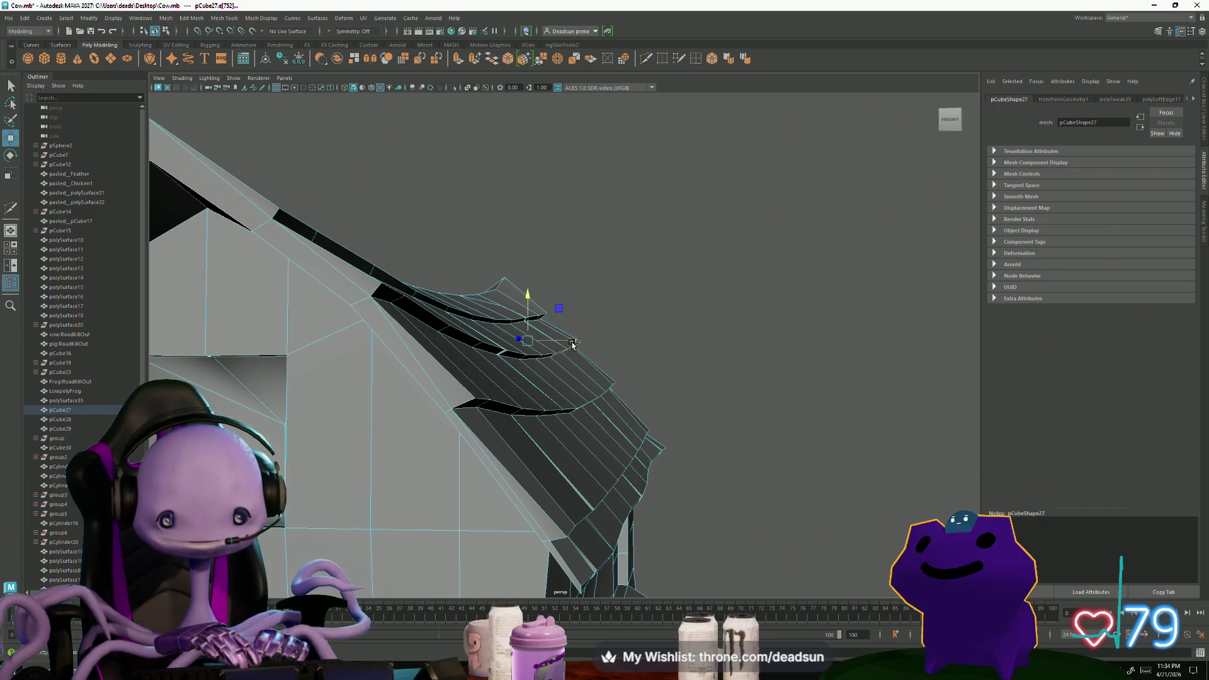
mouse_move(530, 349)
left_mouse_down("alt")
mouse_move(437, 461)
mouse_move(437, 406)
mouse_move(442, 452)
left_mouse_up("alt")
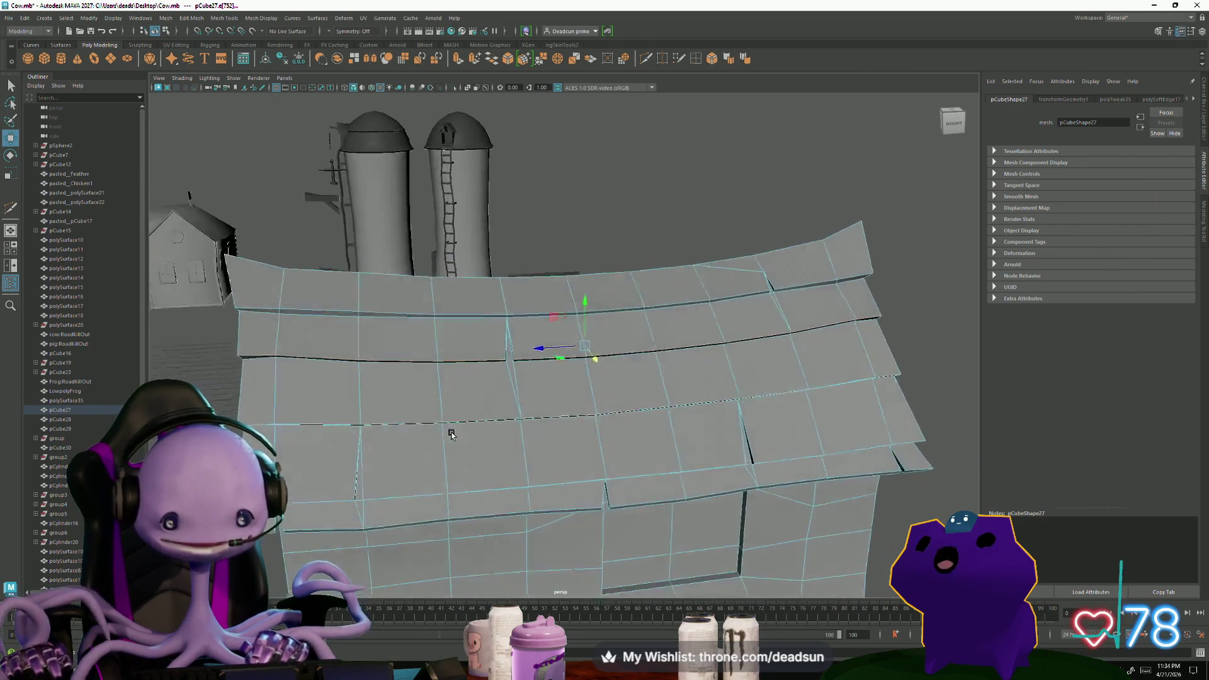
key("ctrl+h")
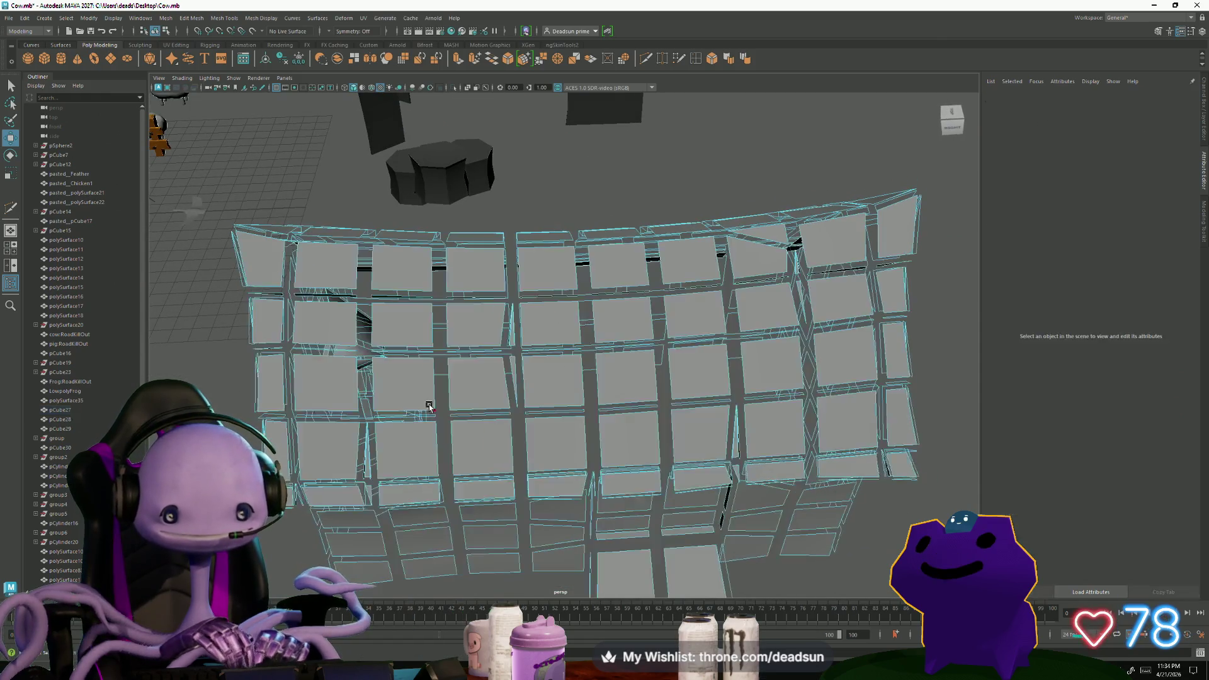
right_click(458, 409)
key("ctrl+z")
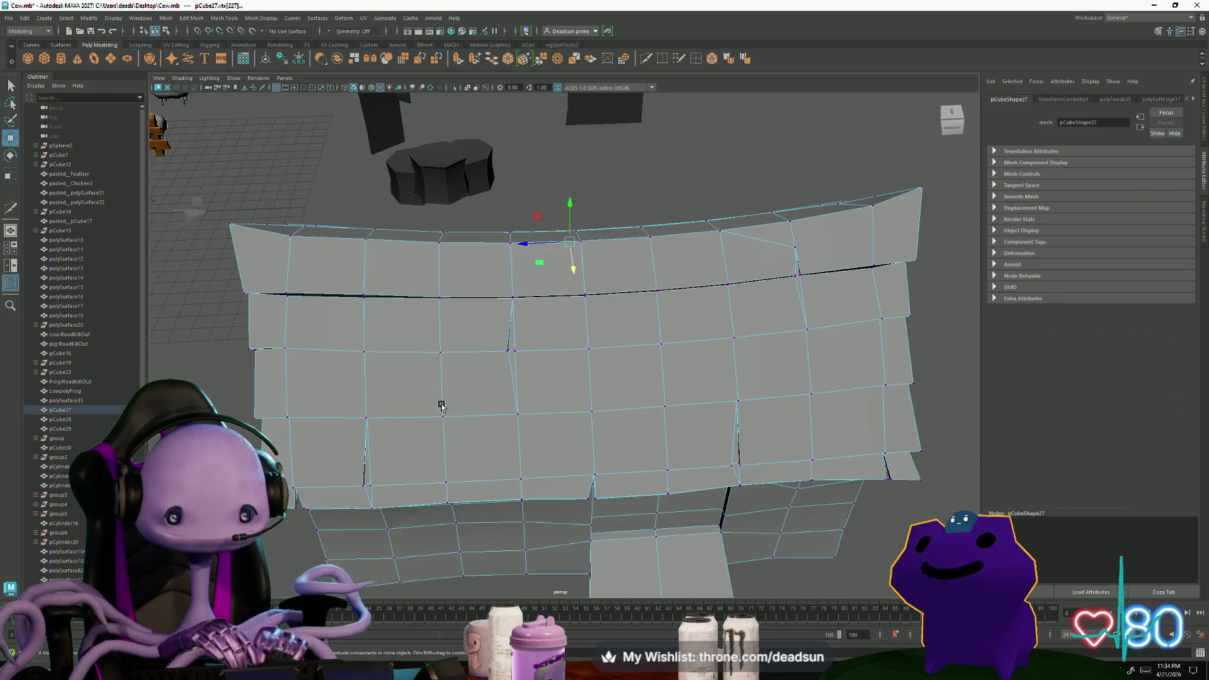
left_click(514, 446)
left_click_drag(513, 446, 504, 439, "alt")
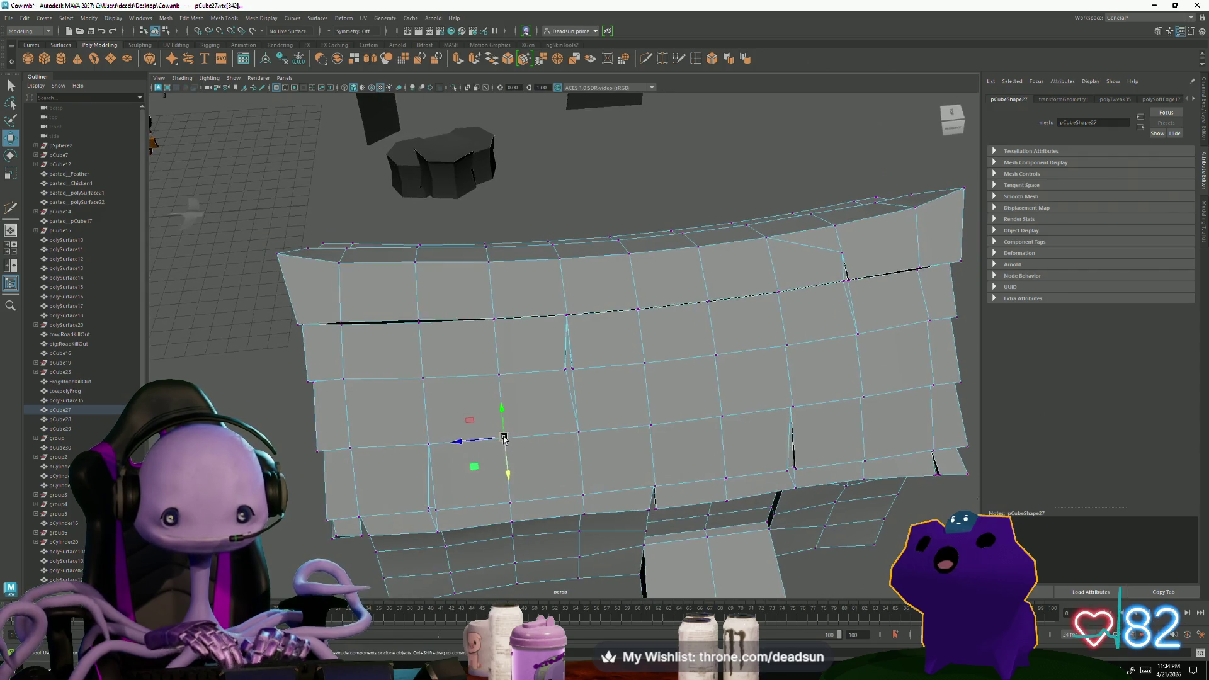
mouse_move(675, 432)
left_mouse_down("alt")
mouse_move(629, 396)
mouse_move(748, 375)
mouse_move(504, 432)
mouse_move(529, 412)
left_mouse_up("alt")
left_click(633, 382)
mouse_move(529, 382)
right_mouse_down()
mouse_move(564, 391)
mouse_move(566, 371)
right_mouse_up()
mouse_move(566, 371)
left_mouse_down("alt")
mouse_move(636, 400)
mouse_move(481, 405)
mouse_move(372, 431)
mouse_move(444, 472)
left_mouse_up("alt")
scroll(502, 516, "up", 3)
scroll(516, 476, "up", 2)
mouse_move(517, 476)
left_mouse_down("alt")
mouse_move(331, 365)
mouse_move(381, 450)
mouse_move(351, 472)
mouse_move(438, 440)
mouse_move(380, 427)
mouse_move(408, 412)
mouse_move(367, 400)
left_mouse_up("alt")
right_click_drag(367, 399, 484, 441, "alt")
right_click_drag(384, 369, 359, 372)
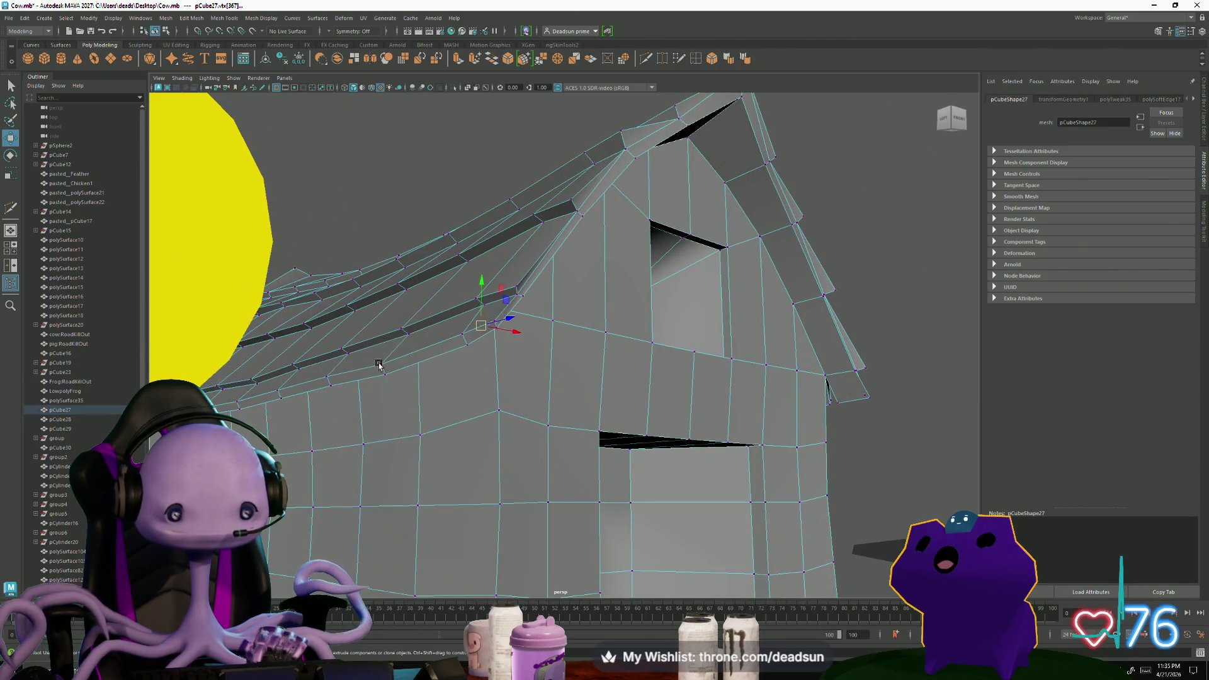
key("bracketleft")
key("bracketleft")
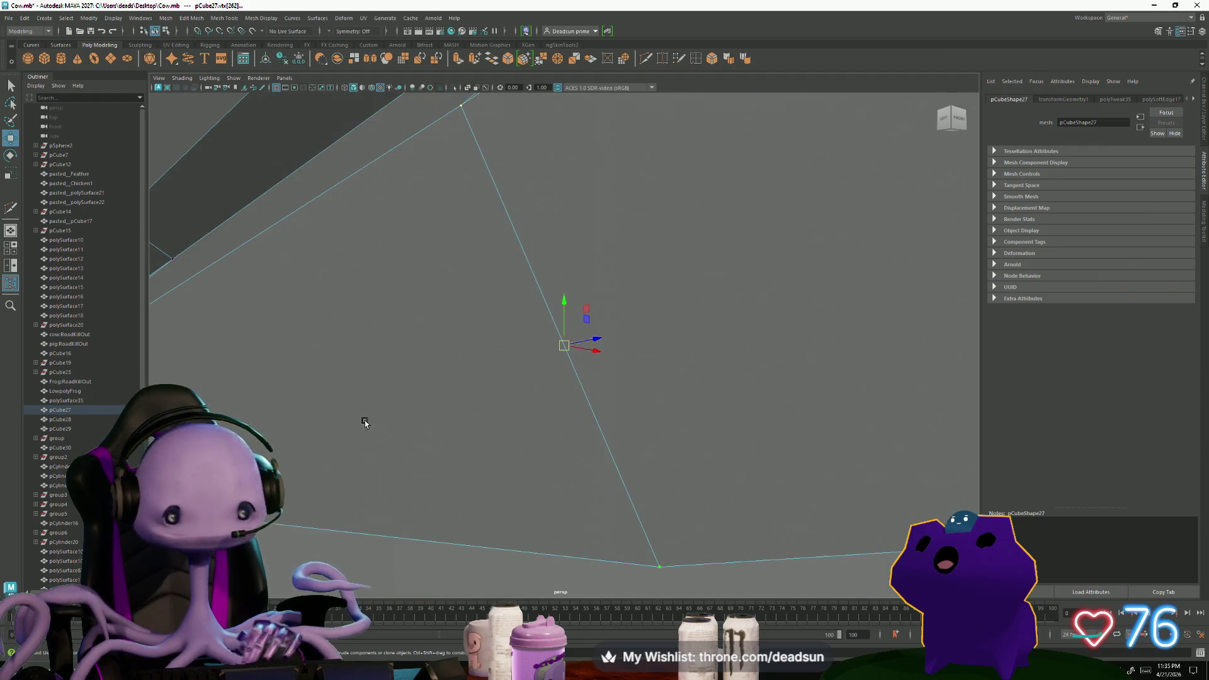
key("bracketleft")
key("bracketleft")
key("bracketleft")
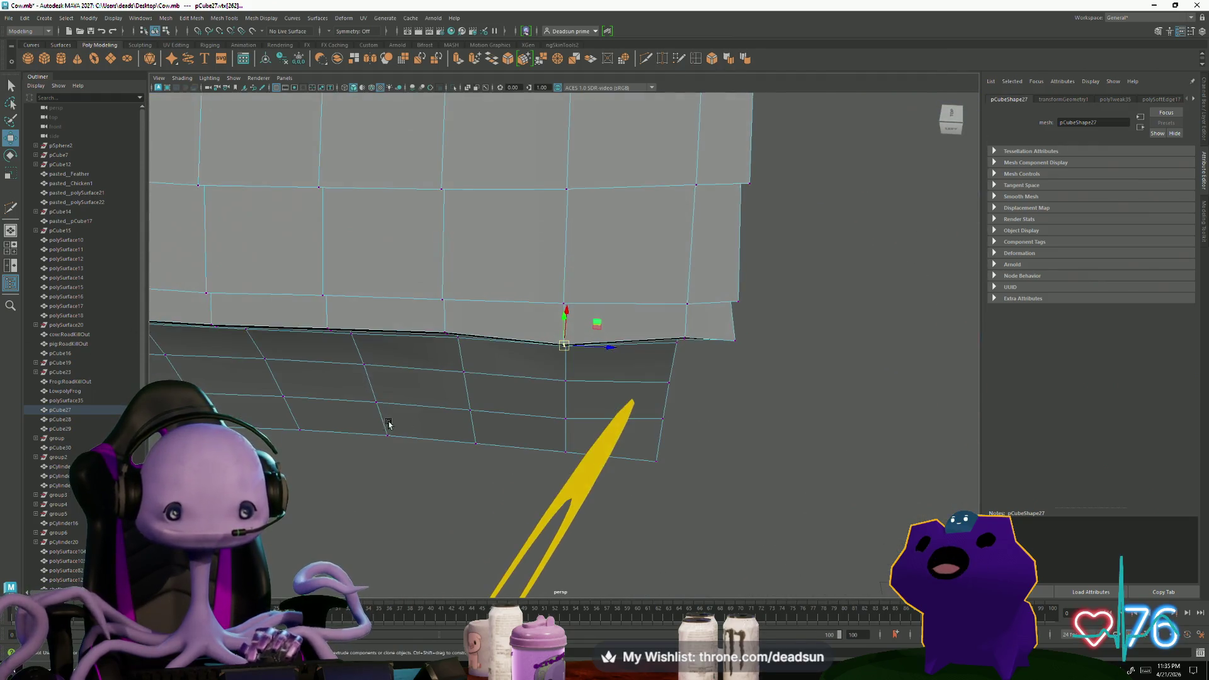
key("bracketleft")
key("bracketleft")
key("bracketleft")
key("bracketleft")
key("bracketleft")
key("bracketleft")
key("bracketleft")
key("bracketleft")
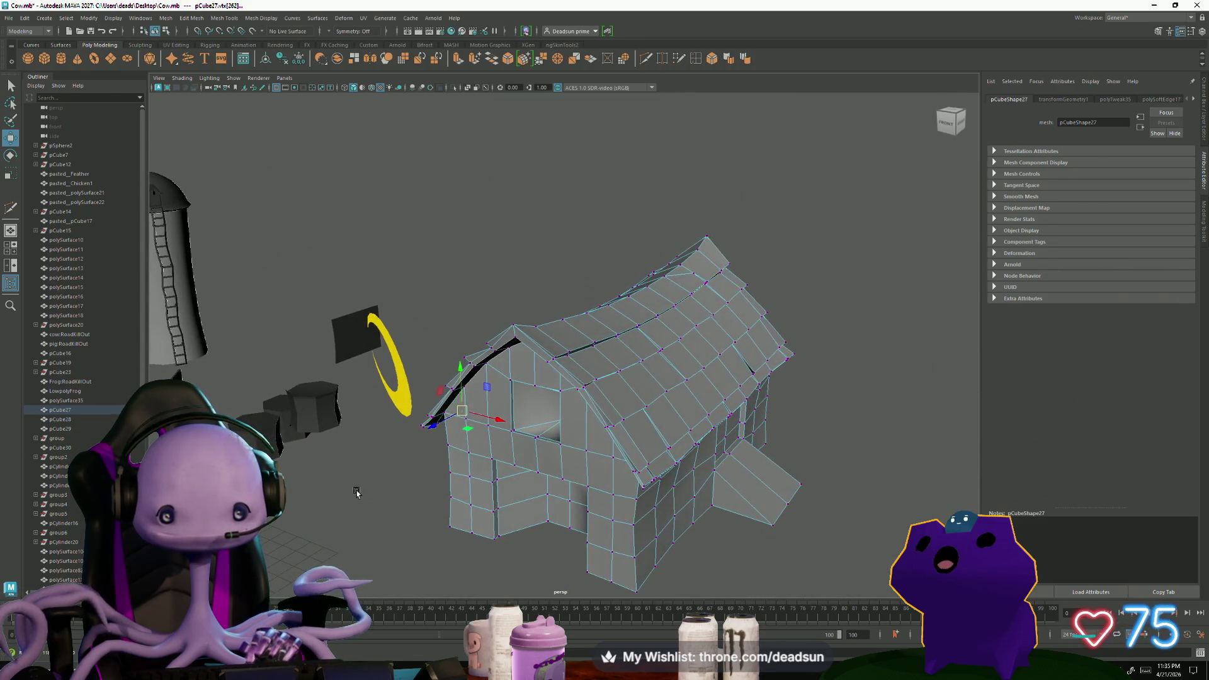
right_click(535, 364)
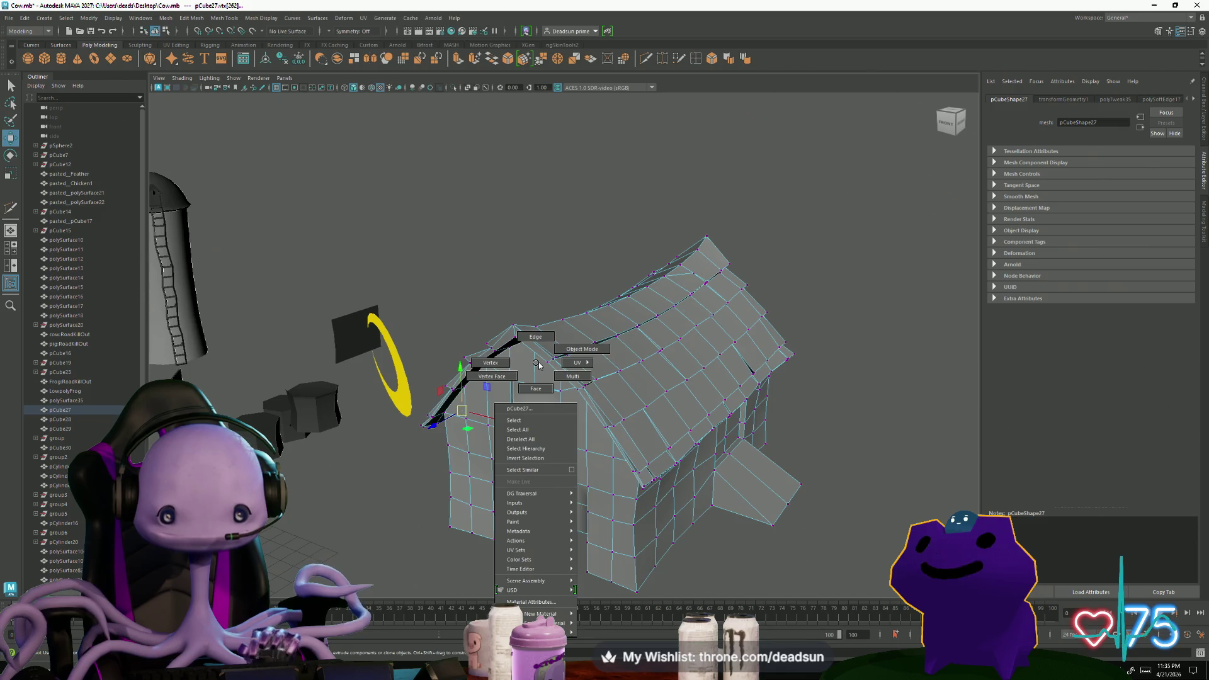
right_click(557, 355)
left_click(549, 273)
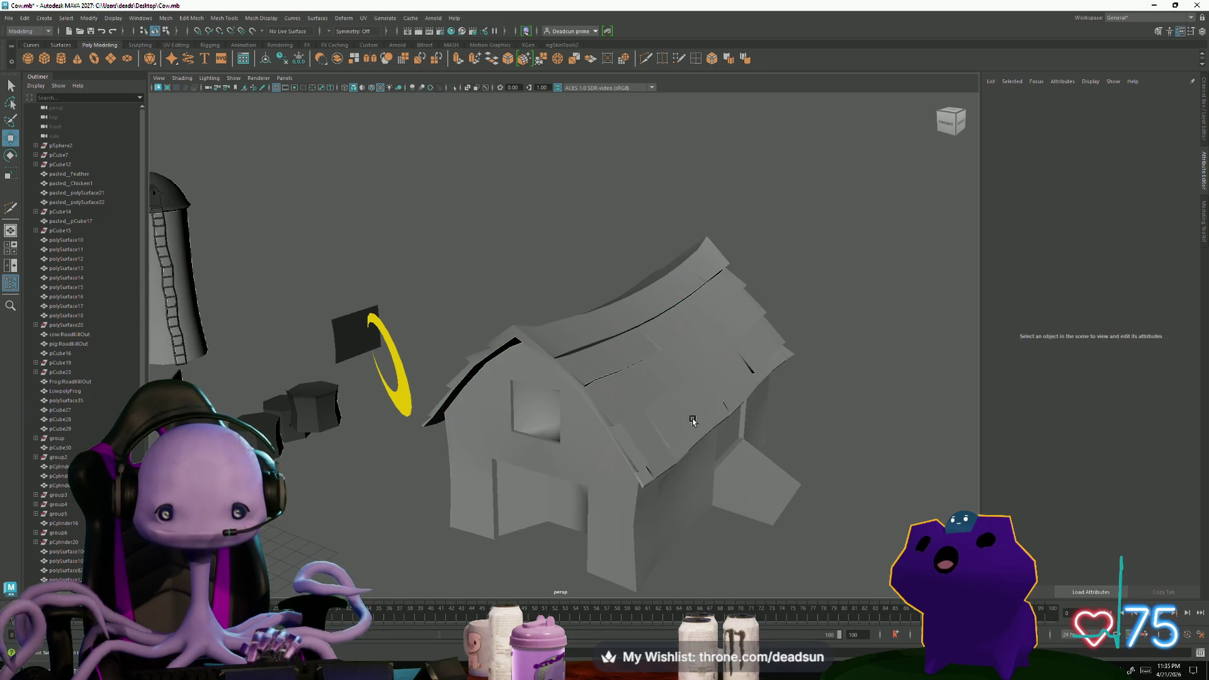
scroll(539, 424, "up", 3)
scroll(478, 395, "up", 3)
left_click(478, 395)
scroll(434, 404, "down", 3)
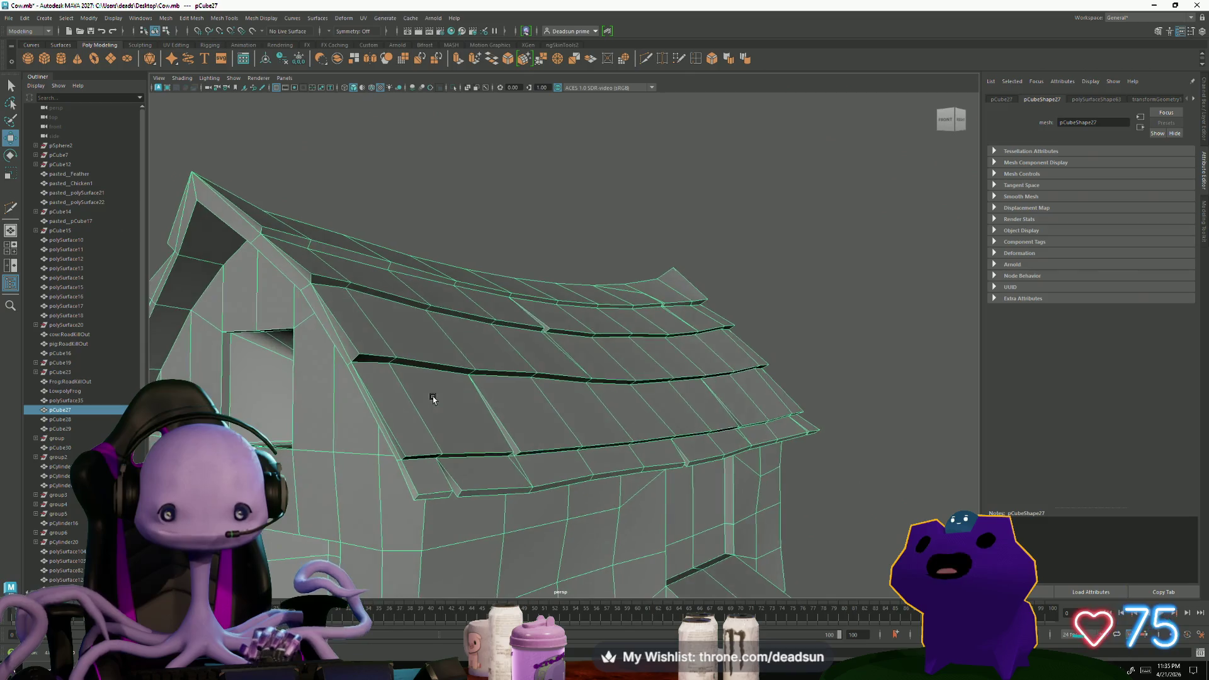
scroll(433, 405, "down", 1)
Frame the barn, close in on the roof ridge and gable, and start the Multi-Cut tool on the planks
left_click_drag(433, 404, 430, 411, "alt")
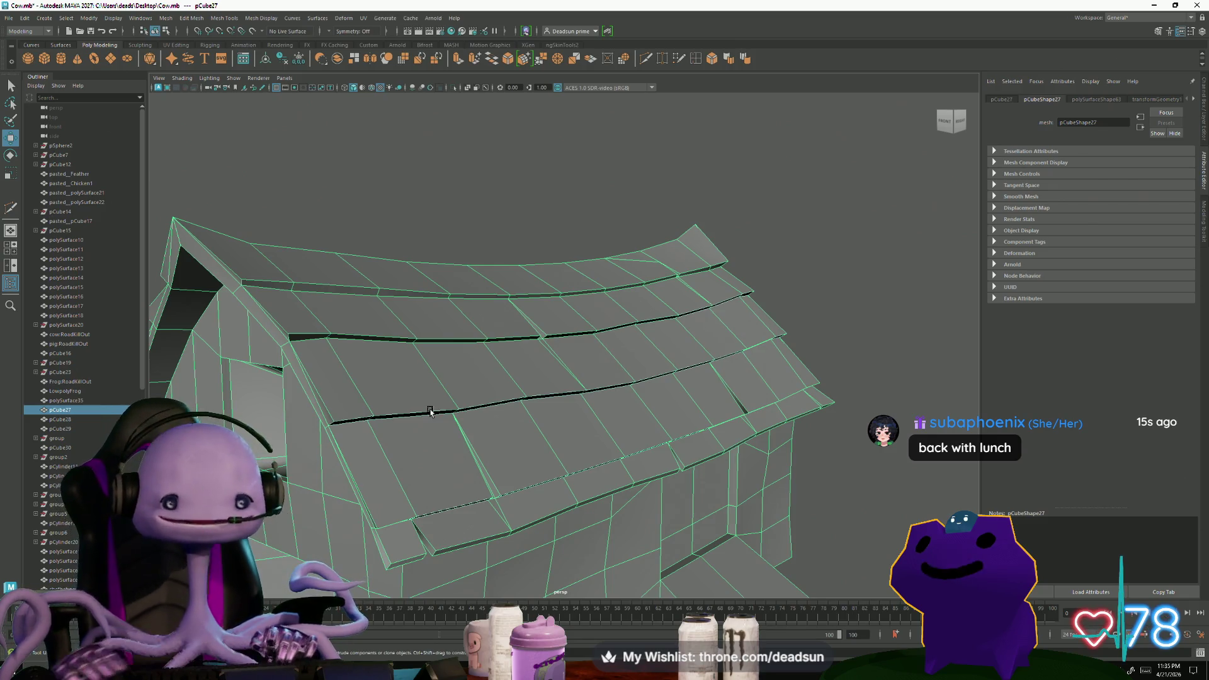
mouse_move(299, 284)
left_mouse_down("alt")
mouse_move(372, 354)
mouse_move(354, 375)
mouse_move(410, 303)
left_mouse_up("alt")
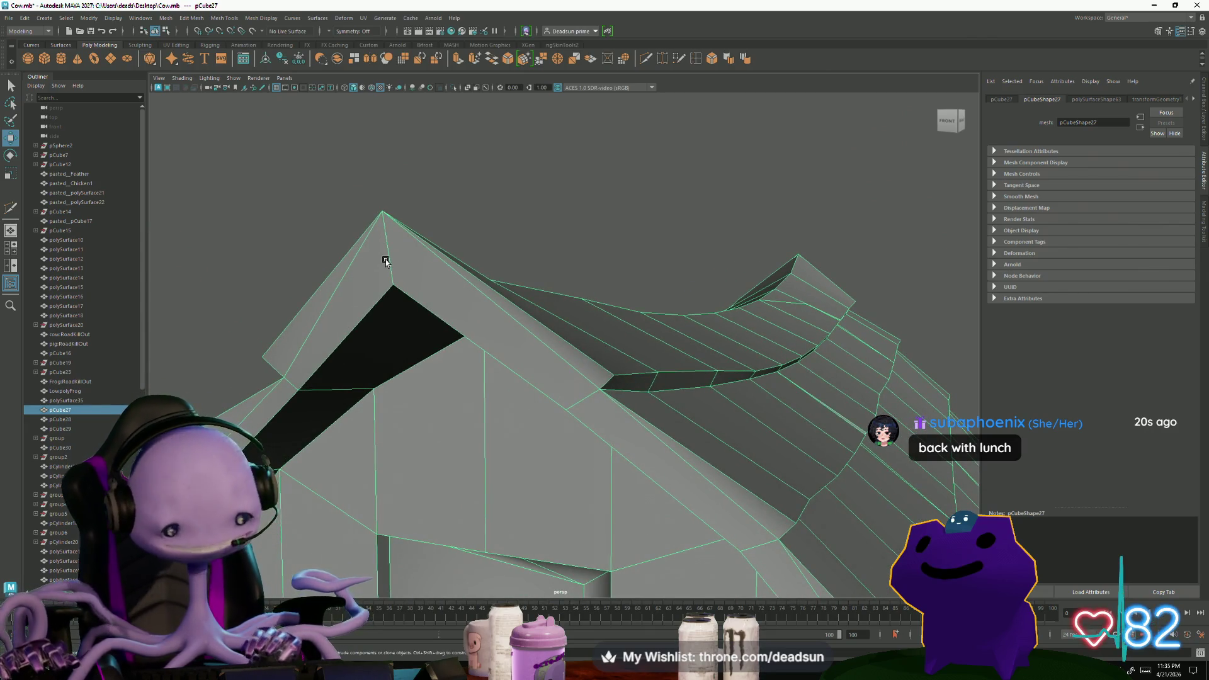
mouse_move(362, 269)
left_mouse_down("alt")
mouse_move(324, 262)
mouse_move(406, 262)
mouse_move(387, 327)
mouse_move(426, 292)
mouse_move(416, 331)
left_mouse_up("alt")
key("f")
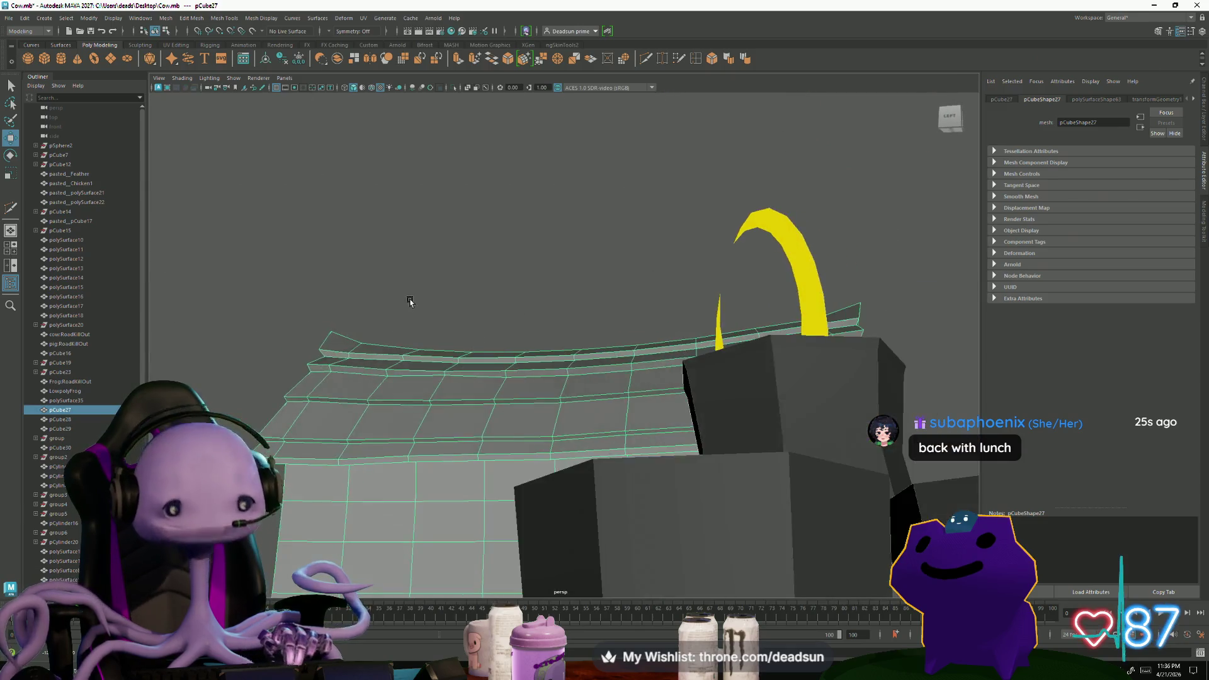
mouse_move(399, 319)
left_mouse_down("alt")
mouse_move(394, 332)
mouse_move(369, 334)
left_mouse_up("alt")
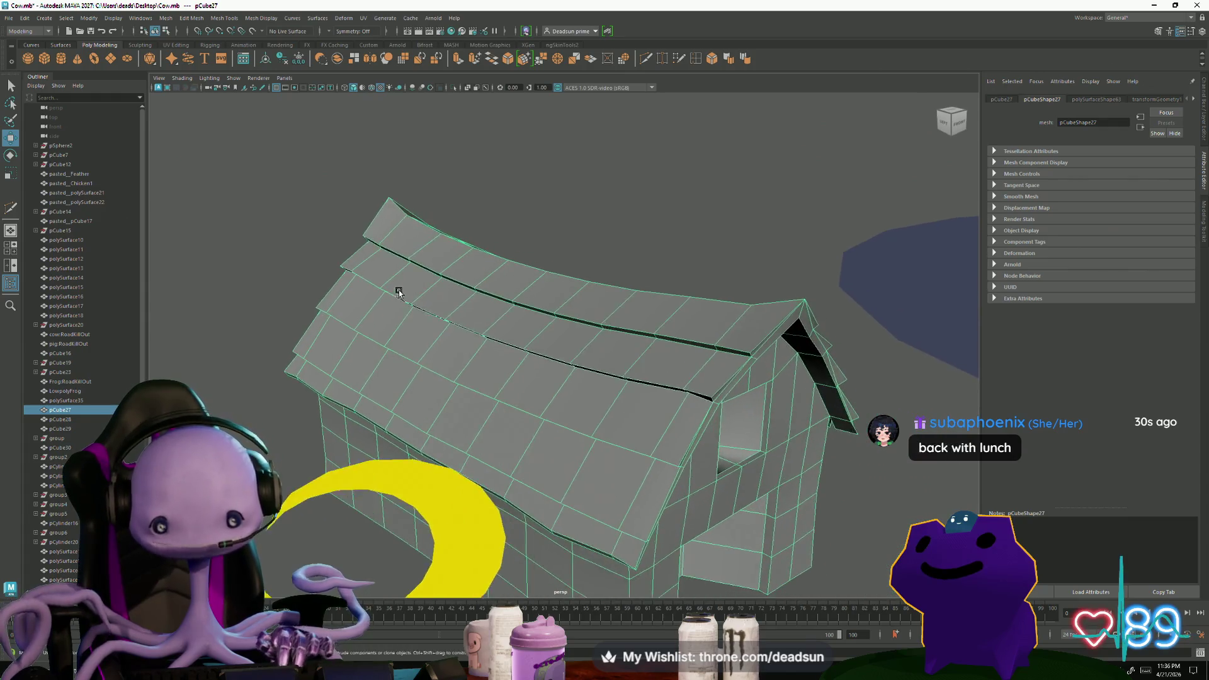
right_click_drag(368, 334, 525, 201, "alt")
left_click(647, 59)
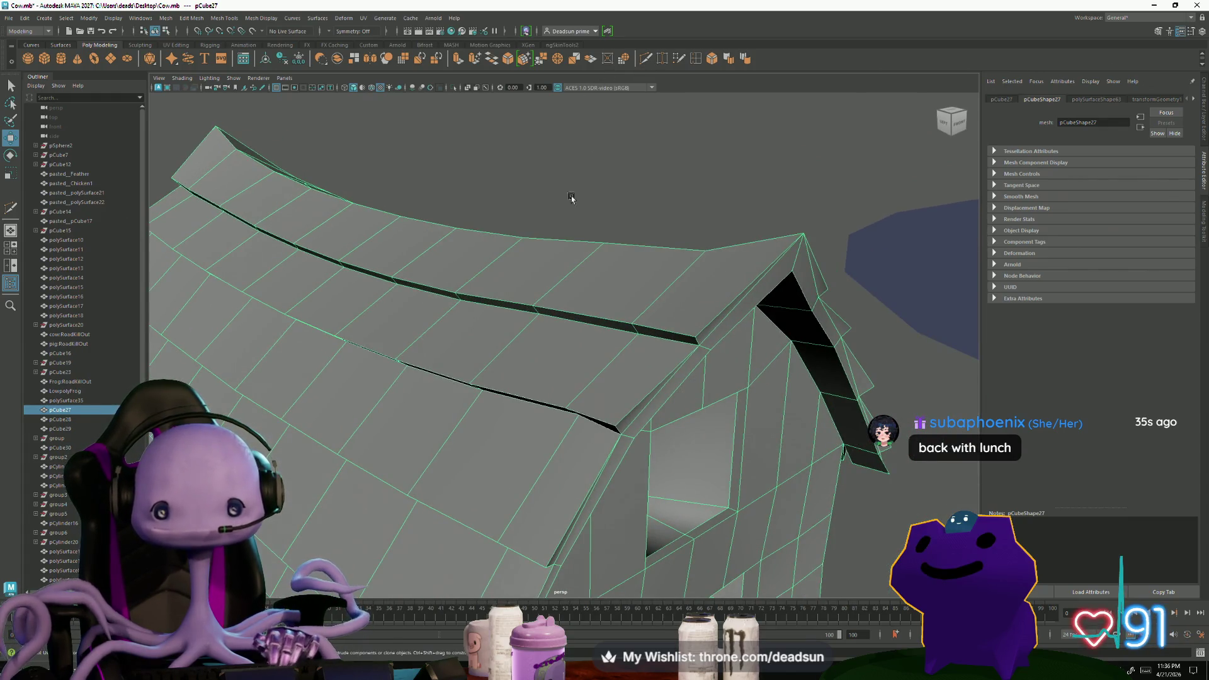
left_click_drag(523, 378, 566, 376, "alt")
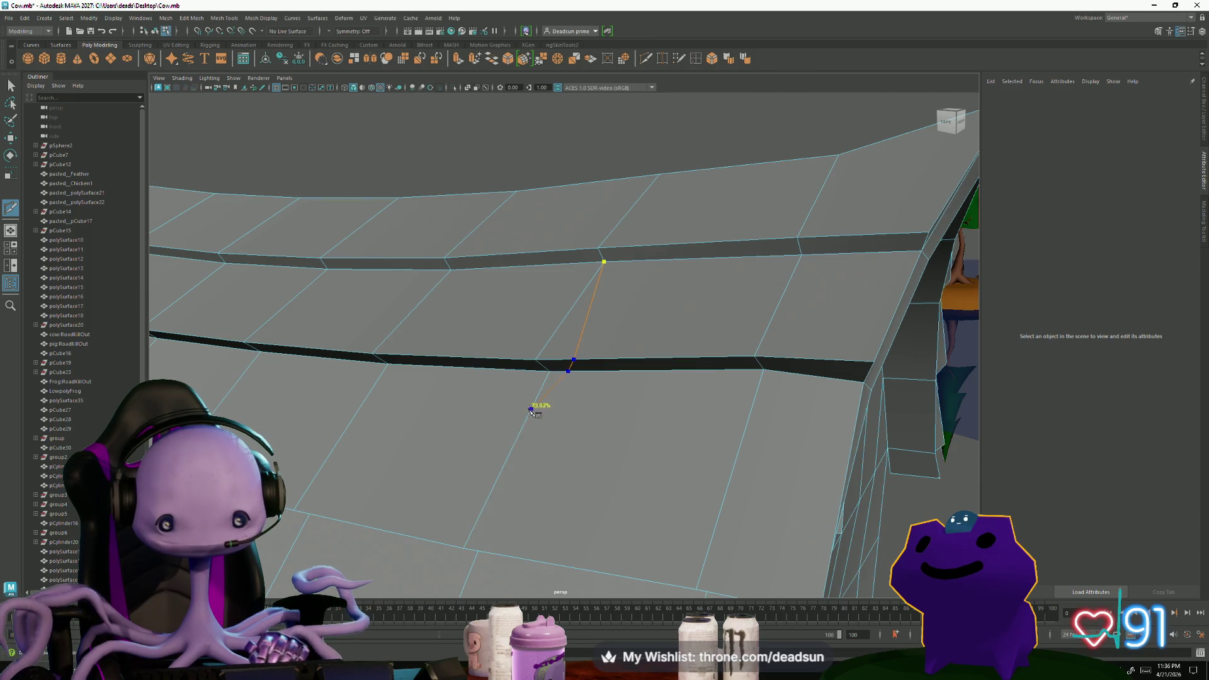
Cut a new edge across the roof plank strips between two plank-edge points and commit it
left_click(465, 530)
mouse_move(464, 529)
left_mouse_down("alt")
mouse_move(484, 470)
mouse_move(433, 467)
mouse_move(448, 443)
left_mouse_up("alt")
left_click(476, 397)
mouse_move(528, 457)
left_mouse_down("alt")
mouse_move(548, 434)
mouse_move(614, 439)
left_mouse_up("alt")
left_click(465, 318)
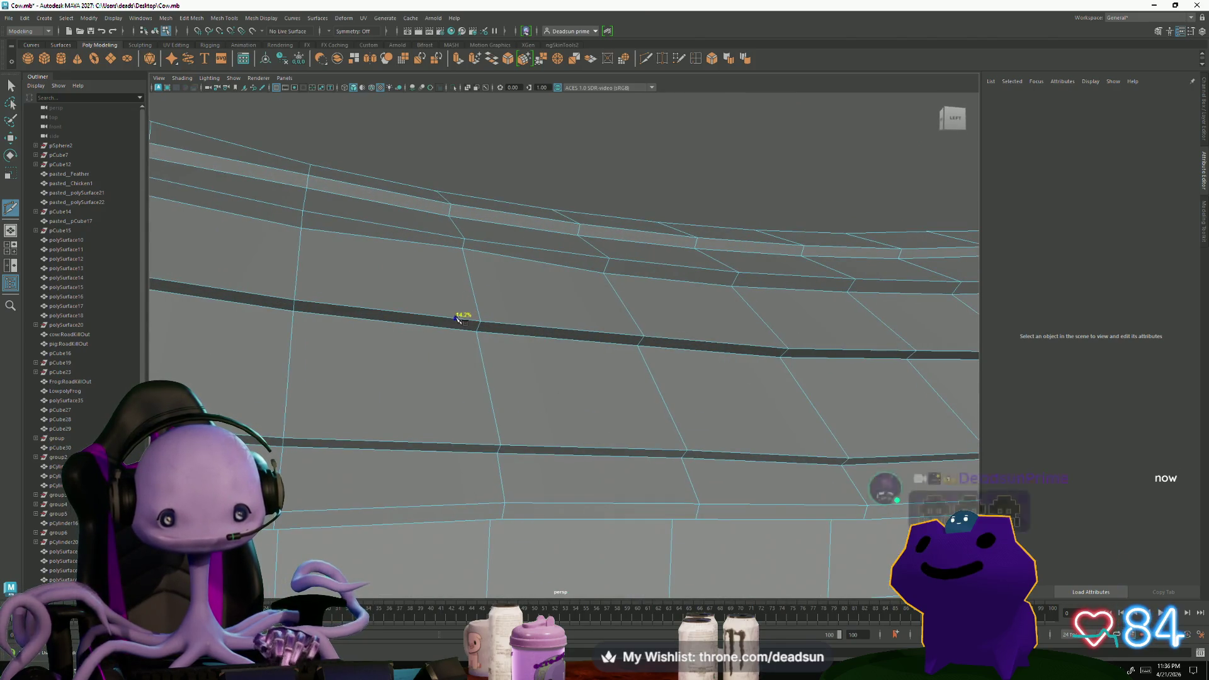
left_click(464, 246)
key("Return")
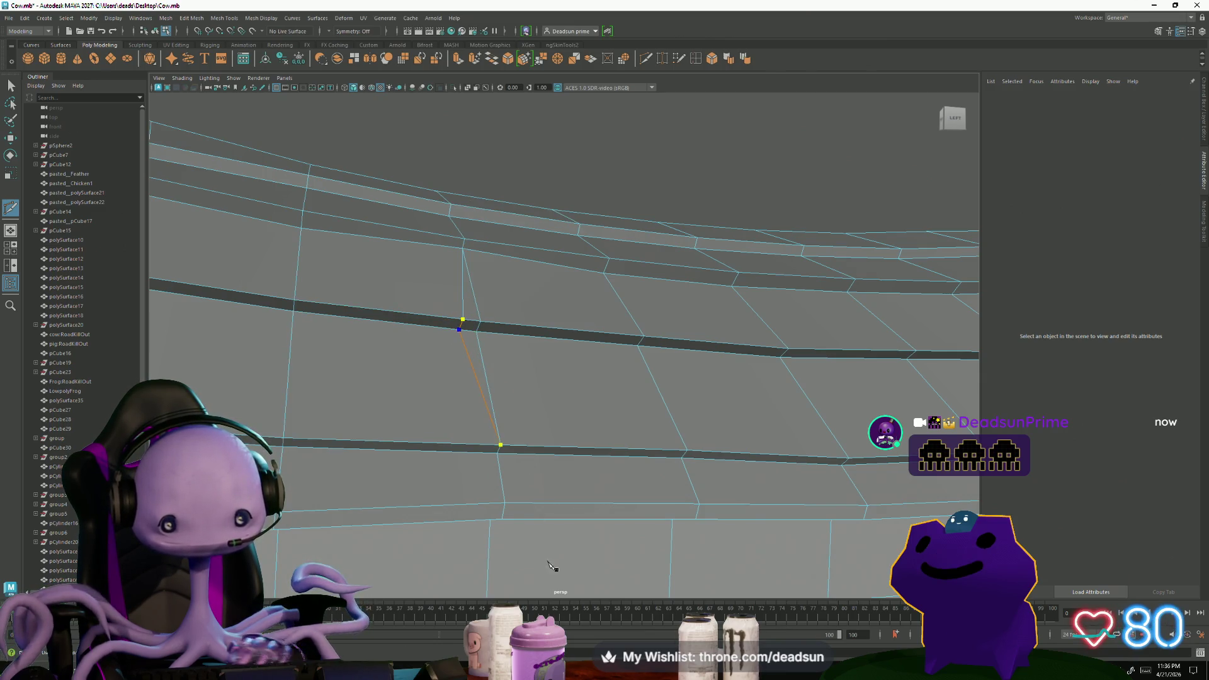
key("Return")
scroll(532, 519, "down", 5)
scroll(513, 500, "down", 4)
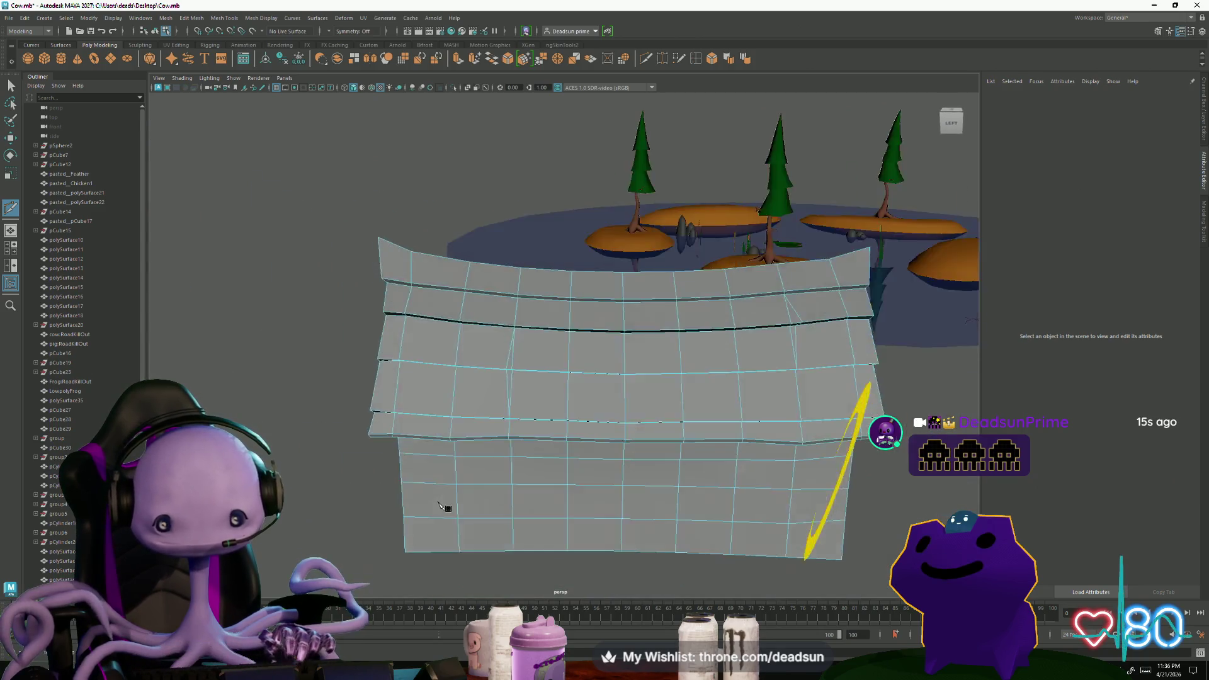
Add and commit a cut along the upper roof strip, viewed from above
left_click_drag(445, 507, 400, 472, "alt")
scroll(510, 522, "up", 4)
scroll(511, 522, "up", 1)
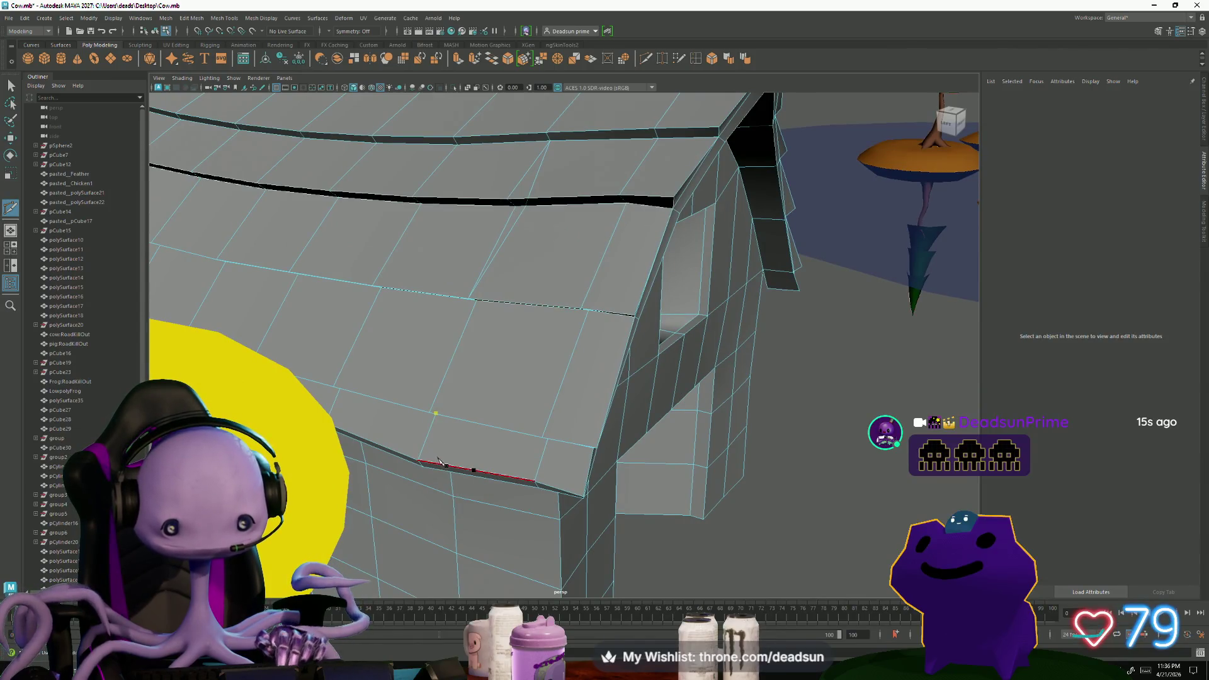
left_click_drag(410, 521, 567, 505, "alt")
scroll(567, 506, "up", 3)
scroll(564, 497, "up", 2)
scroll(491, 416, "down", 2)
scroll(464, 394, "down", 3)
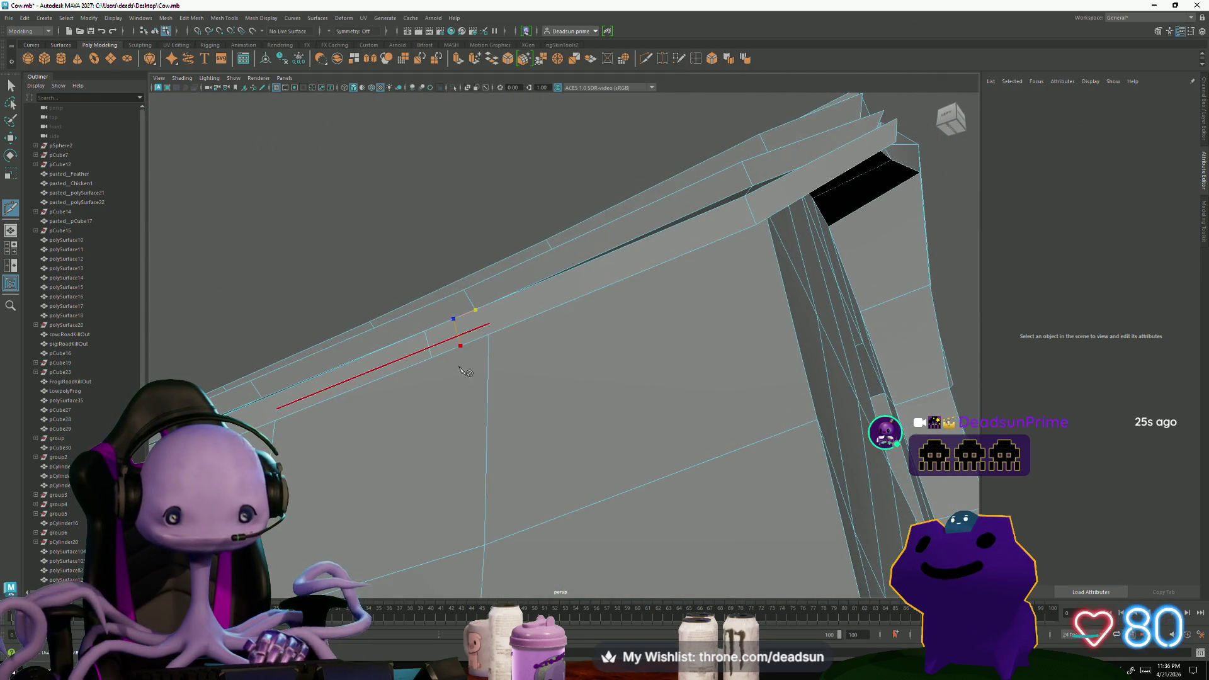
left_click_drag(464, 352, 652, 279, "alt")
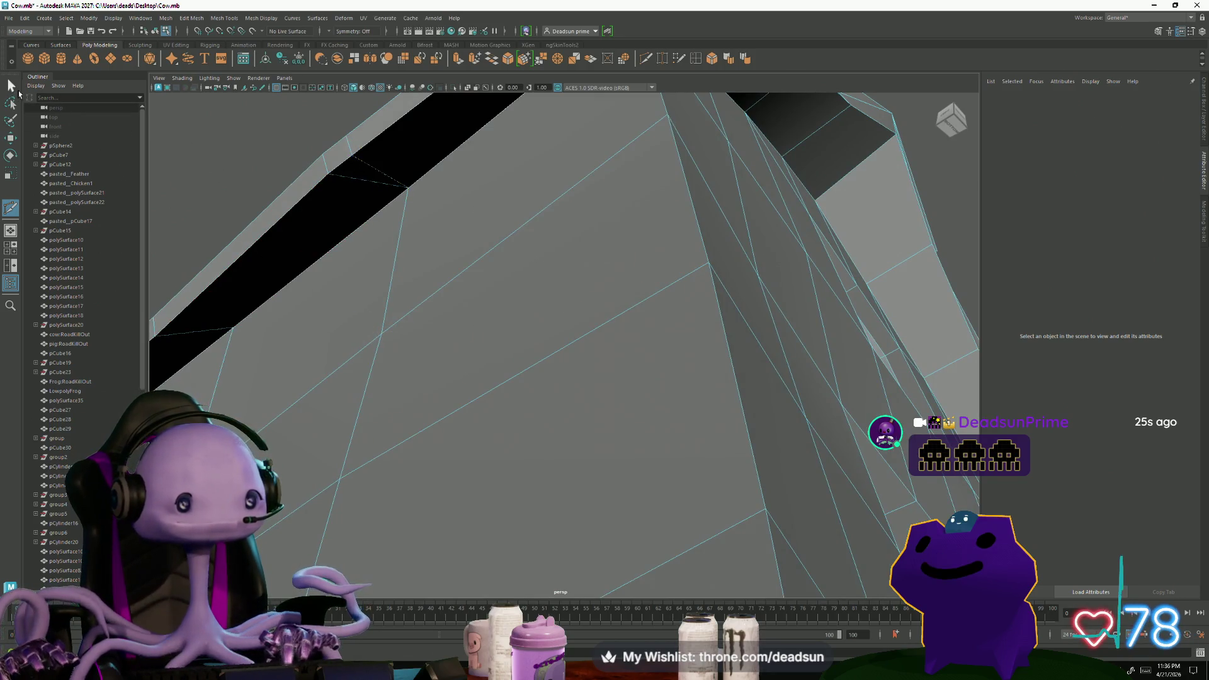
scroll(305, 315, "down", 3)
mouse_move(305, 316)
left_mouse_down("alt")
mouse_move(542, 317)
mouse_move(411, 390)
left_mouse_up("alt")
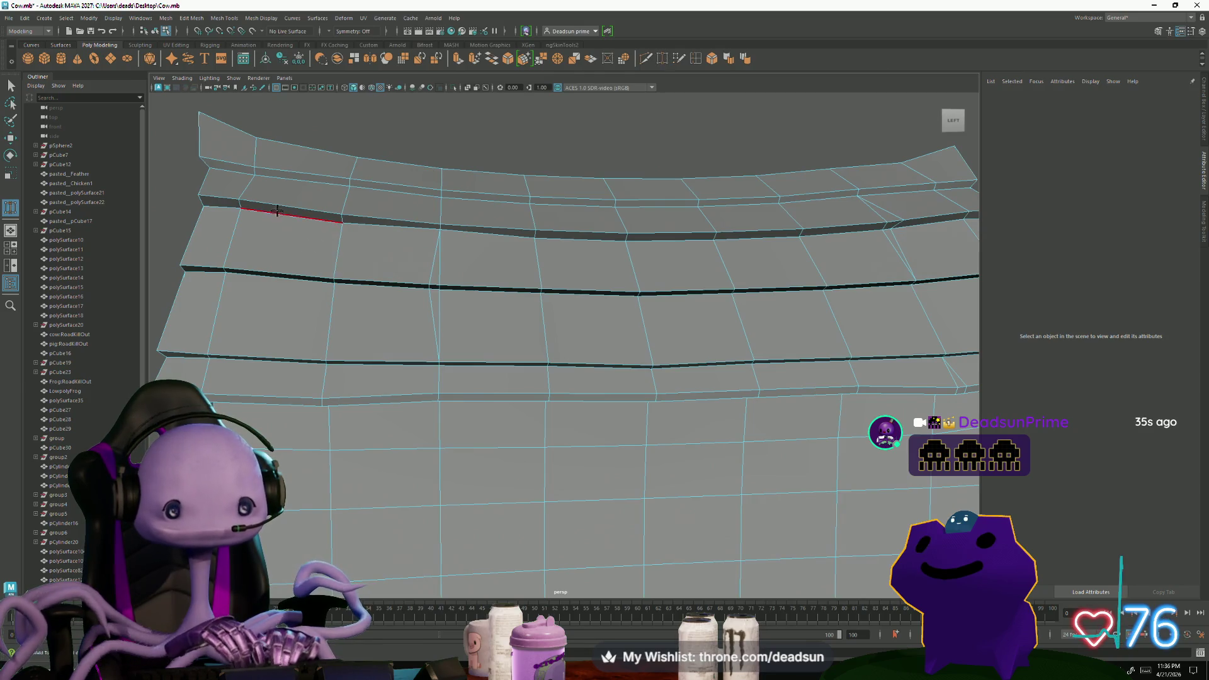
left_click(246, 185, "ctrl")
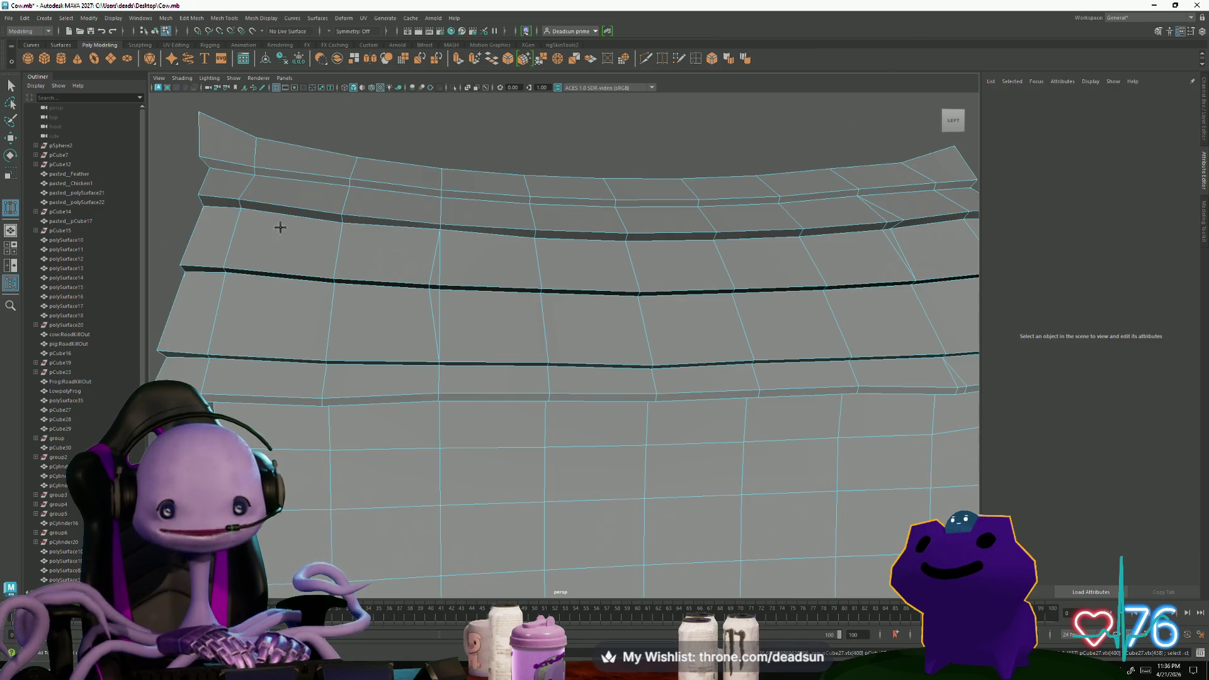
left_click(255, 175)
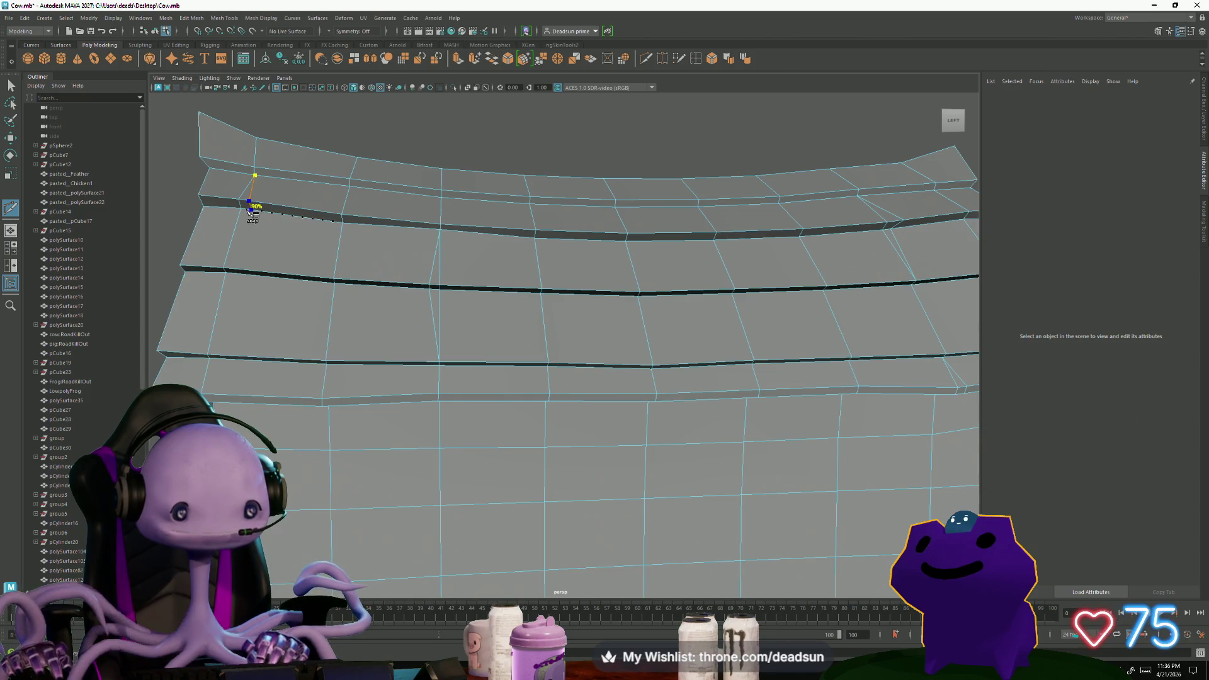
key("Return")
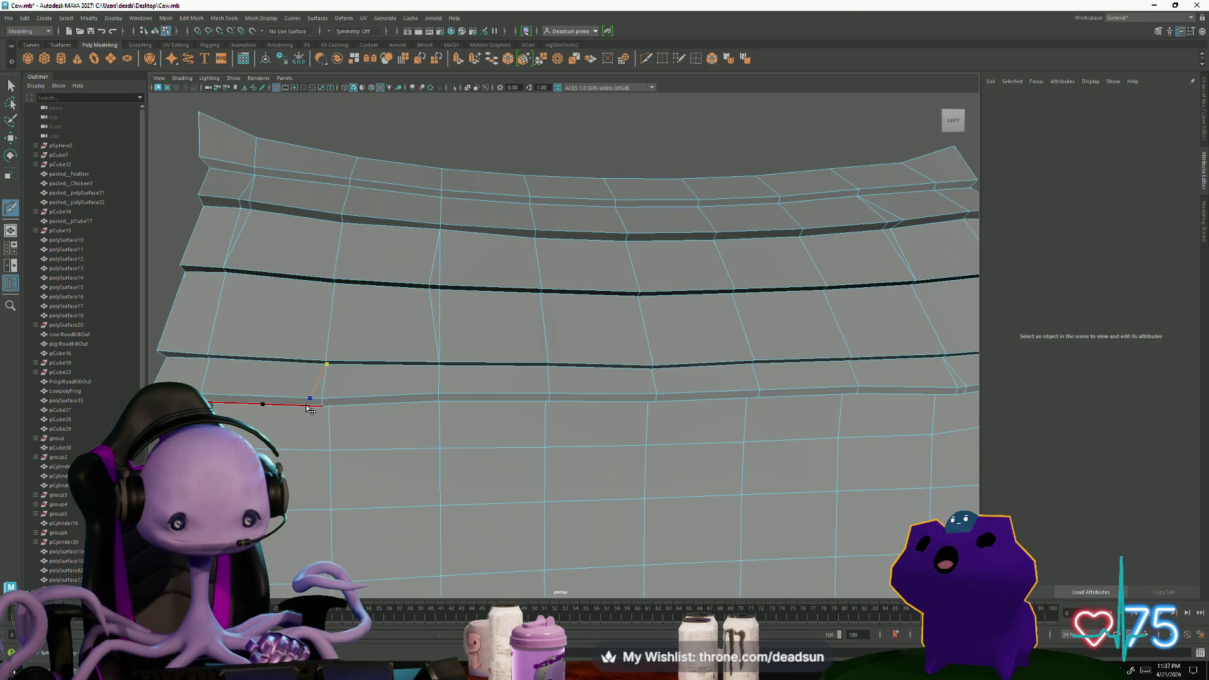
Extend a cut to the plank's lower edge from underneath and commit it
mouse_move(315, 422)
left_mouse_down("alt")
mouse_move(670, 457)
mouse_move(654, 434)
left_mouse_up("alt")
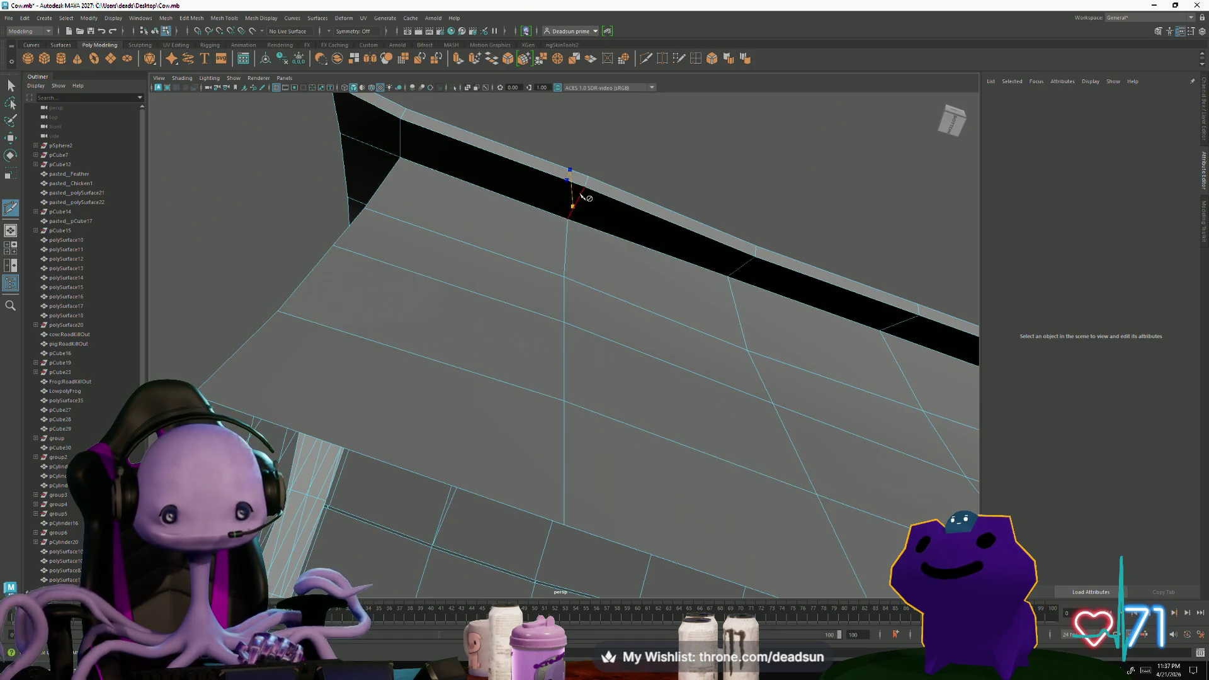
left_click(566, 220)
mouse_move(537, 303)
left_mouse_down("alt")
mouse_move(553, 379)
mouse_move(392, 446)
mouse_move(464, 475)
mouse_move(425, 486)
mouse_move(580, 419)
mouse_move(424, 441)
mouse_move(424, 427)
mouse_move(513, 526)
mouse_move(544, 431)
left_mouse_up("alt")
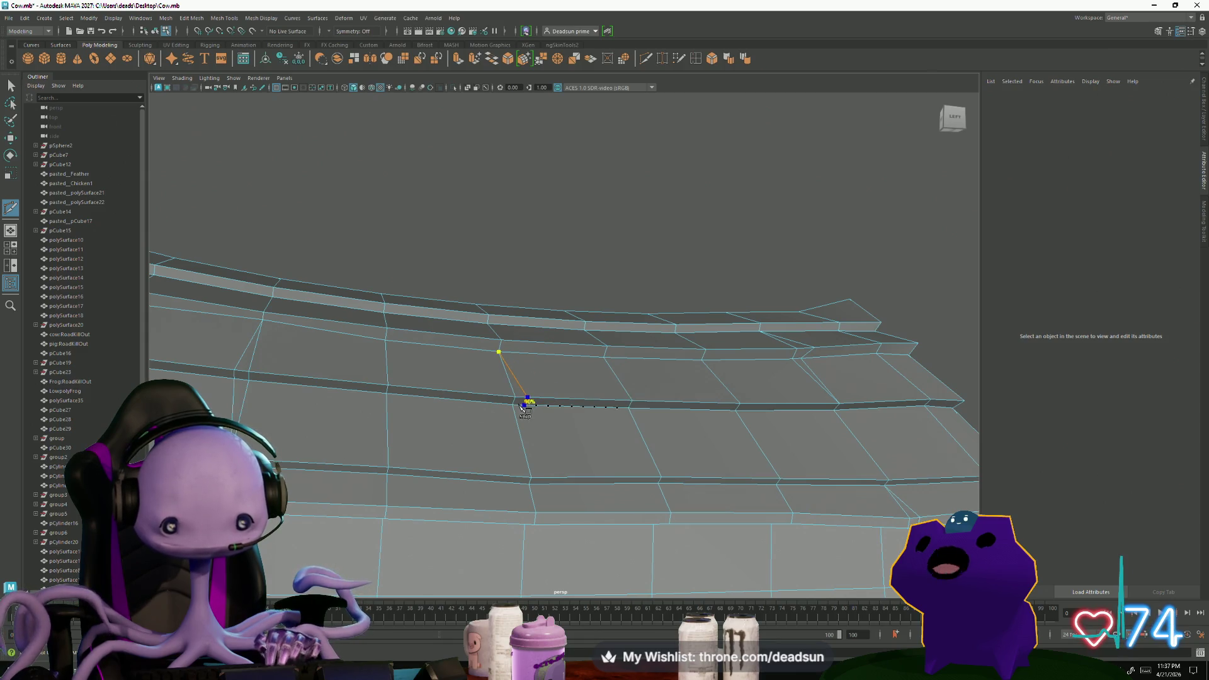
key("Return")
mouse_move(510, 477)
left_mouse_down("alt")
mouse_move(564, 491)
mouse_move(605, 328)
left_mouse_up("alt")
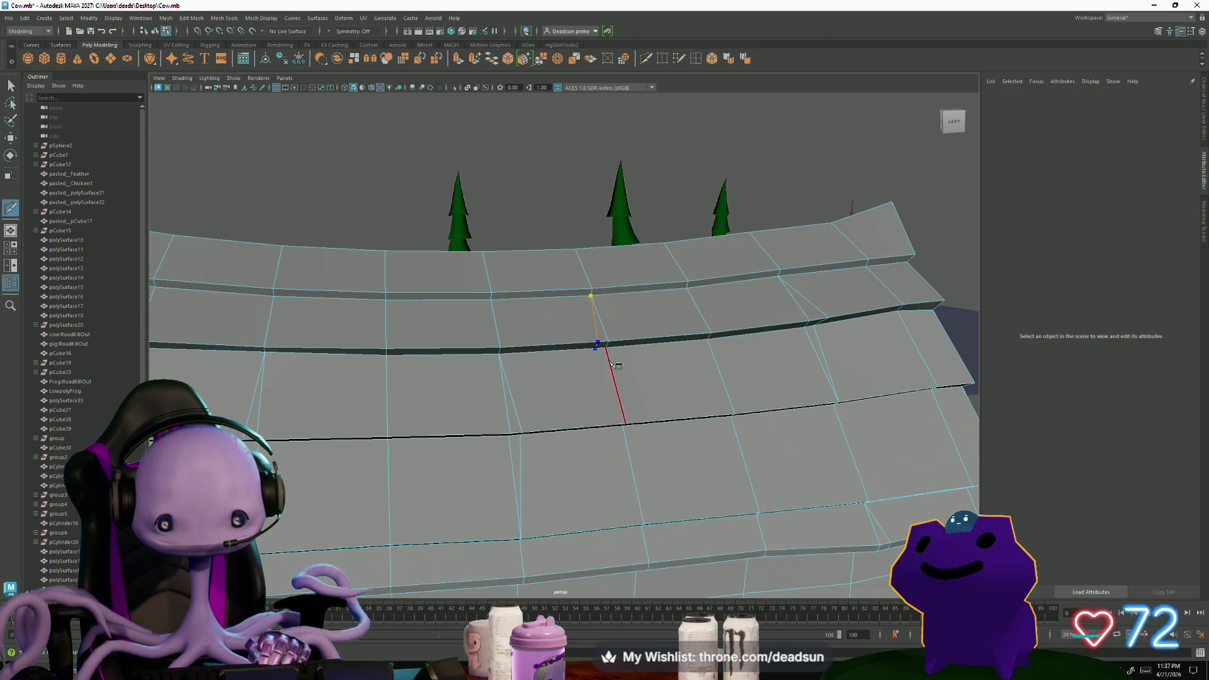
key("Return")
Commit one more cut across the upper roof plank, leaving no pending points
left_click(526, 472)
mouse_move(526, 472)
left_mouse_down("alt")
mouse_move(376, 480)
mouse_move(454, 491)
mouse_move(432, 473)
mouse_move(427, 491)
mouse_move(445, 501)
mouse_move(488, 501)
mouse_move(498, 313)
left_mouse_up("alt")
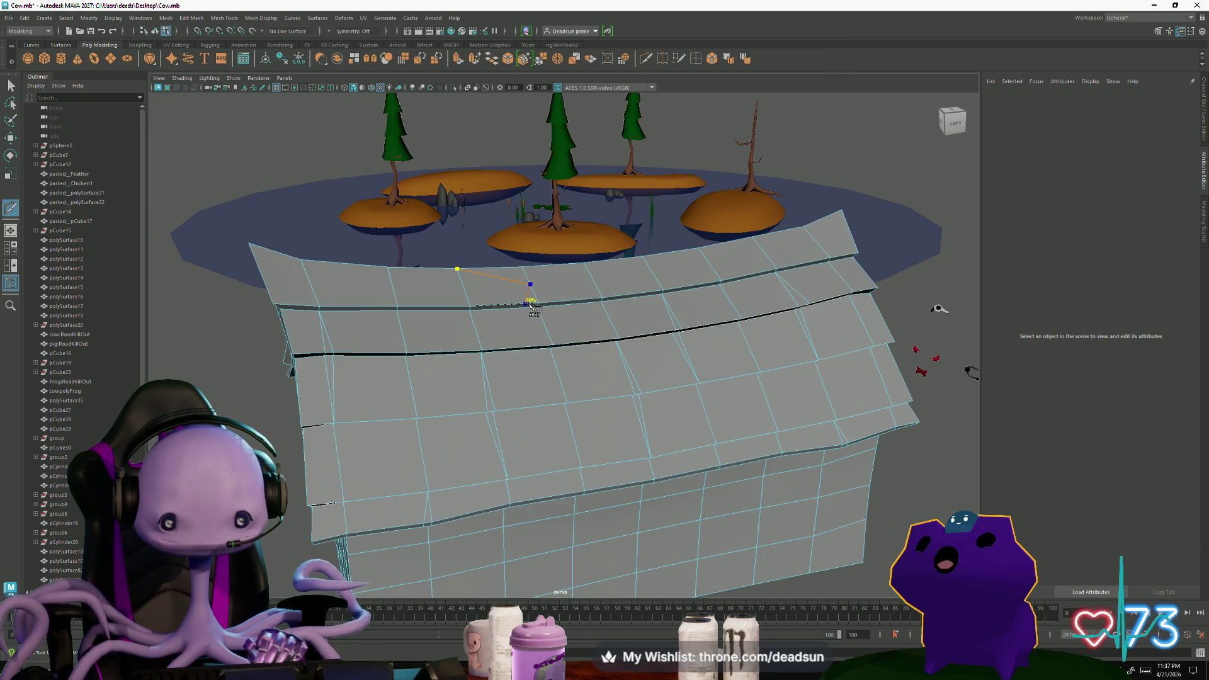
scroll(536, 305, "up", 2)
scroll(512, 284, "up", 2)
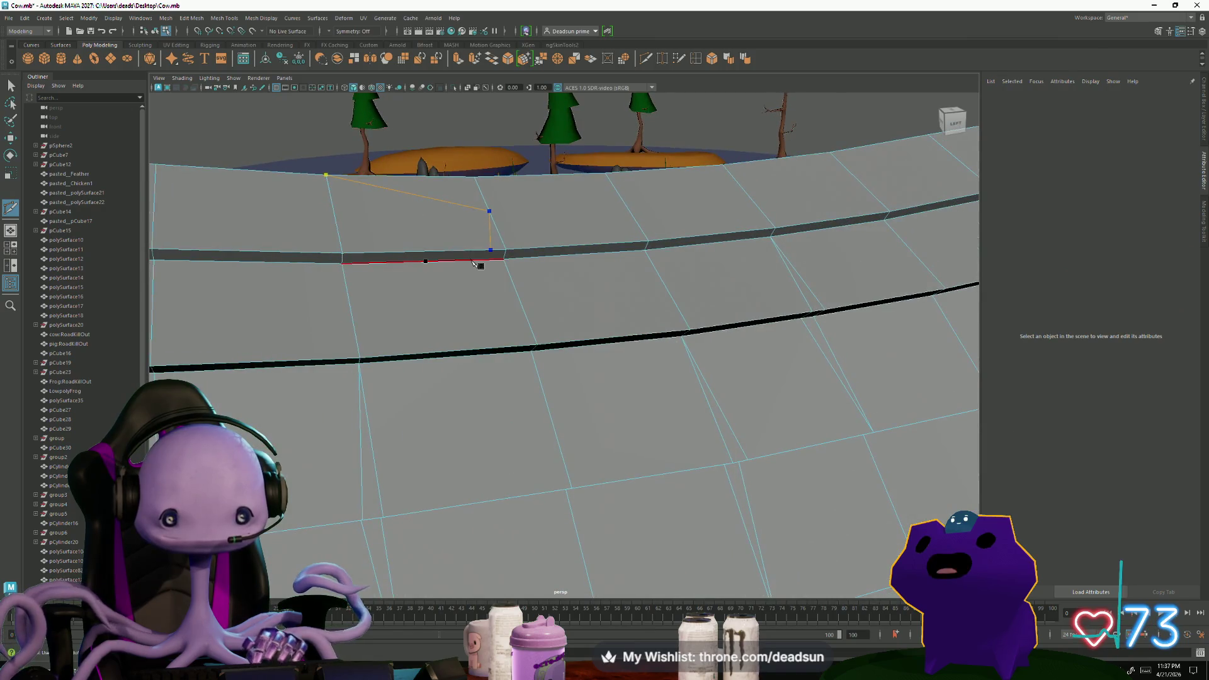
left_click(514, 282)
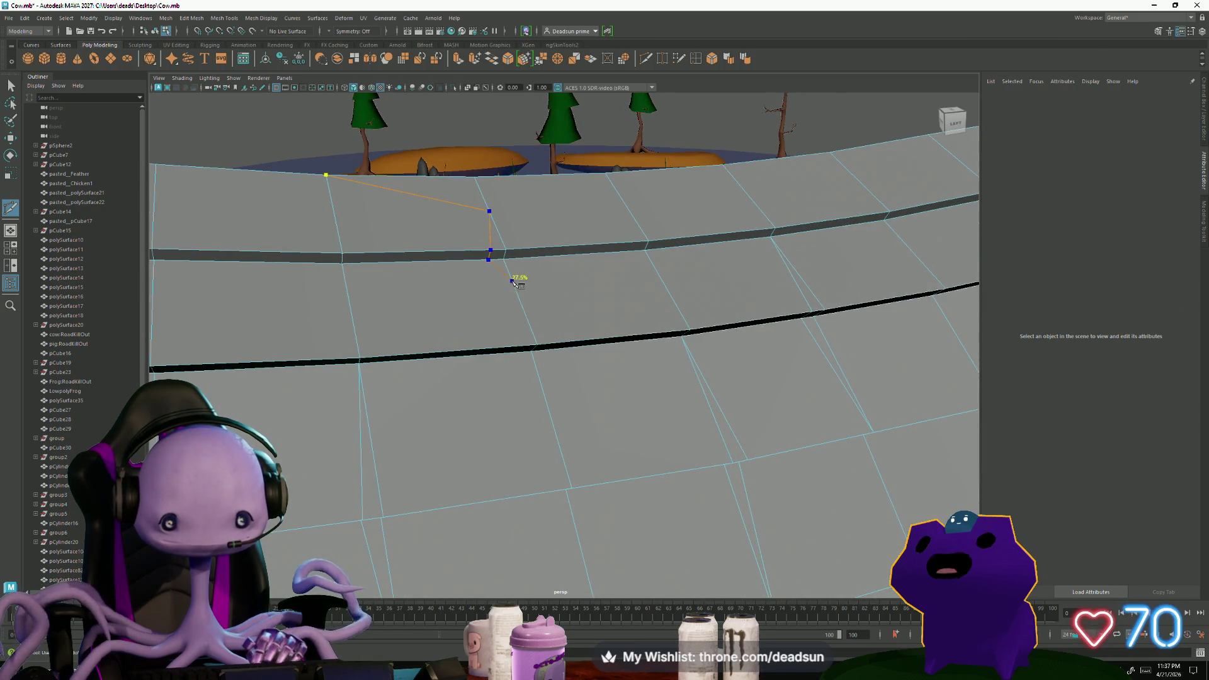
key("Return")
mouse_move(529, 416)
left_mouse_down("alt")
mouse_move(942, 308)
mouse_move(824, 322)
left_mouse_up("alt")
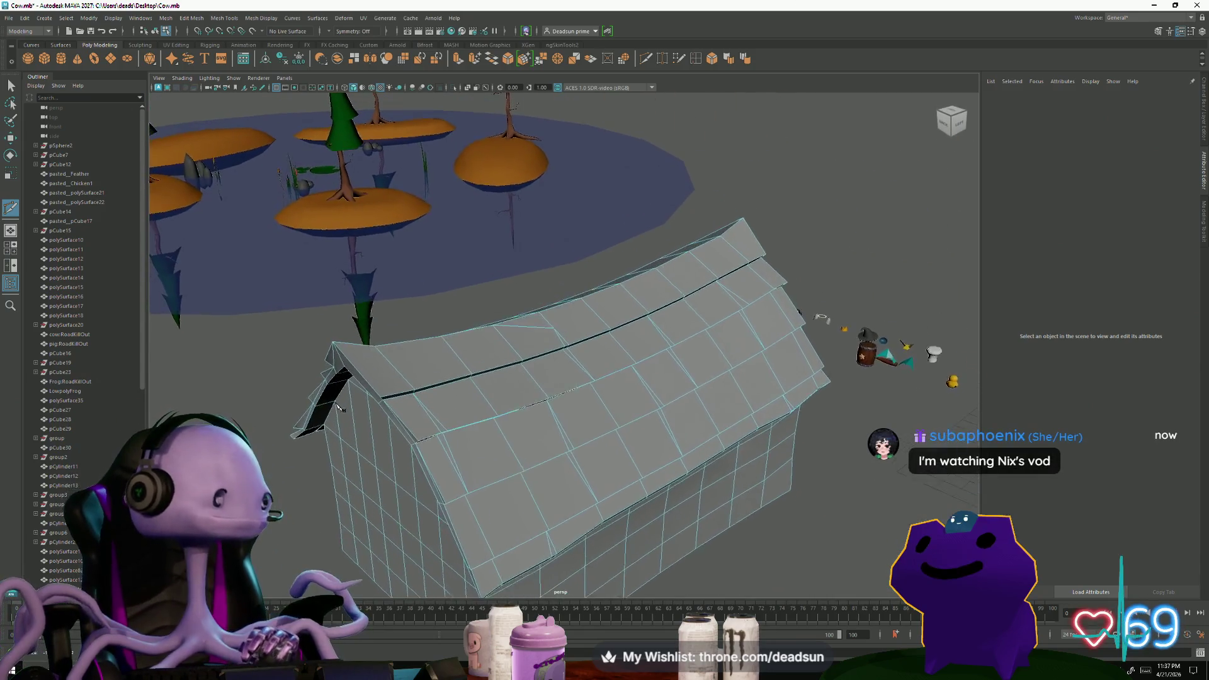
left_click_drag(340, 411, 273, 413, "alt")
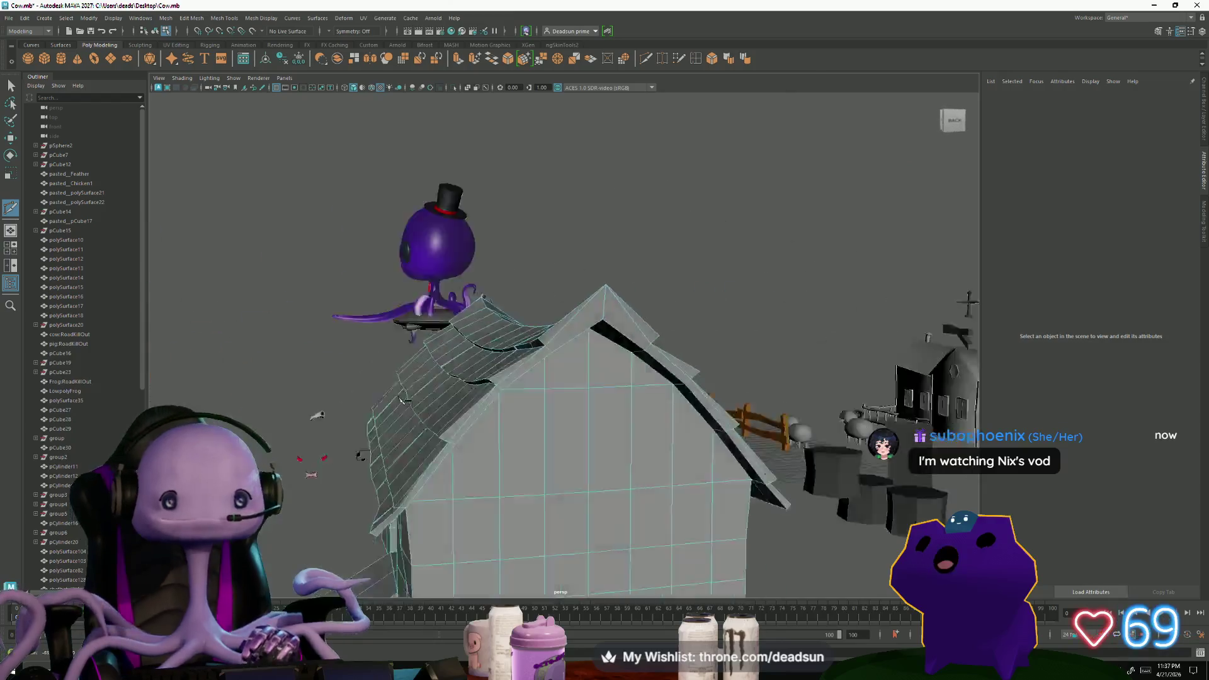
left_click_drag(272, 413, 327, 419, "alt")
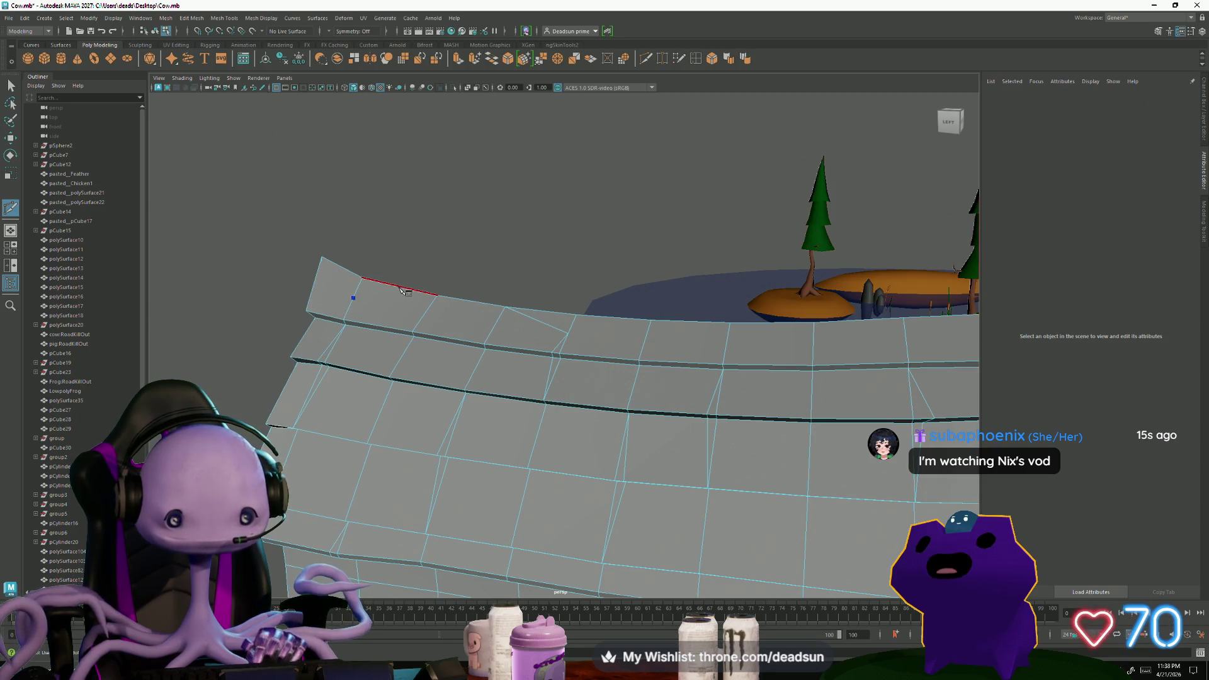
Cancel the unfinished cut, then commit a new cut point on the roof end's edge
key("BackSpace")
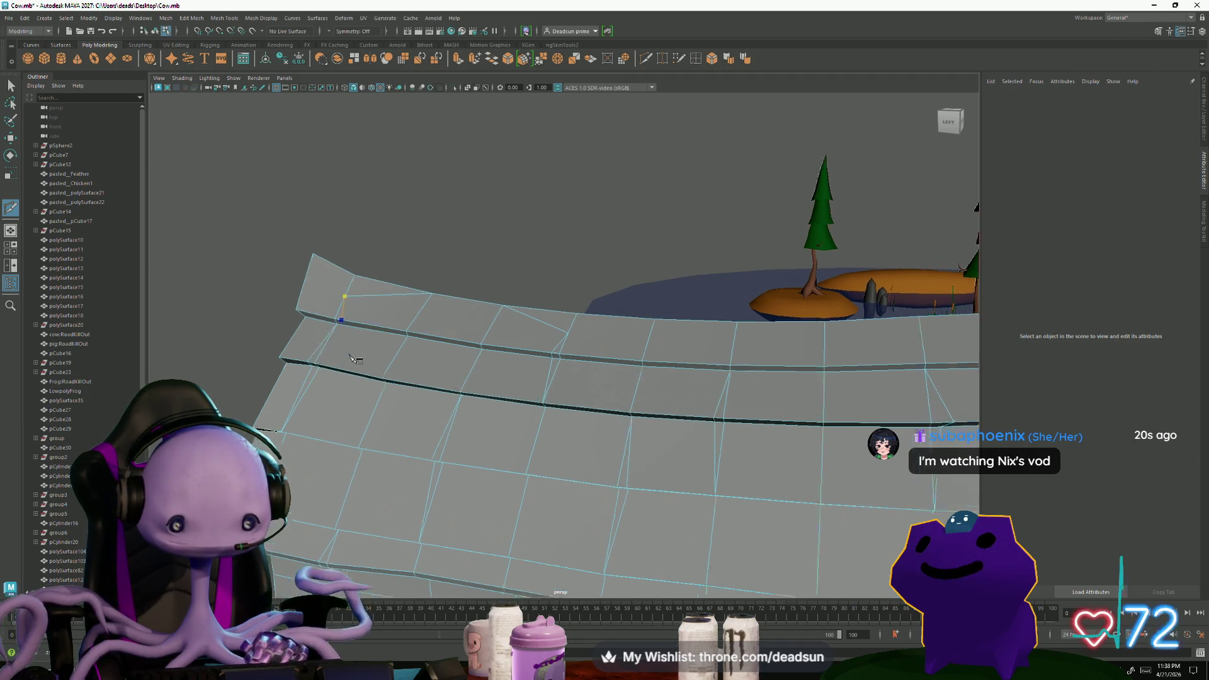
left_click_drag(350, 328, 450, 334, "alt")
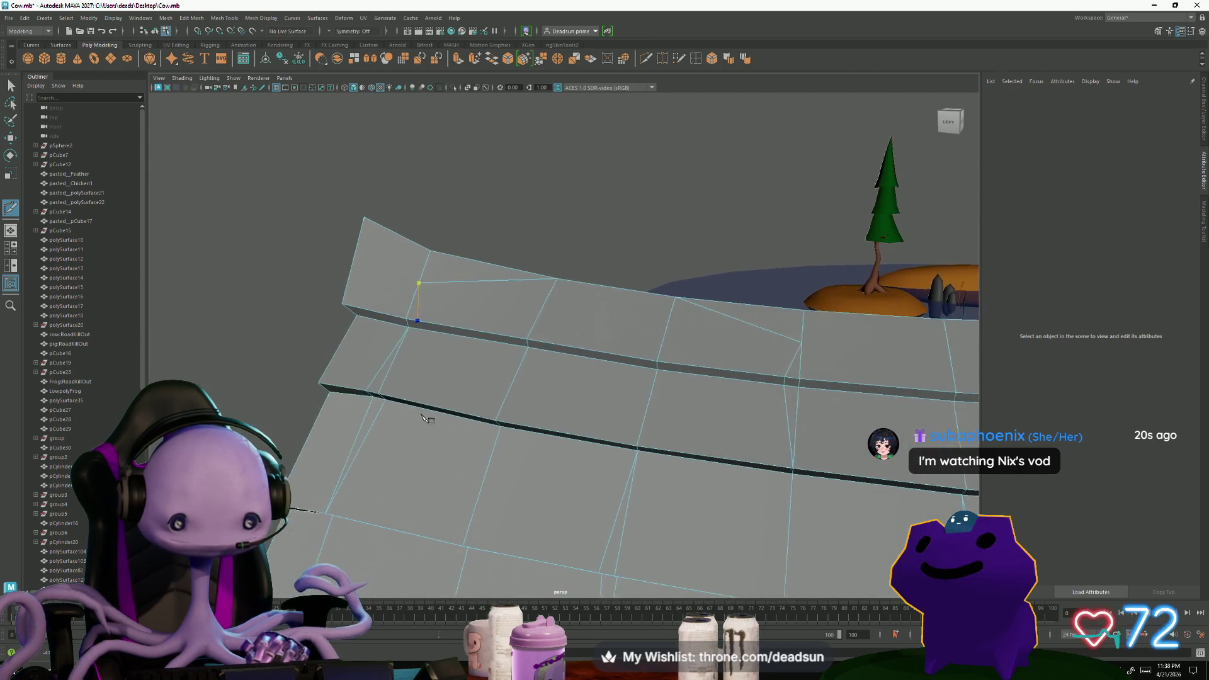
left_click(424, 325)
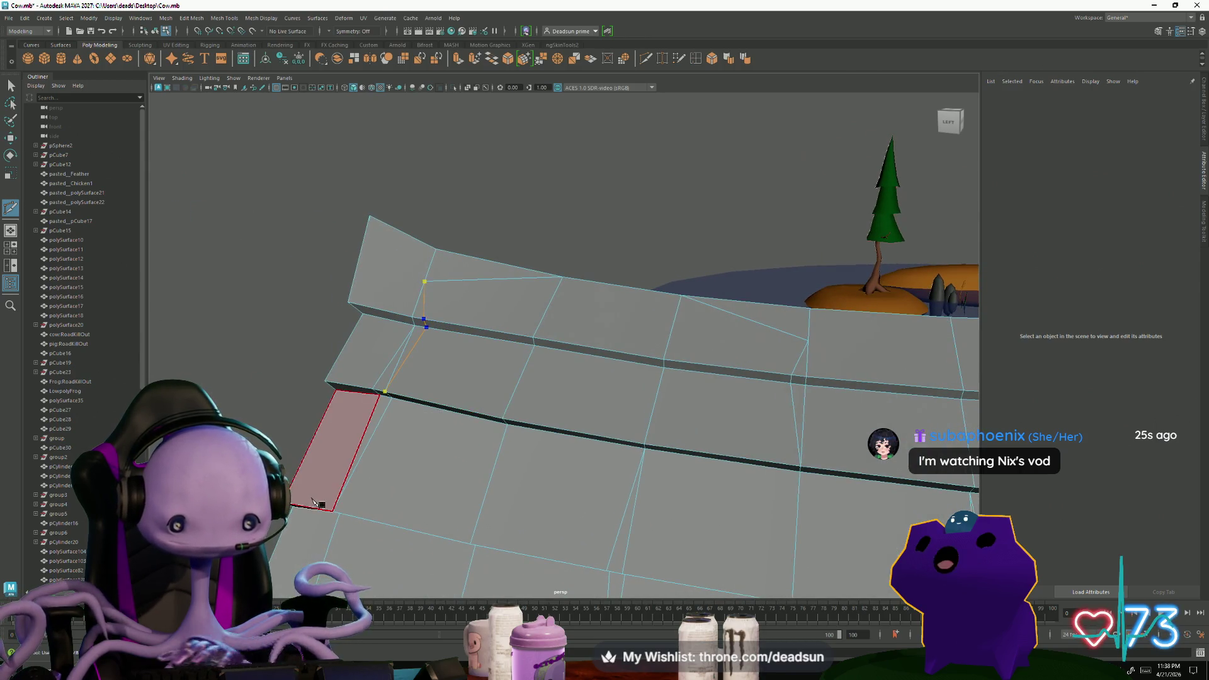
key("Return")
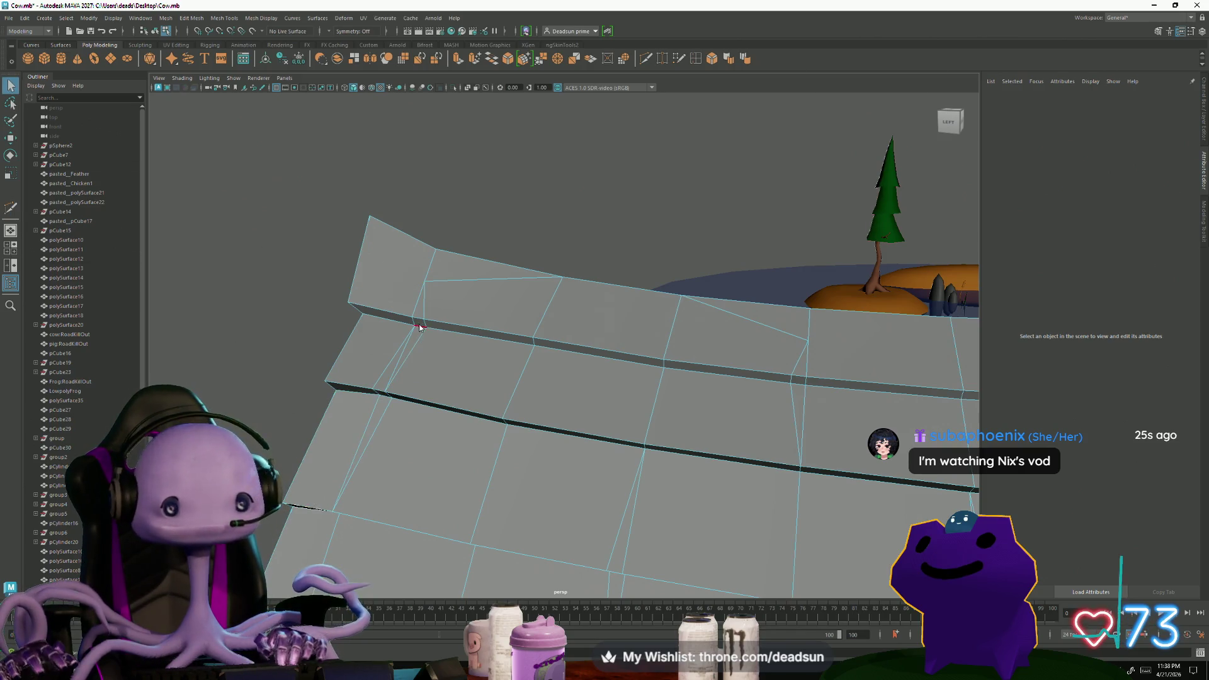
Start another cut on the upper roof plank edge, left pending while reframing the roof
left_click(419, 323)
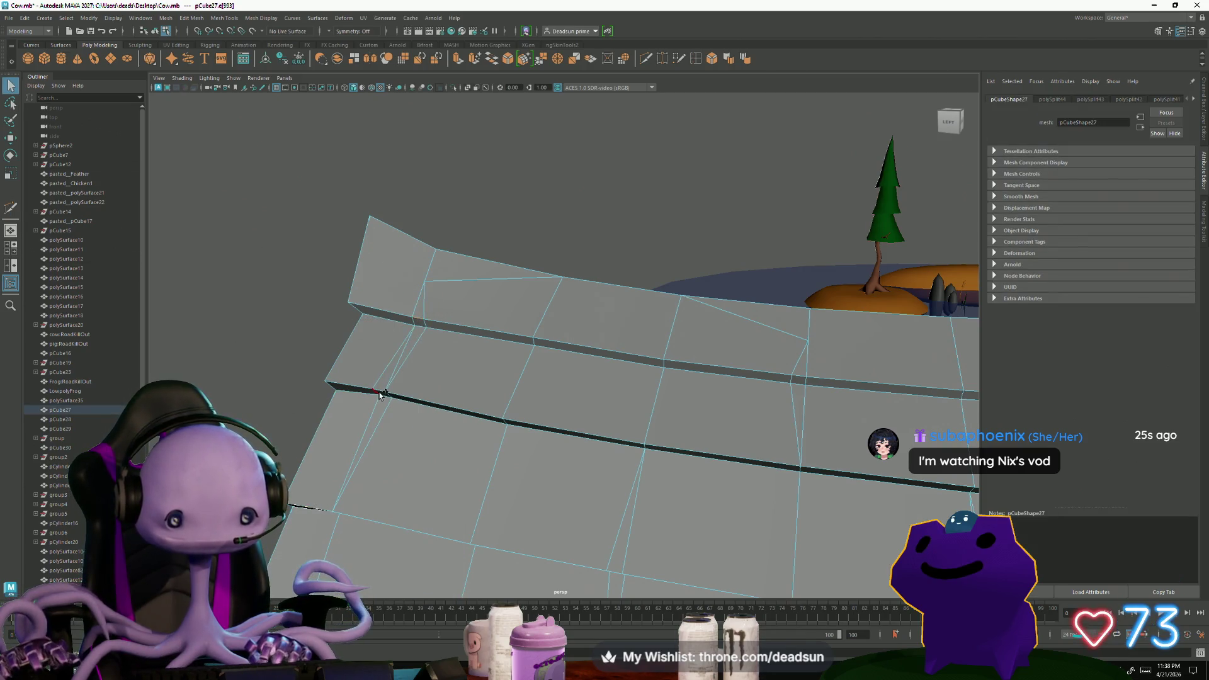
mouse_move(457, 404)
left_mouse_down("alt")
mouse_move(588, 386)
mouse_move(503, 316)
left_mouse_up("alt")
mouse_move(237, 434)
left_mouse_down("alt")
mouse_move(432, 324)
mouse_move(321, 233)
left_mouse_up("alt")
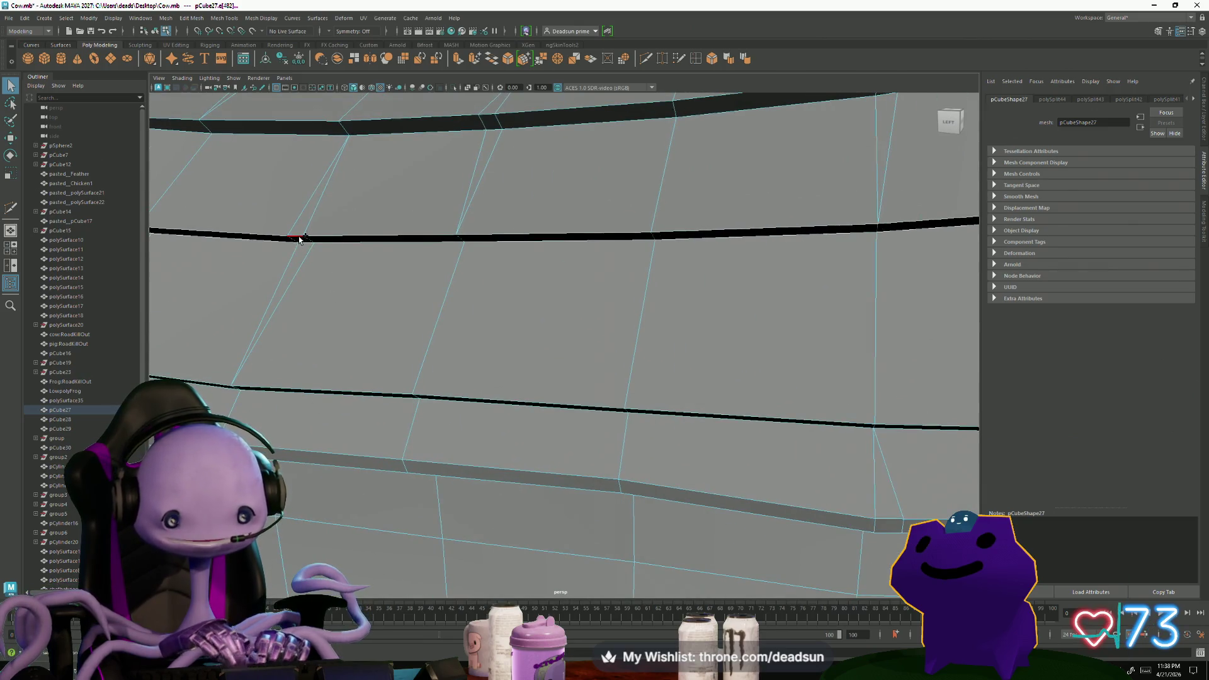
mouse_move(491, 122)
right_mouse_down("alt")
mouse_move(571, 286)
mouse_move(545, 253)
right_mouse_up("alt")
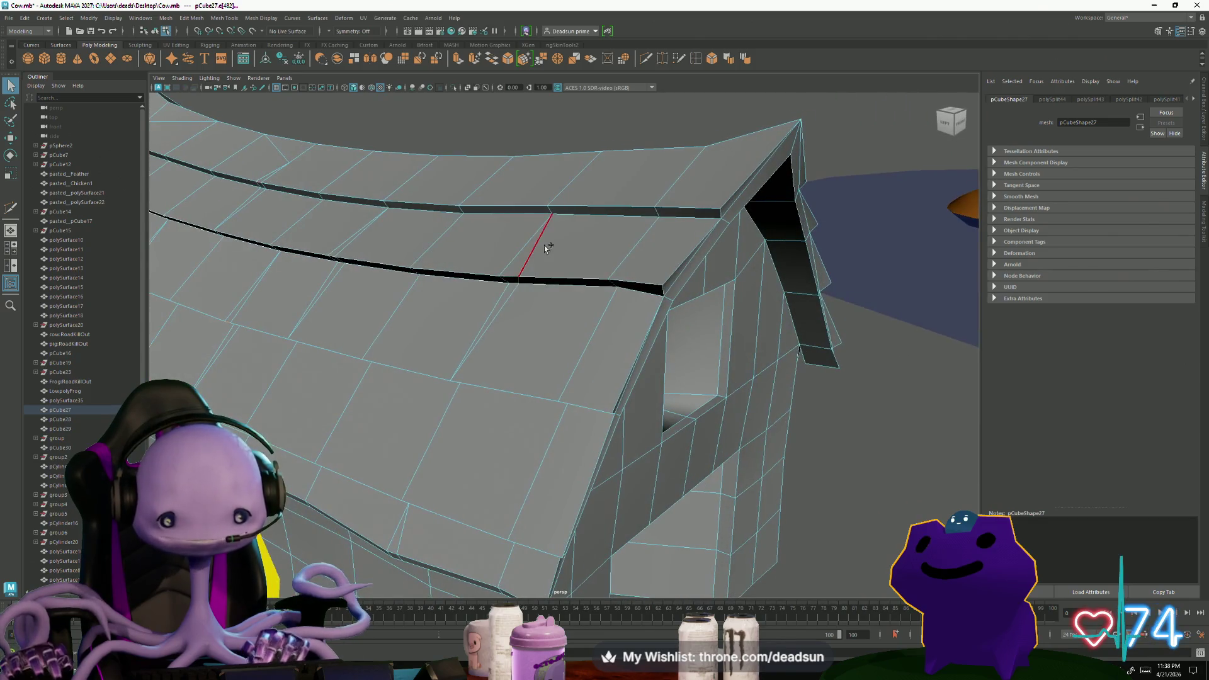
left_click_drag(513, 279, 476, 338, "alt")
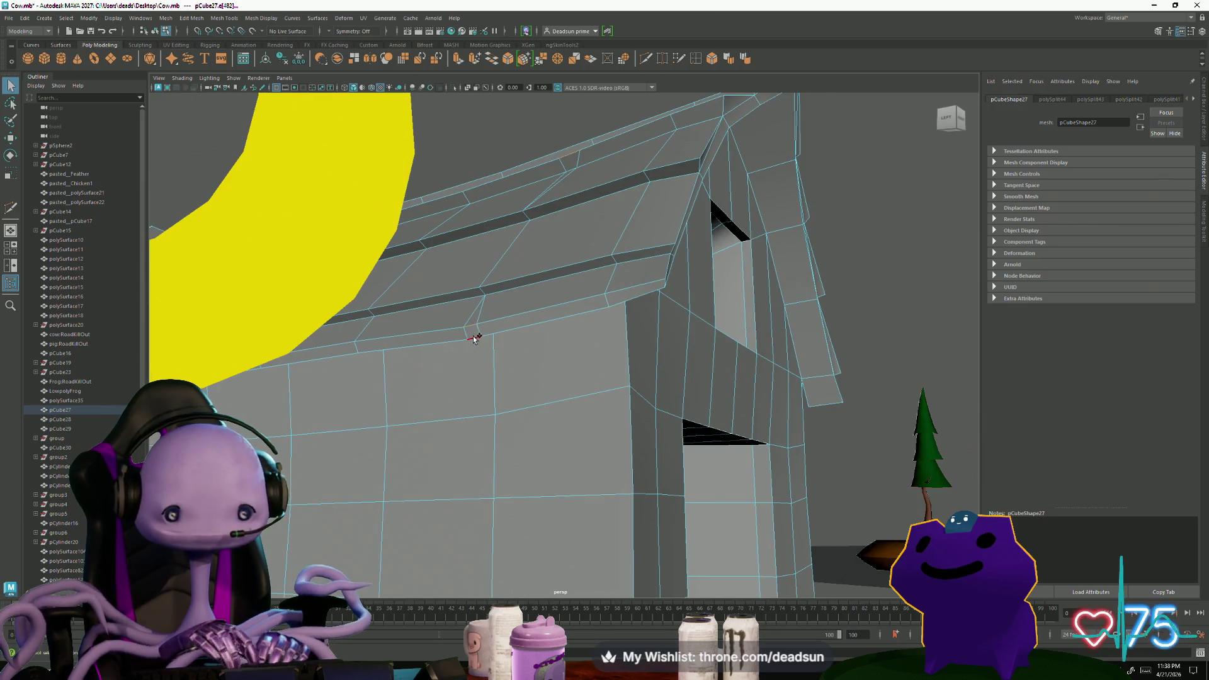
right_click_drag(475, 339, 499, 351, "alt")
mouse_move(500, 351)
left_mouse_down("alt")
mouse_move(399, 431)
mouse_move(417, 460)
left_mouse_up("alt")
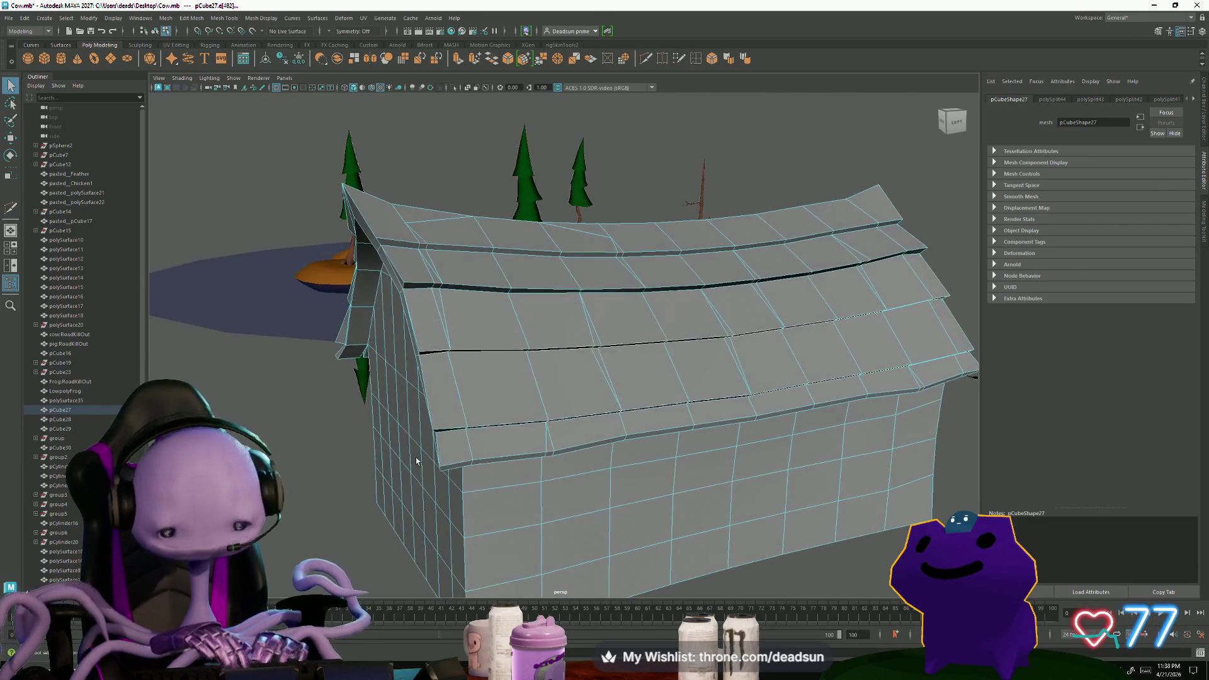
left_click(386, 370)
mouse_move(385, 369)
left_mouse_down("alt")
mouse_move(321, 362)
mouse_move(551, 464)
left_mouse_up("alt")
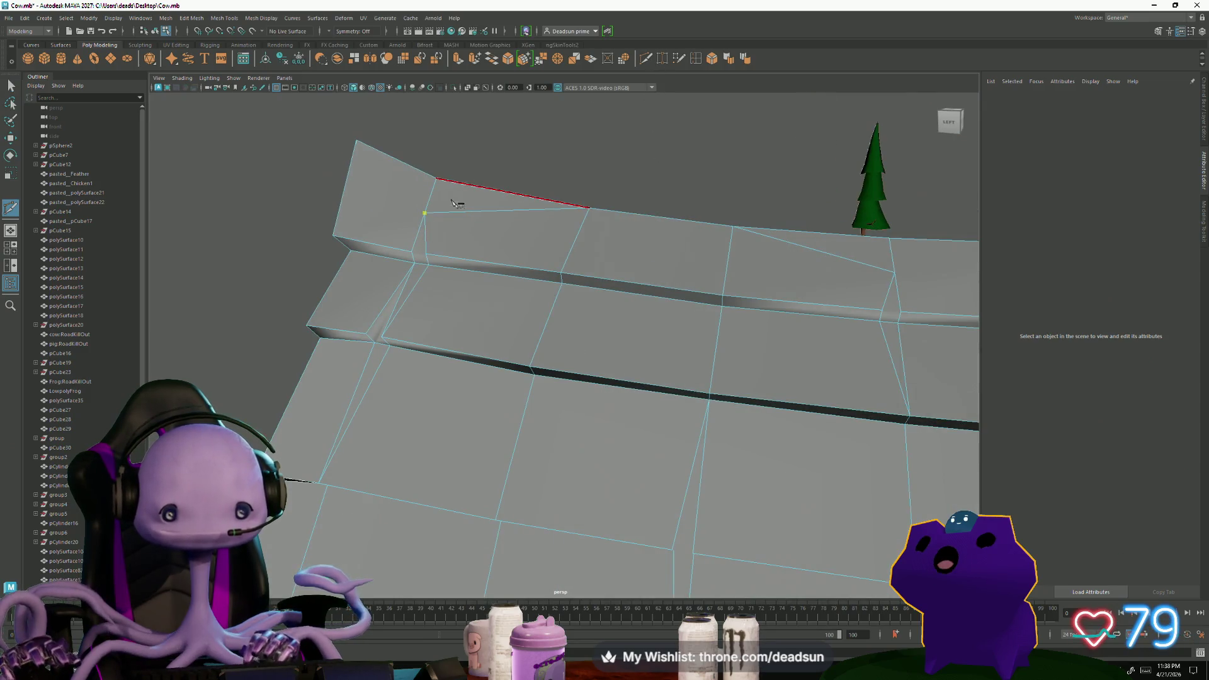
Commit a cut through the overlapping plank edges, checking it briefly in the four-view layout
left_click(375, 340)
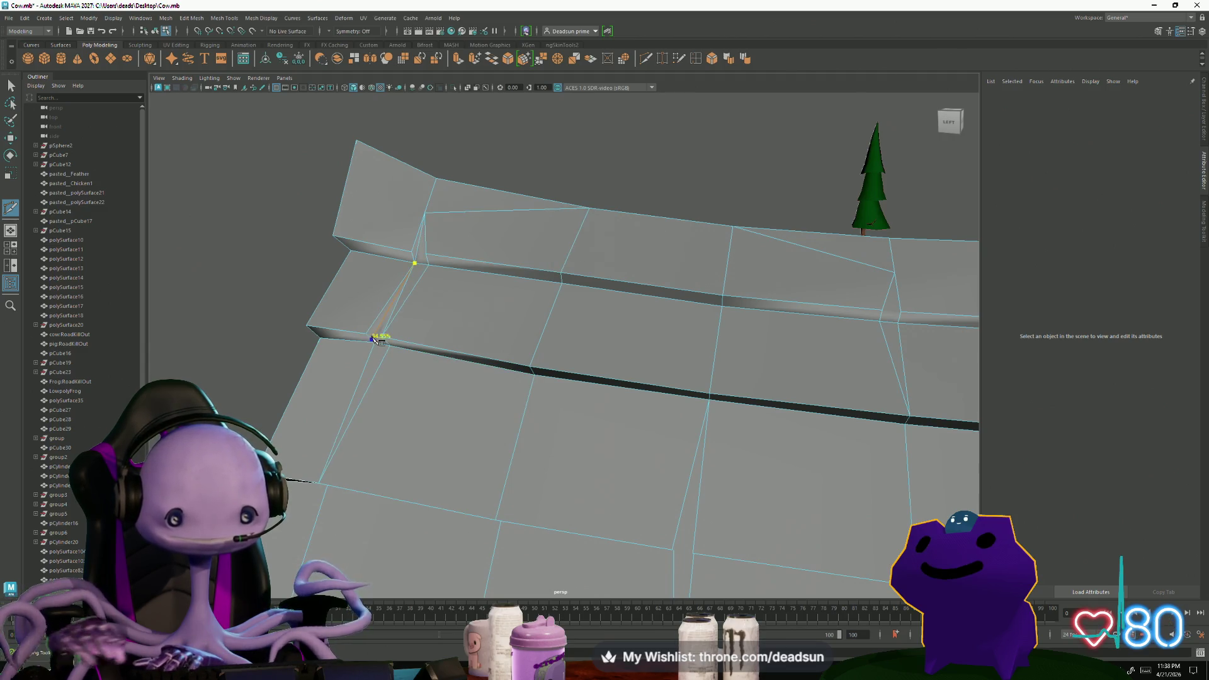
key("space")
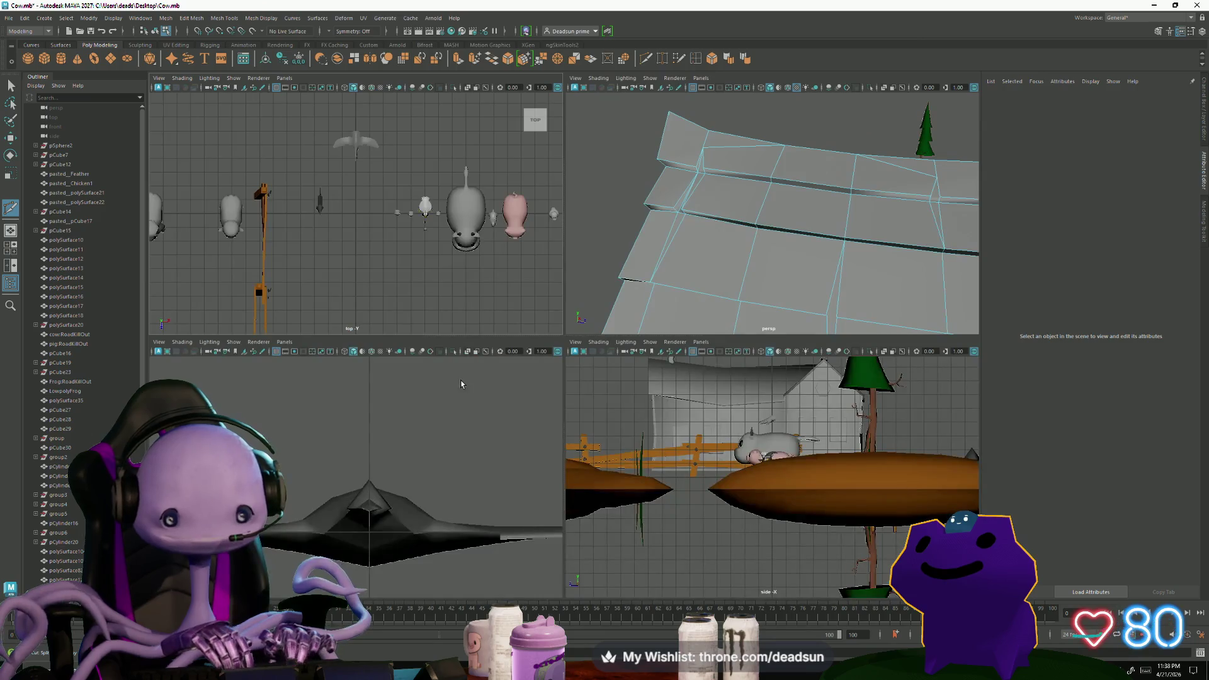
key("space")
mouse_move(682, 233)
left_mouse_down("alt")
mouse_move(516, 333)
mouse_move(497, 331)
mouse_move(533, 331)
left_mouse_up("alt")
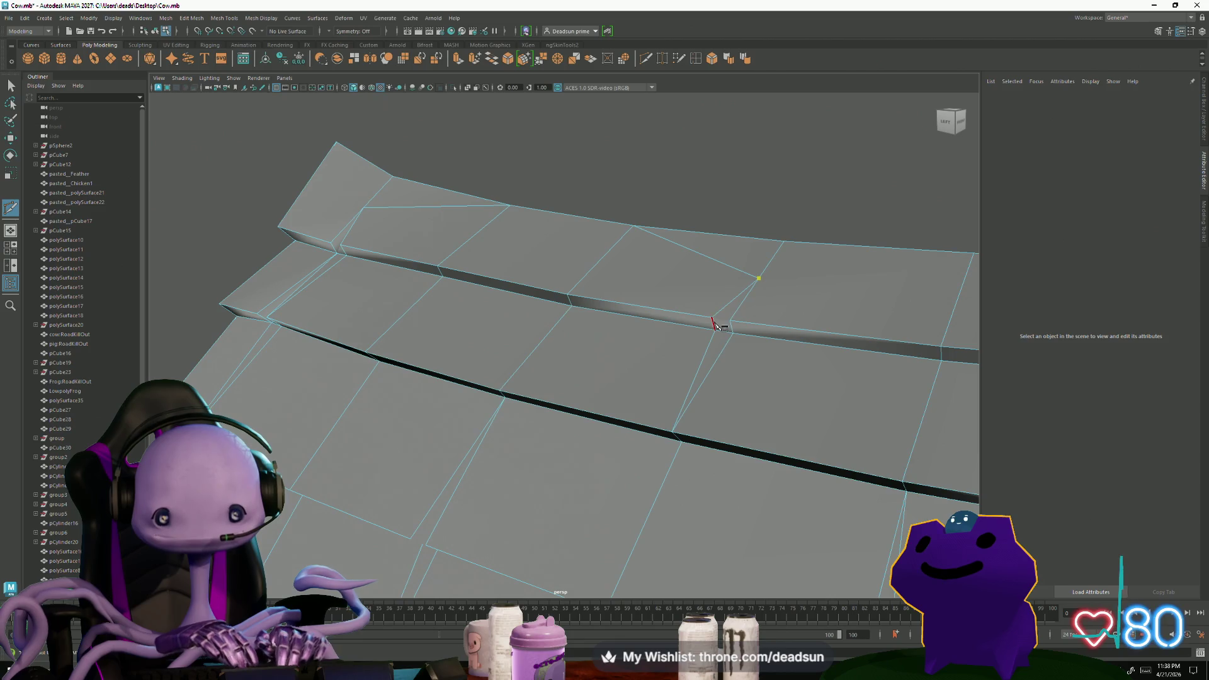
mouse_move(709, 413)
left_mouse_down("alt")
mouse_move(486, 413)
mouse_move(673, 393)
mouse_move(528, 406)
mouse_move(638, 336)
left_mouse_up("alt")
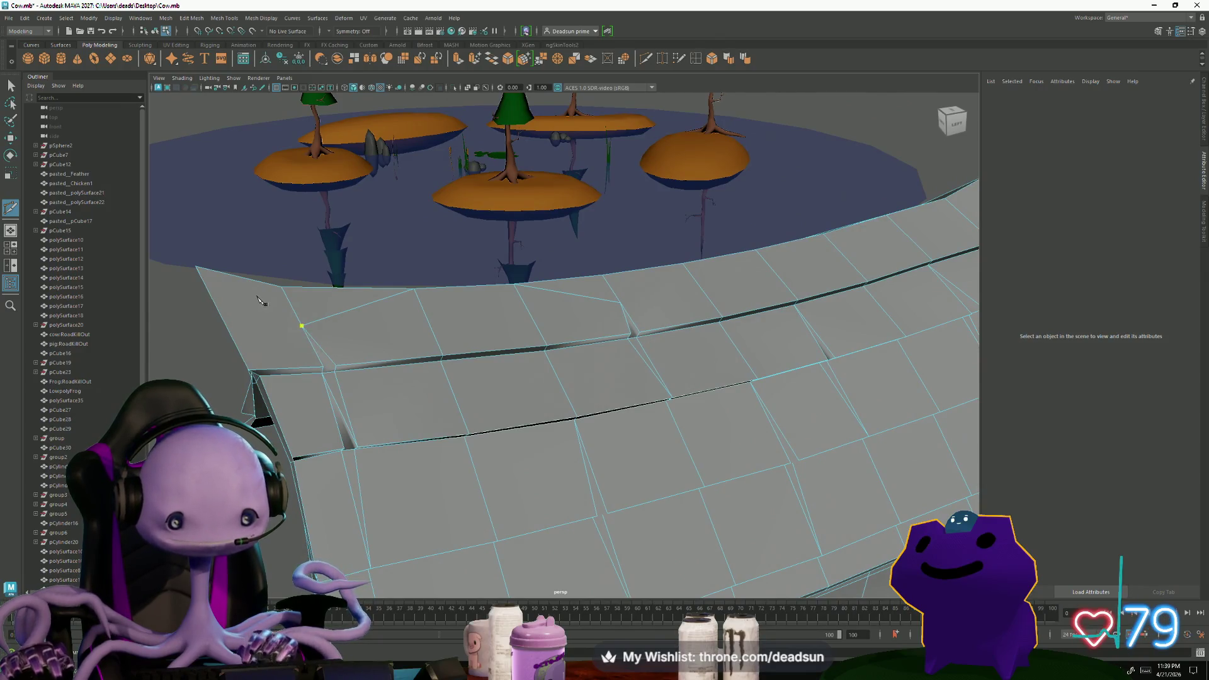
left_click(334, 371)
key("Return")
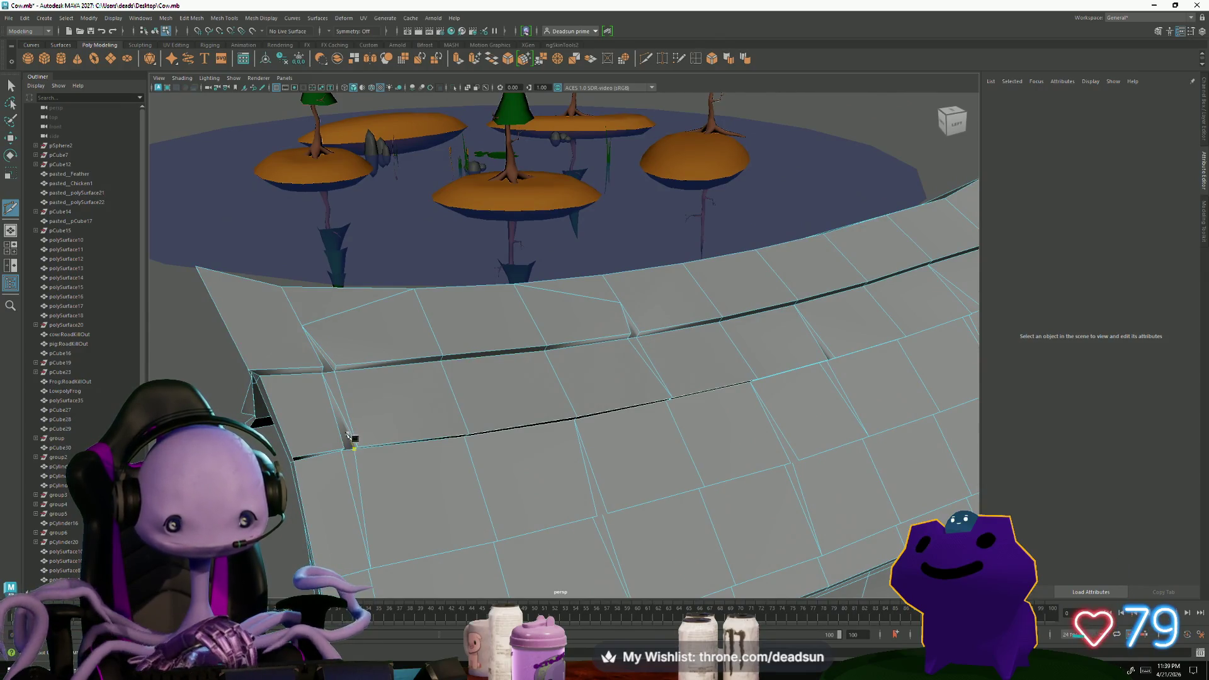
Orbit lower around the roof to inspect the planks from beneath
left_click_drag(349, 442, 333, 352, "alt")
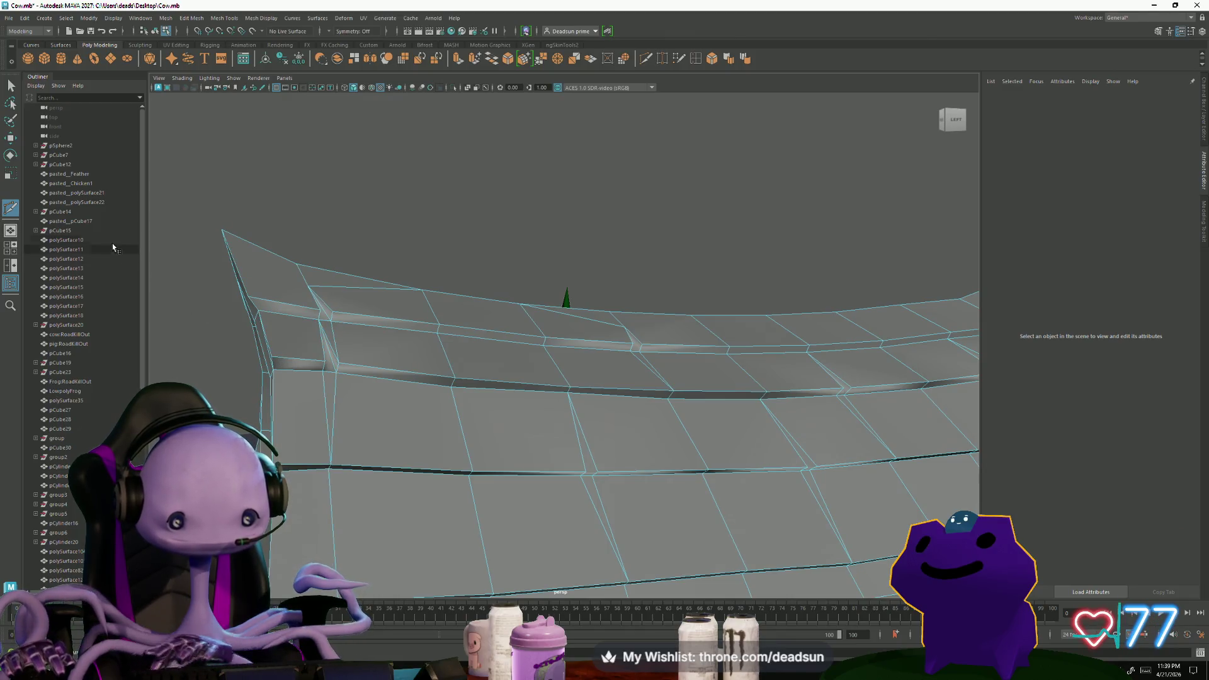
mouse_move(264, 359)
left_mouse_down("alt")
mouse_move(351, 489)
mouse_move(529, 494)
mouse_move(463, 491)
mouse_move(476, 481)
mouse_move(456, 468)
mouse_move(428, 494)
mouse_move(656, 472)
mouse_move(482, 485)
mouse_move(515, 469)
mouse_move(581, 494)
mouse_move(491, 459)
mouse_move(405, 451)
mouse_move(409, 482)
left_mouse_up("alt")
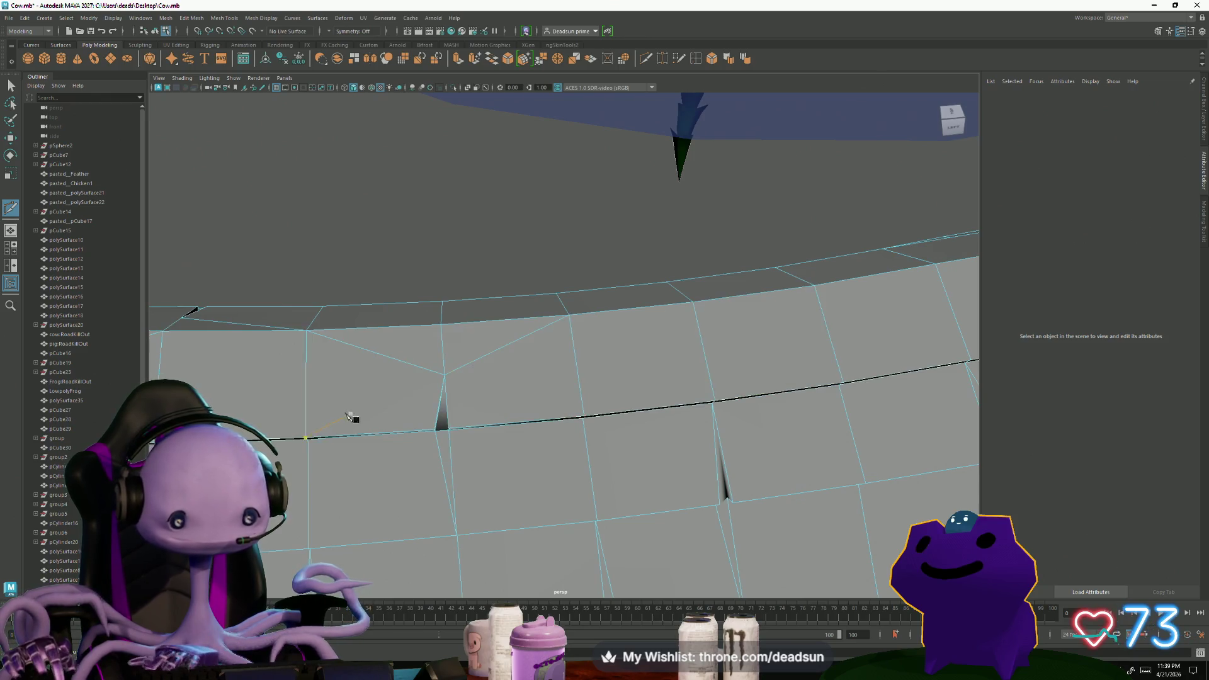
Commit the pending diagonal cut edges across the roof plank from a low side view
left_click_drag(351, 418, 300, 444, "alt")
left_click_drag(492, 444, 553, 417, "alt")
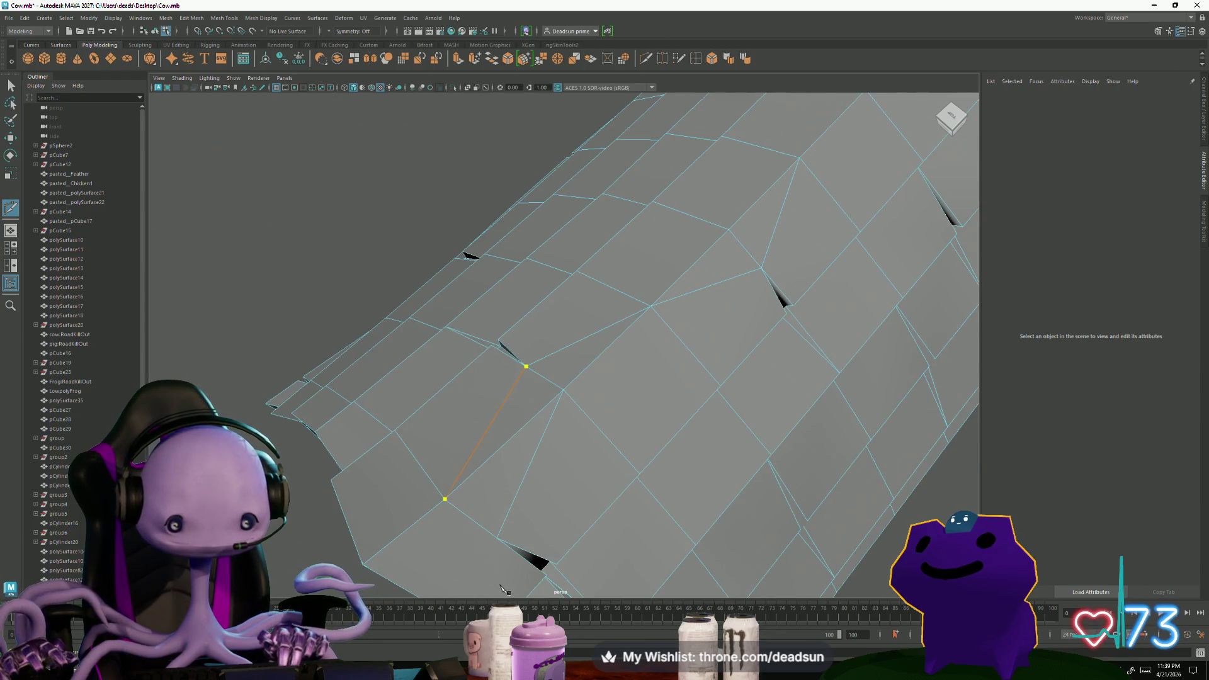
left_click_drag(502, 558, 451, 433, "alt")
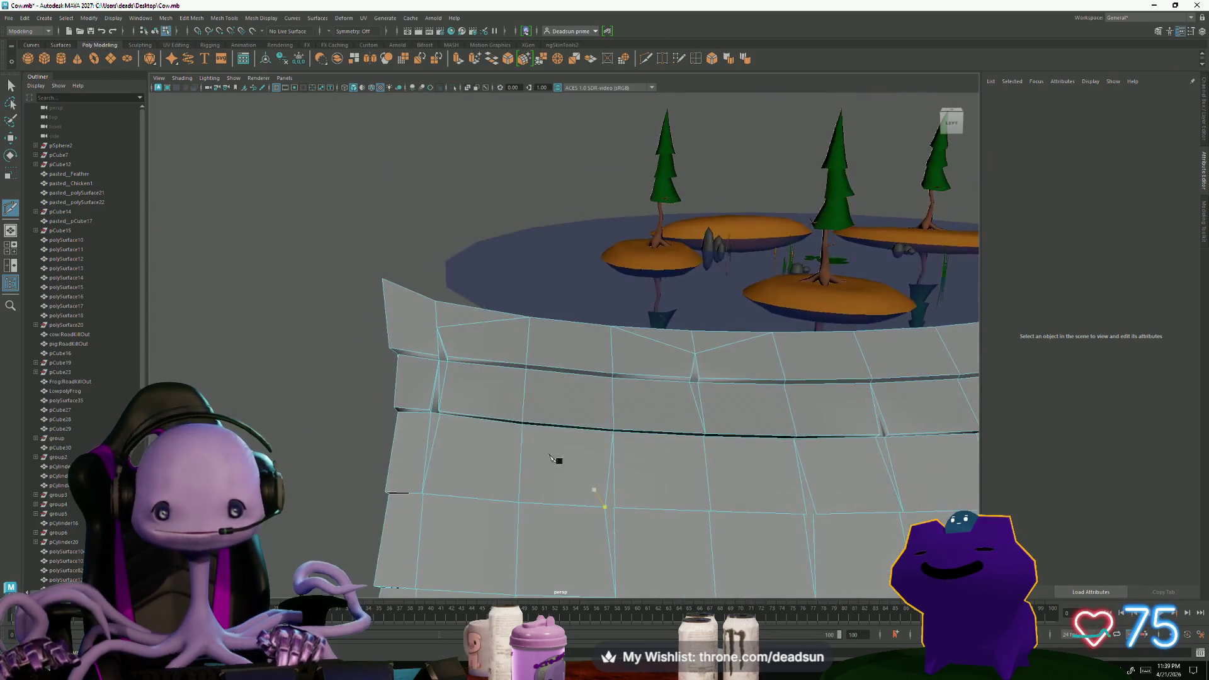
scroll(594, 486, "up", 2)
scroll(532, 514, "up", 3)
scroll(503, 477, "up", 2)
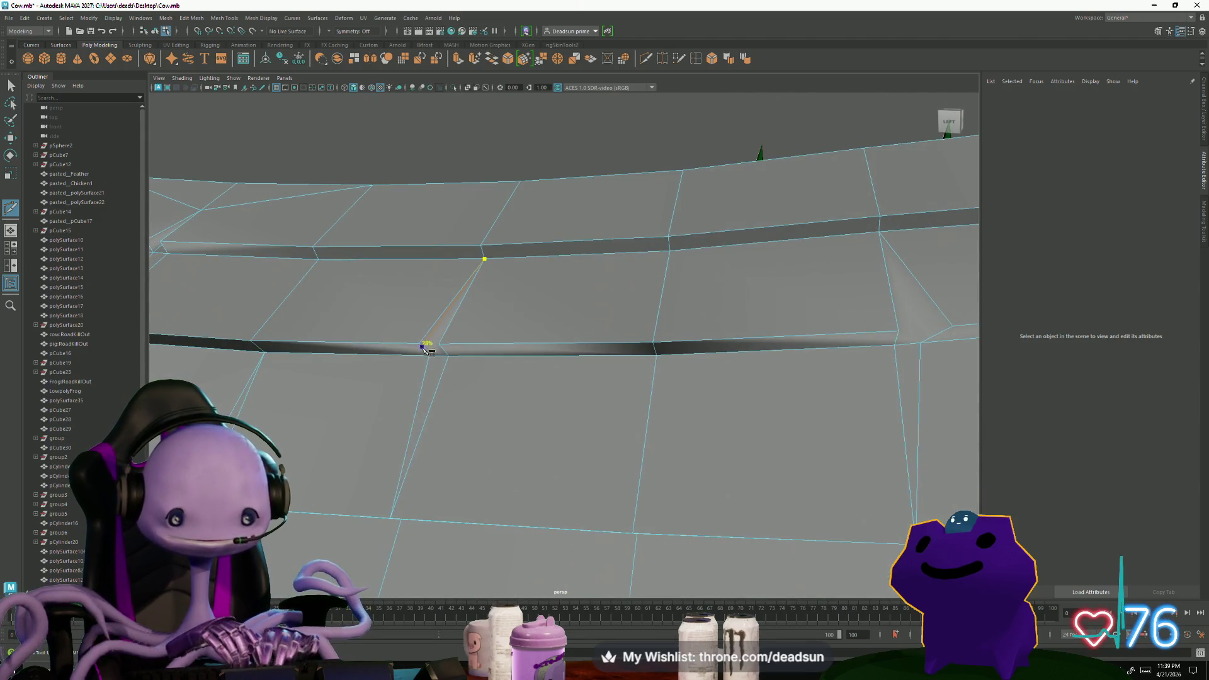
key("Return")
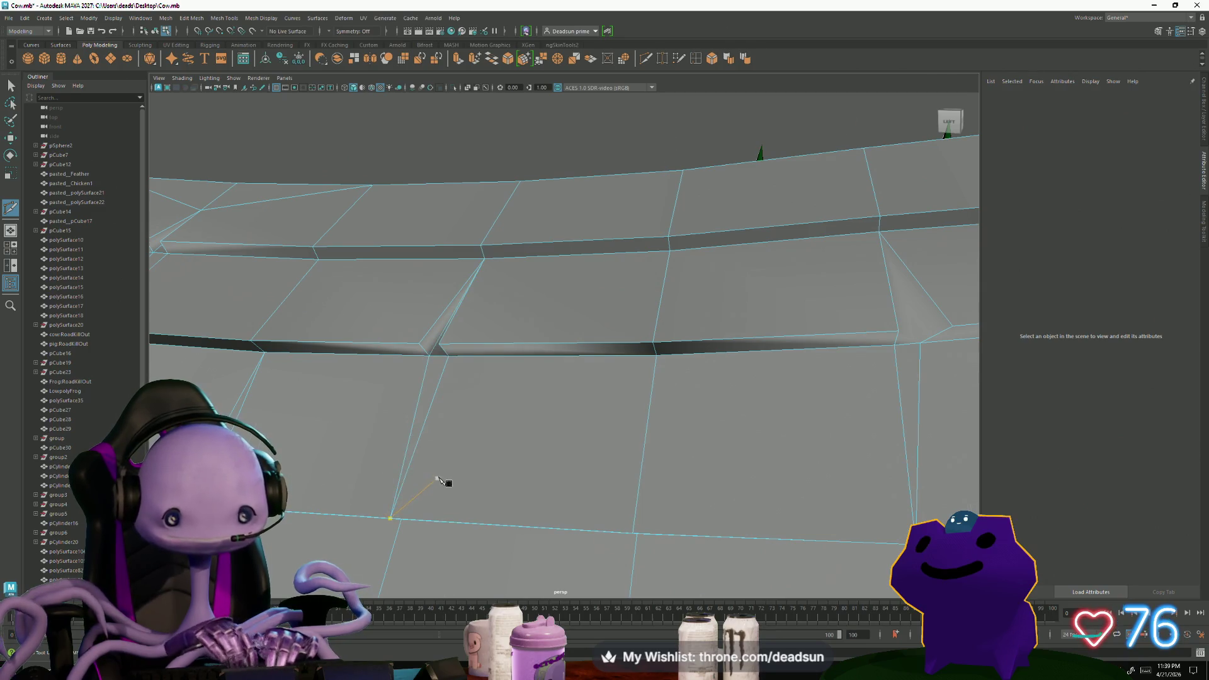
left_click_drag(440, 482, 500, 489, "alt")
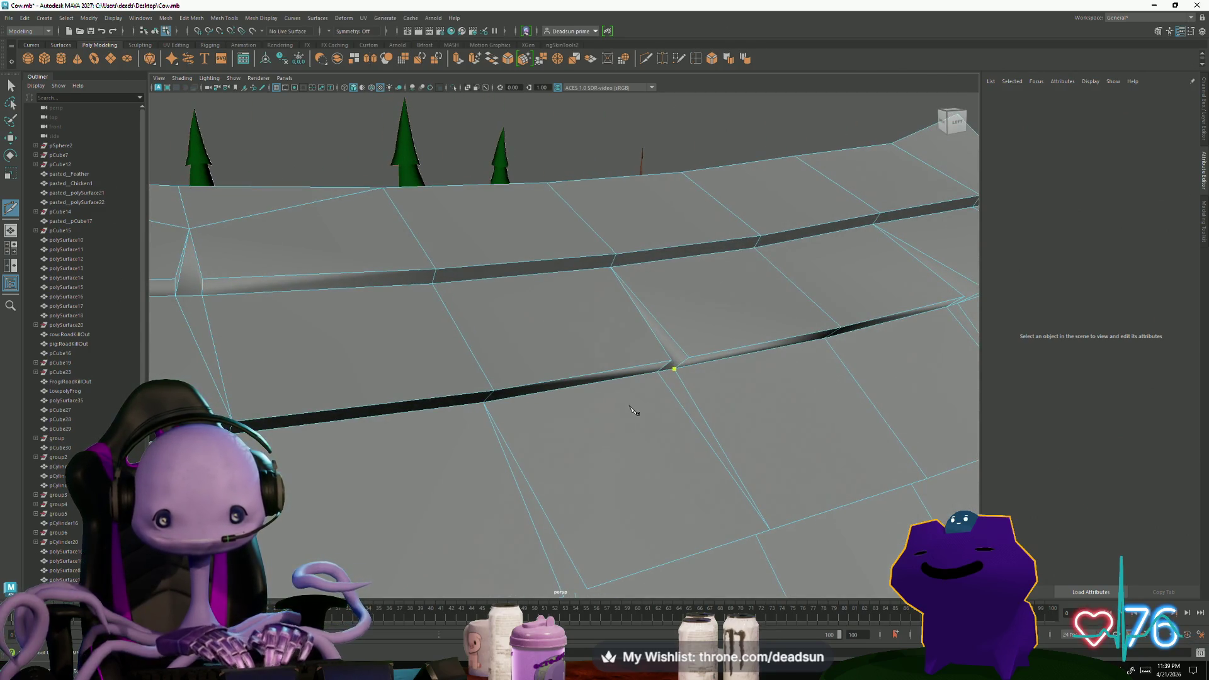
key("Return")
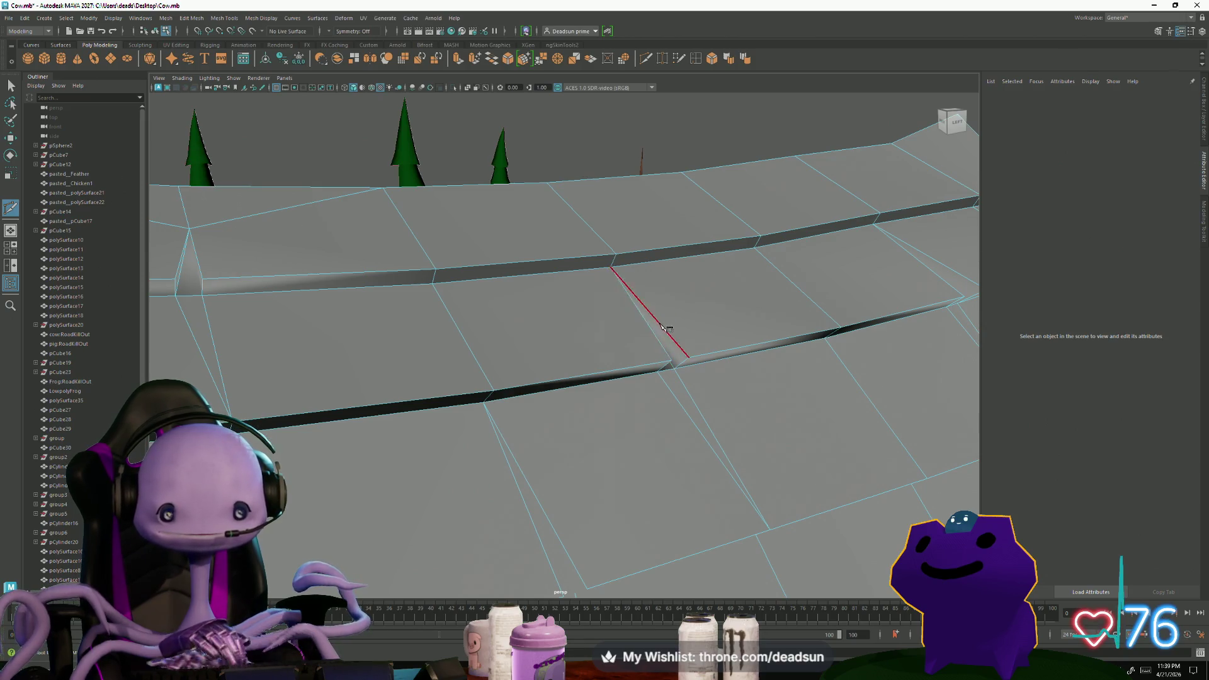
Cut a new edge between two plank-edge points, sliding one point along the edge before committing
mouse_move(585, 177)
left_mouse_down("alt")
mouse_move(393, 393)
mouse_move(481, 355)
left_mouse_up("alt")
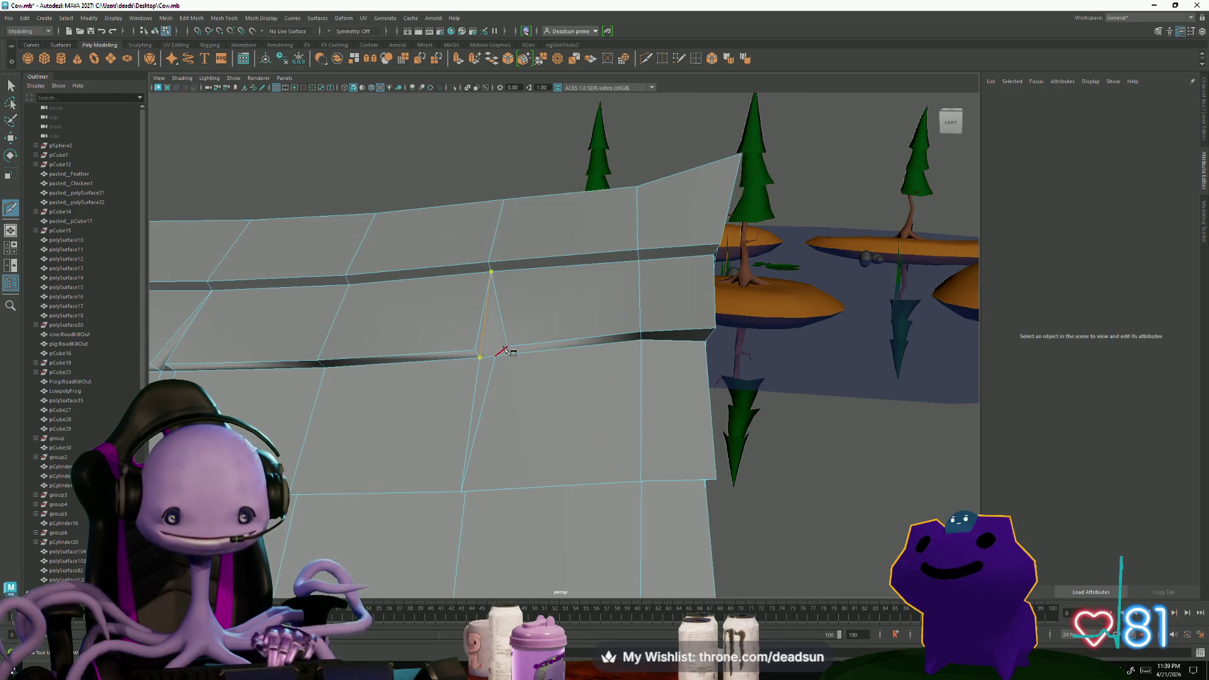
mouse_move(450, 397)
left_mouse_down("alt")
mouse_move(354, 424)
mouse_move(314, 356)
mouse_move(799, 379)
mouse_move(859, 459)
mouse_move(891, 283)
left_mouse_up("alt")
right_click_drag(891, 284, 950, 279, "alt")
scroll(377, 414, "up", 3)
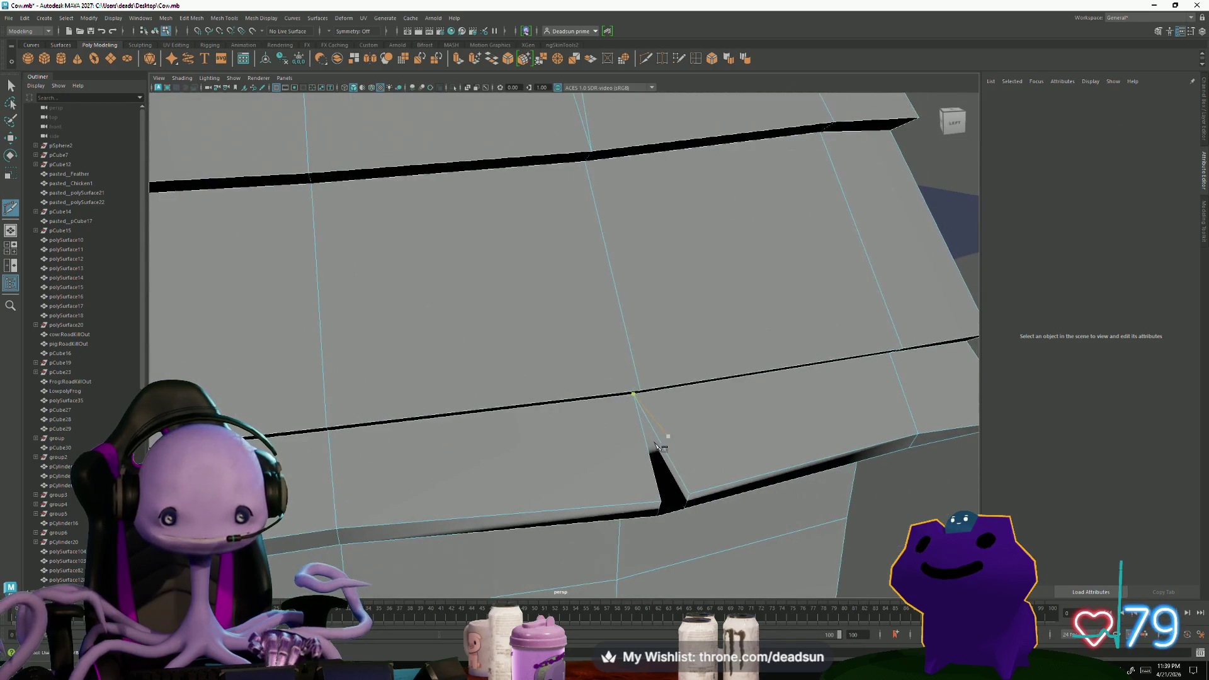
left_click(647, 416)
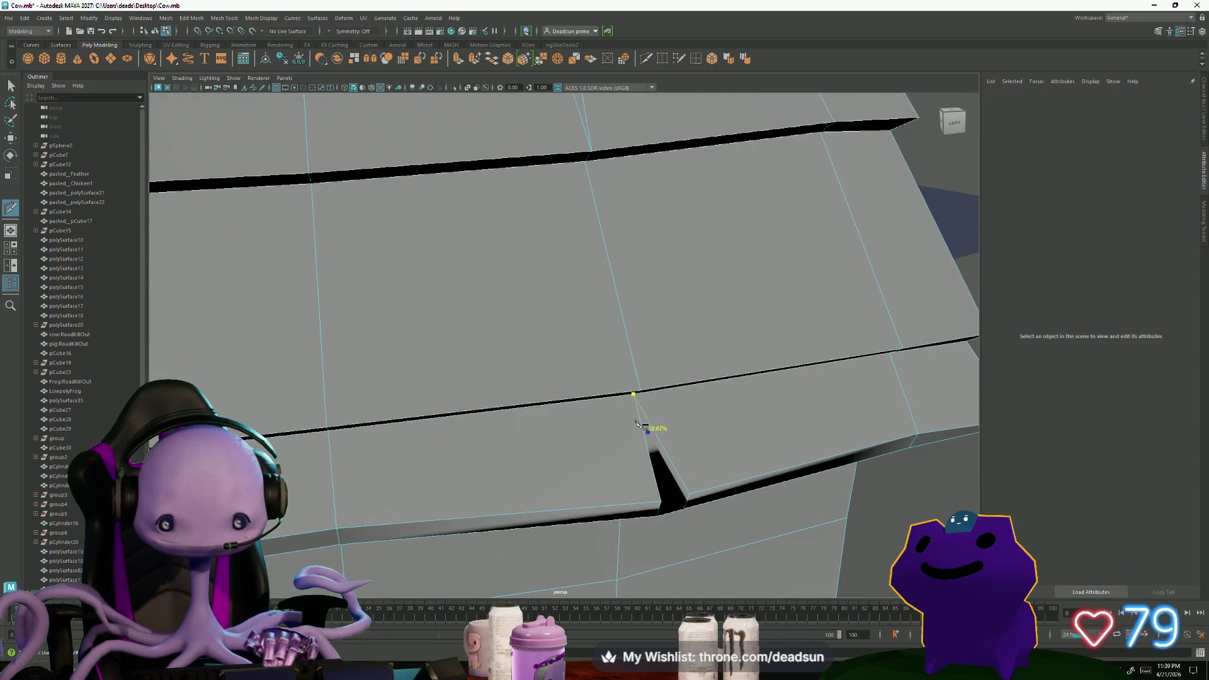
left_click(326, 427)
mouse_move(263, 376)
left_mouse_down("alt")
mouse_move(632, 396)
mouse_move(351, 379)
mouse_move(542, 437)
mouse_move(834, 353)
left_mouse_up("alt")
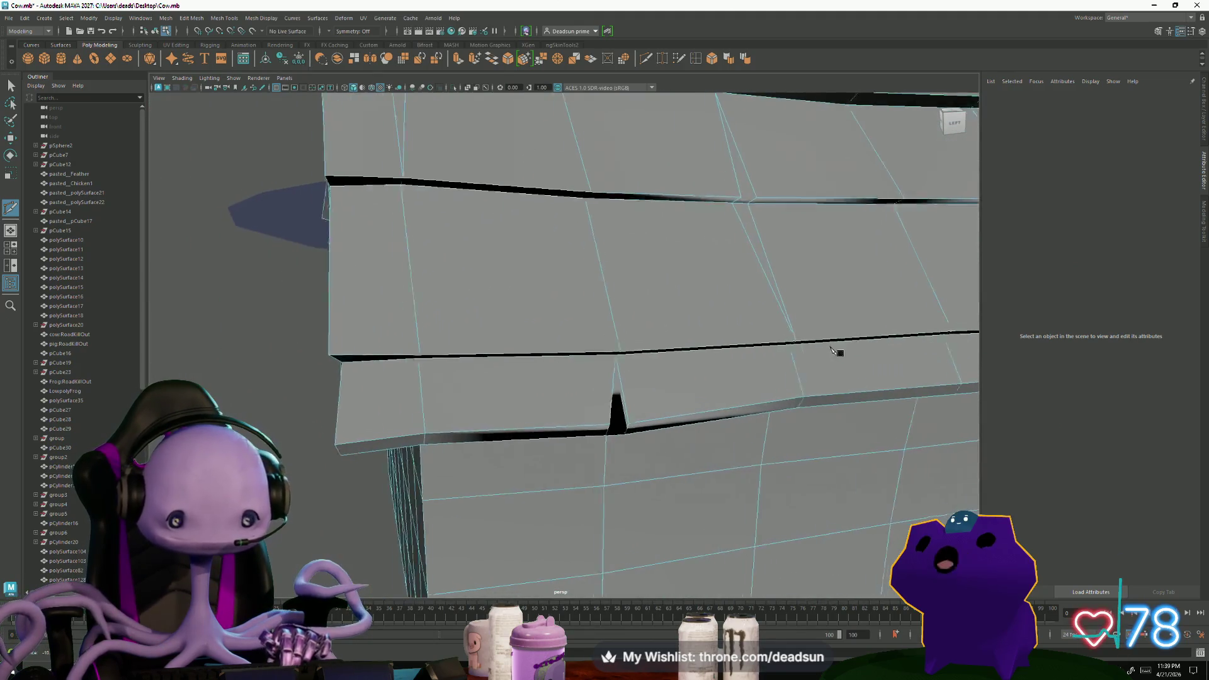
scroll(663, 469, "up", 3)
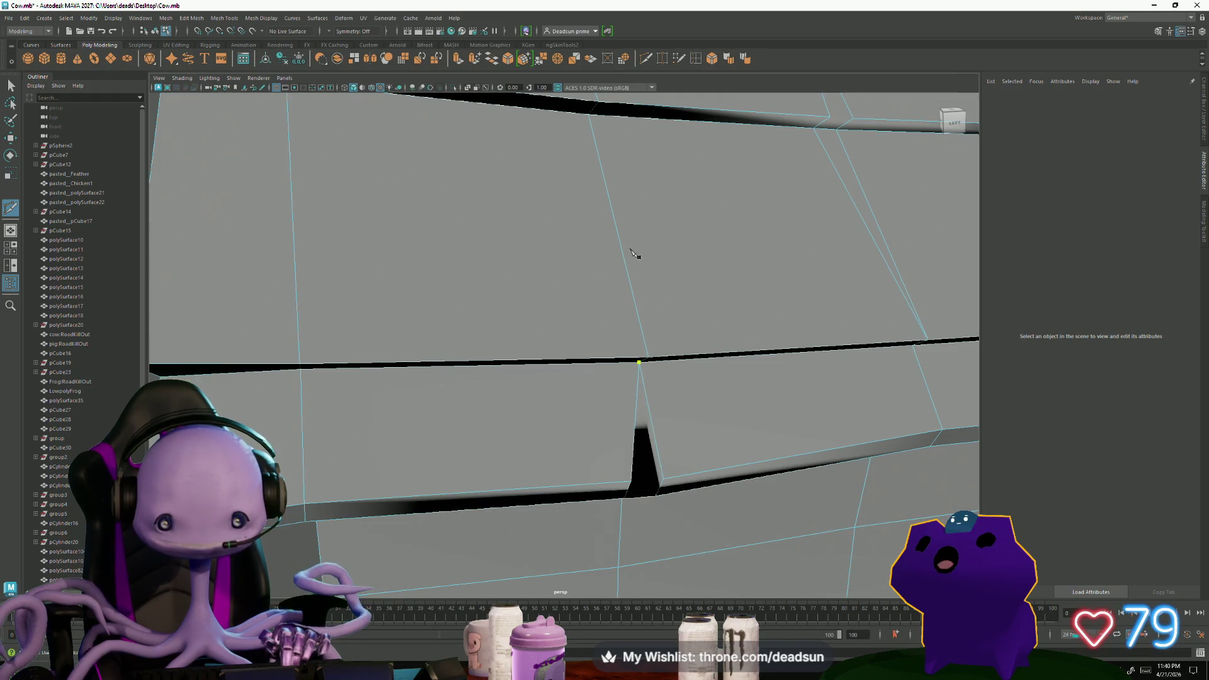
middle_click_drag(602, 211, 586, 301)
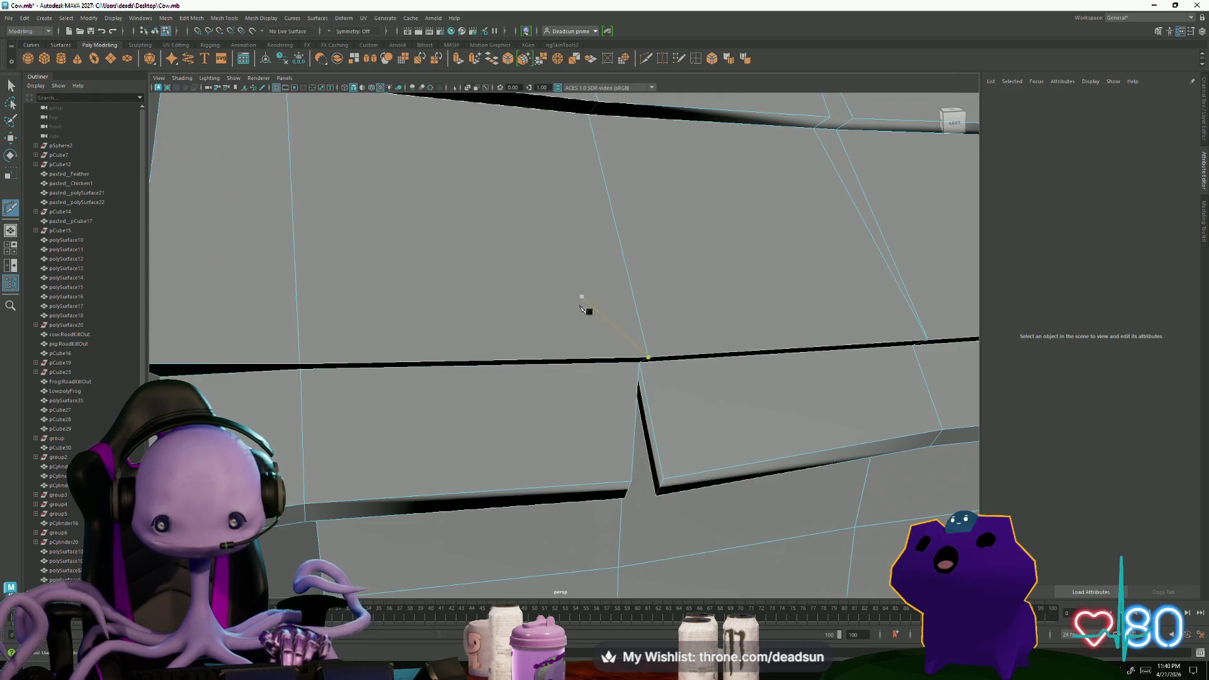
left_click_drag(684, 321, 546, 366, "alt")
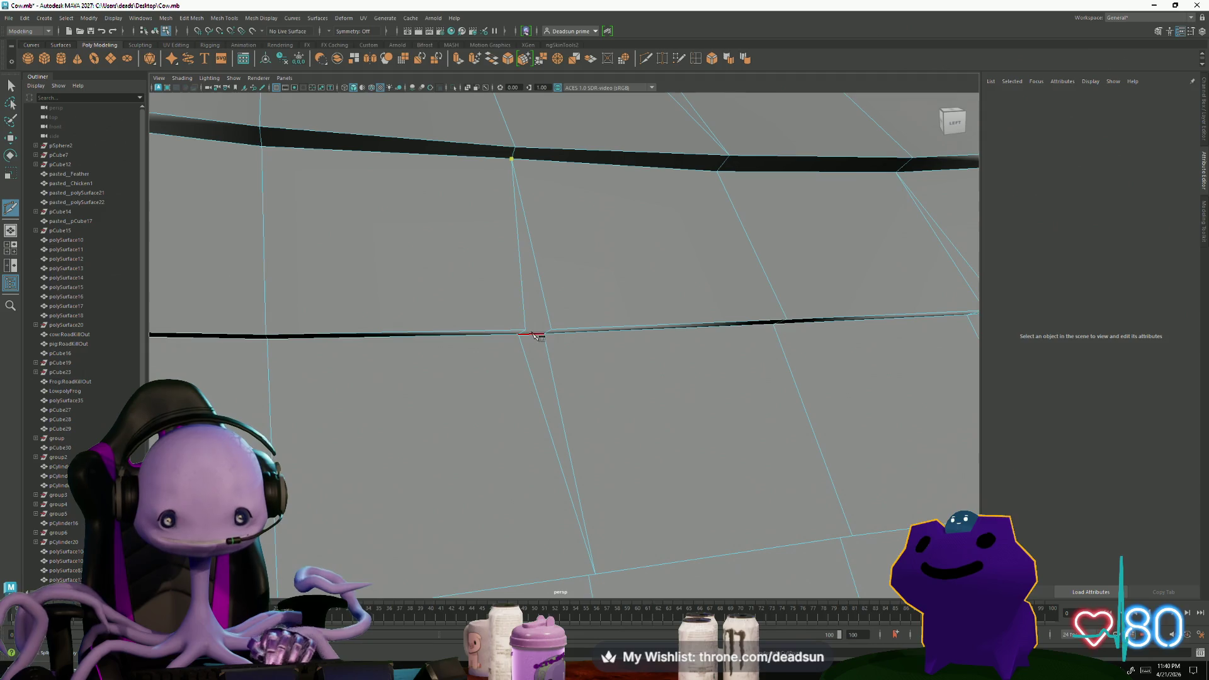
key("Return")
Pick the thin sliver face by the new cut and inspect the plank seams and grooves
left_click_drag(526, 350, 304, 319, "alt")
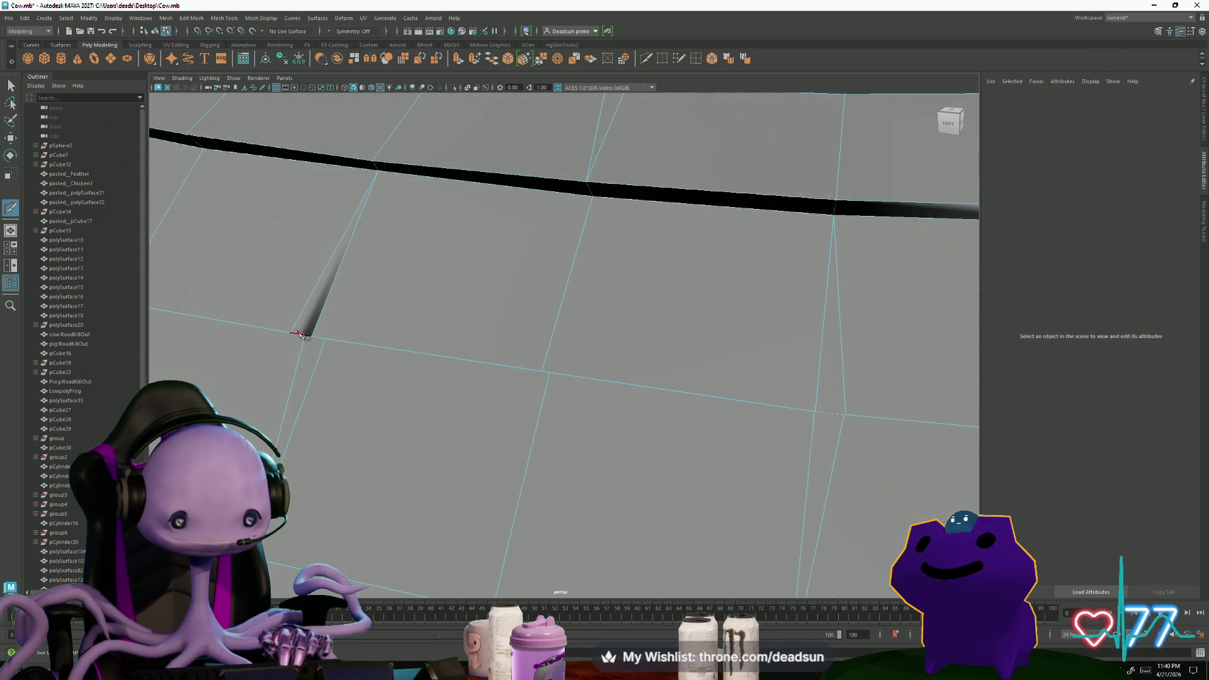
left_click(317, 289)
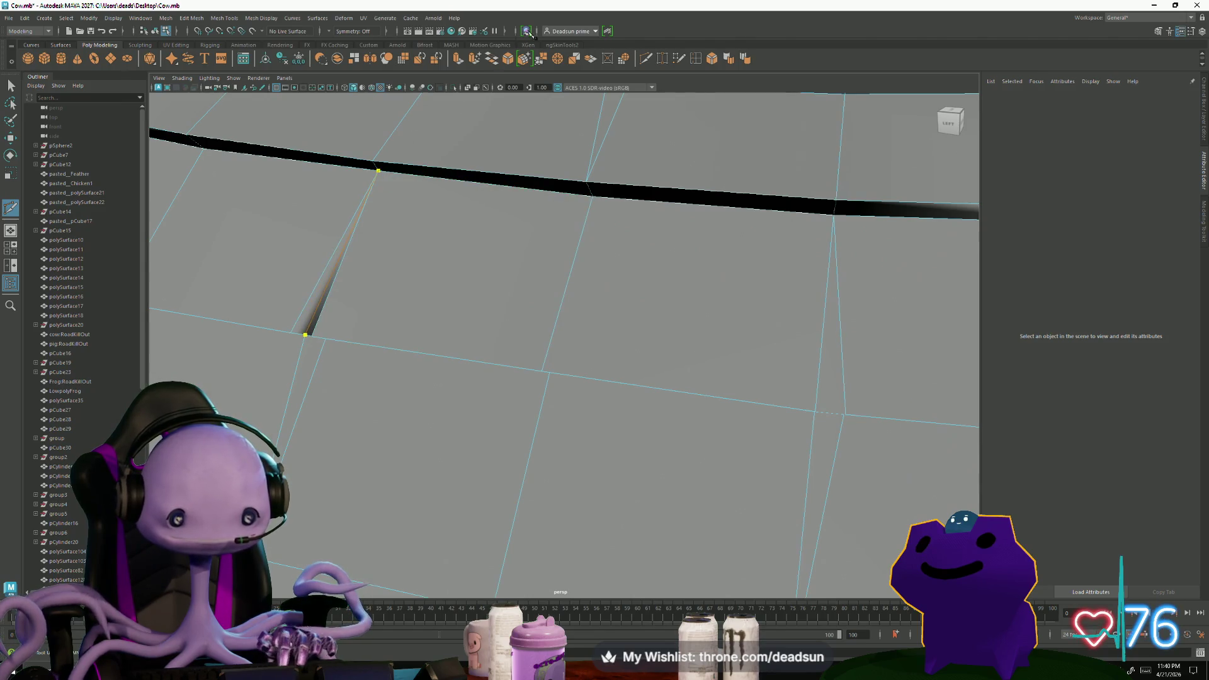
left_click_drag(703, 315, 620, 347, "alt")
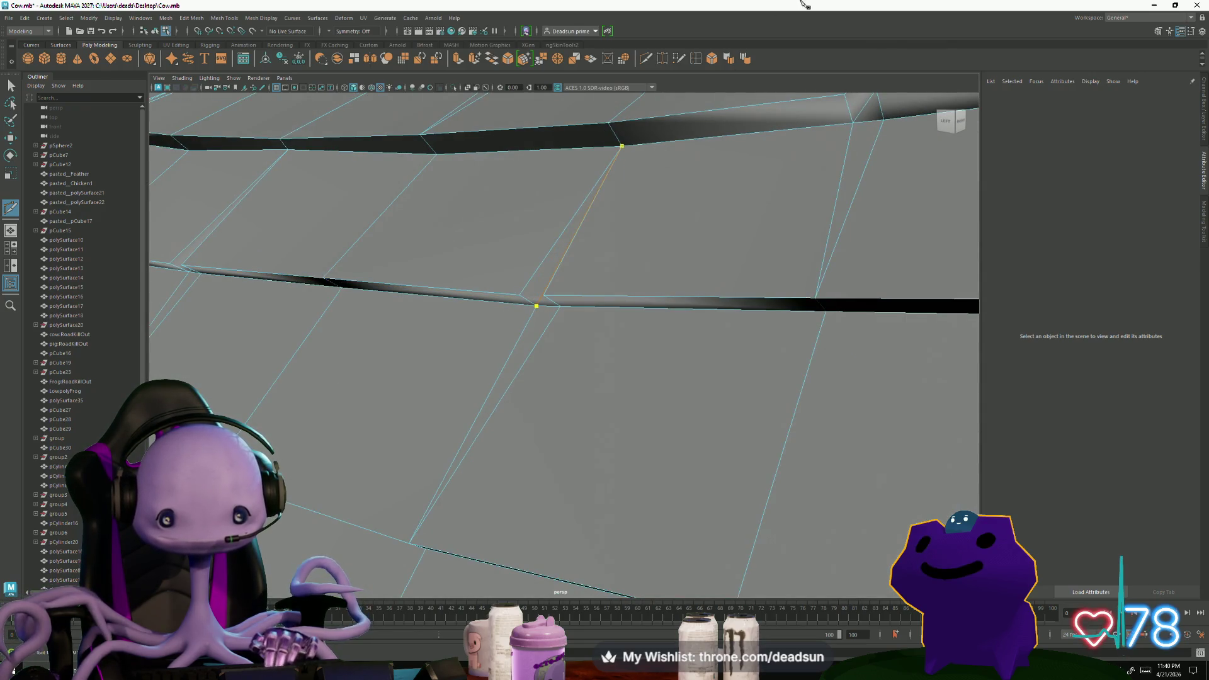
left_click_drag(554, 365, 553, 495, "alt")
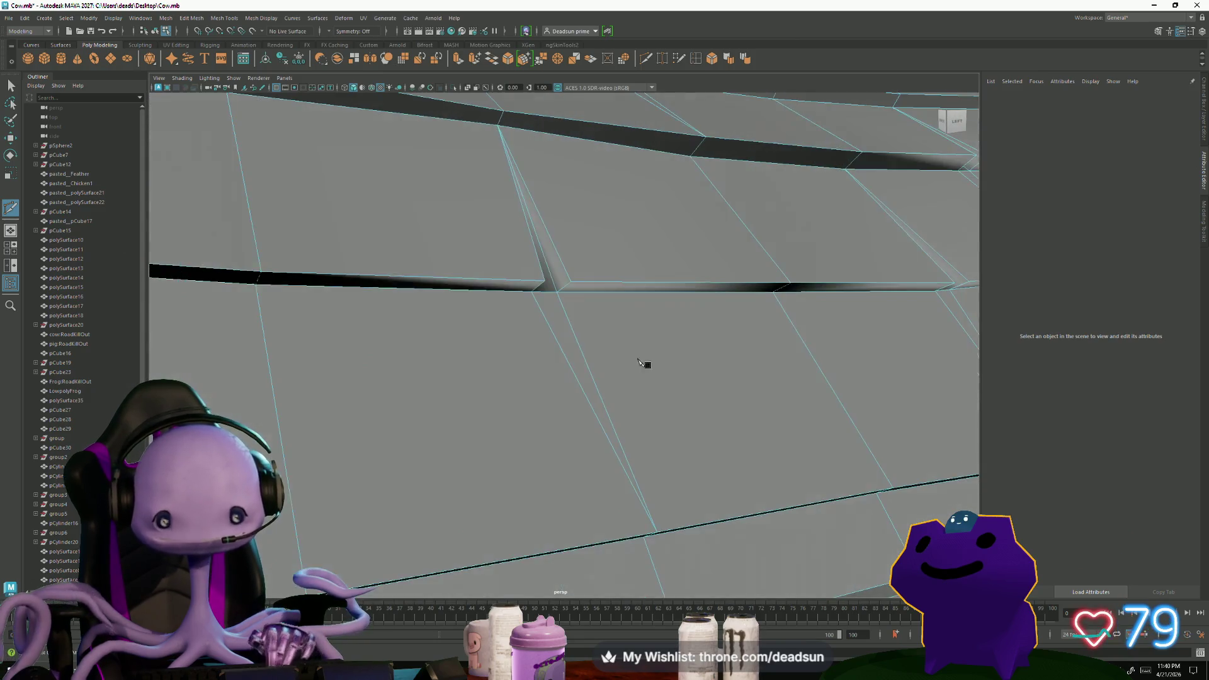
right_click_drag(553, 495, 661, 516, "alt")
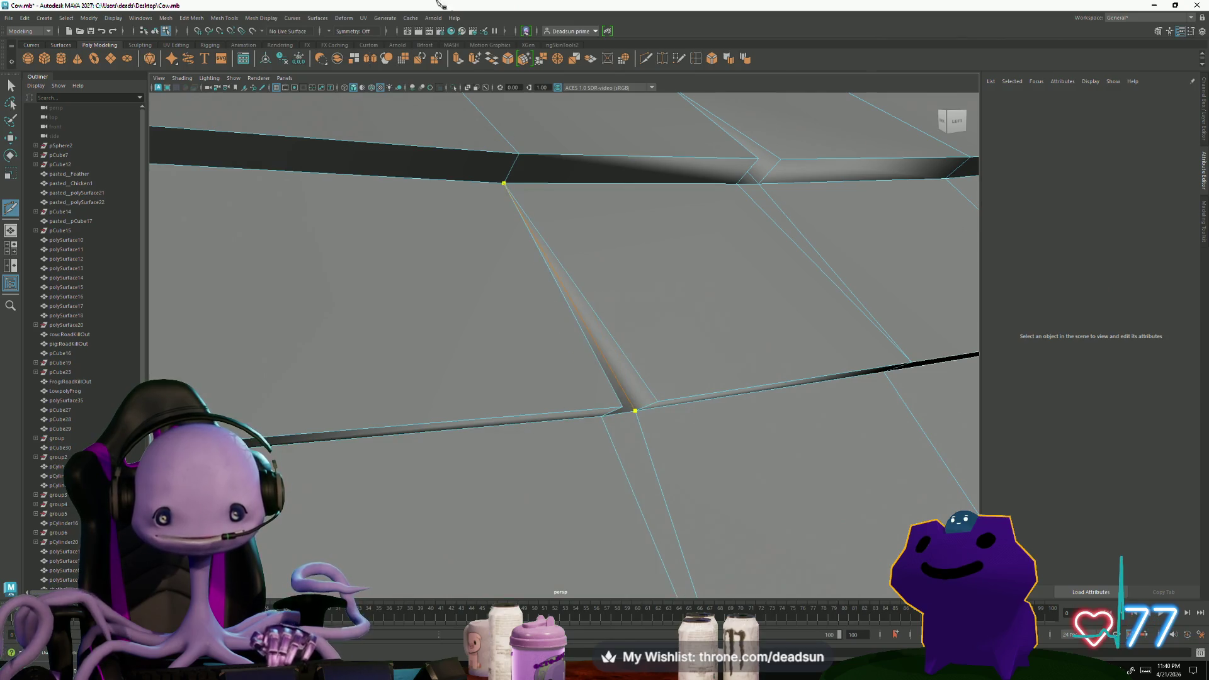
right_click_drag(497, 443, 330, 432, "alt")
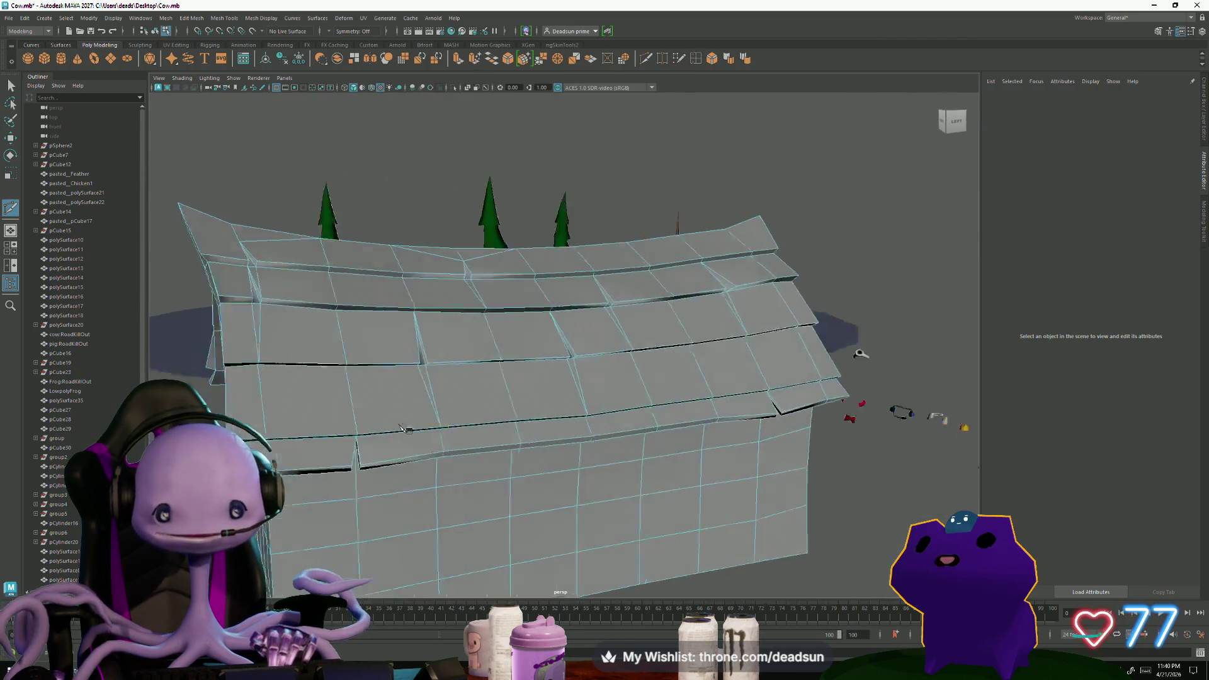
Select the barn mesh and a roof-ridge vertex with the Move tool active
left_click_drag(330, 431, 177, 278, "alt")
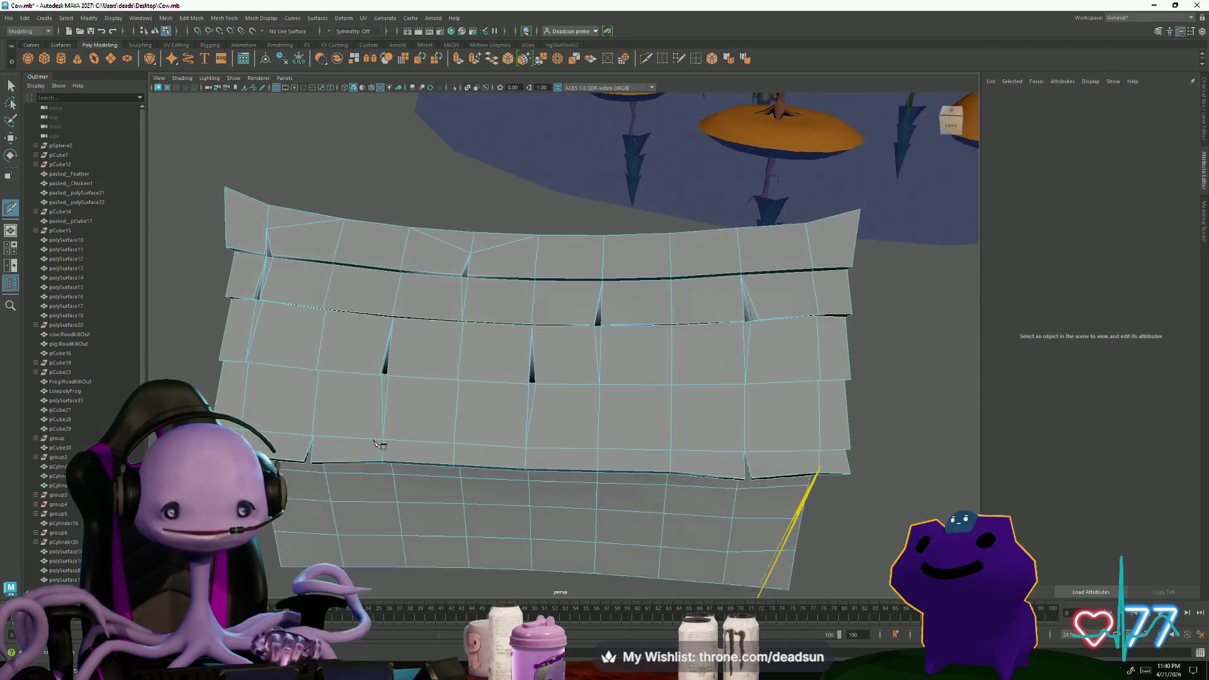
left_click_drag(360, 413, 163, 359, "alt")
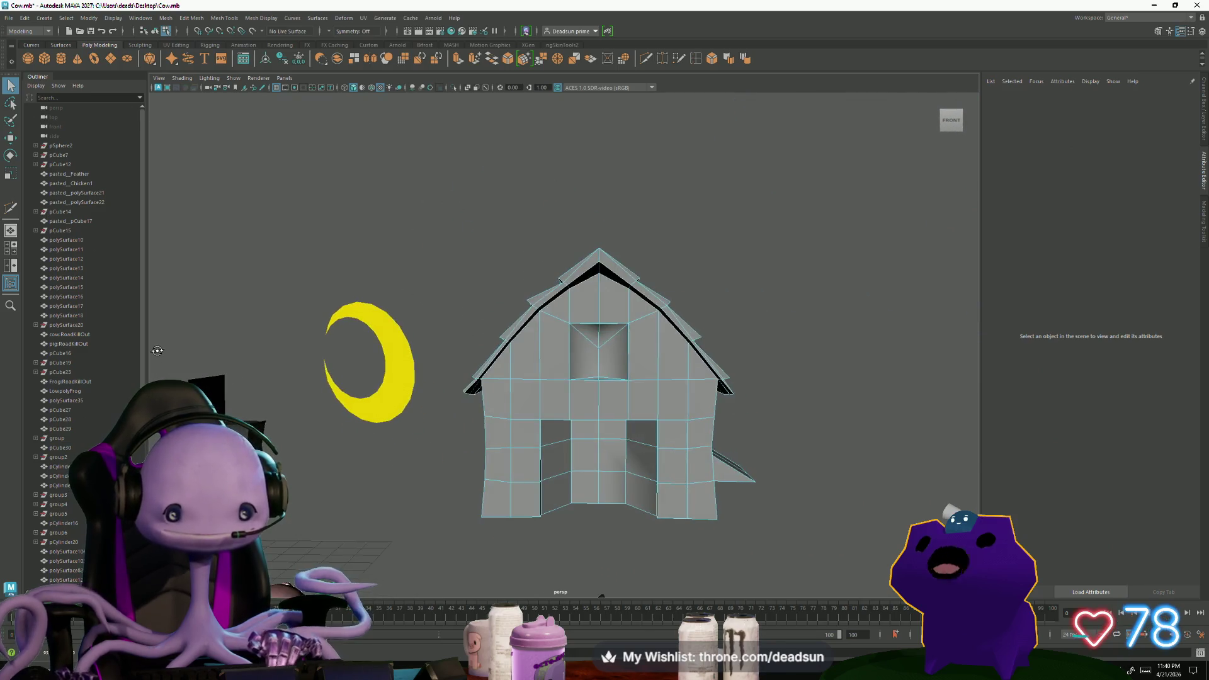
mouse_move(162, 359)
left_mouse_down("alt")
mouse_move(161, 349)
mouse_move(417, 305)
left_mouse_up("alt")
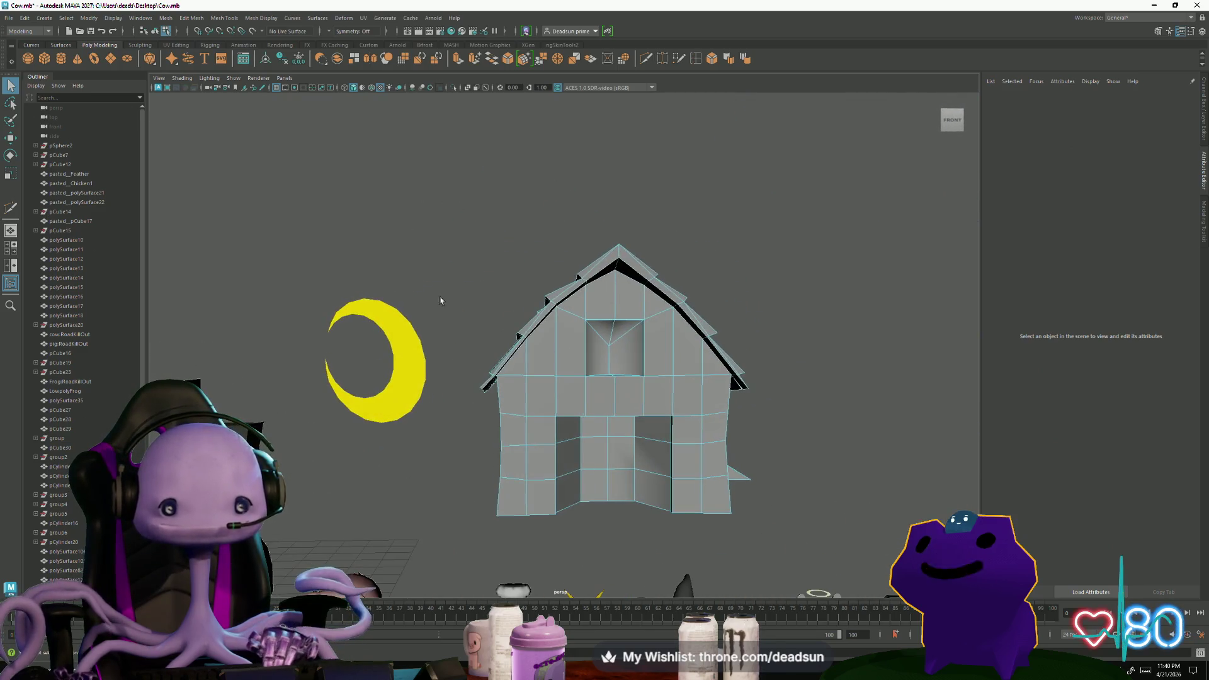
left_click(616, 269)
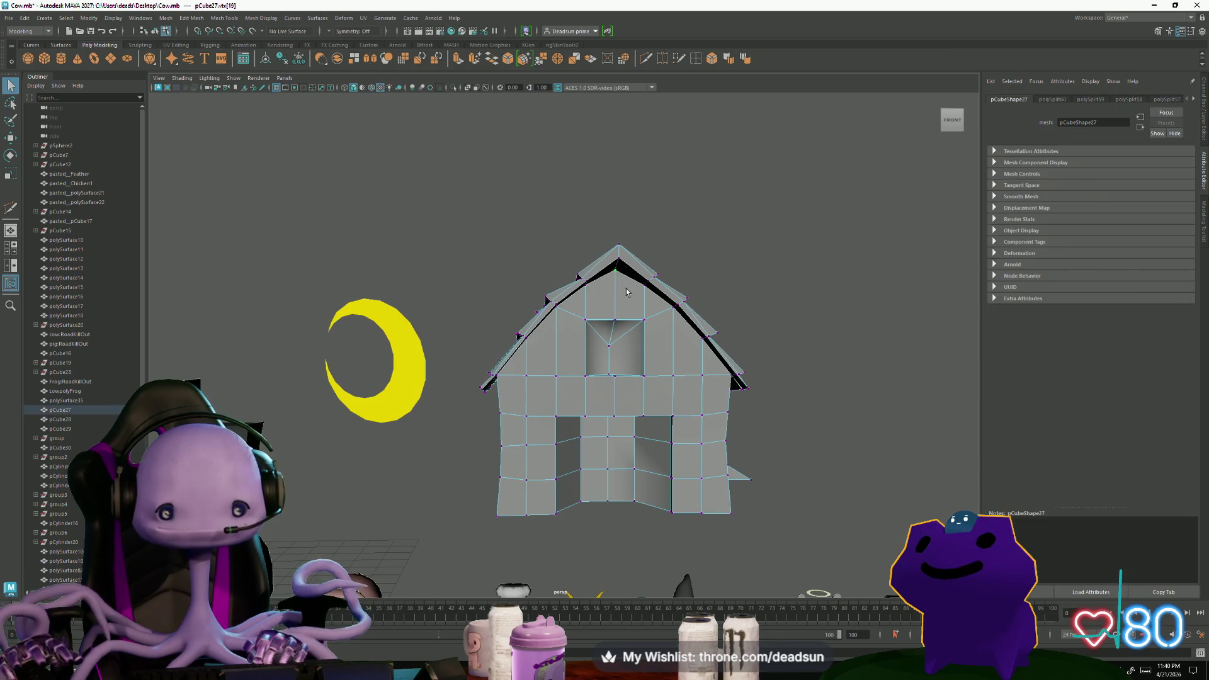
left_click_drag(616, 270, 446, 381, "alt")
left_click(447, 367)
key("w")
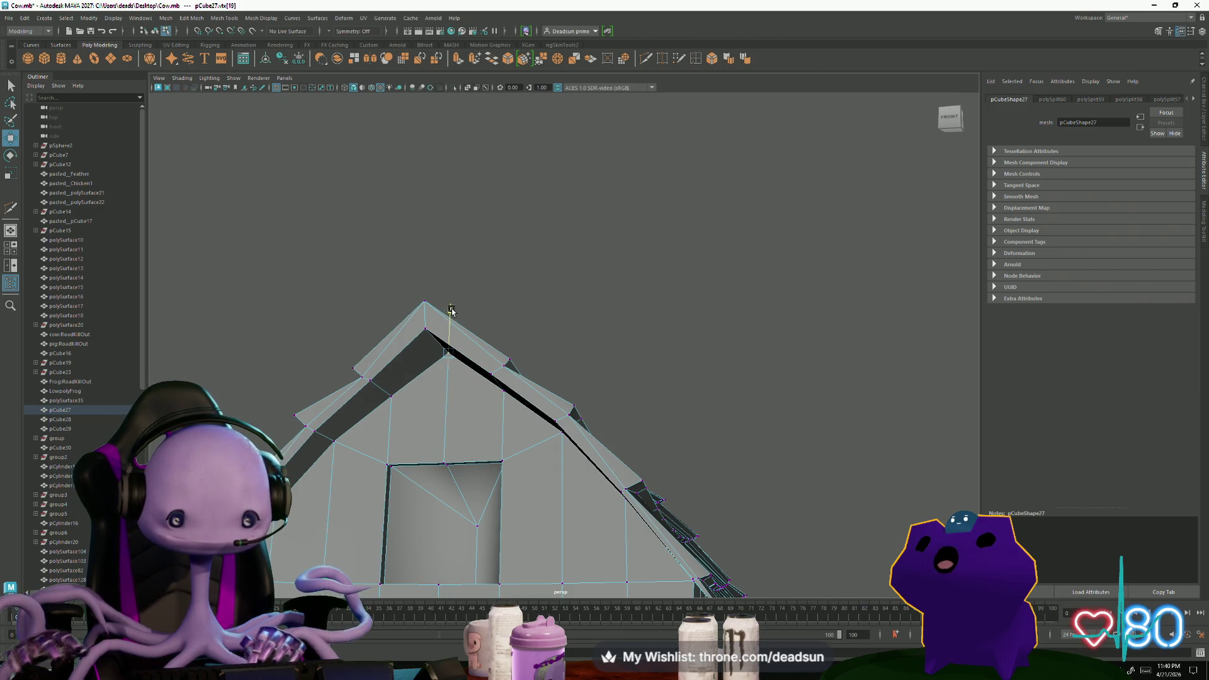
Step to neighbouring ridge vertices, select another roof vertex and bring up the component mode menu
left_click_drag(450, 311, 518, 412, "alt")
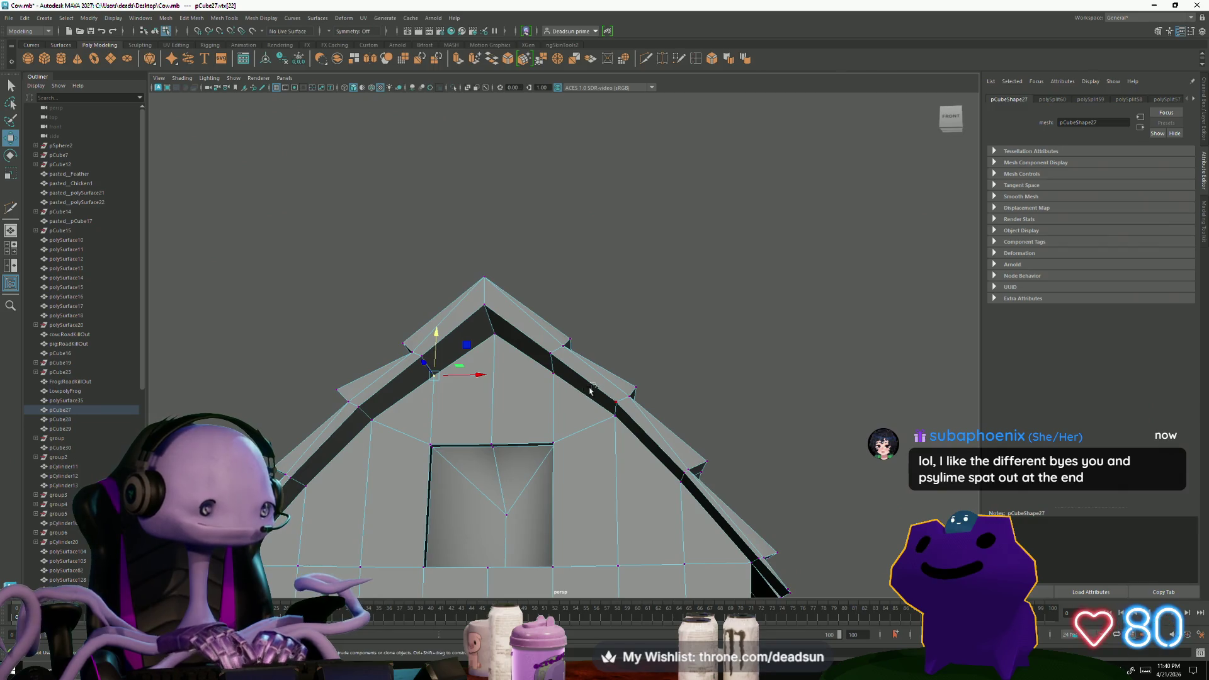
key("Right")
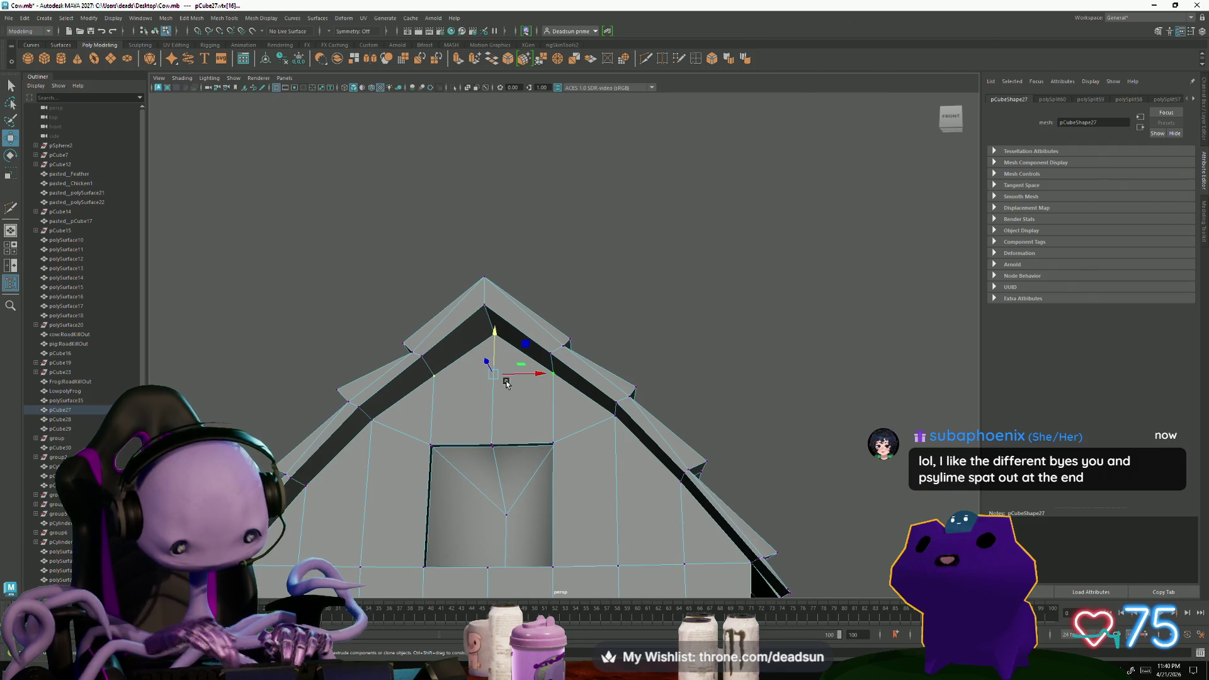
mouse_move(493, 325)
left_mouse_down("alt")
mouse_move(483, 404)
mouse_move(354, 434)
mouse_move(399, 470)
left_mouse_up("alt")
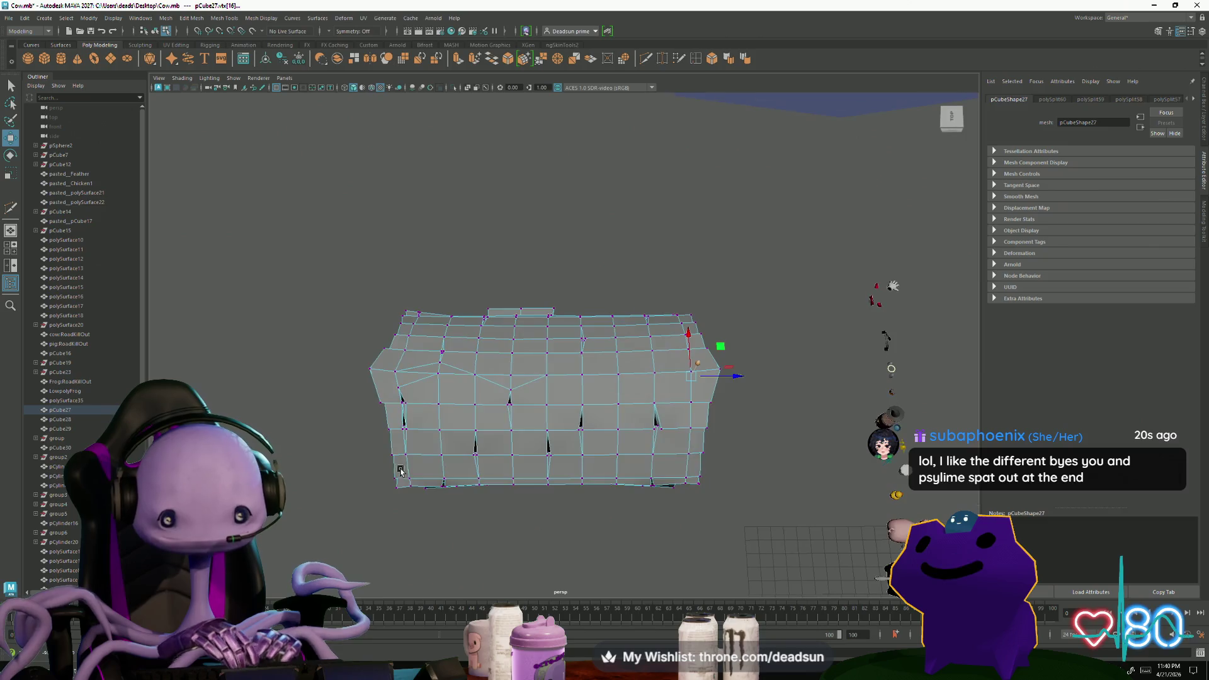
right_click_drag(400, 470, 632, 417, "alt")
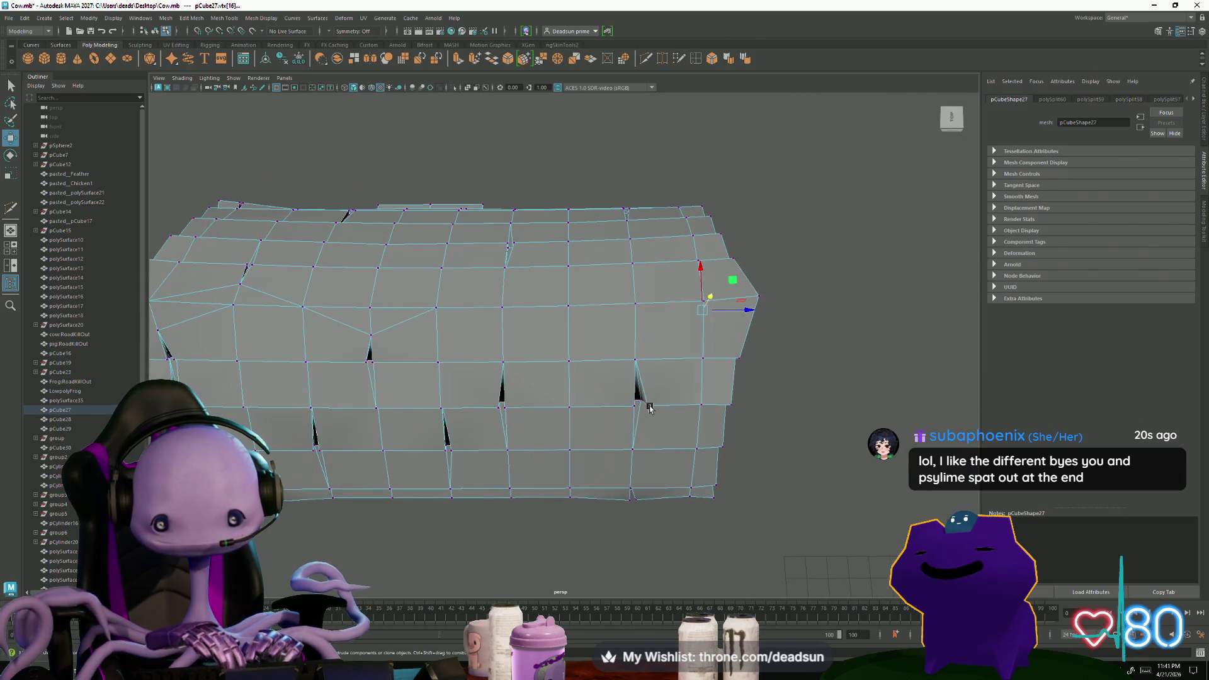
left_click(649, 408)
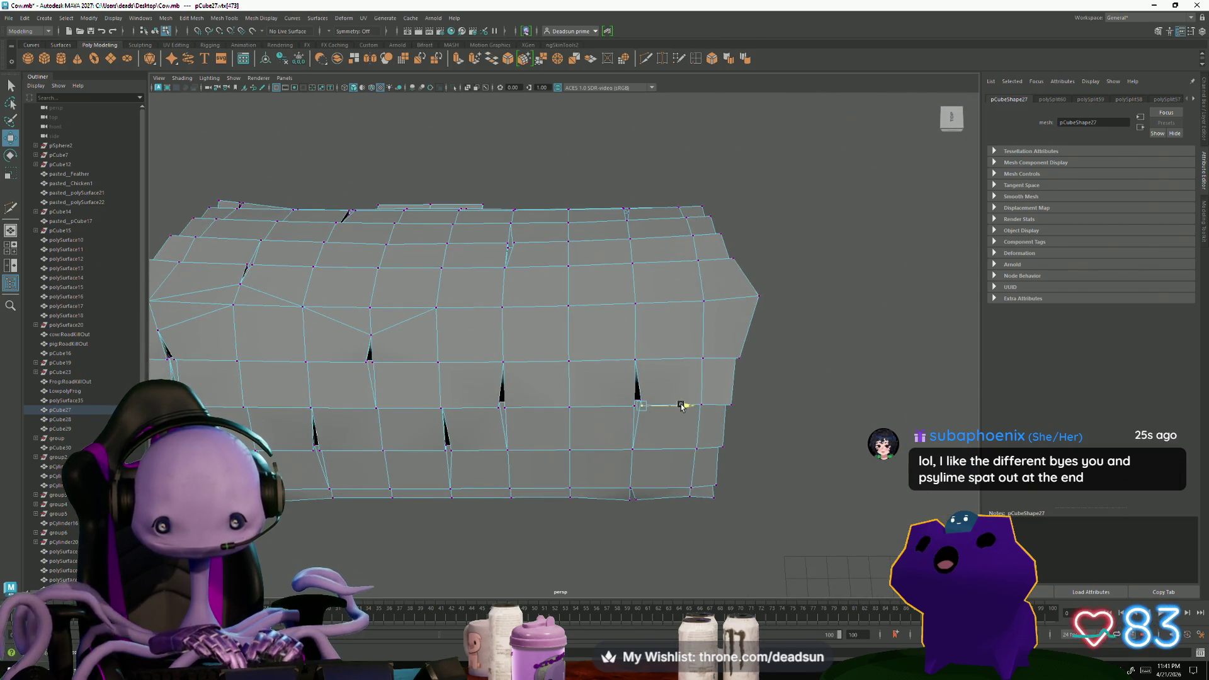
mouse_move(666, 420)
left_mouse_down("alt")
mouse_move(508, 379)
mouse_move(328, 389)
mouse_move(486, 394)
left_mouse_up("alt")
right_click(521, 382)
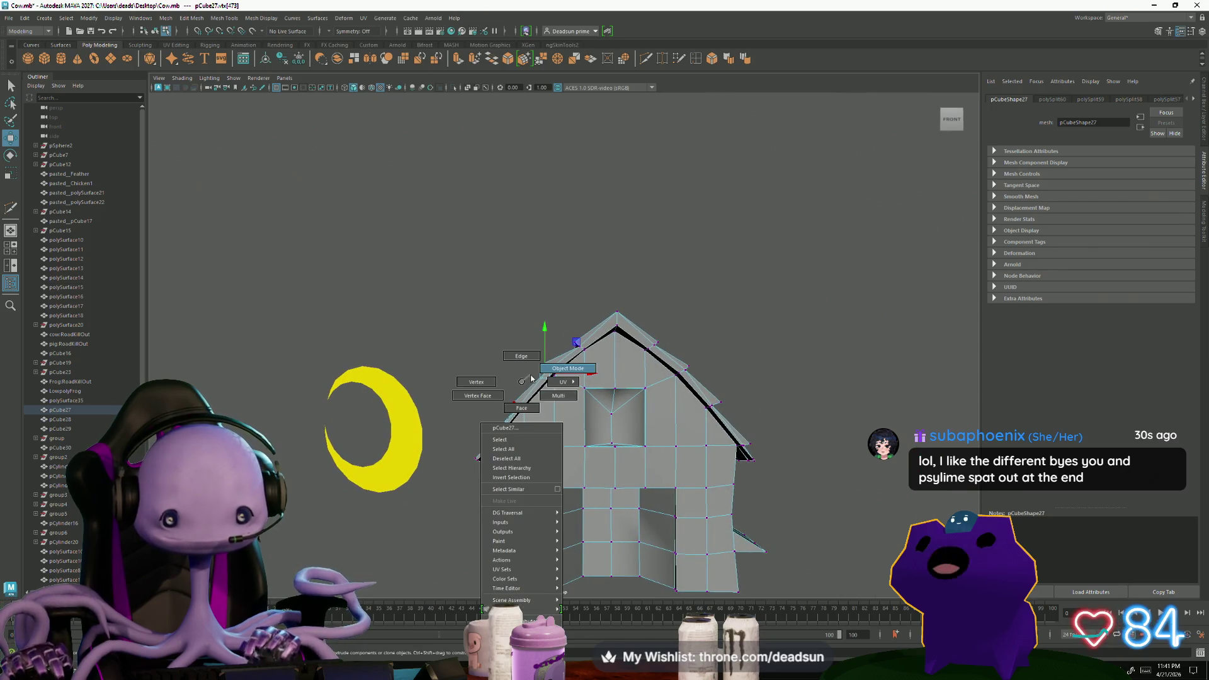
left_click(523, 355)
left_click(543, 439)
right_click(565, 382)
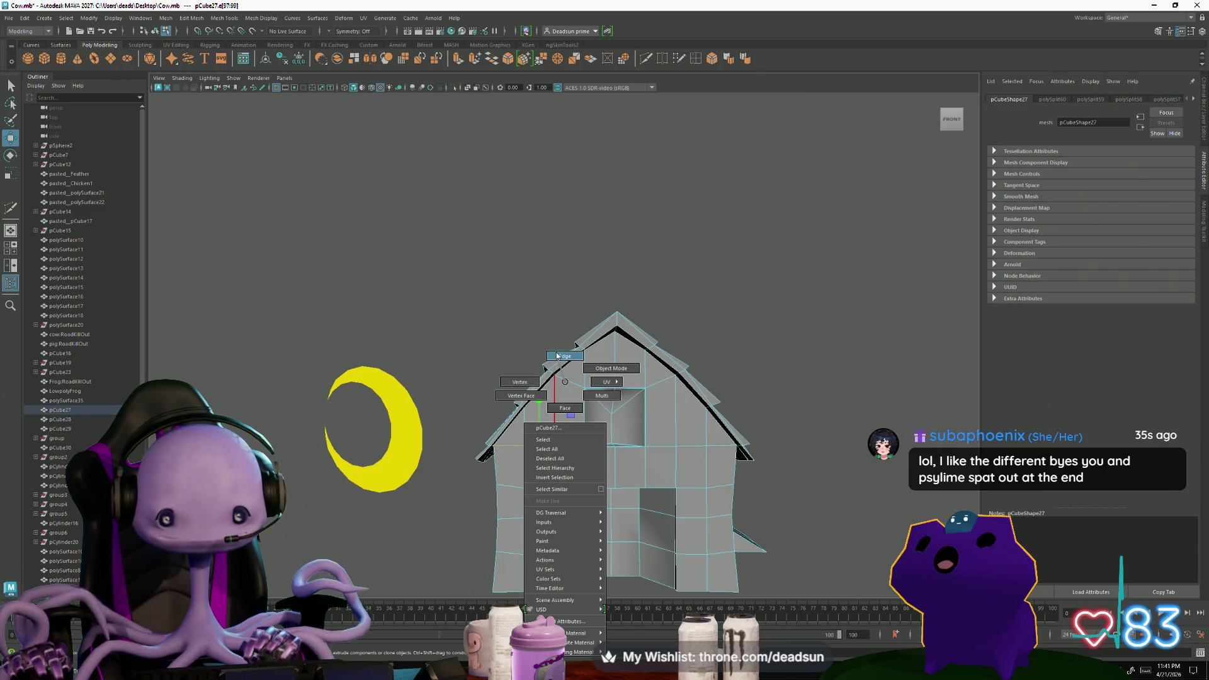
left_click(558, 356)
mouse_move(576, 437)
left_mouse_down("alt")
mouse_move(547, 441)
mouse_move(546, 421)
left_mouse_up("alt")
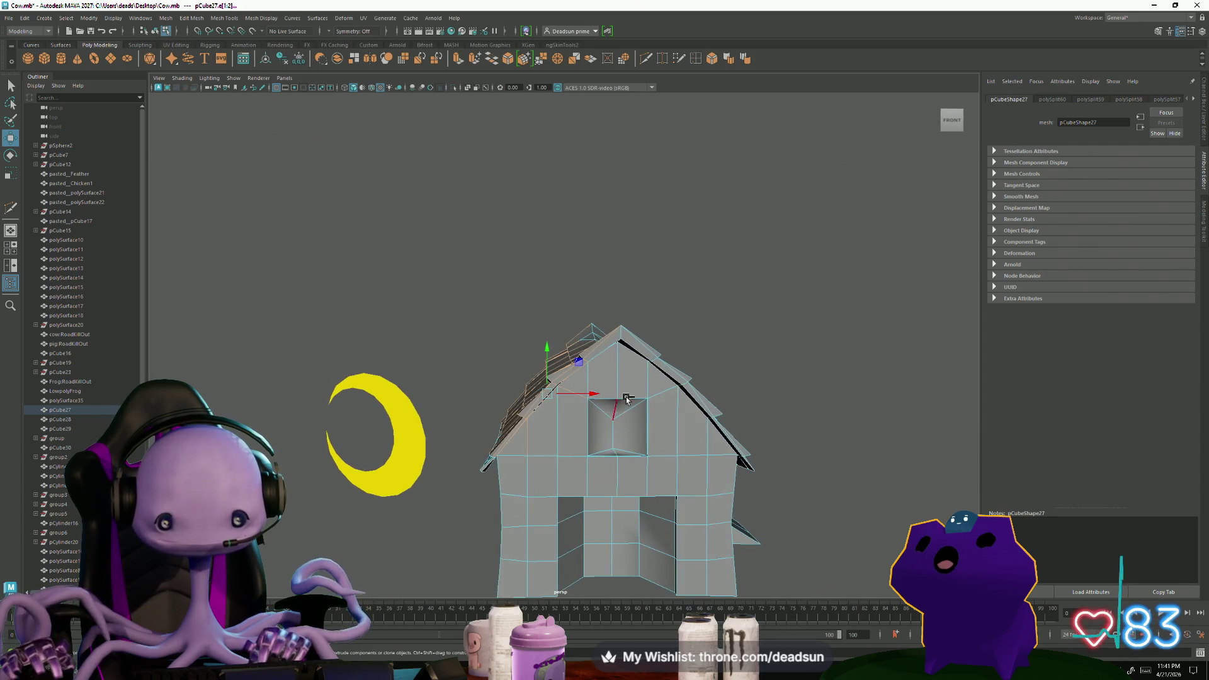
mouse_move(573, 413)
left_mouse_down("alt")
mouse_move(719, 468)
mouse_move(733, 159)
left_mouse_up("alt")
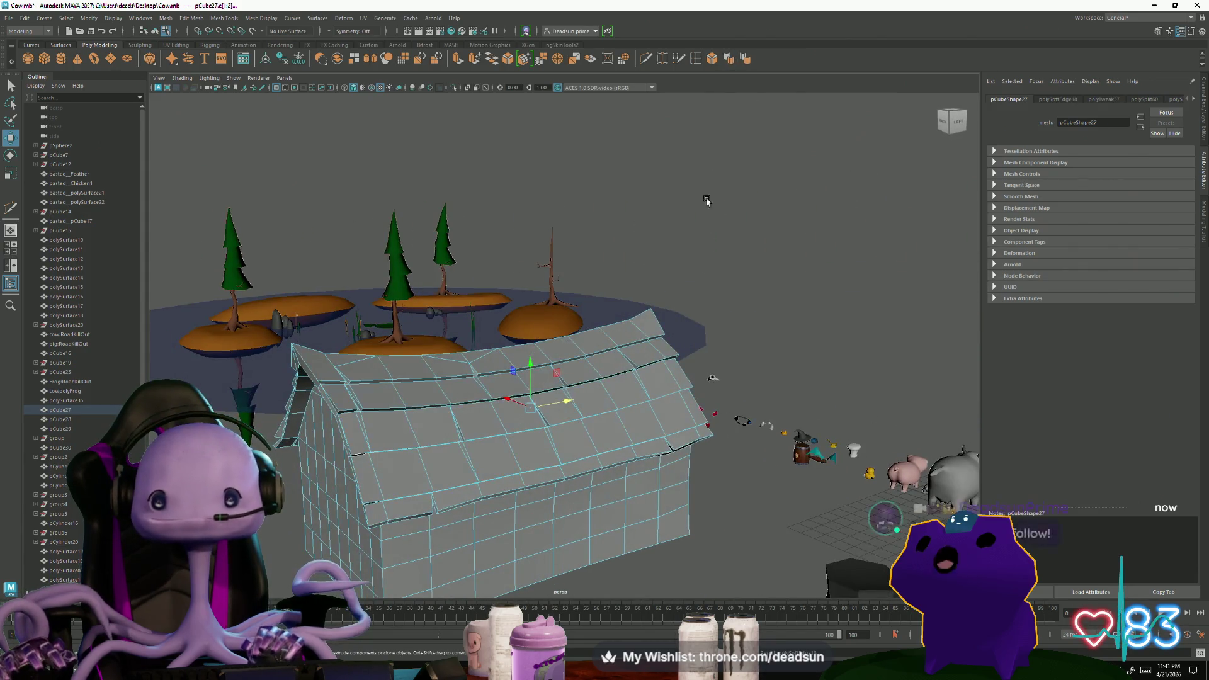
Review the barn against the silos and animals, reselecting its mesh from a low roof view
left_click_drag(736, 60, 554, 365, "alt")
right_click_drag(554, 365, 679, 278)
left_click(679, 278)
scroll(679, 278, "down", 3)
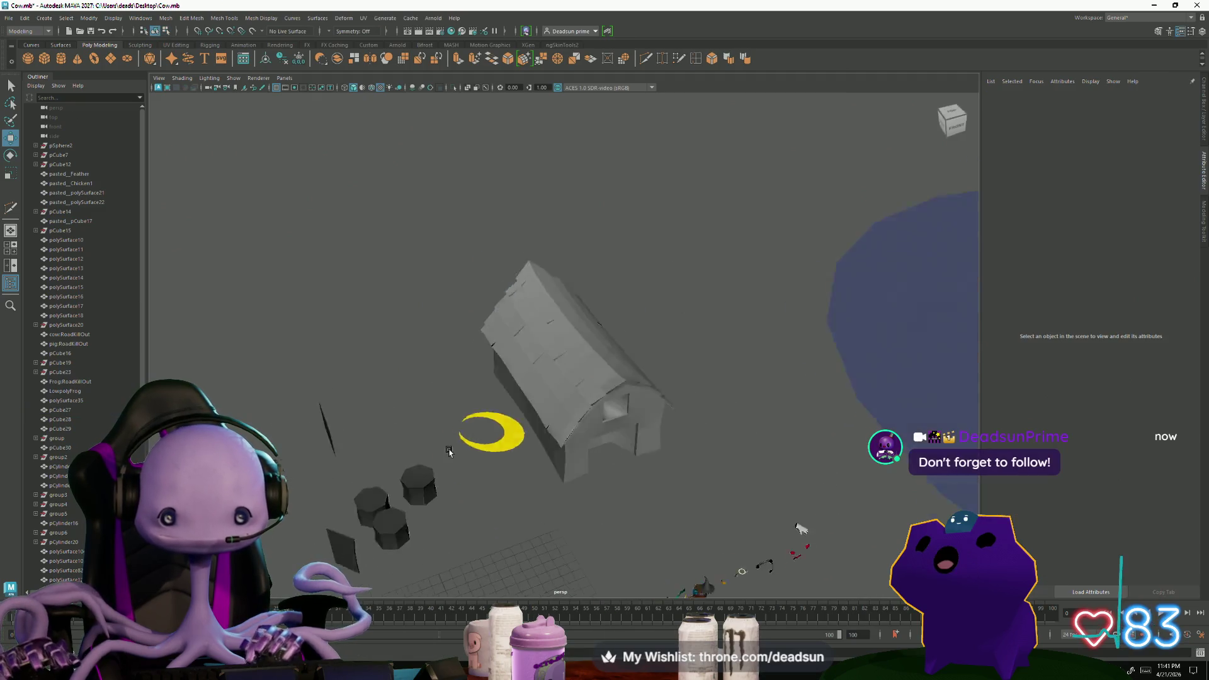
mouse_move(679, 277)
left_mouse_down("alt")
mouse_move(393, 438)
mouse_move(472, 454)
left_mouse_up("alt")
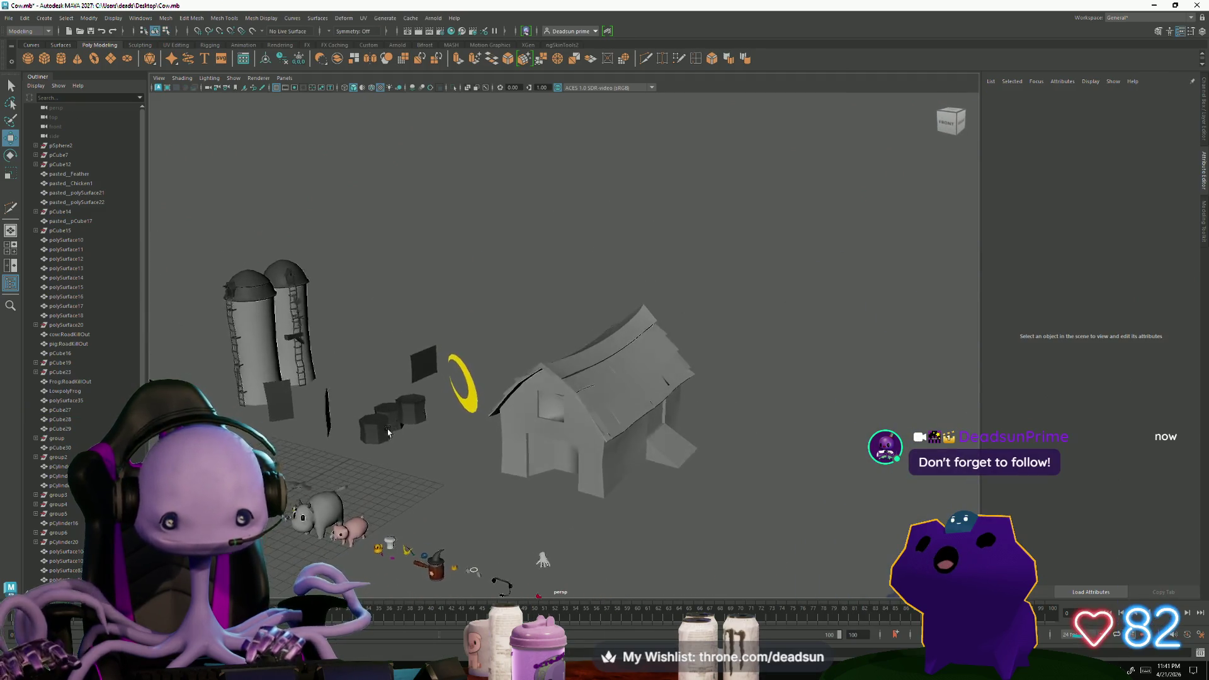
scroll(473, 453, "up", 5)
scroll(554, 473, "down", 4)
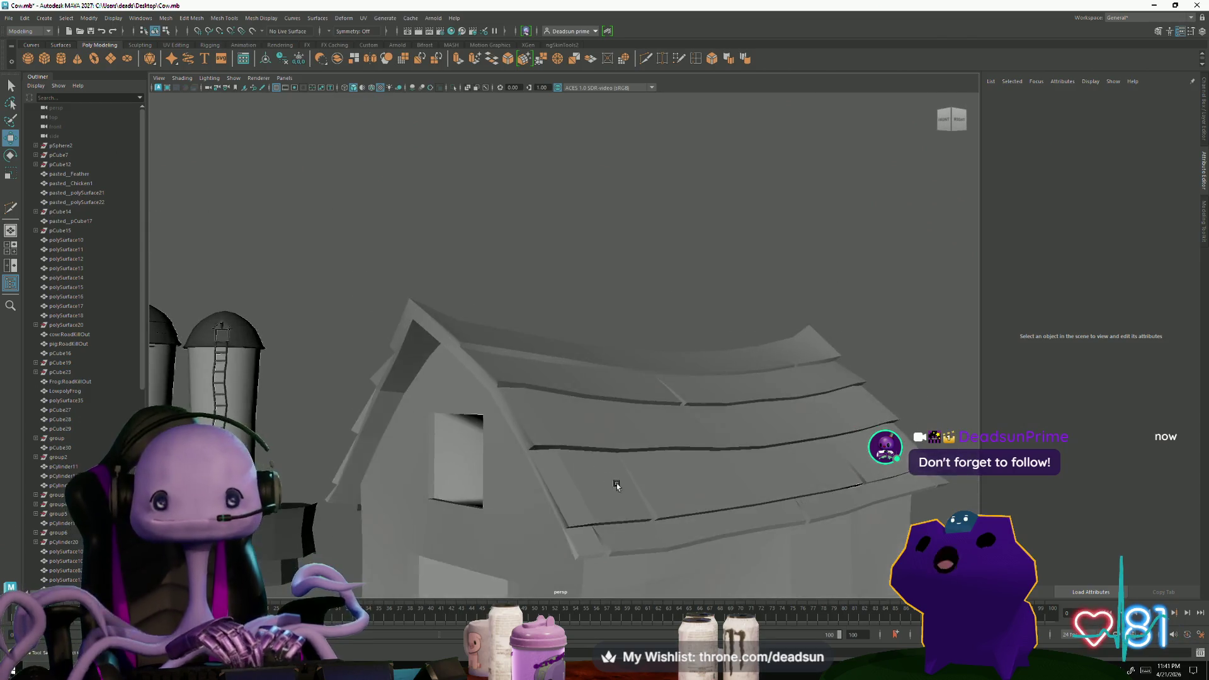
left_click_drag(554, 472, 447, 451, "alt")
scroll(446, 450, "up", 4)
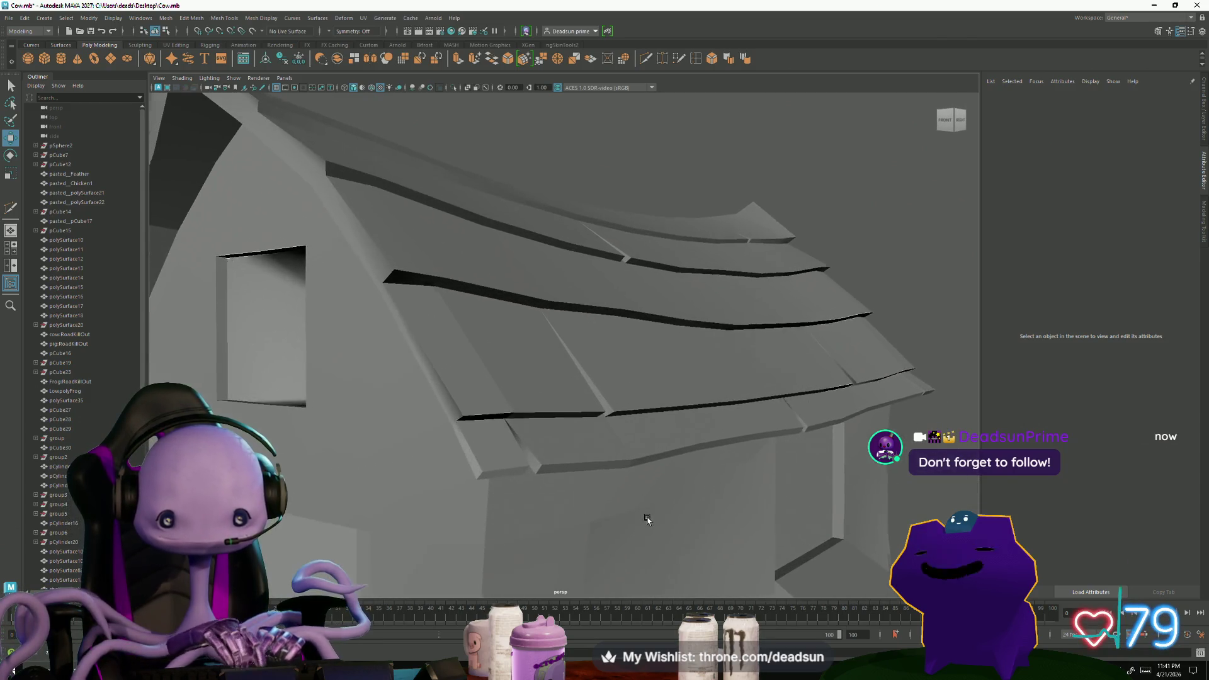
left_click(470, 406)
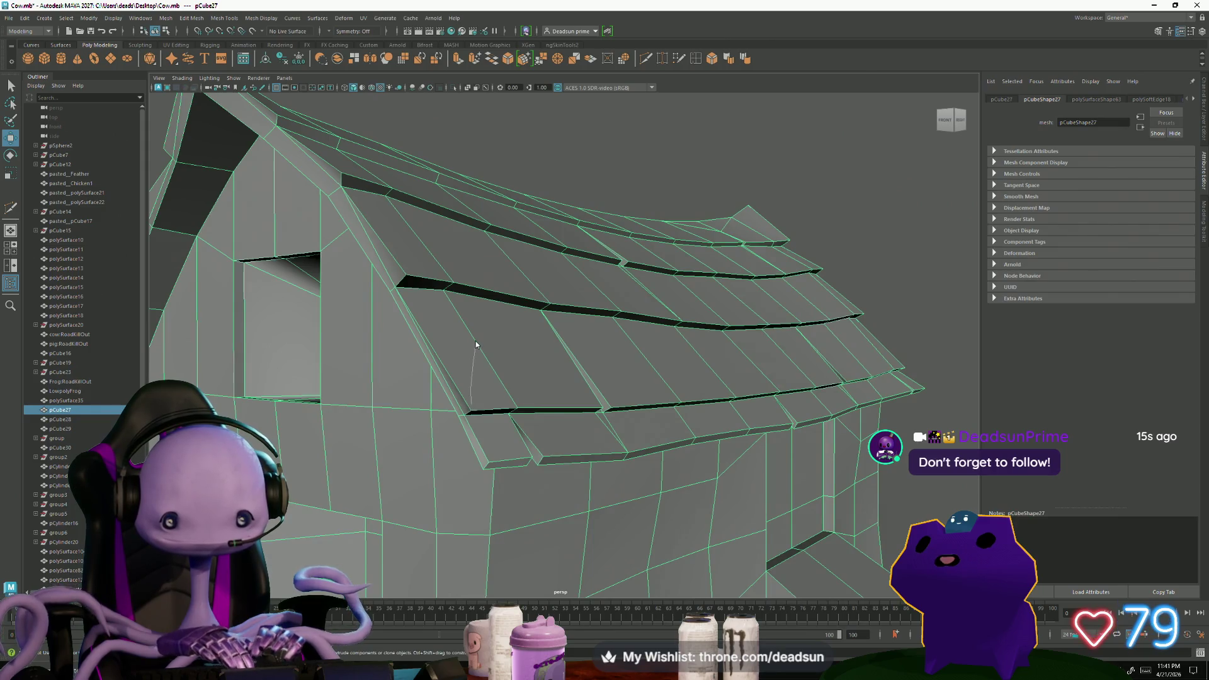
left_click_drag(476, 345, 289, 371, "alt")
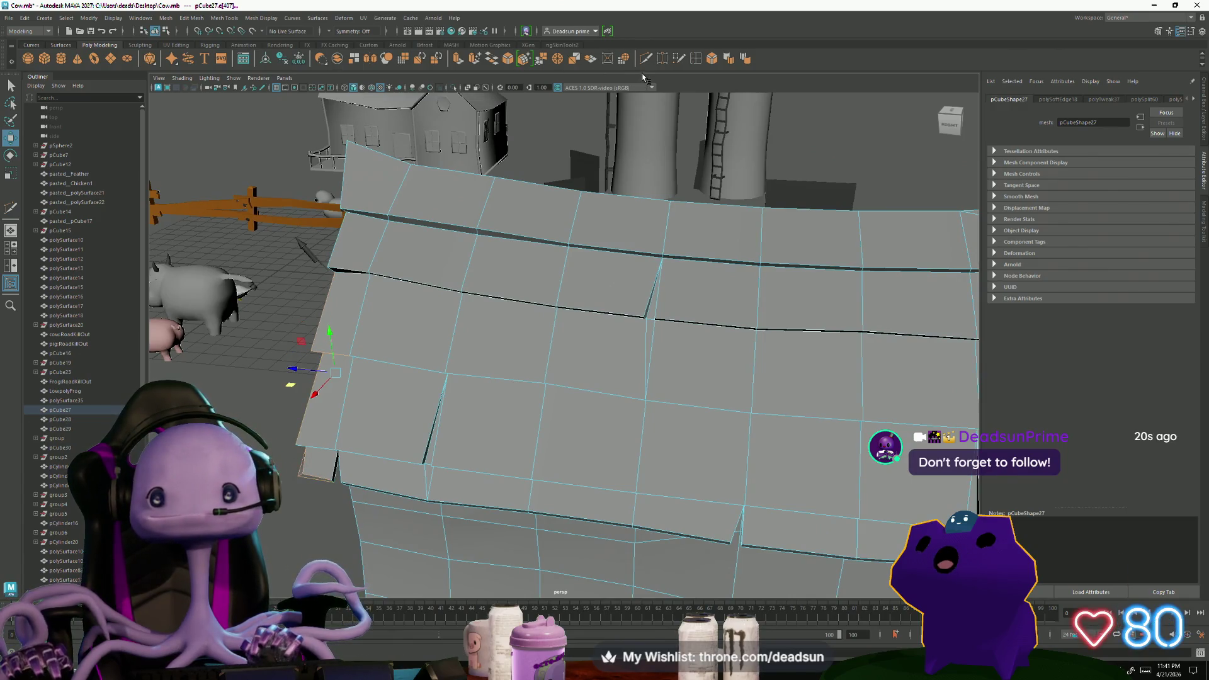
scroll(566, 359, "down", 5)
Inspect the whole barn from steep and angled views, toggling its selection
left_click_drag(472, 359, 586, 340, "alt")
right_click_drag(539, 364, 768, 255)
left_click(768, 255)
scroll(767, 255, "down", 3)
mouse_move(769, 255)
left_mouse_down("alt")
mouse_move(514, 471)
mouse_move(444, 357)
mouse_move(554, 459)
left_mouse_up("alt")
scroll(568, 421, "up", 4)
left_click(568, 420)
right_click_drag(568, 420, 575, 431)
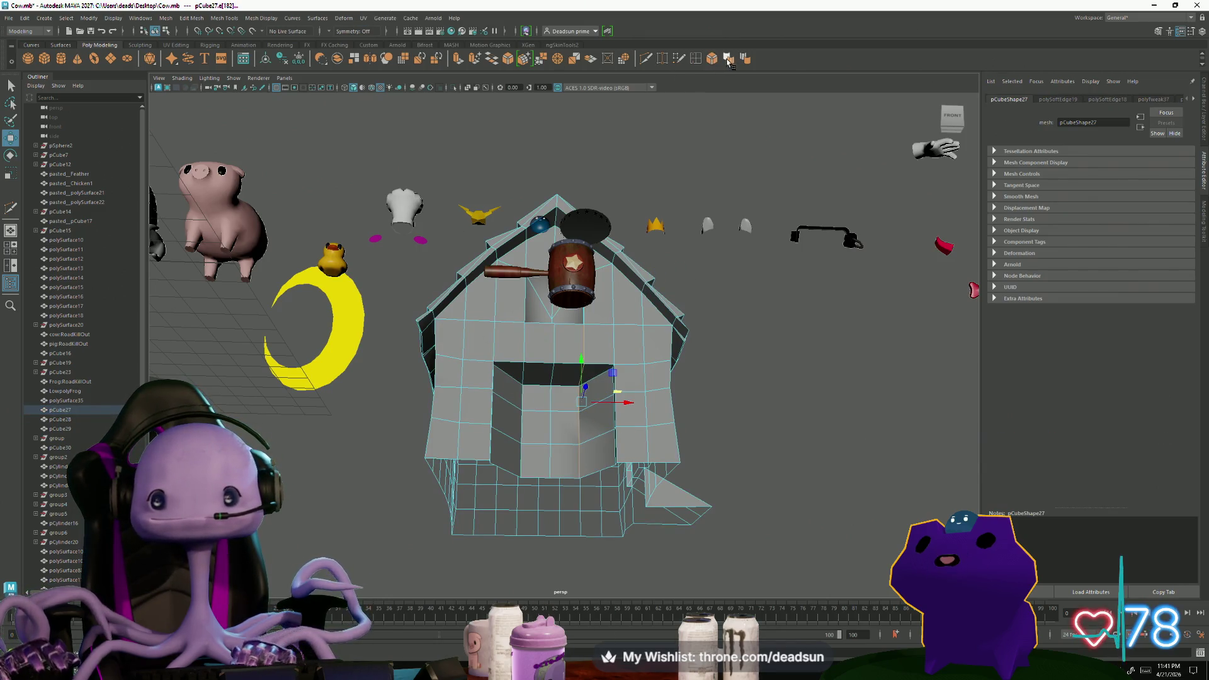
scroll(593, 444, "down", 4)
left_click_drag(594, 444, 595, 317, "alt")
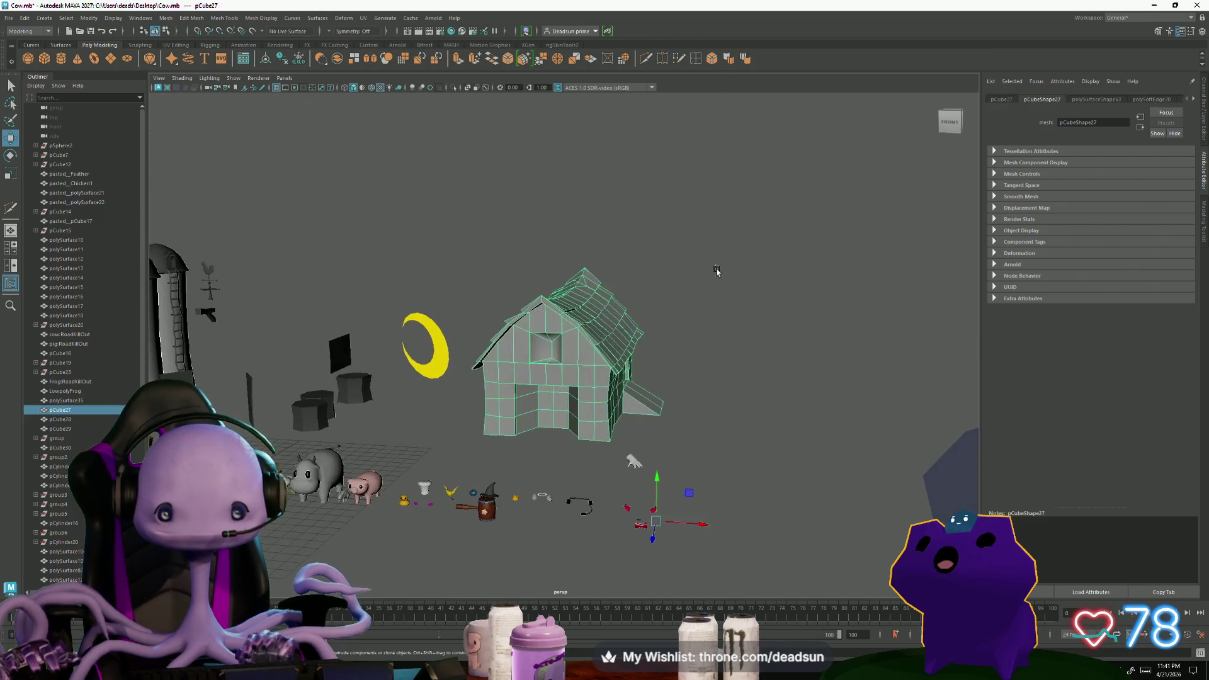
left_click(715, 265)
scroll(715, 265, "down", 3)
Move the barn next to the silos from an overhead view, then reselect it up close
left_click_drag(715, 264, 534, 342, "alt")
left_click(535, 344)
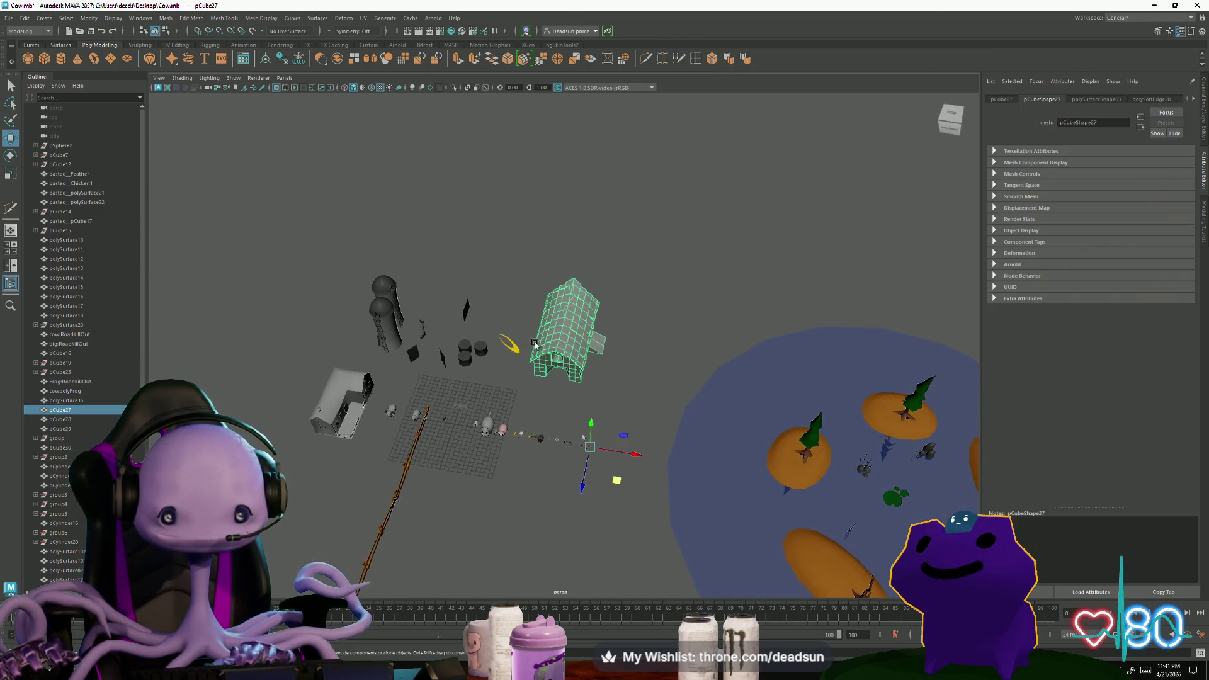
left_click_drag(634, 443, 453, 435)
left_click(449, 502)
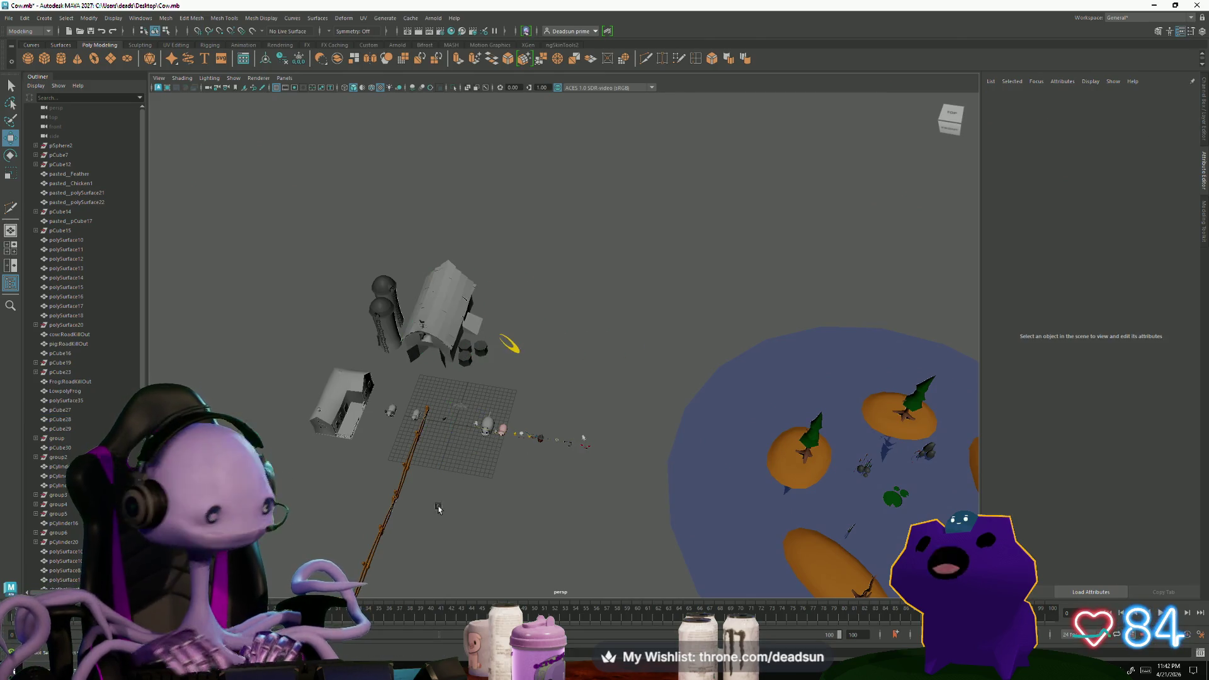
left_click_drag(448, 502, 445, 481, "alt")
scroll(632, 411, "up", 5)
mouse_move(632, 410)
left_mouse_down("alt")
mouse_move(689, 337)
mouse_move(661, 331)
mouse_move(673, 326)
left_mouse_up("alt")
scroll(661, 331, "up", 5)
left_click(673, 327)
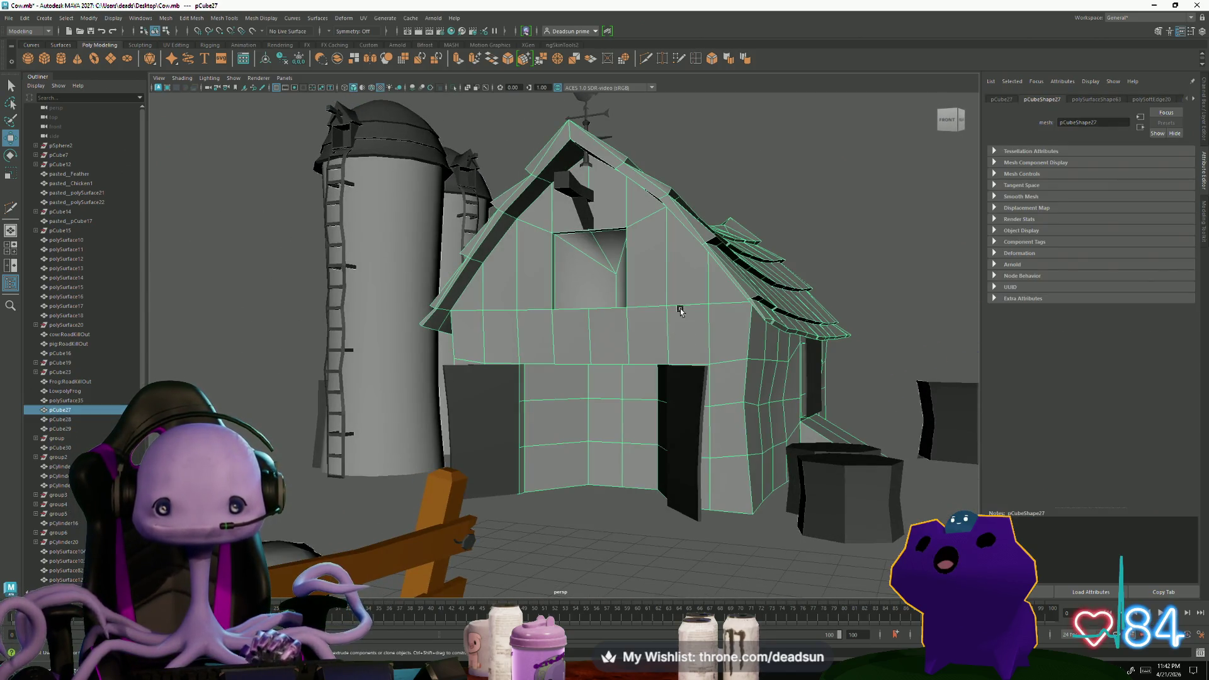
Bring up the barn's UV Editor, frame the shells and select the left gable UV shell
left_click(363, 18)
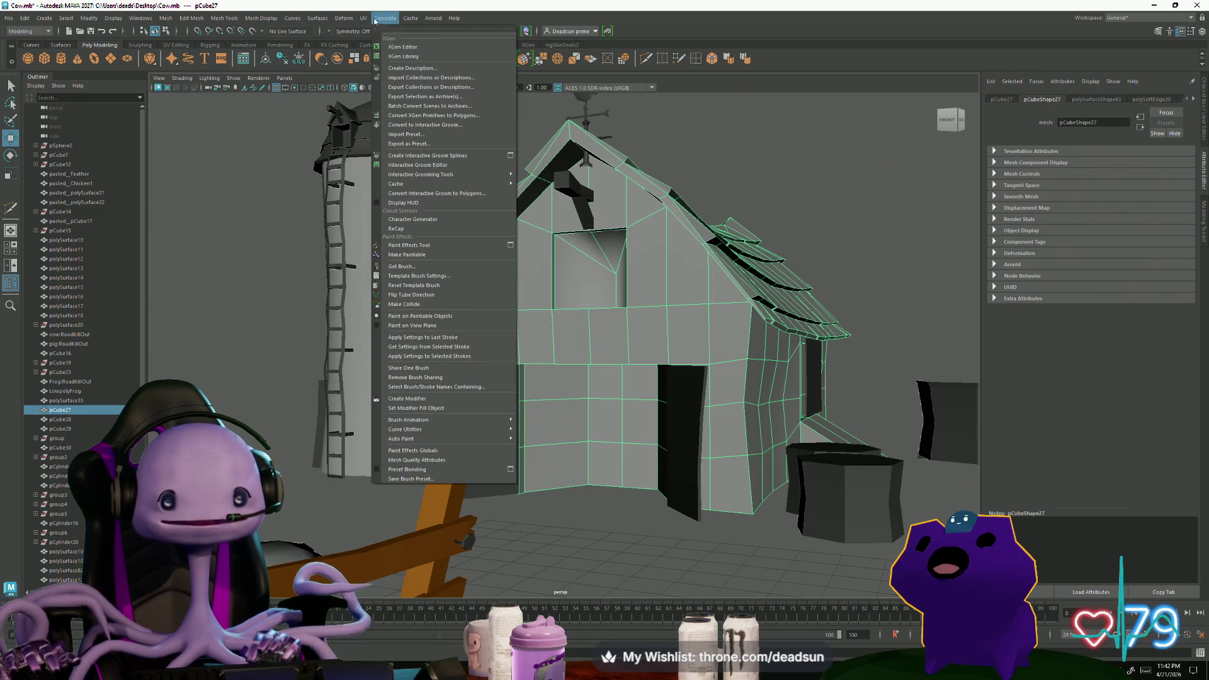
left_click(389, 45)
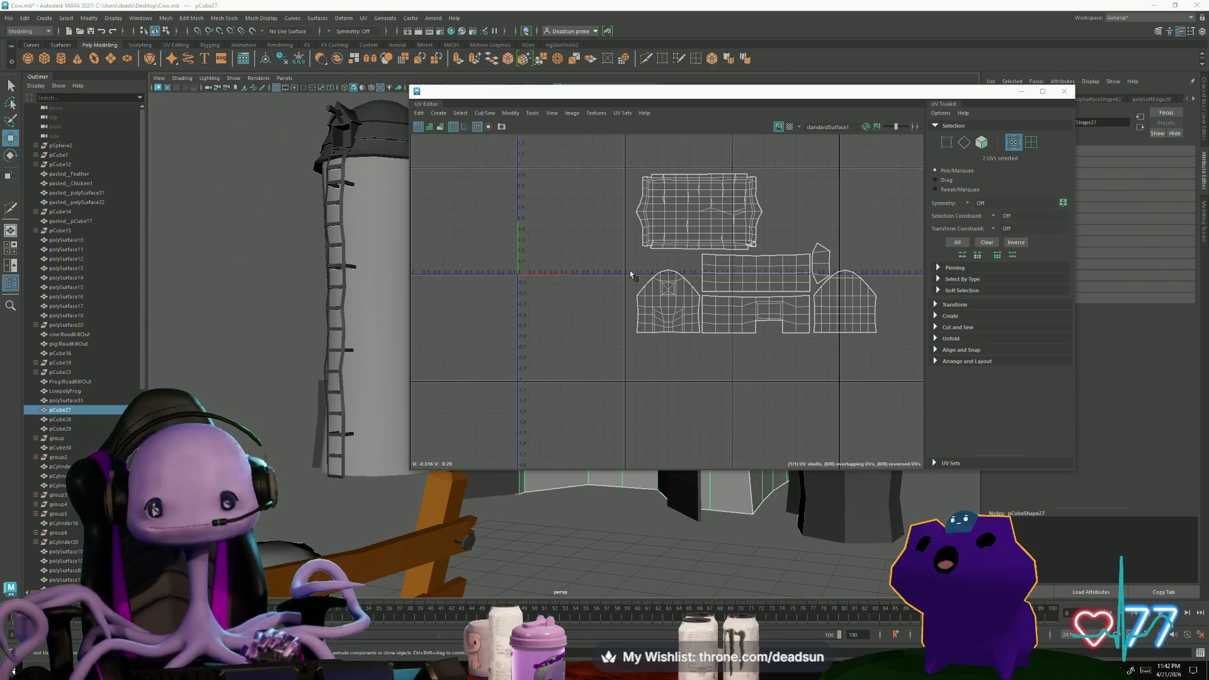
scroll(763, 401, "up", 3)
scroll(763, 402, "down", 1)
mouse_move(763, 401)
middle_mouse_down("alt")
mouse_move(569, 406)
mouse_move(598, 397)
middle_mouse_up("alt")
scroll(642, 403, "down", 2)
scroll(605, 404, "up", 2)
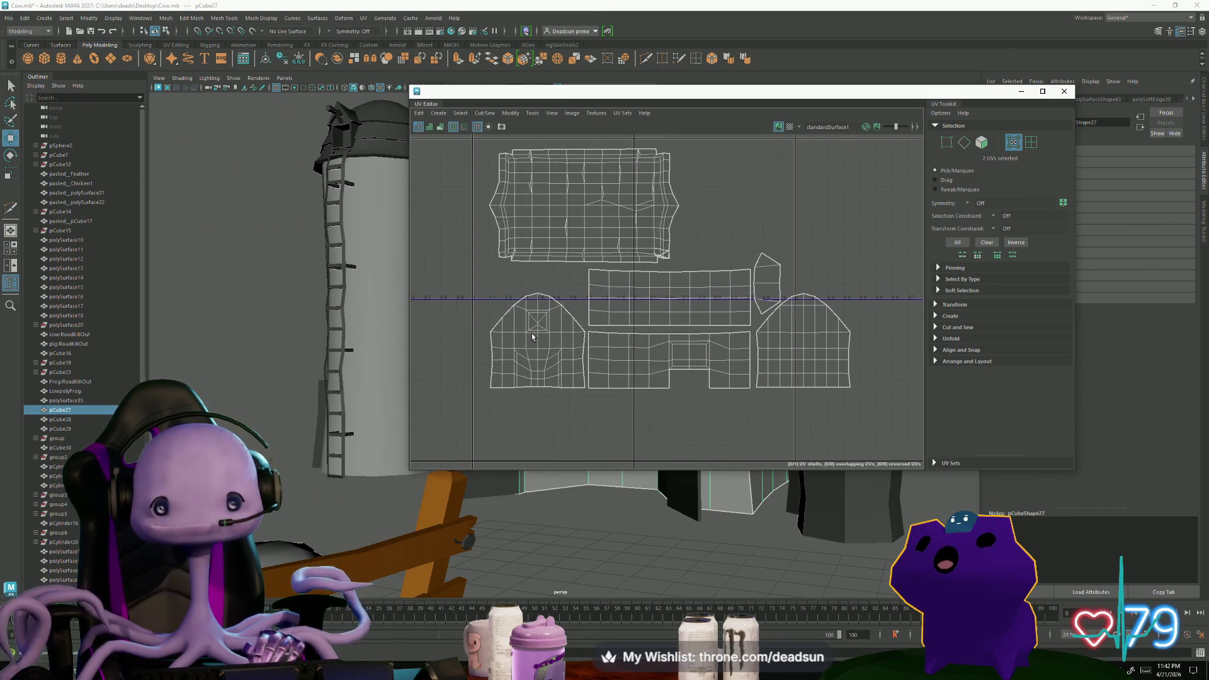
right_click_drag(530, 338, 537, 340)
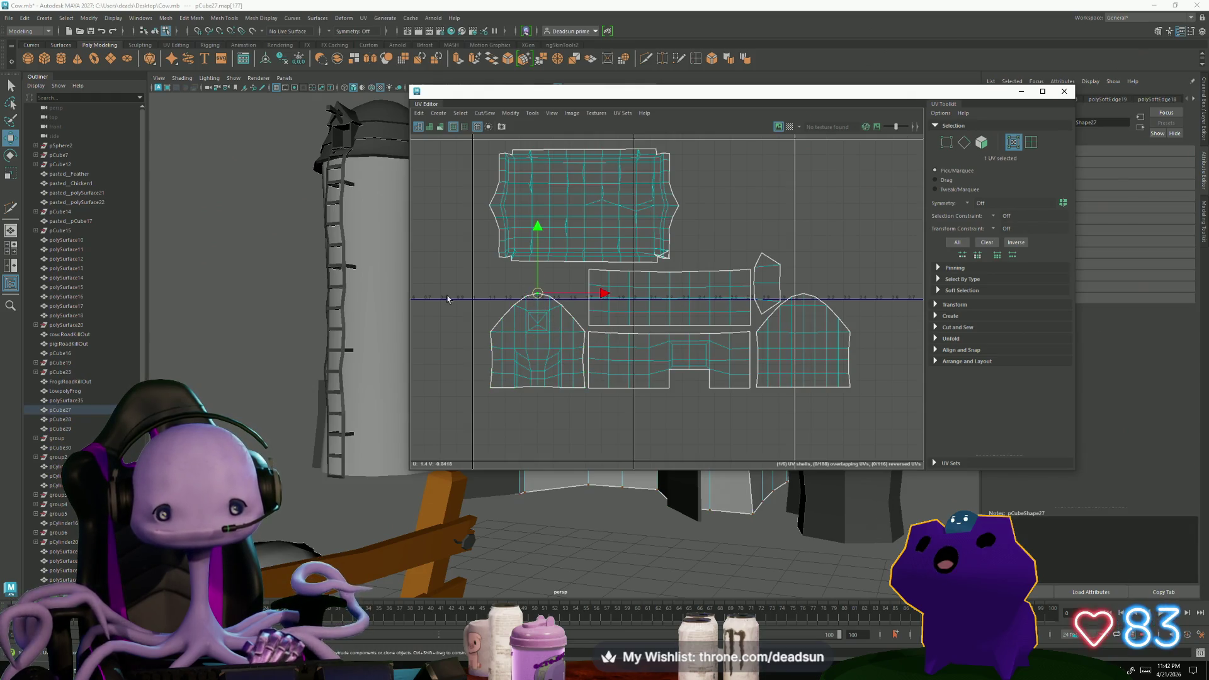
left_click_drag(491, 92, 778, 121)
scroll(462, 270, "up", 2)
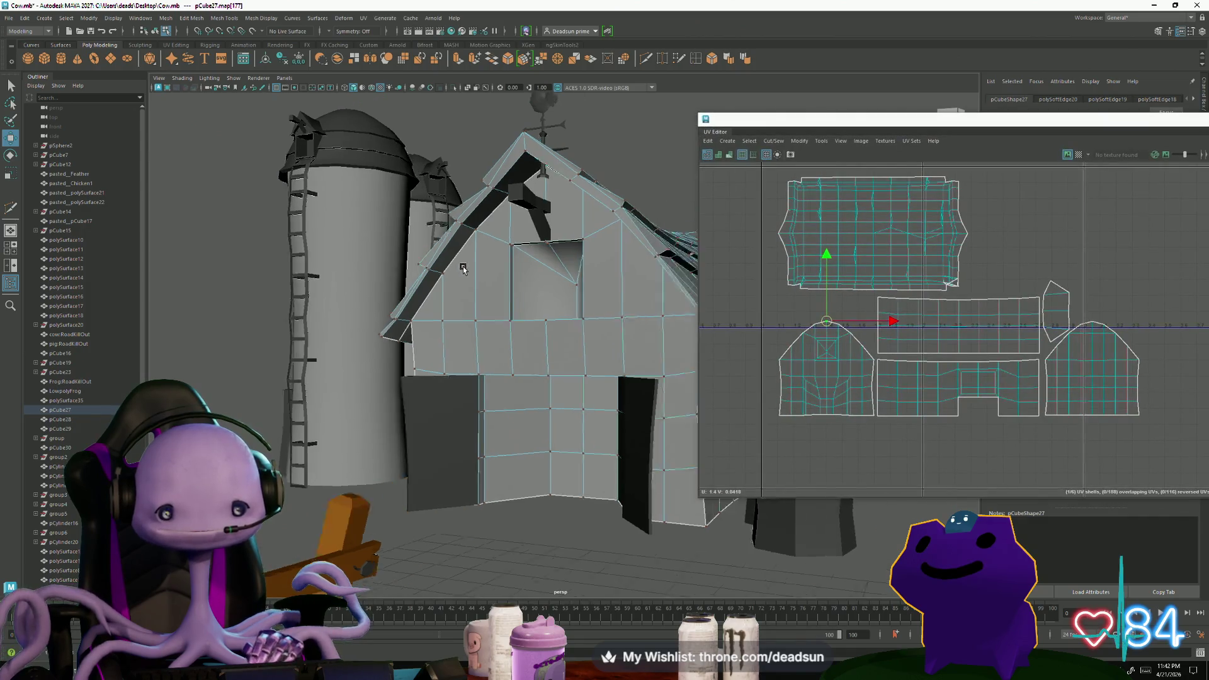
left_click_drag(462, 269, 567, 274, "alt")
scroll(1161, 424, "up", 3)
scroll(944, 331, "up", 2)
Nudge the gable shell's peak UV down and then slightly up along V
middle_click_drag(907, 312, 808, 299, "alt")
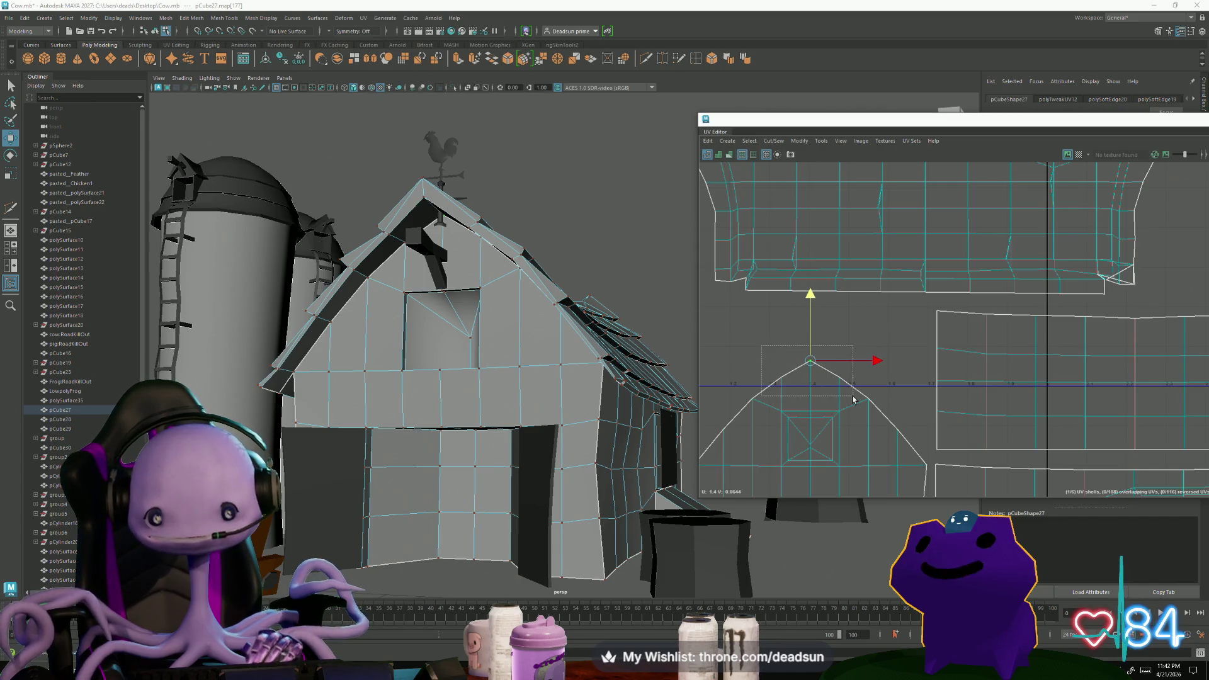
left_click_drag(810, 296, 820, 371)
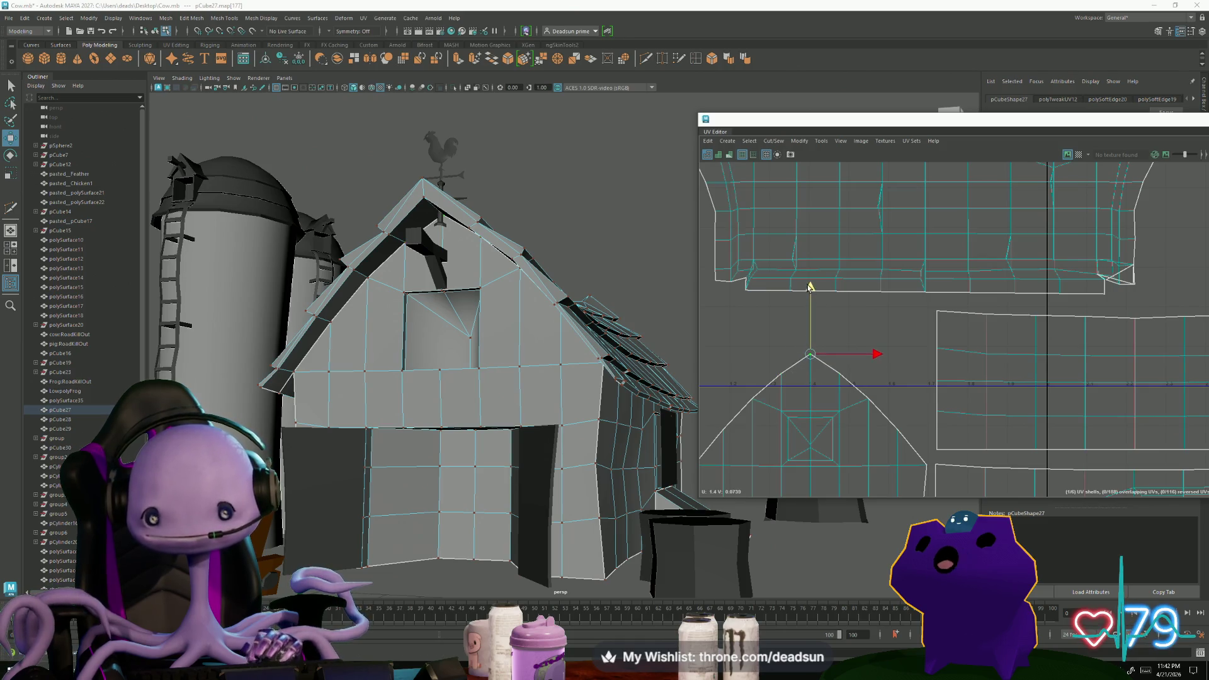
scroll(884, 335, "down", 2)
mouse_move(883, 336)
middle_mouse_down("alt")
mouse_move(957, 251)
mouse_move(918, 315)
middle_mouse_up("alt")
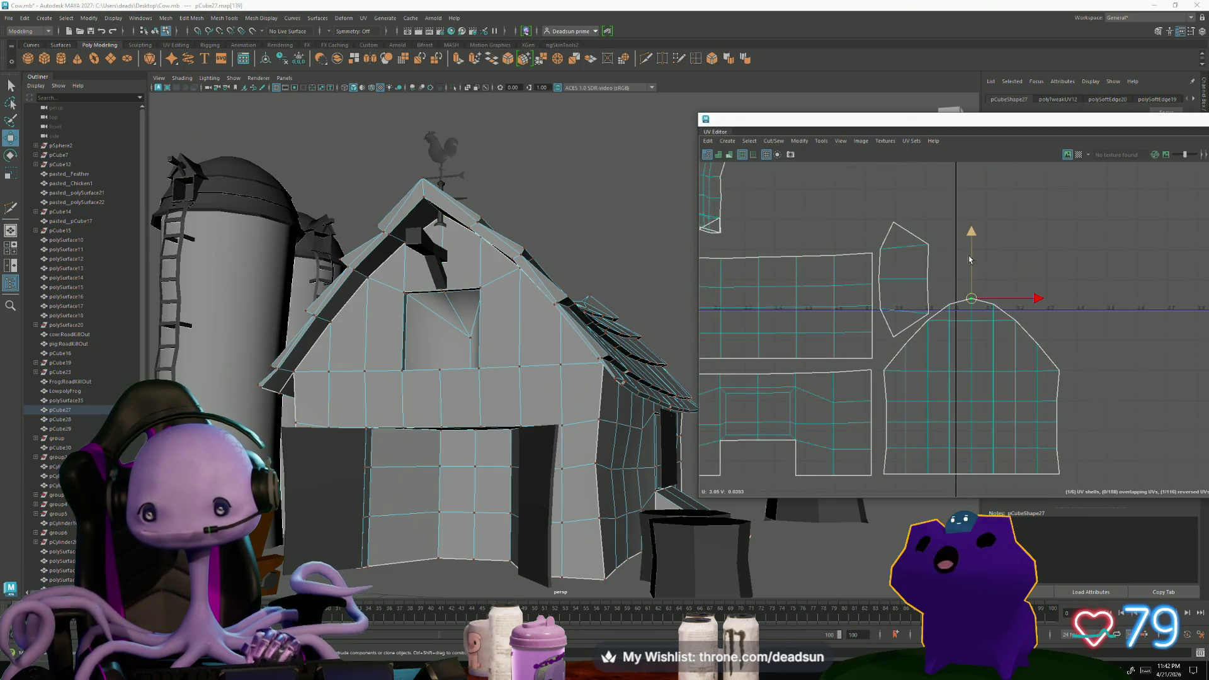
left_click_drag(971, 227, 971, 224)
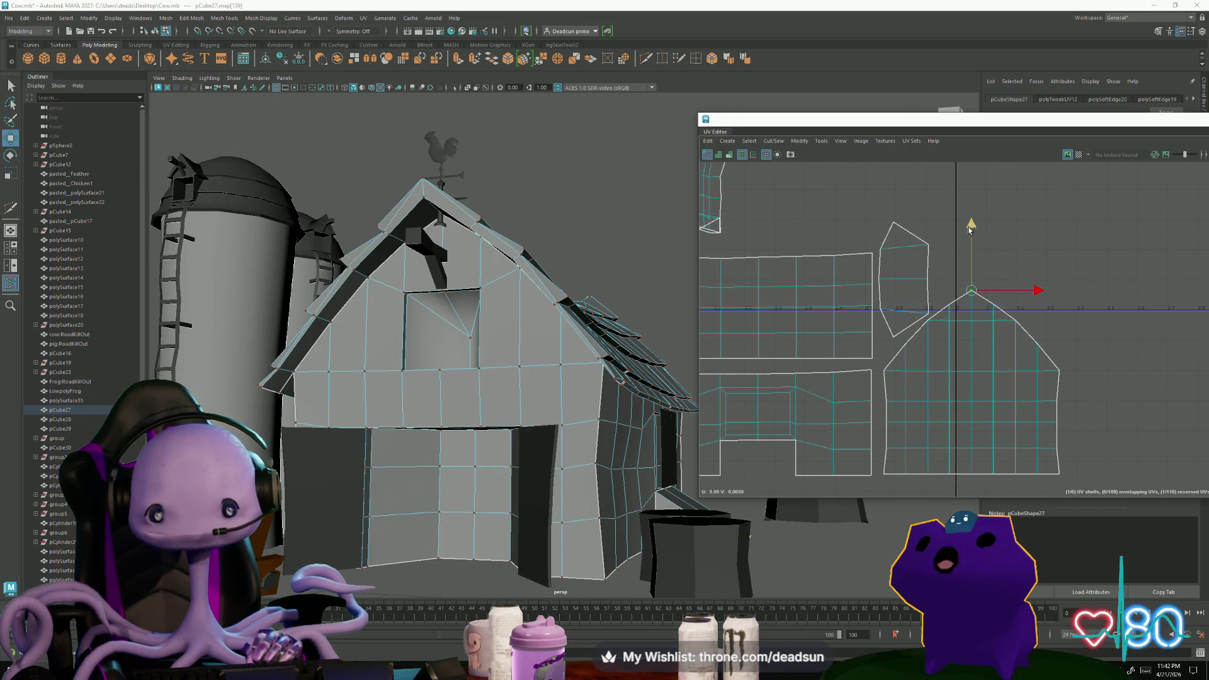
left_click_drag(566, 330, 385, 382, "alt")
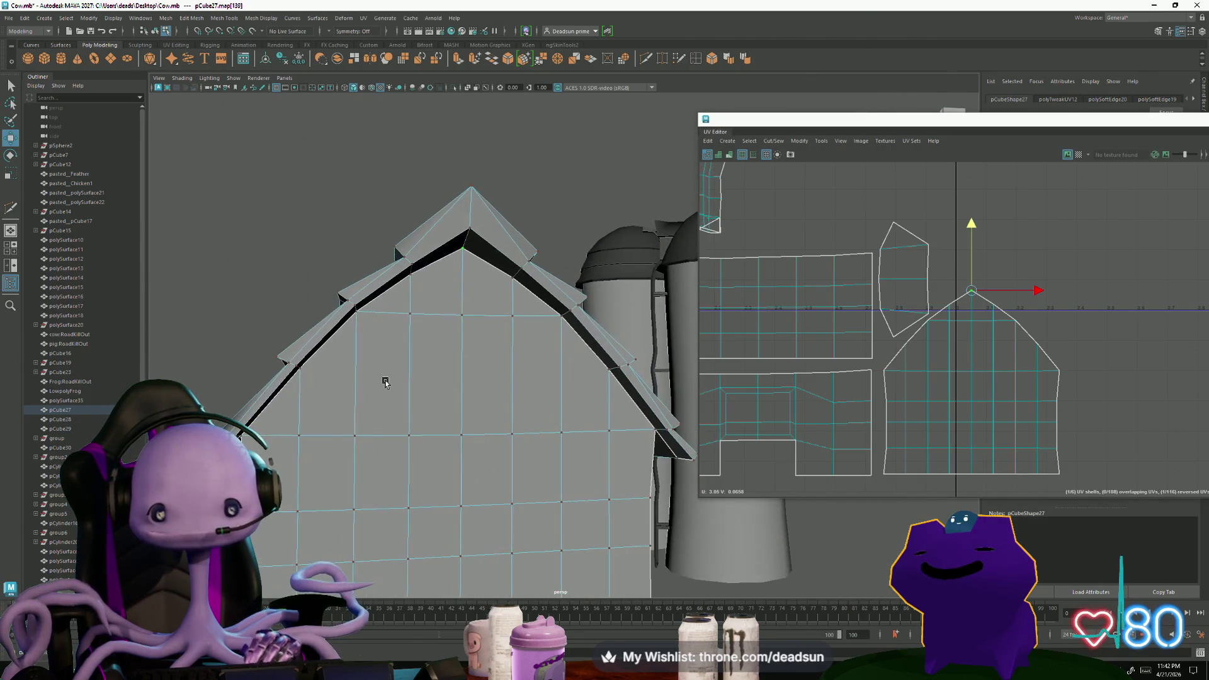
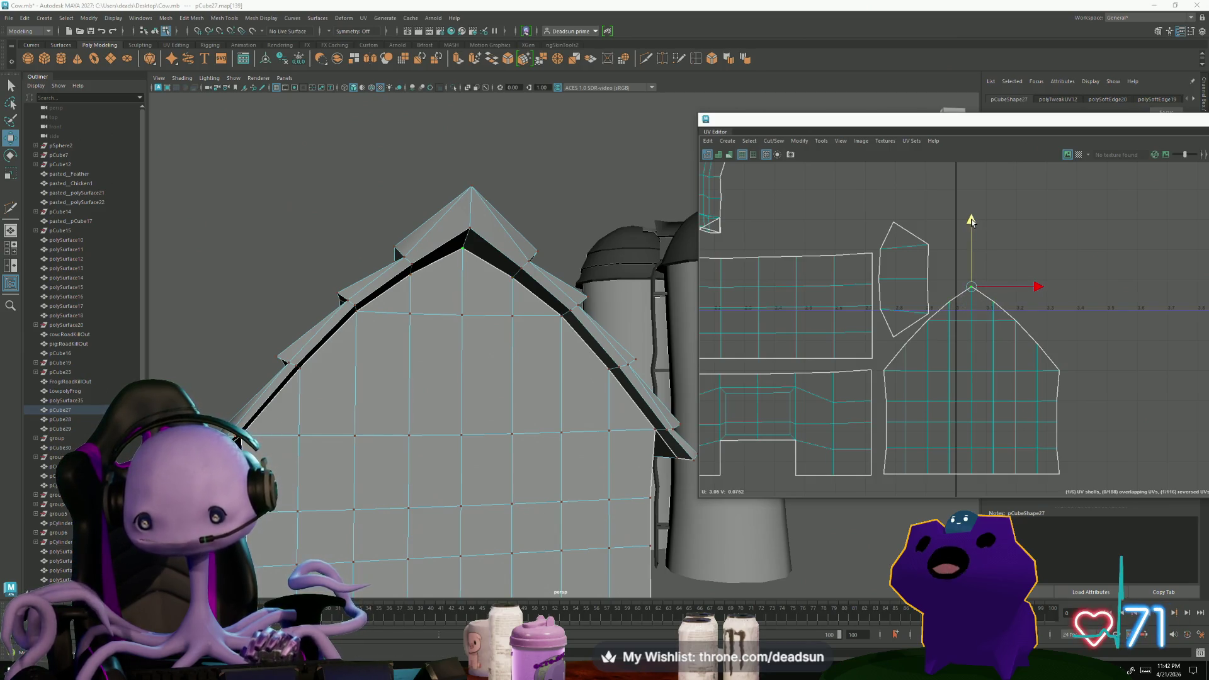
Face the barn front and select the roof-peak vertex in vertex mode
mouse_move(508, 379)
left_mouse_down("alt")
mouse_move(473, 377)
mouse_move(487, 329)
left_mouse_up("alt")
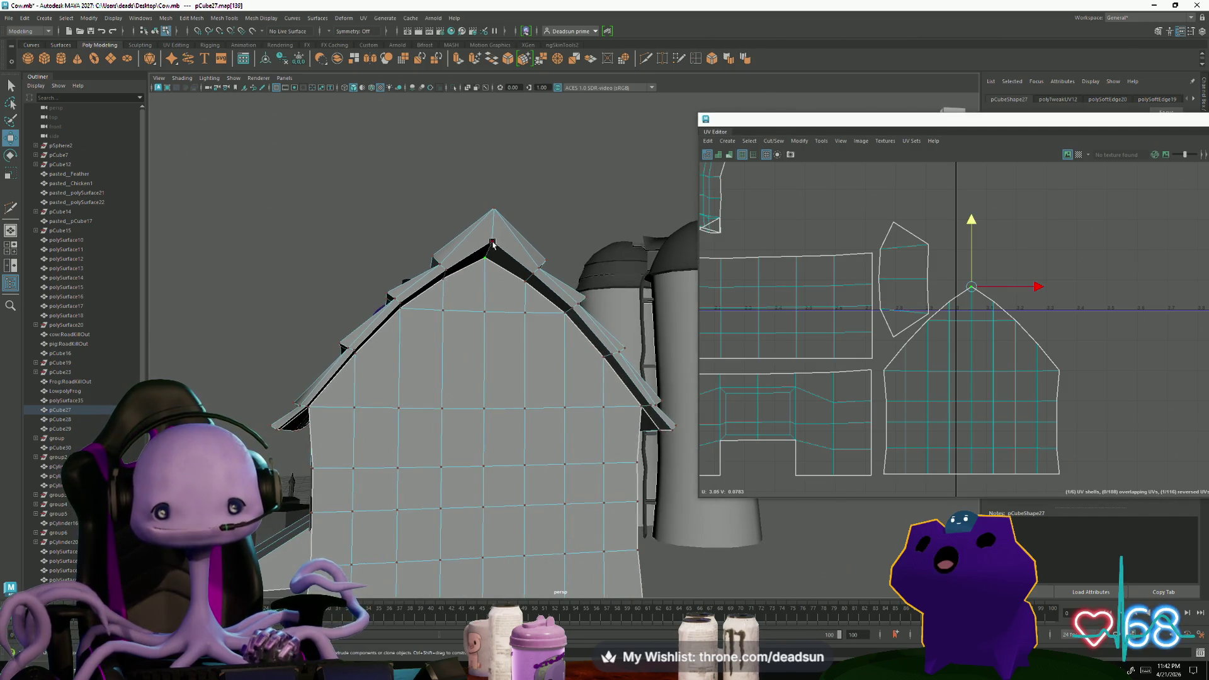
right_click(491, 249)
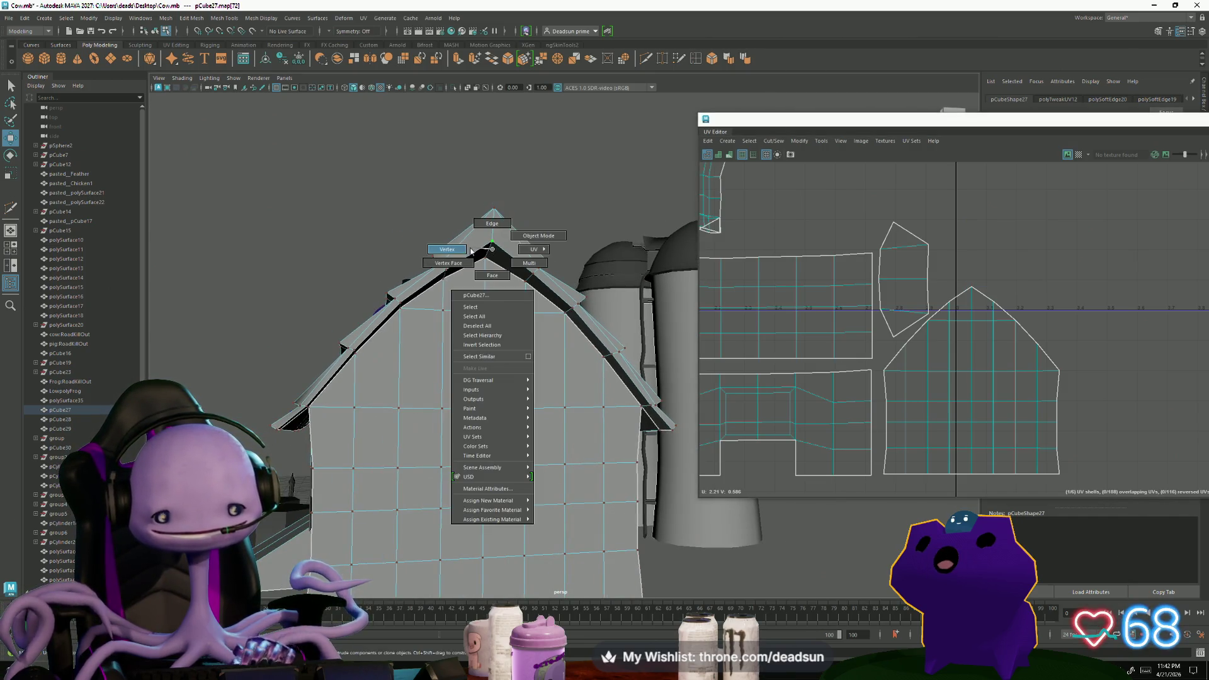
left_click(464, 248)
left_click(491, 244)
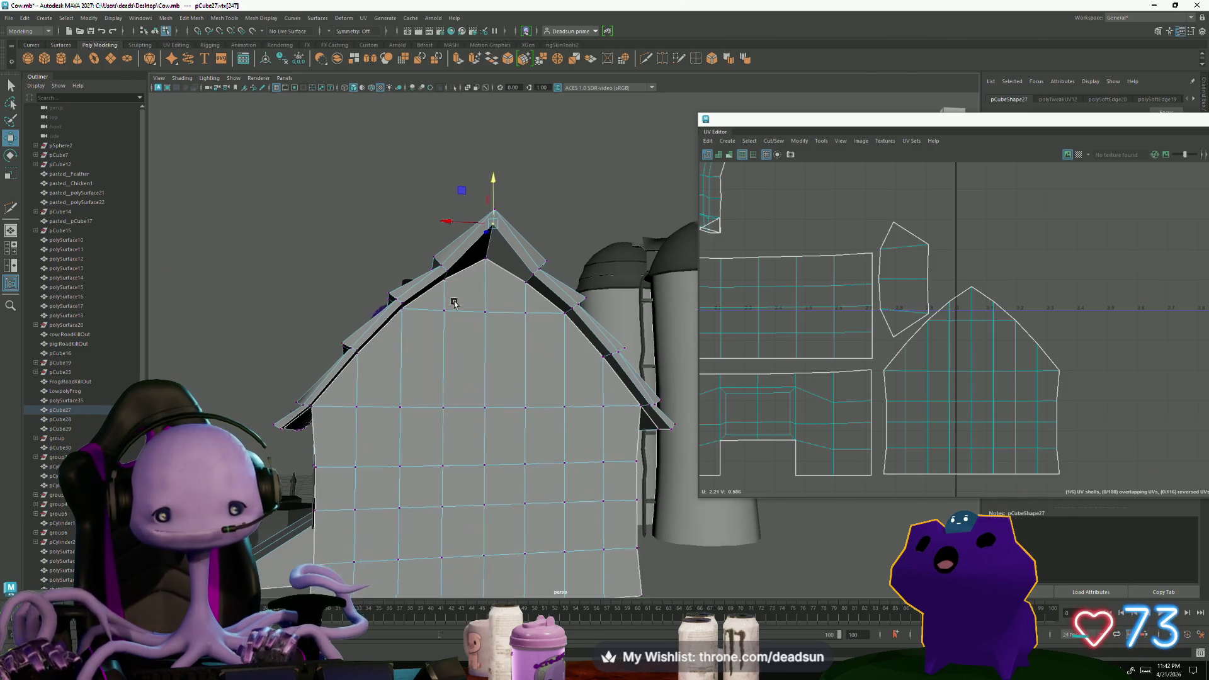
scroll(479, 291, "down", 3)
Orbit over the roof from several angles, then clear the selection so no UVs show
left_click_drag(479, 291, 624, 314, "alt")
scroll(624, 314, "up", 3)
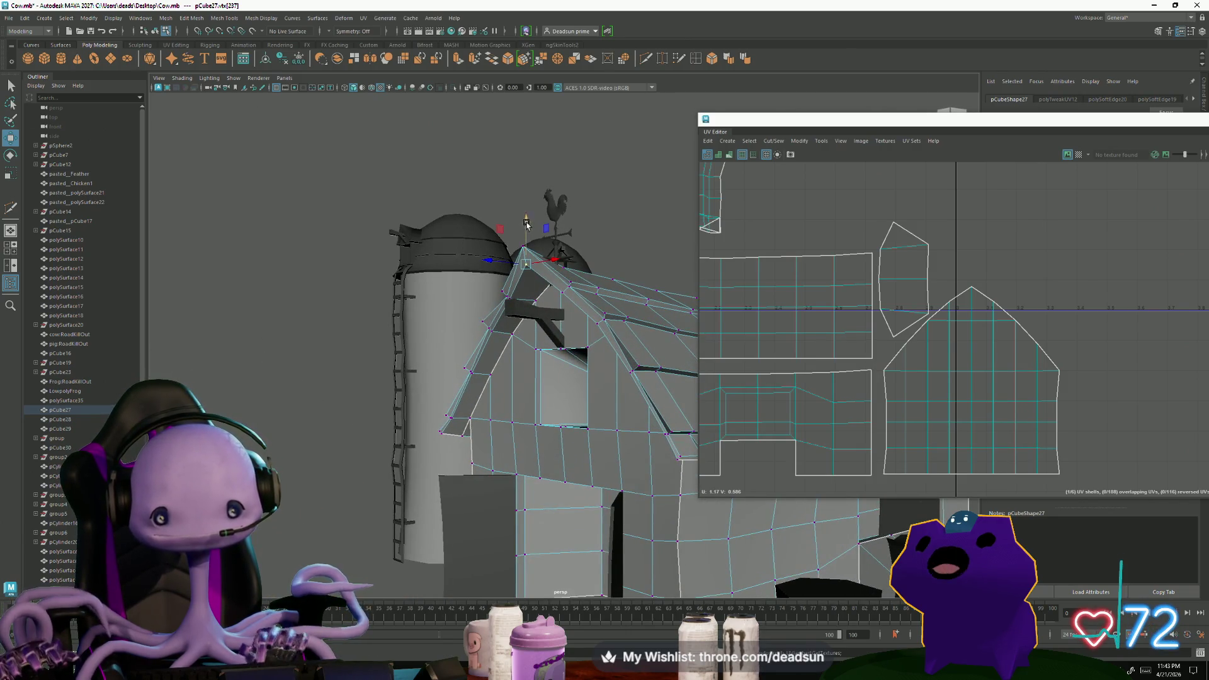
mouse_move(553, 239)
left_mouse_down("alt")
mouse_move(641, 407)
mouse_move(553, 428)
left_mouse_up("alt")
scroll(641, 408, "up", 3)
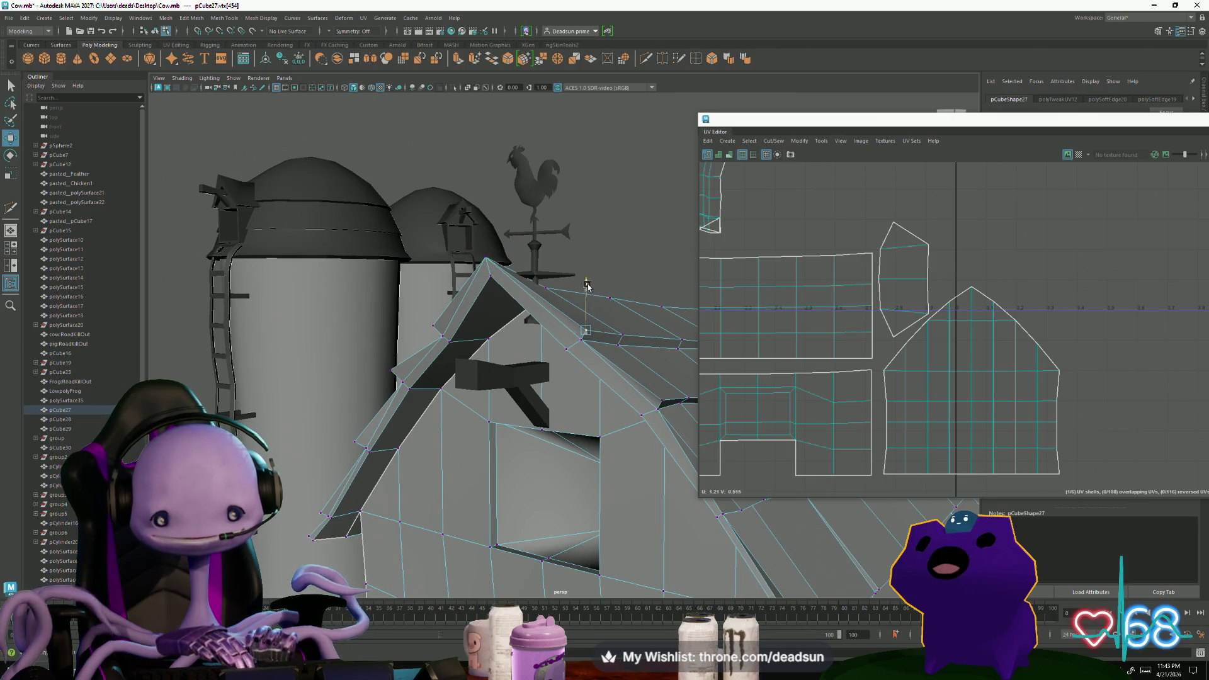
left_click_drag(587, 283, 559, 356, "alt")
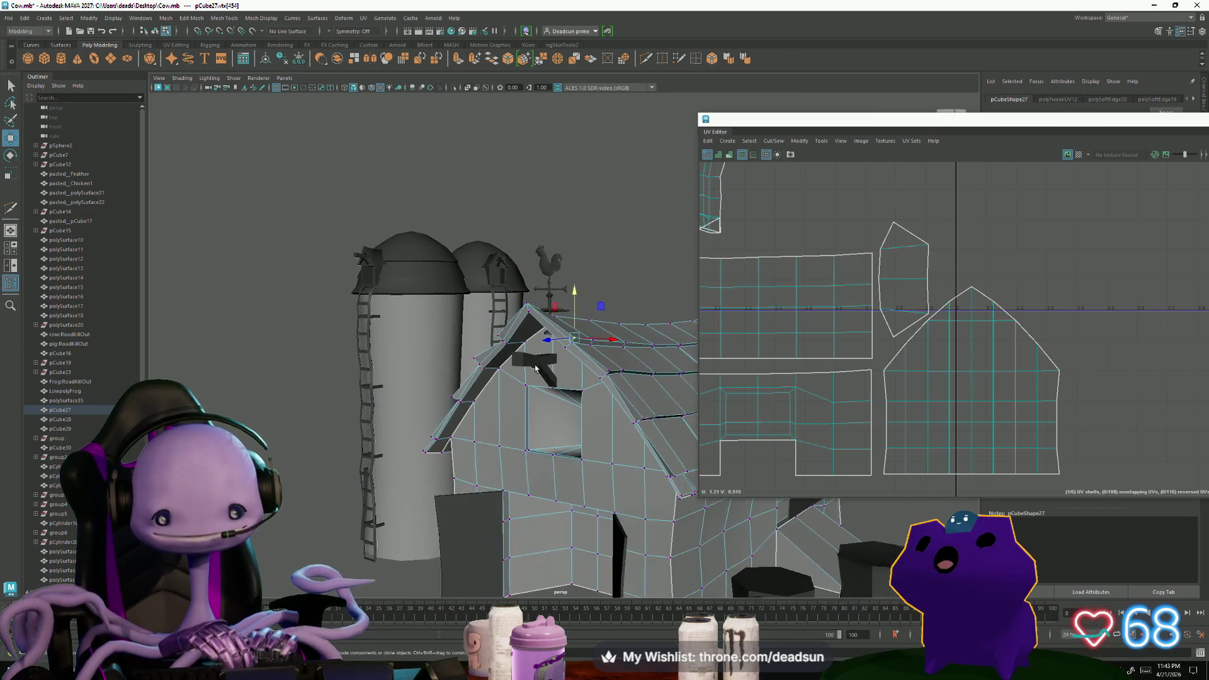
scroll(560, 356, "down", 5)
left_click(345, 340)
mouse_move(346, 341)
left_mouse_down("alt")
mouse_move(381, 451)
mouse_move(415, 409)
left_mouse_up("alt")
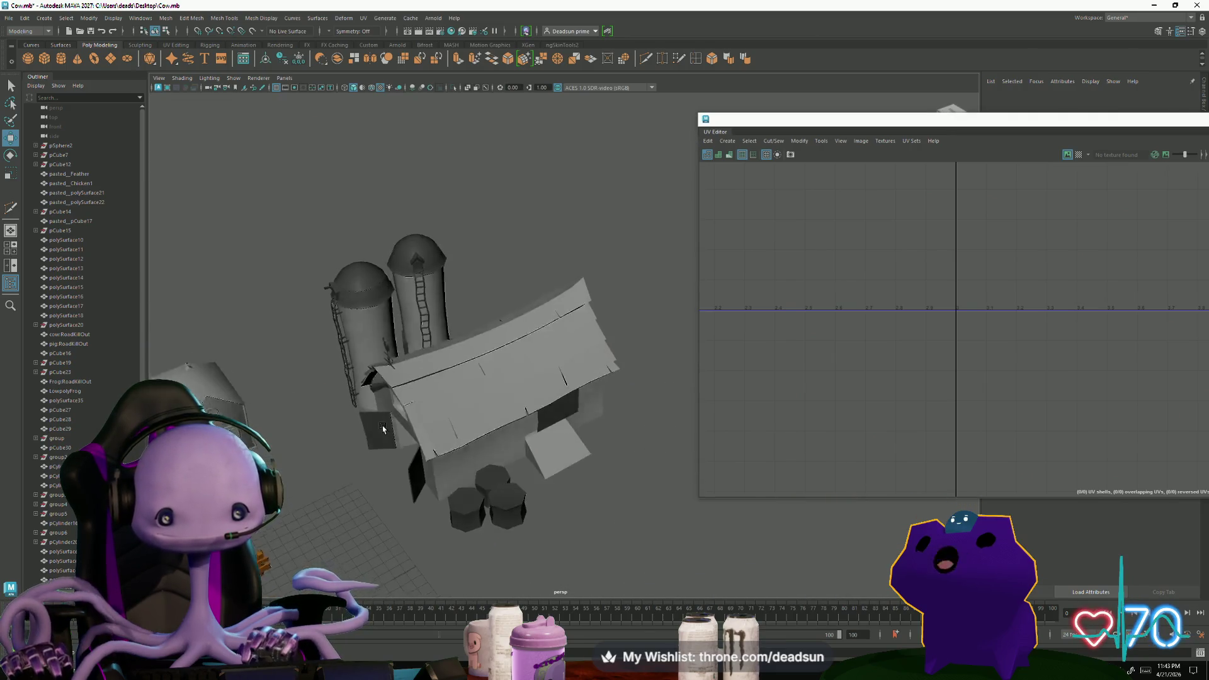
Select the roof mesh in edge mode and place a Multi-Cut point across the ledge faces
left_click(416, 409)
scroll(472, 454, "up", 5)
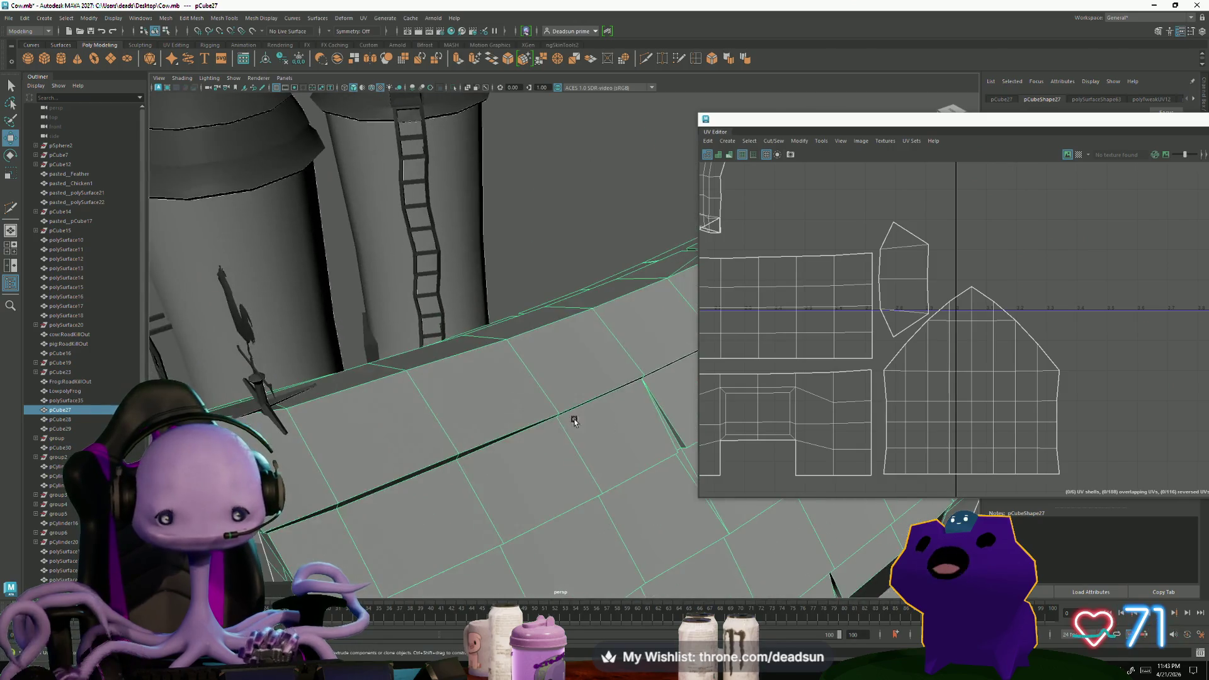
left_click_drag(534, 488, 539, 94, "alt")
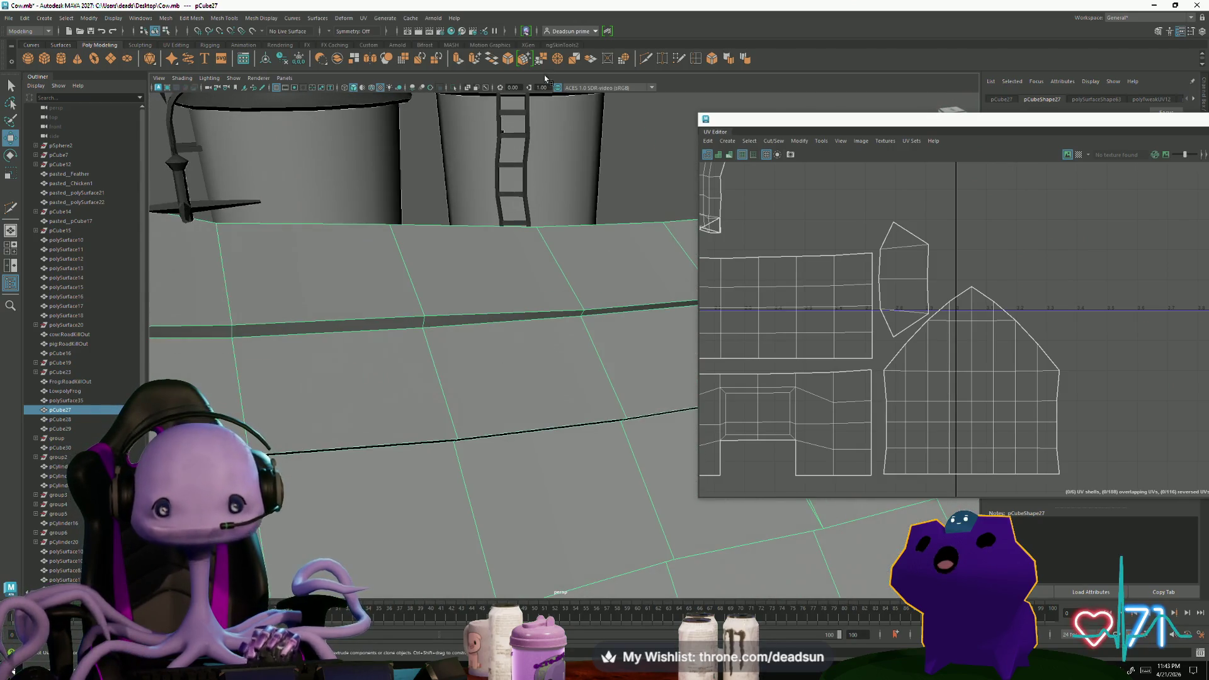
key("F10")
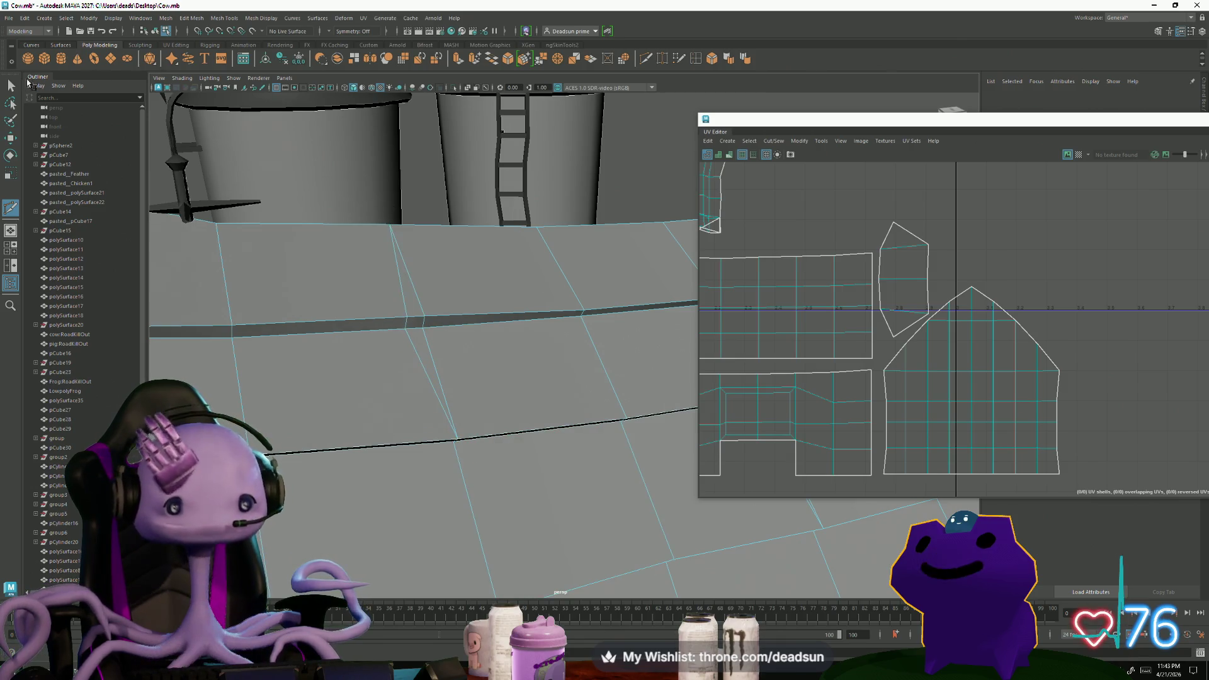
key("q")
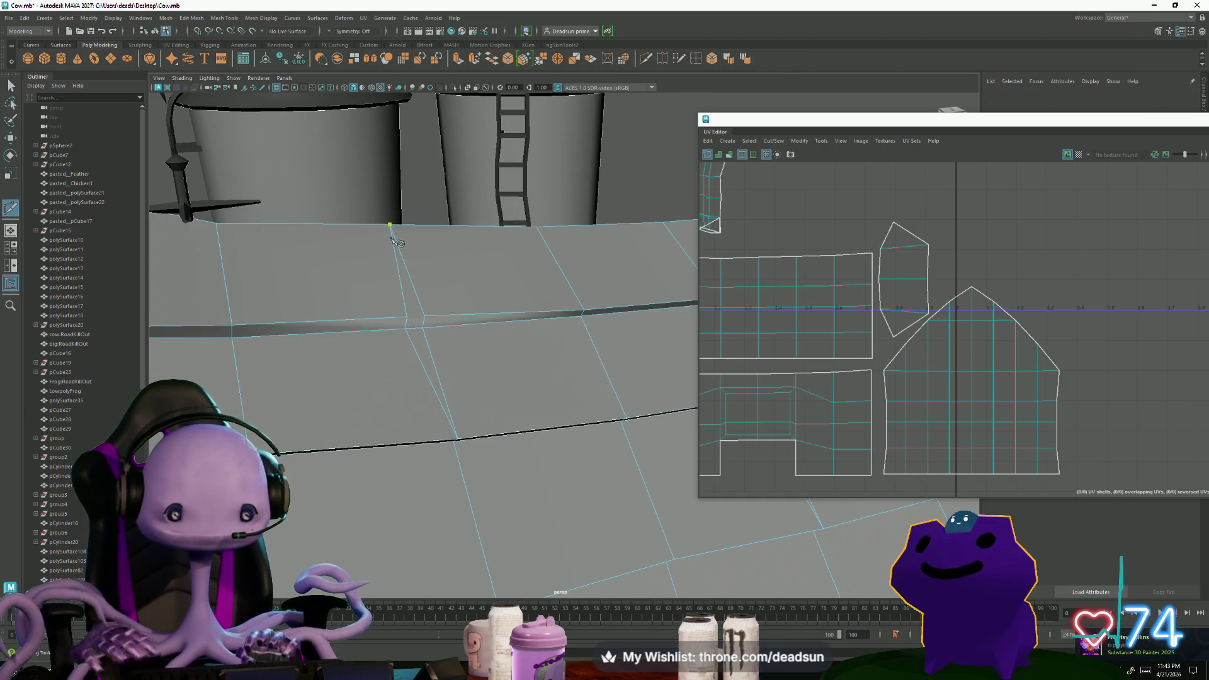
left_click(579, 318)
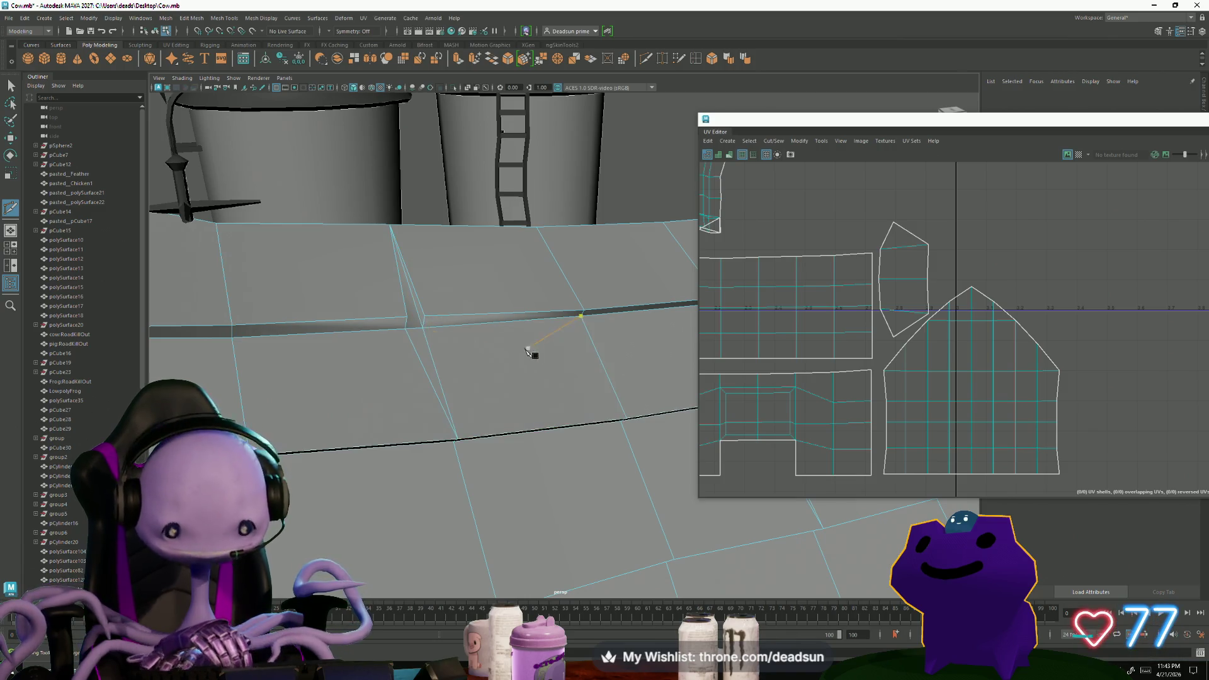
left_click_drag(442, 345, 319, 343, "alt")
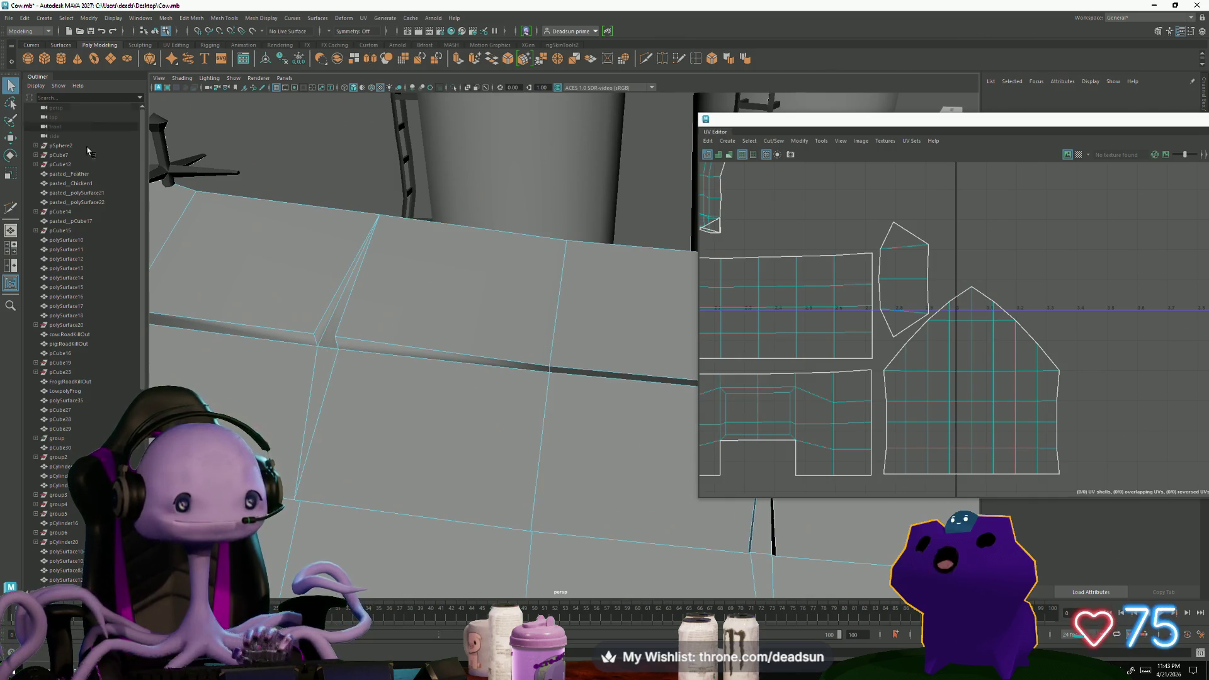
left_click_drag(50, 129, 504, 376, "alt")
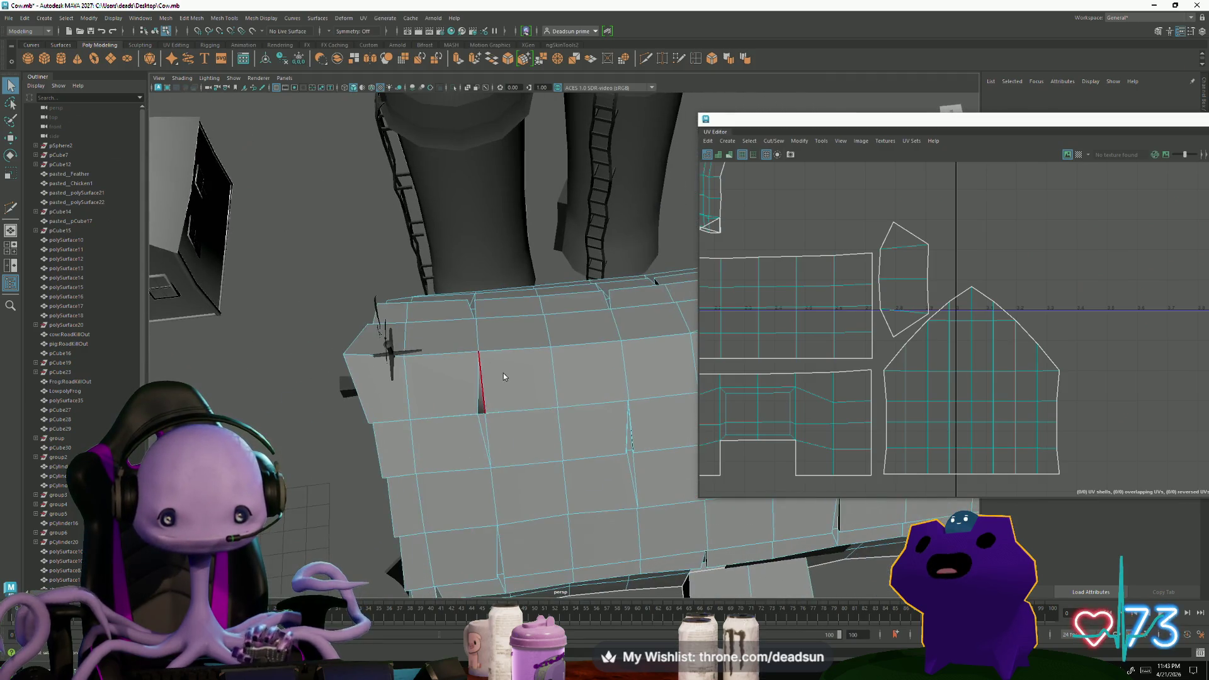
Select a wall edge, pan the UV layout, and return the barn to Object Mode
left_click(497, 417)
left_click_drag(497, 418, 558, 87, "alt")
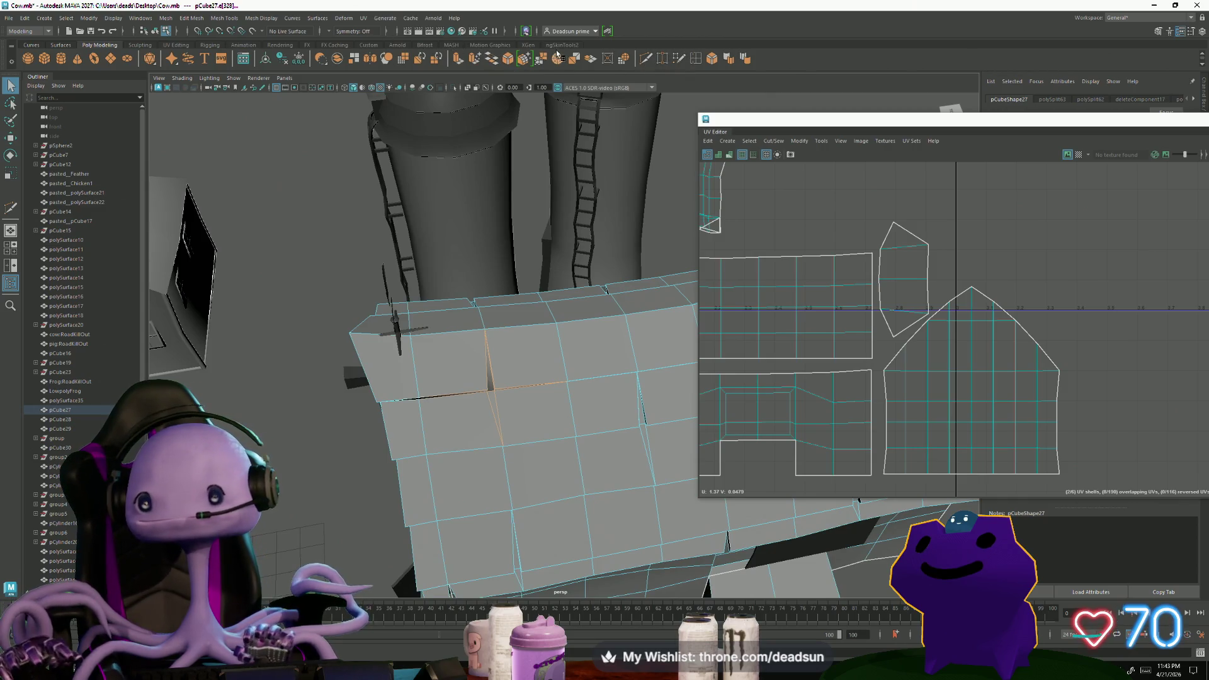
middle_click_drag(783, 261, 883, 262, "alt")
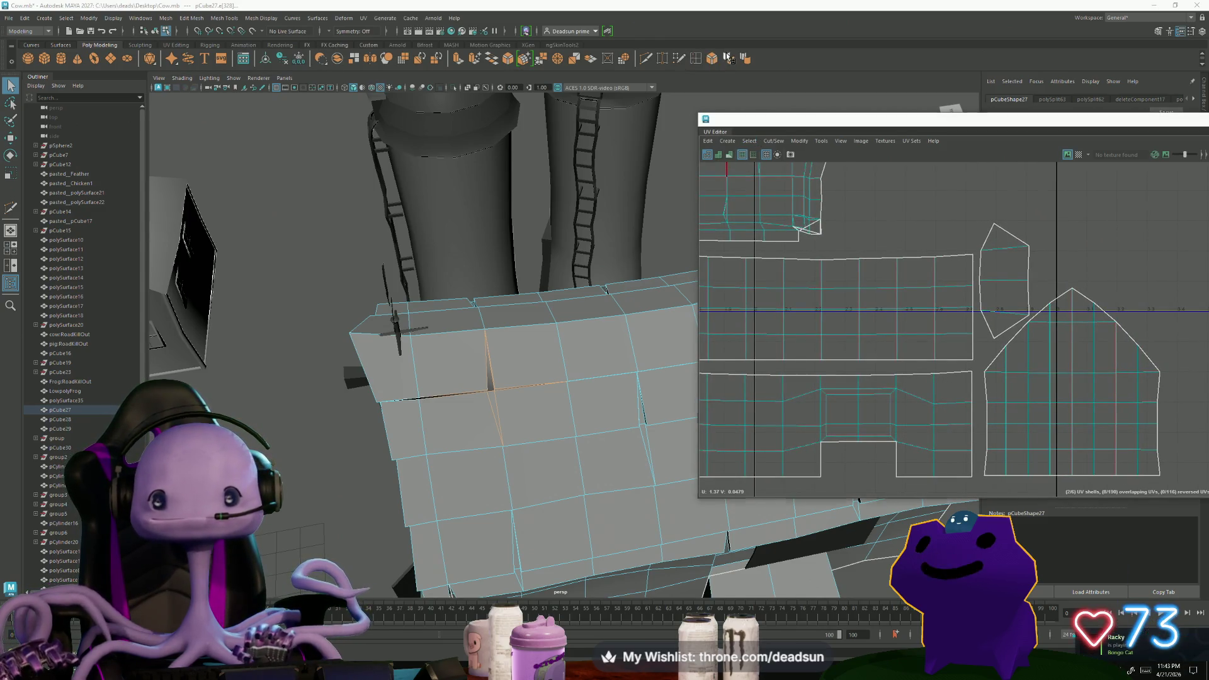
scroll(460, 324, "down", 2)
scroll(460, 324, "down", 5)
scroll(460, 323, "down", 3)
right_click(459, 324)
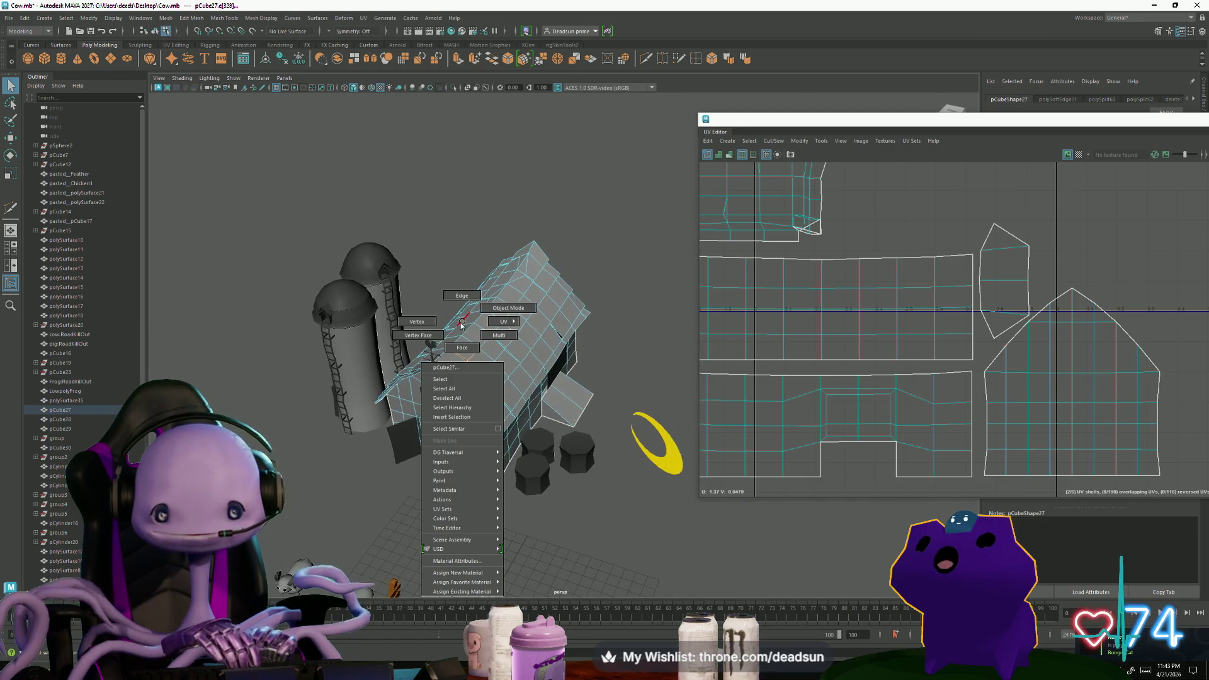
left_click(508, 308)
Orbit around the barn from front and above, ending with the barn mesh selected
mouse_move(508, 308)
left_mouse_down("alt")
mouse_move(475, 348)
mouse_move(515, 397)
left_mouse_up("alt")
scroll(476, 347, "up", 3)
scroll(515, 397, "up", 2)
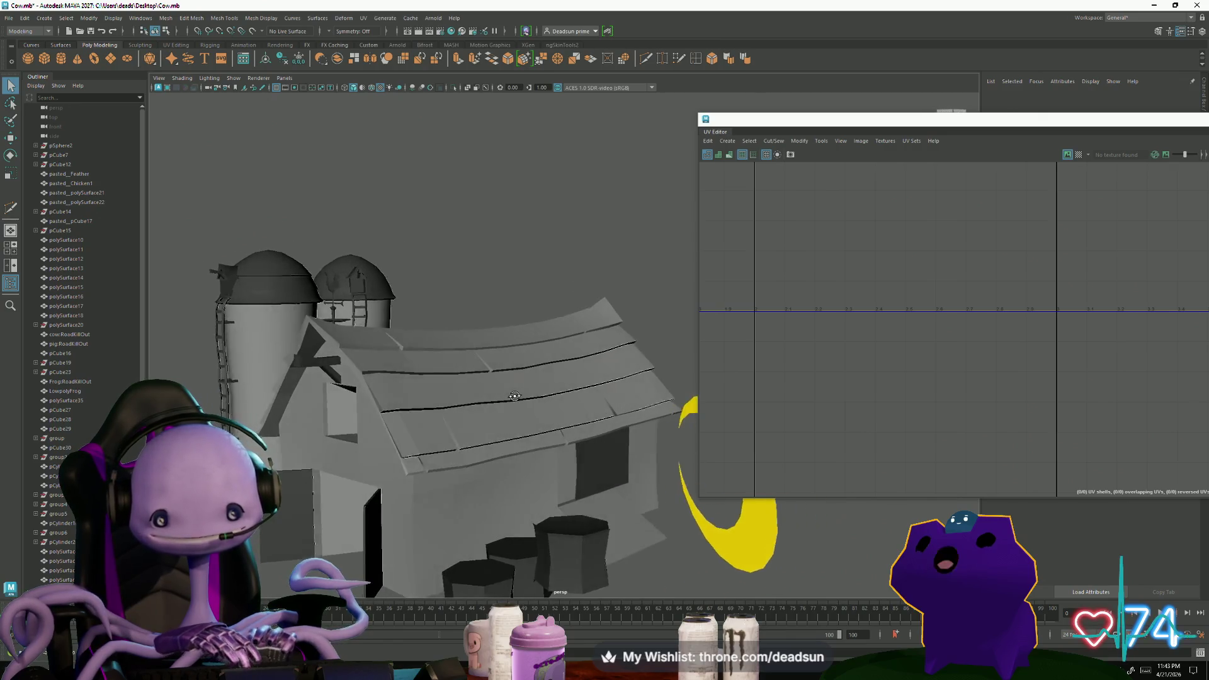
scroll(515, 396, "down", 1)
left_click(510, 378)
scroll(513, 284, "down", 2)
left_click(513, 270)
mouse_move(513, 270)
left_mouse_down("alt")
mouse_move(490, 336)
mouse_move(478, 338)
left_mouse_up("alt")
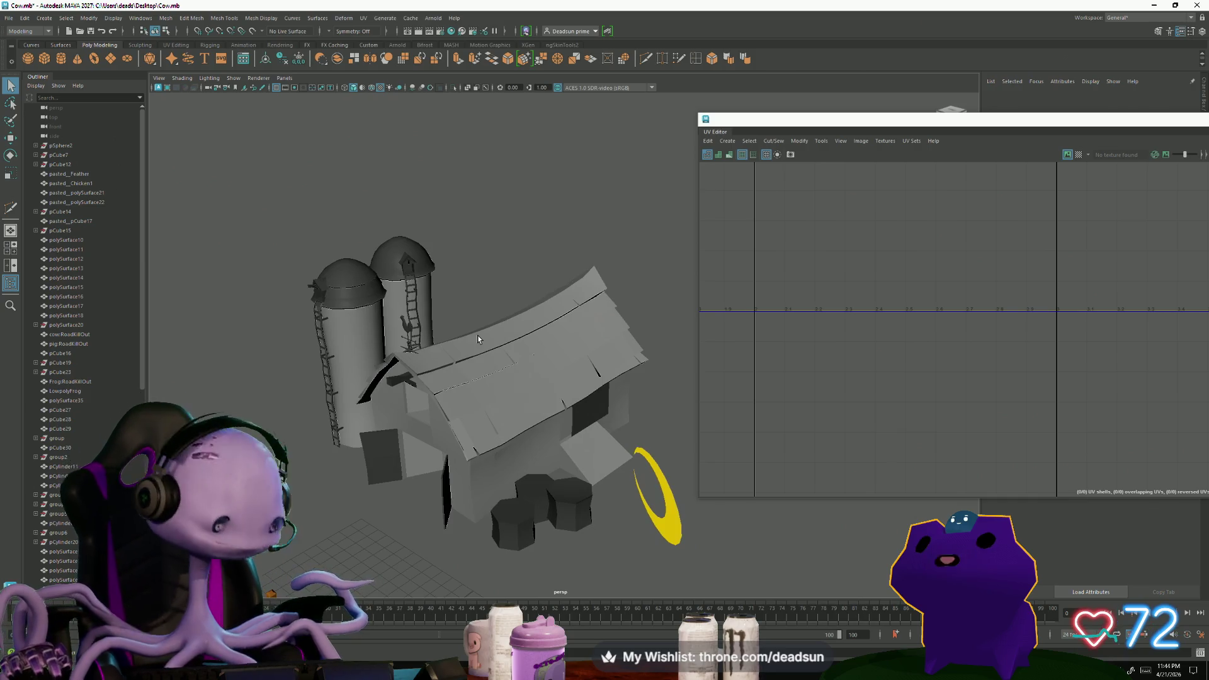
mouse_move(477, 336)
left_mouse_down("alt")
mouse_move(513, 383)
mouse_move(491, 416)
left_mouse_up("alt")
scroll(386, 387, "up", 6)
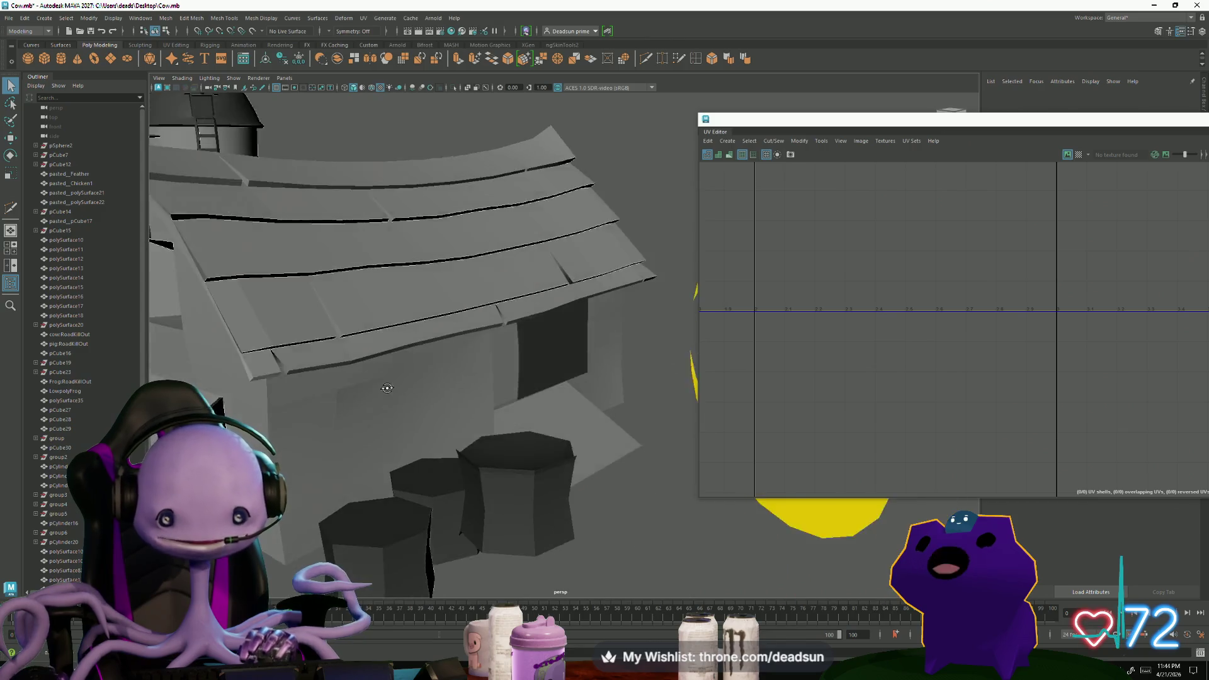
left_click_drag(387, 387, 345, 418, "alt")
left_click(327, 409)
right_click_drag(327, 382, 326, 358)
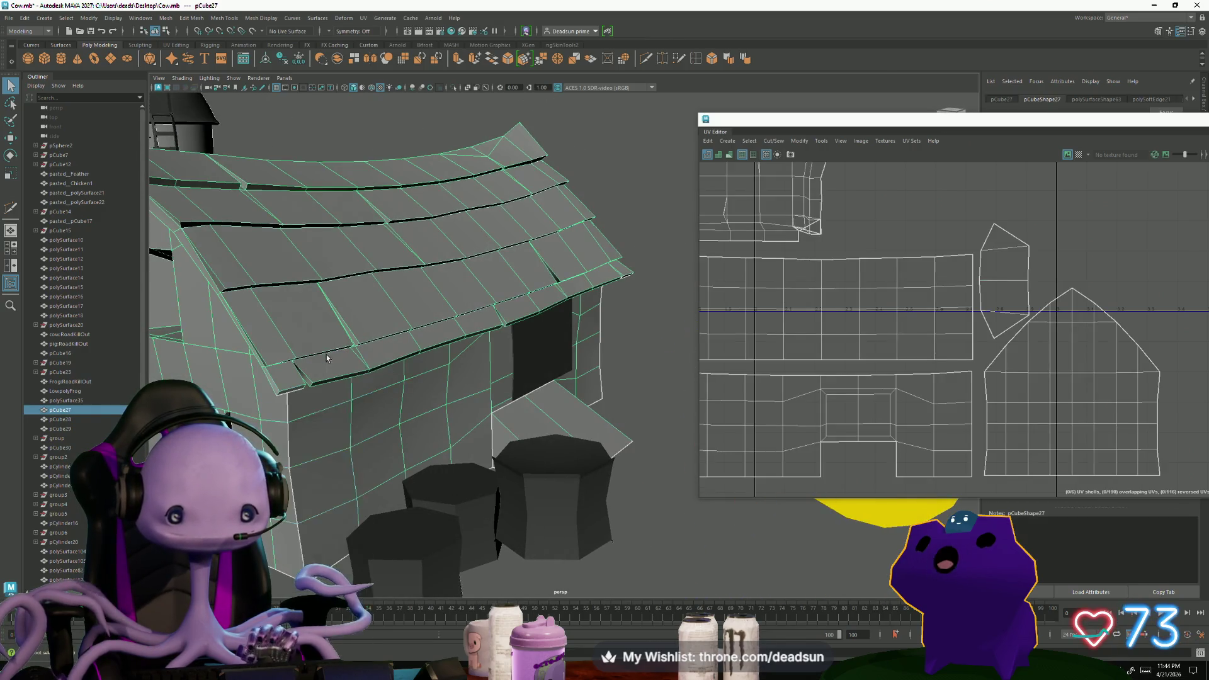
Switch to edge mode, browse the UV Modify menu without choosing, and orbit around the barn
left_click(326, 356)
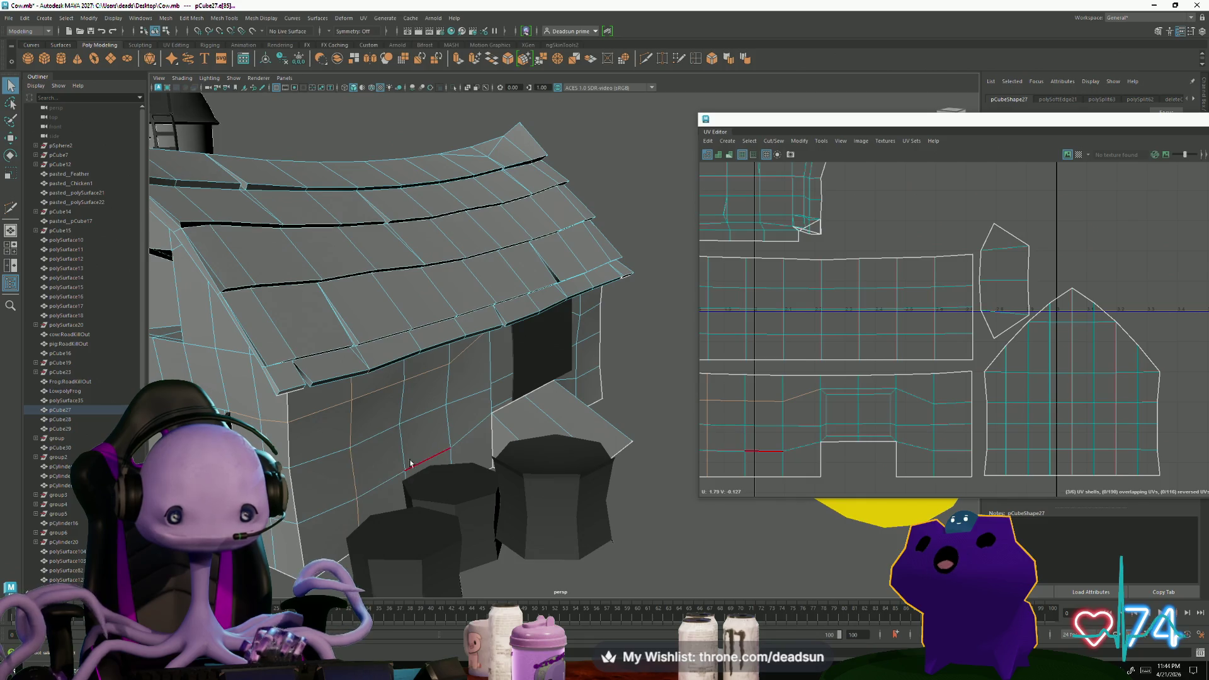
left_click_drag(415, 464, 362, 426, "alt")
left_click(773, 140)
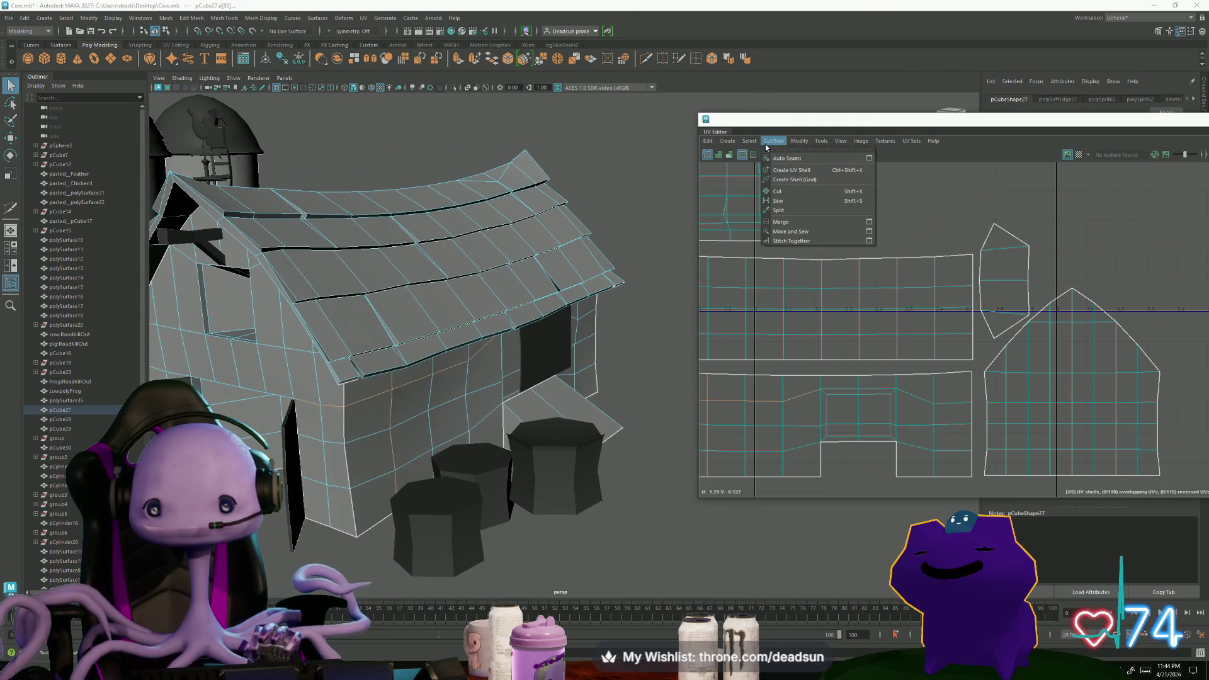
left_click(731, 64)
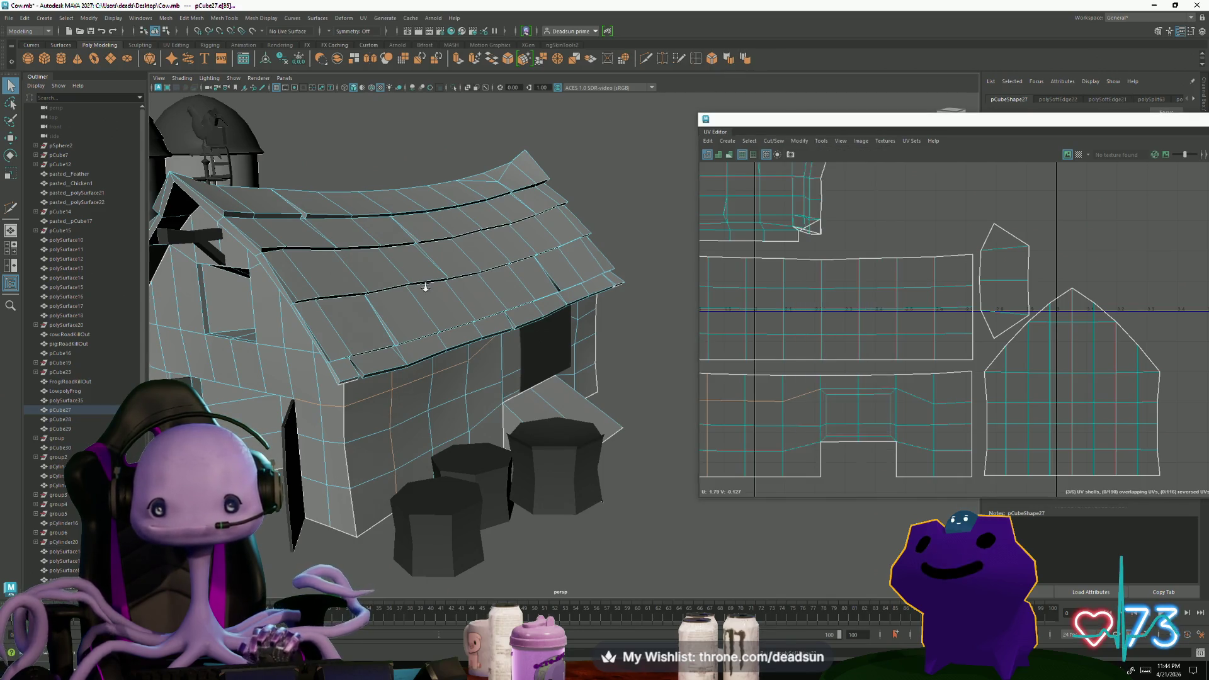
scroll(426, 287, "down", 3)
left_click(472, 132)
left_click_drag(472, 133, 479, 220, "alt")
scroll(551, 279, "up", 5)
scroll(552, 278, "down", 4)
mouse_move(551, 279)
left_mouse_down("alt")
mouse_move(430, 363)
mouse_move(447, 347)
left_mouse_up("alt")
scroll(430, 363, "down", 3)
Select the whole barn, pick the roof UV shell and run Modify > Unfold on it
left_click(447, 348)
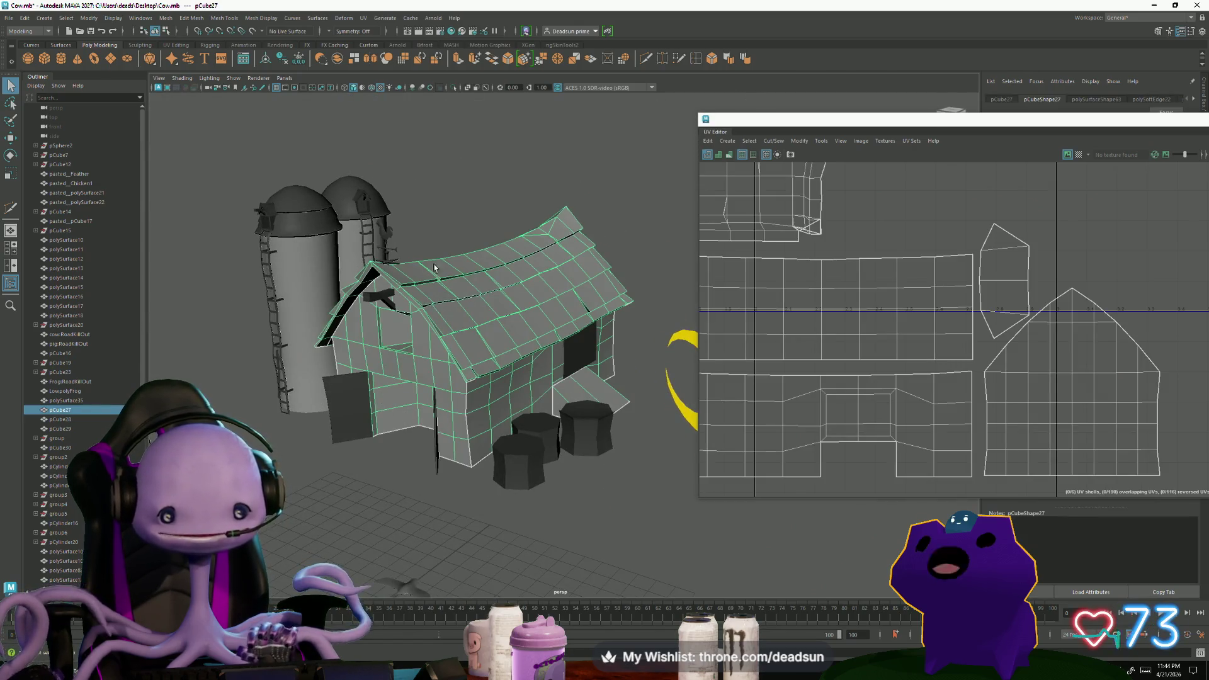
scroll(740, 388, "down", 3)
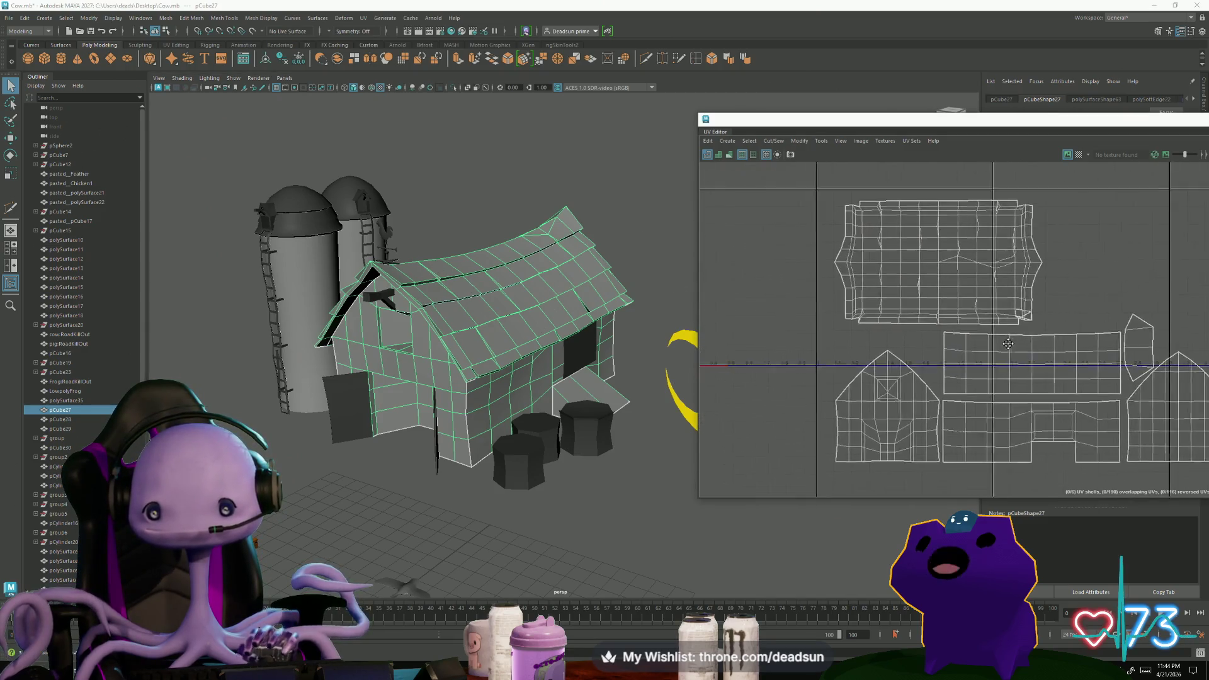
left_click(904, 253)
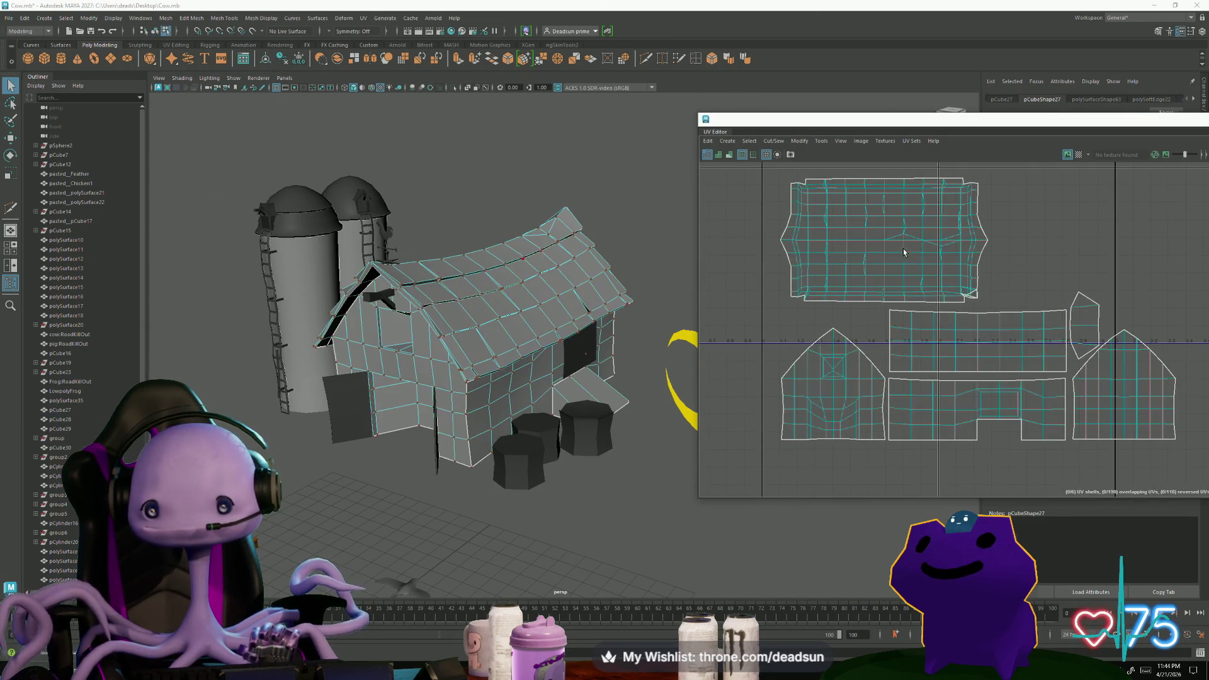
left_click(799, 141)
left_click(816, 440)
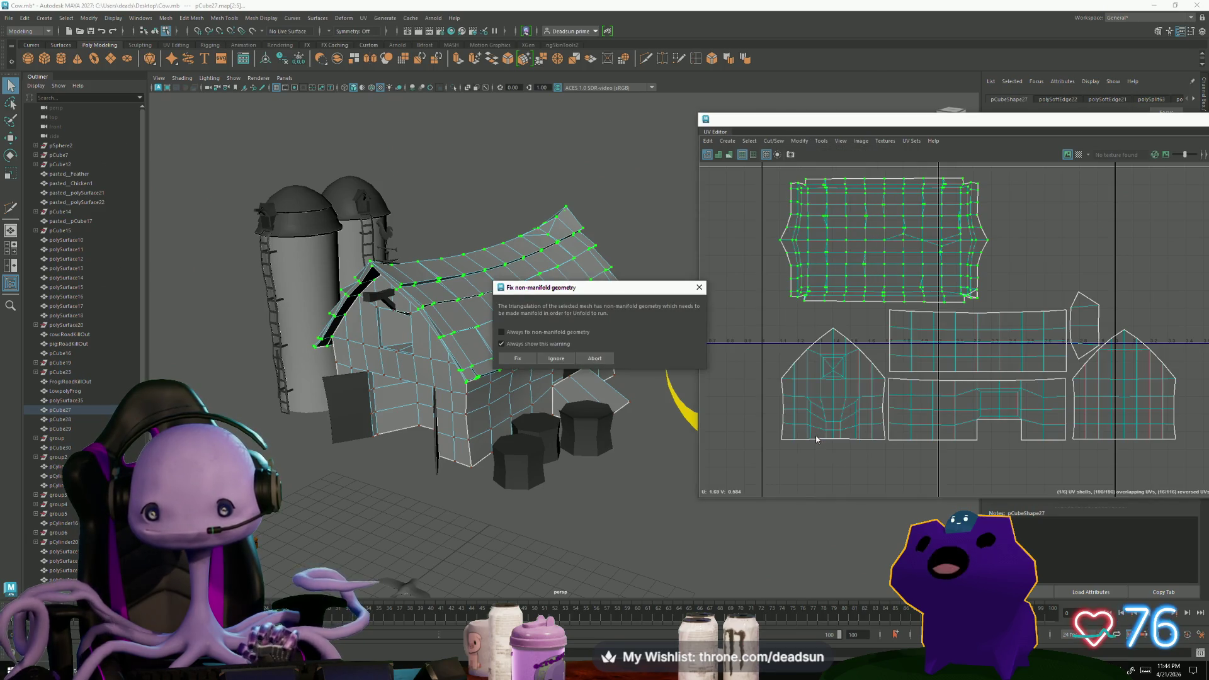
Accept the non-manifold fix, switch the UV Editor to faces, select the stretched sliver face and frame it in 3D
left_click(518, 359)
scroll(878, 345, "down", 3)
scroll(877, 346, "down", 2)
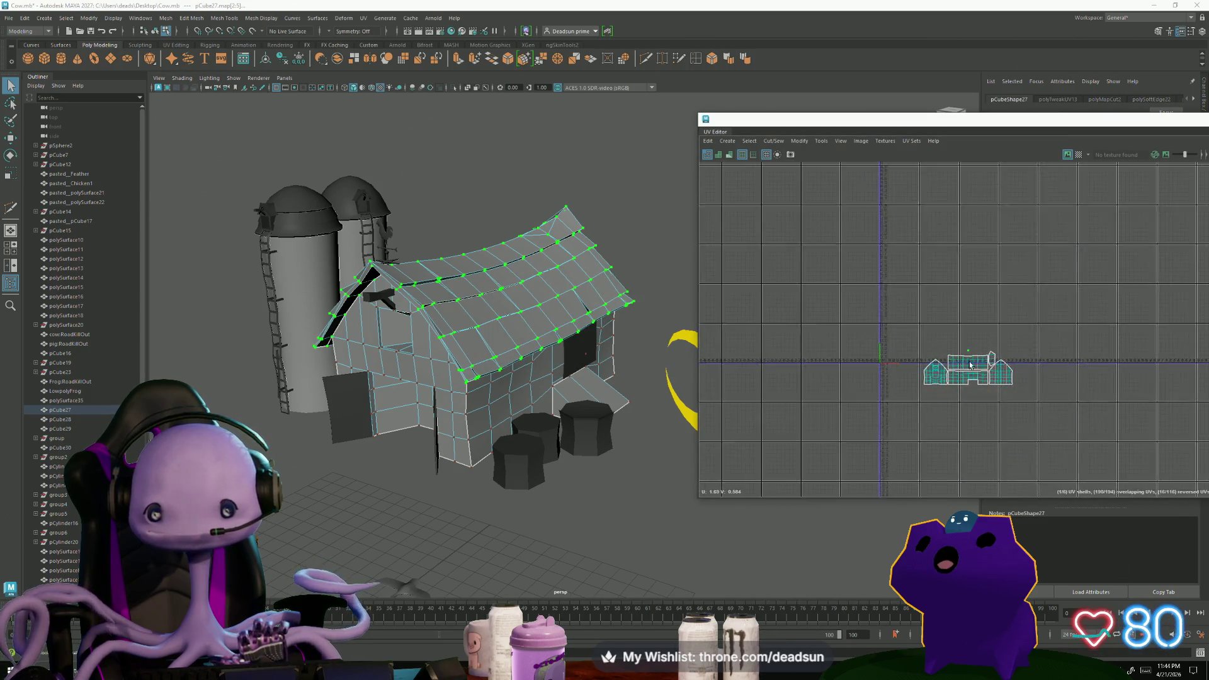
scroll(973, 369, "up", 3)
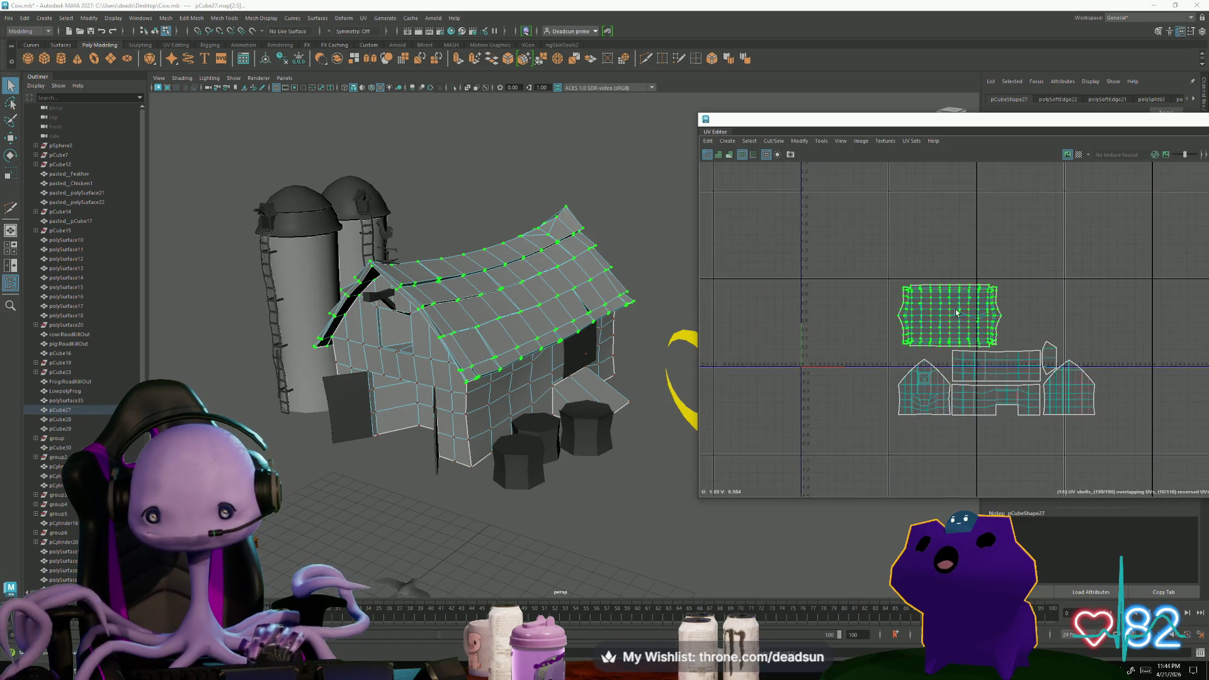
scroll(954, 312, "up", 3)
scroll(952, 322, "up", 3)
scroll(950, 329, "up", 1)
right_click(950, 333)
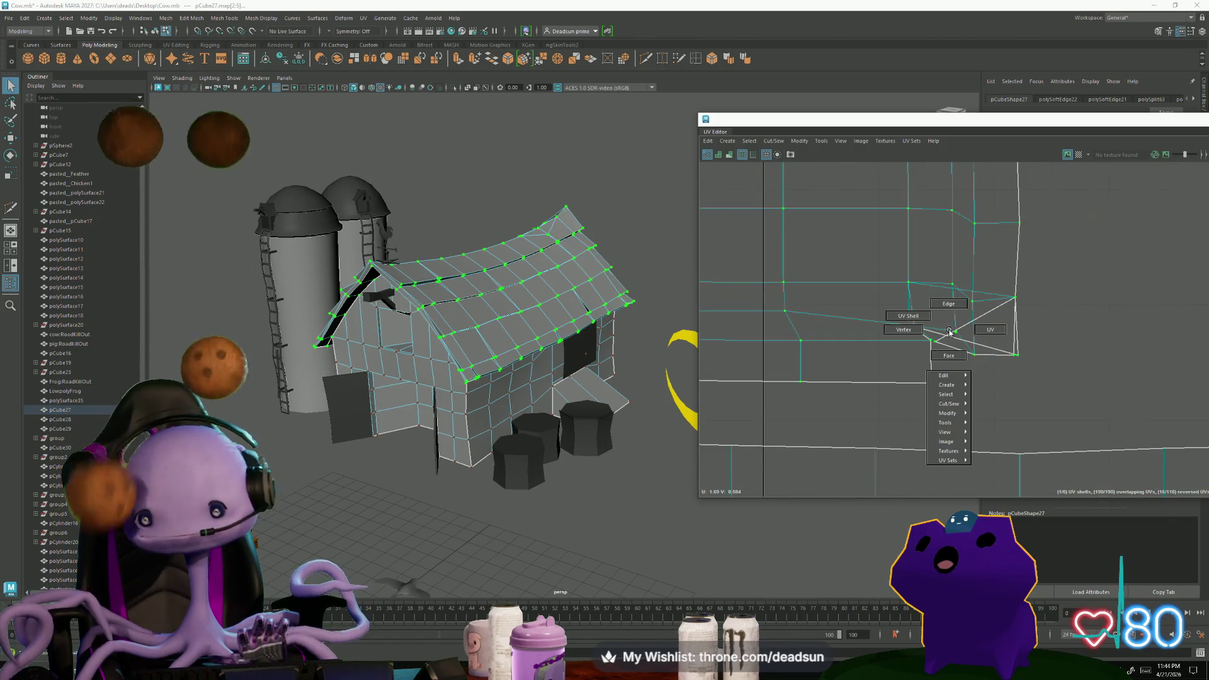
right_click_drag(950, 332, 945, 332)
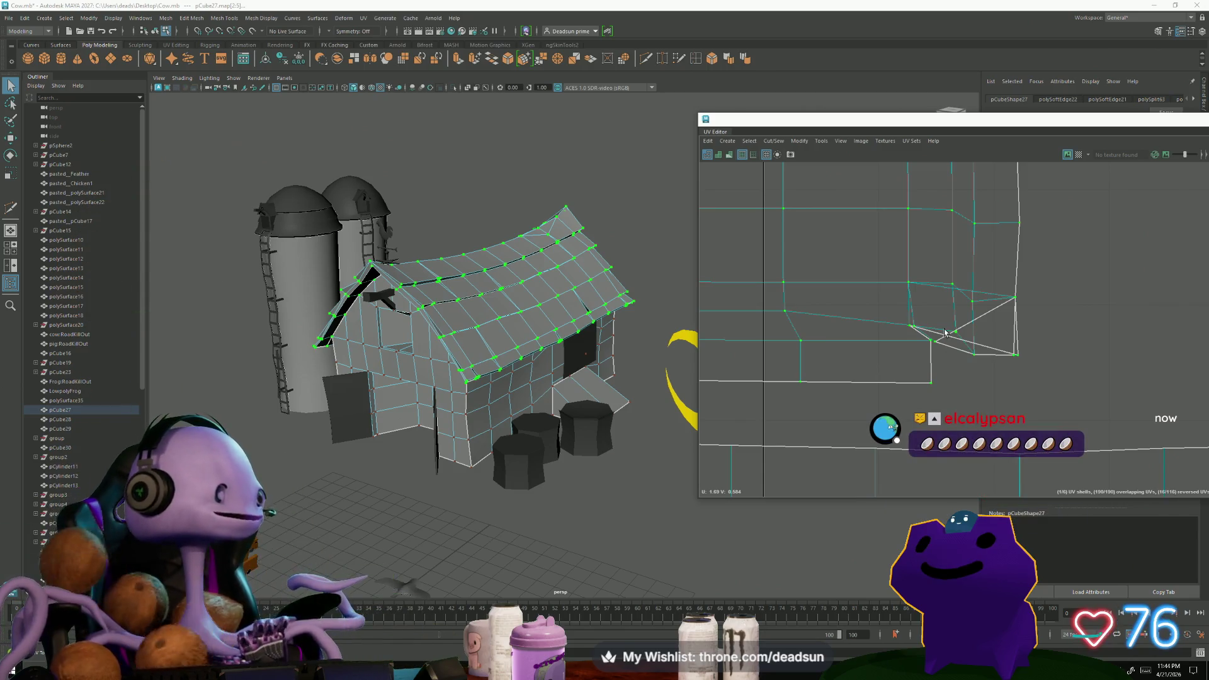
scroll(948, 323, "up", 2)
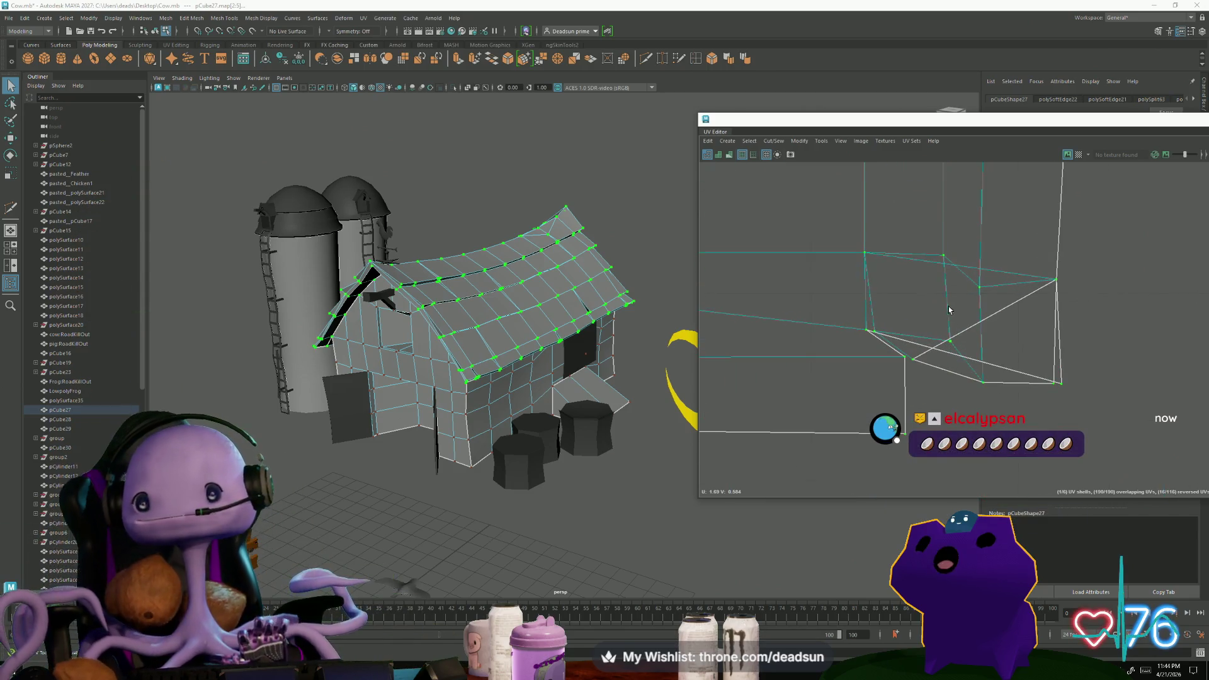
mouse_move(969, 325)
right_mouse_down()
mouse_move(944, 349)
mouse_move(969, 354)
right_mouse_up()
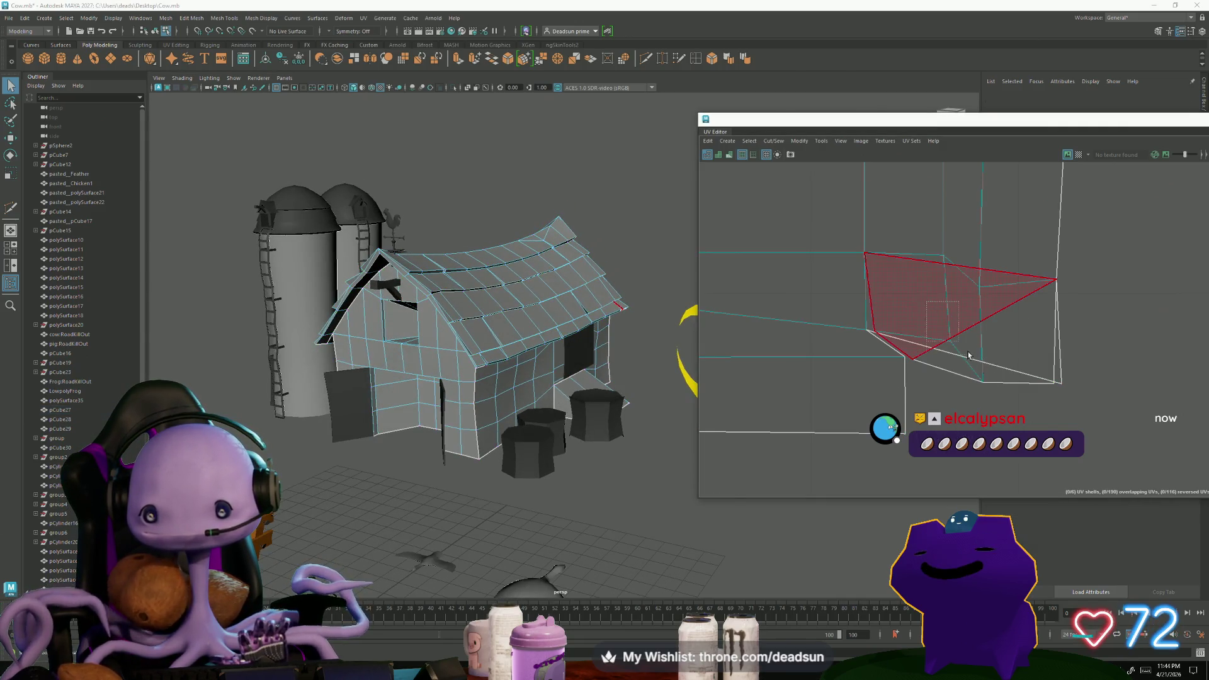
left_click(906, 297)
key("f")
mouse_move(591, 336)
left_mouse_down("alt")
mouse_move(458, 293)
mouse_move(331, 371)
mouse_move(248, 350)
left_mouse_up("alt")
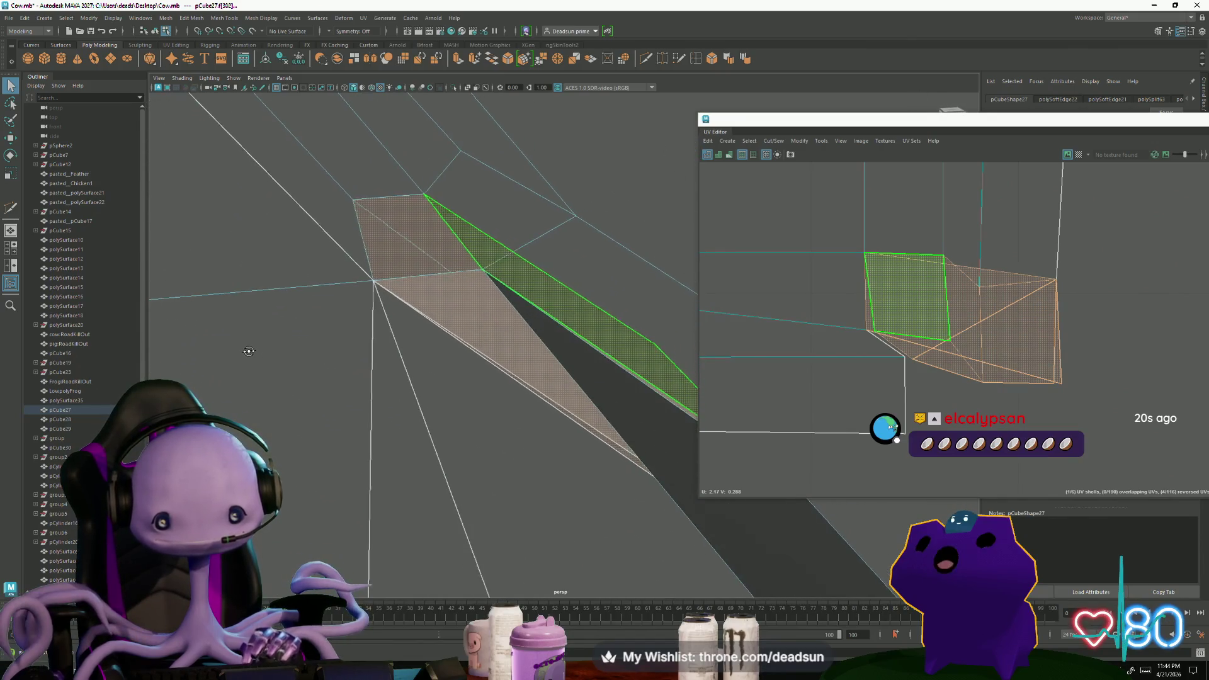
Select the stray vertex at the sliver's corner and its matching UV point
mouse_move(249, 350)
left_mouse_down("alt")
mouse_move(436, 302)
mouse_move(449, 334)
left_mouse_up("alt")
left_click(437, 301)
key("F9")
left_click(364, 262)
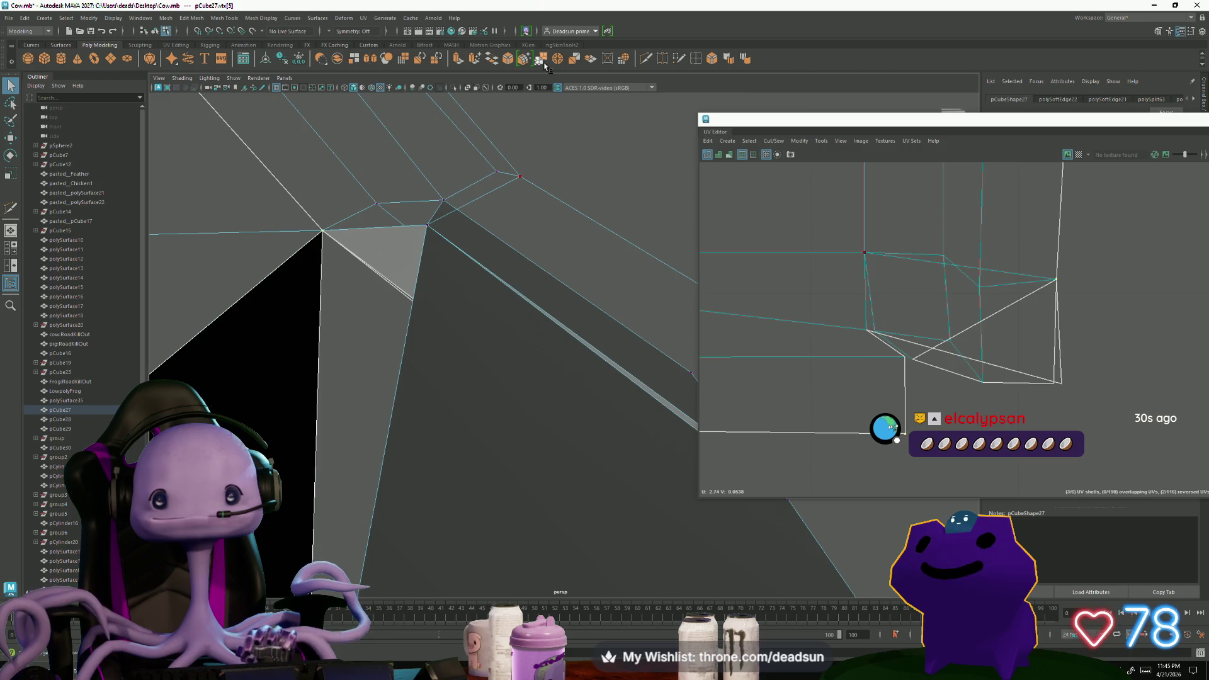
scroll(535, 248, "down", 2)
scroll(877, 318, "down", 1)
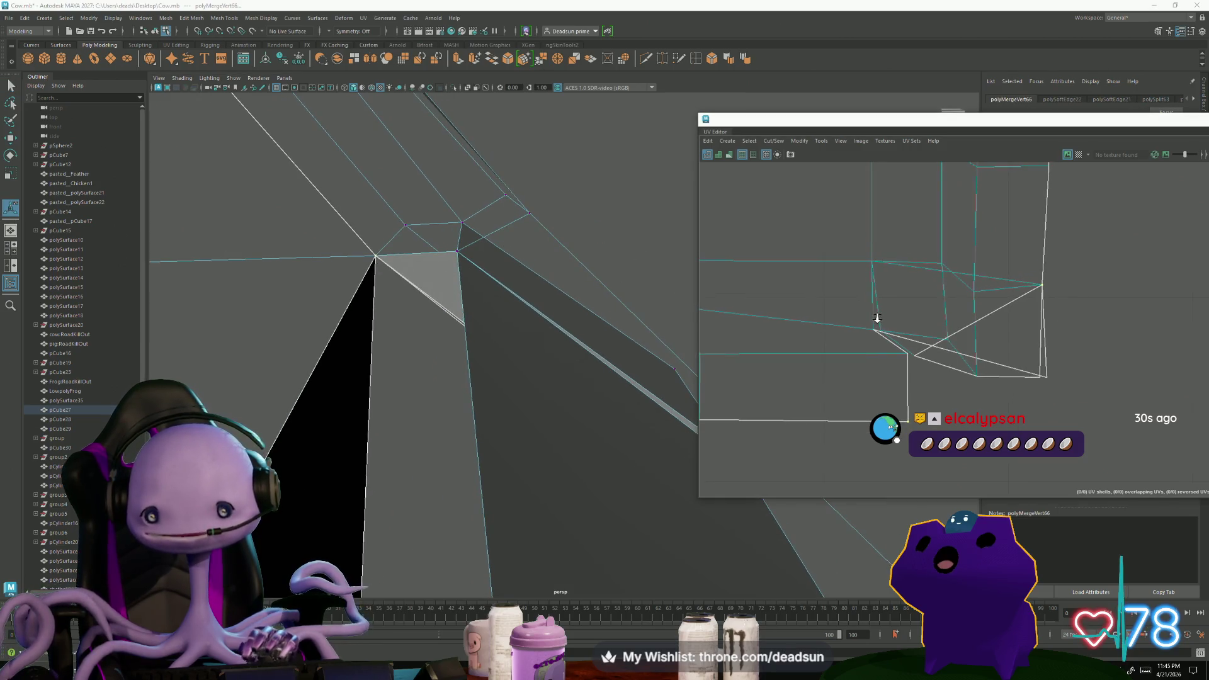
right_click_drag(995, 342, 995, 342)
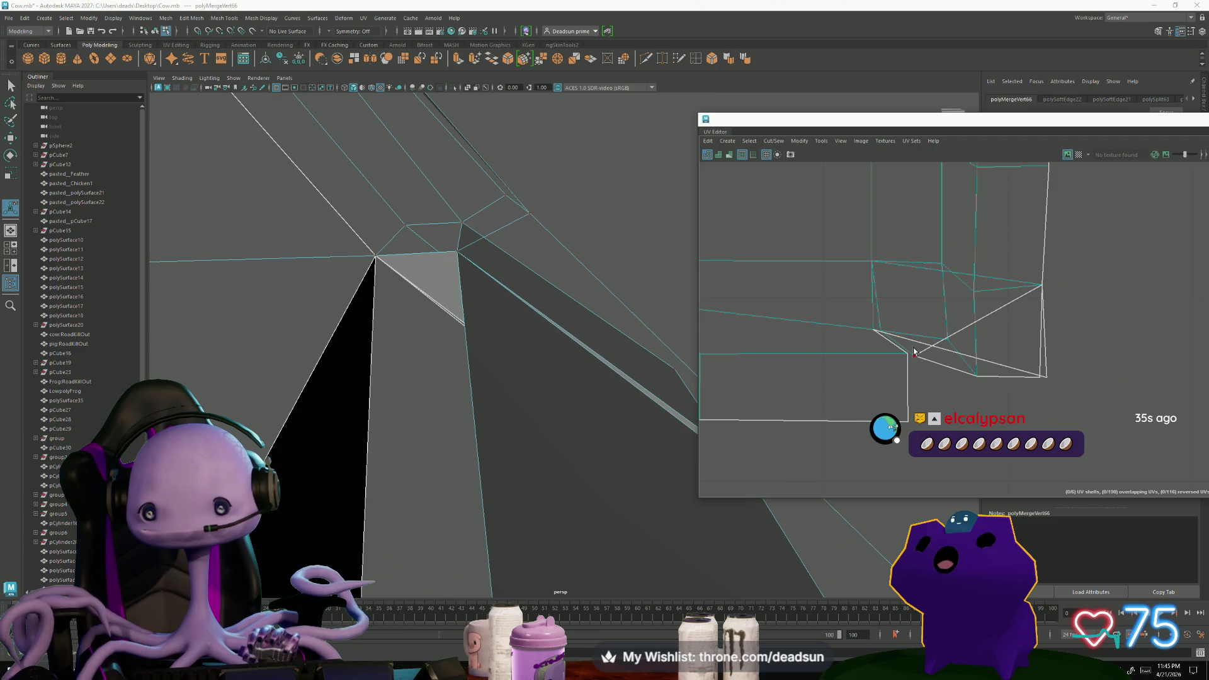
left_click_drag(915, 353, 923, 372)
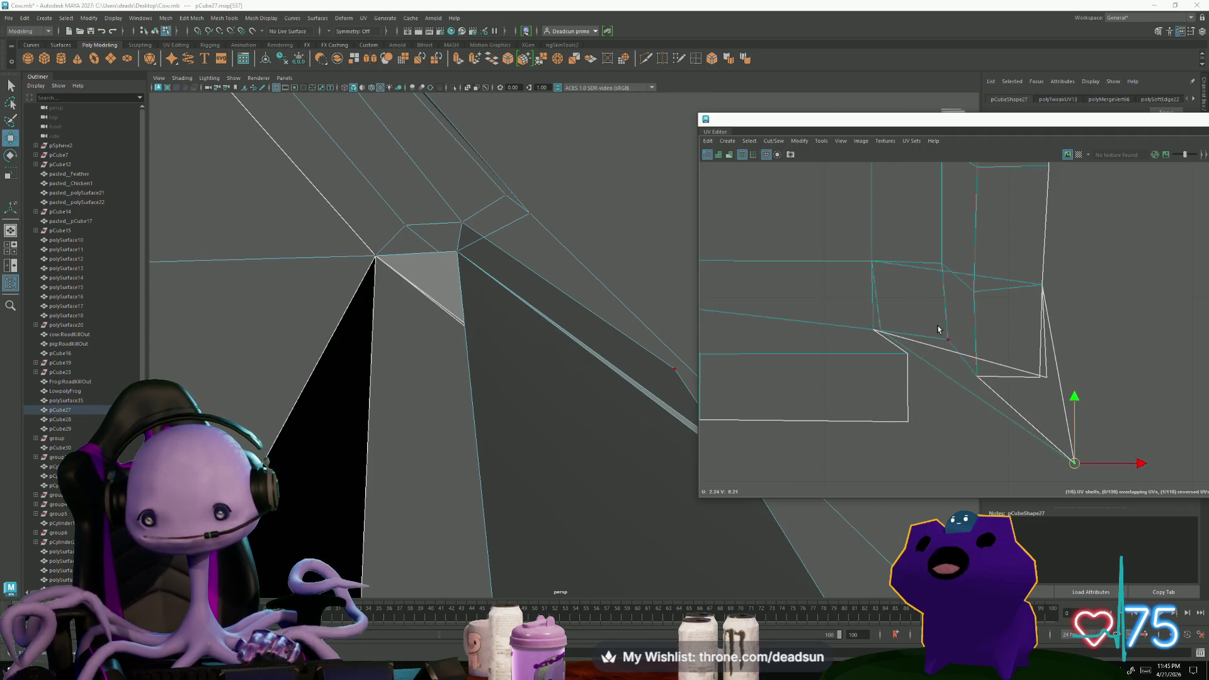
scroll(535, 298, "up", 5)
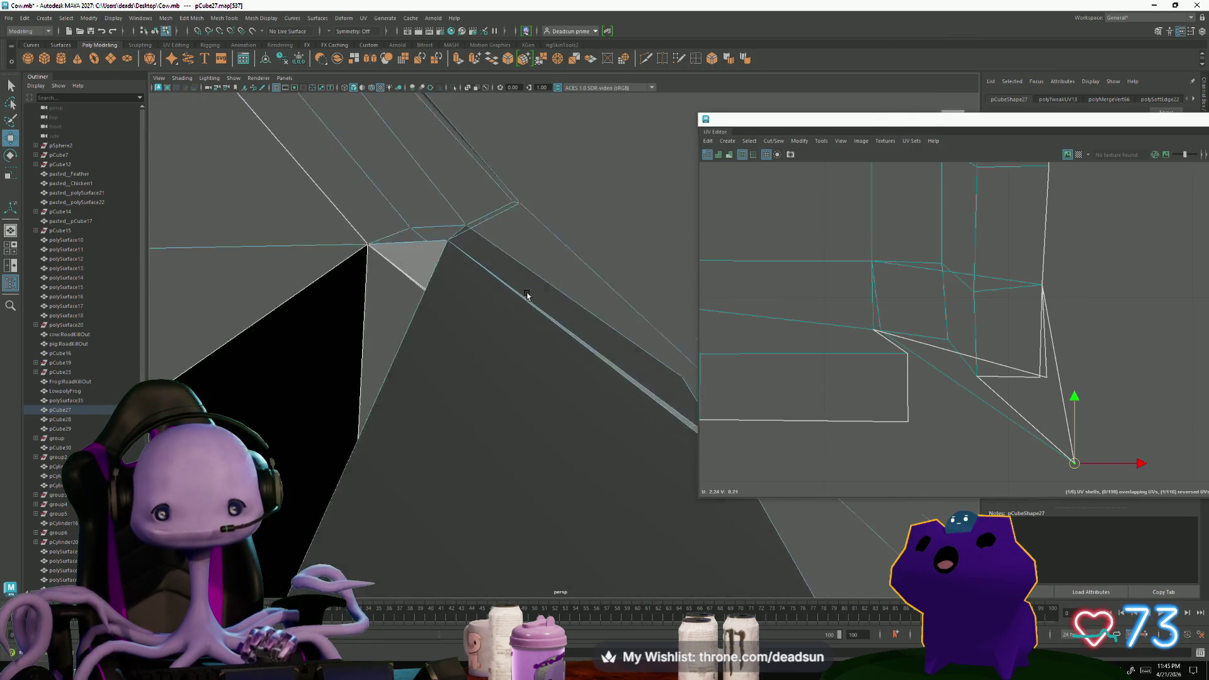
Check the overhang's underside, thin side and top faces against their UV pieces
mouse_move(517, 289)
left_mouse_down("alt")
mouse_move(440, 265)
mouse_move(370, 261)
mouse_move(265, 278)
mouse_move(185, 312)
mouse_move(308, 323)
mouse_move(340, 277)
mouse_move(408, 304)
mouse_move(410, 271)
mouse_move(438, 309)
mouse_move(413, 318)
mouse_move(407, 343)
mouse_move(427, 337)
left_mouse_up("alt")
scroll(184, 312, "down", 3)
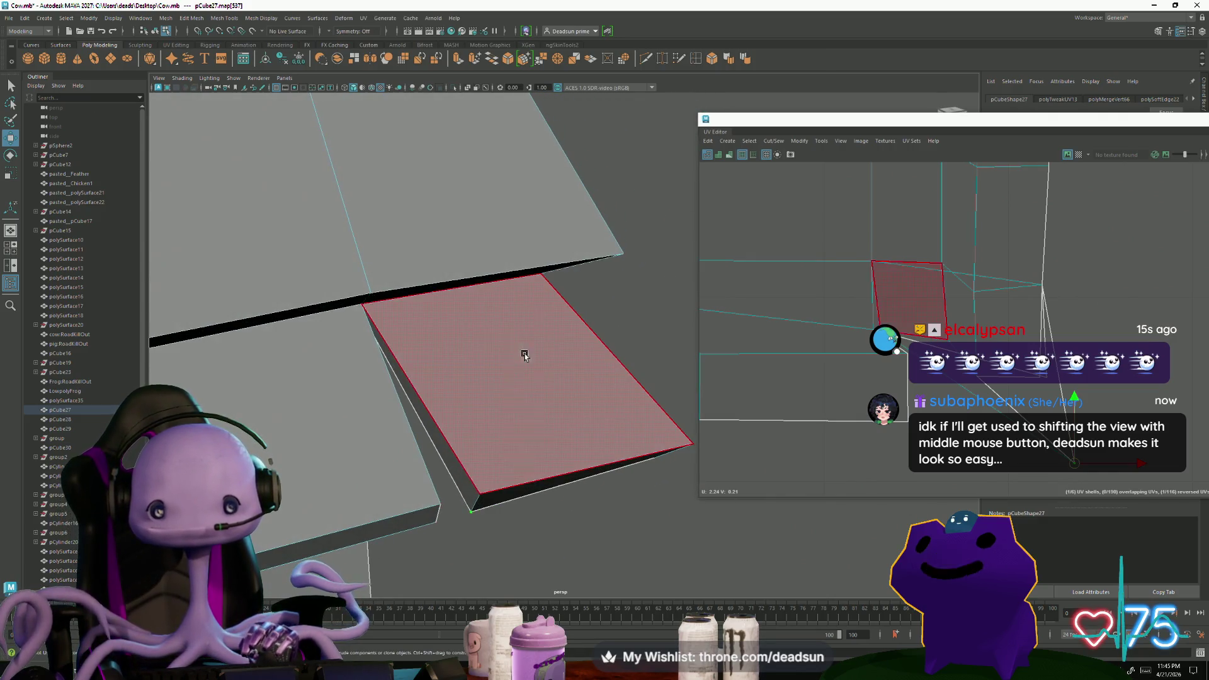
left_click_drag(546, 405, 549, 413)
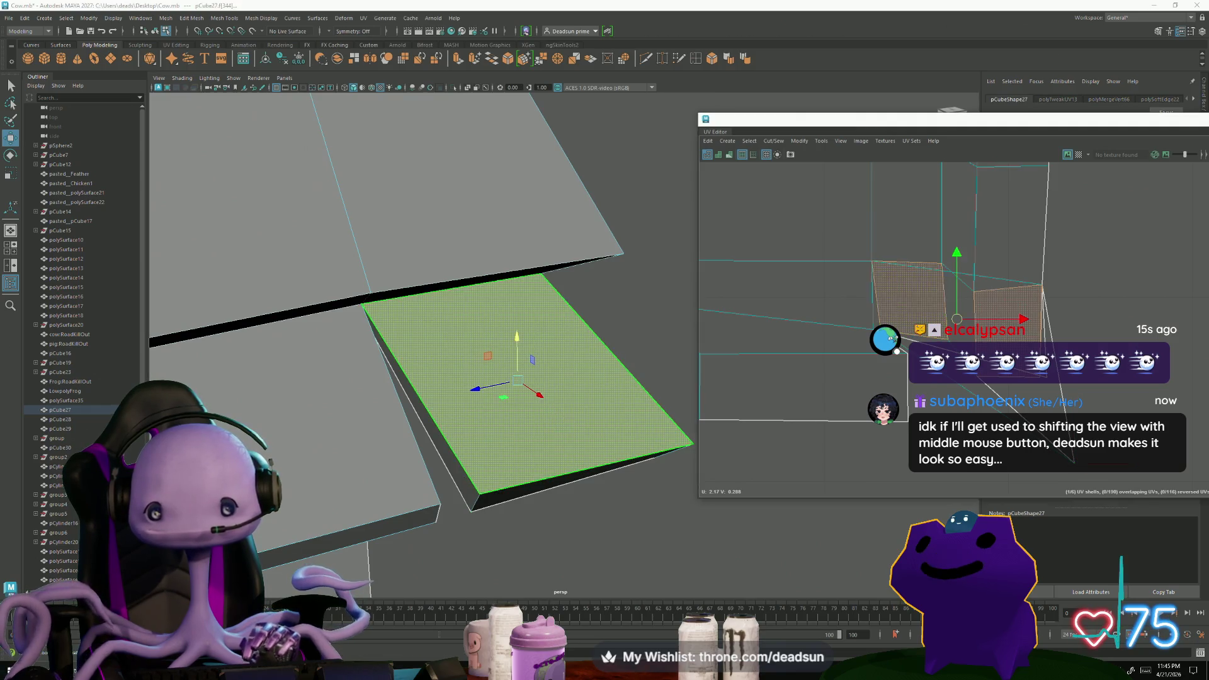
left_click(851, 407)
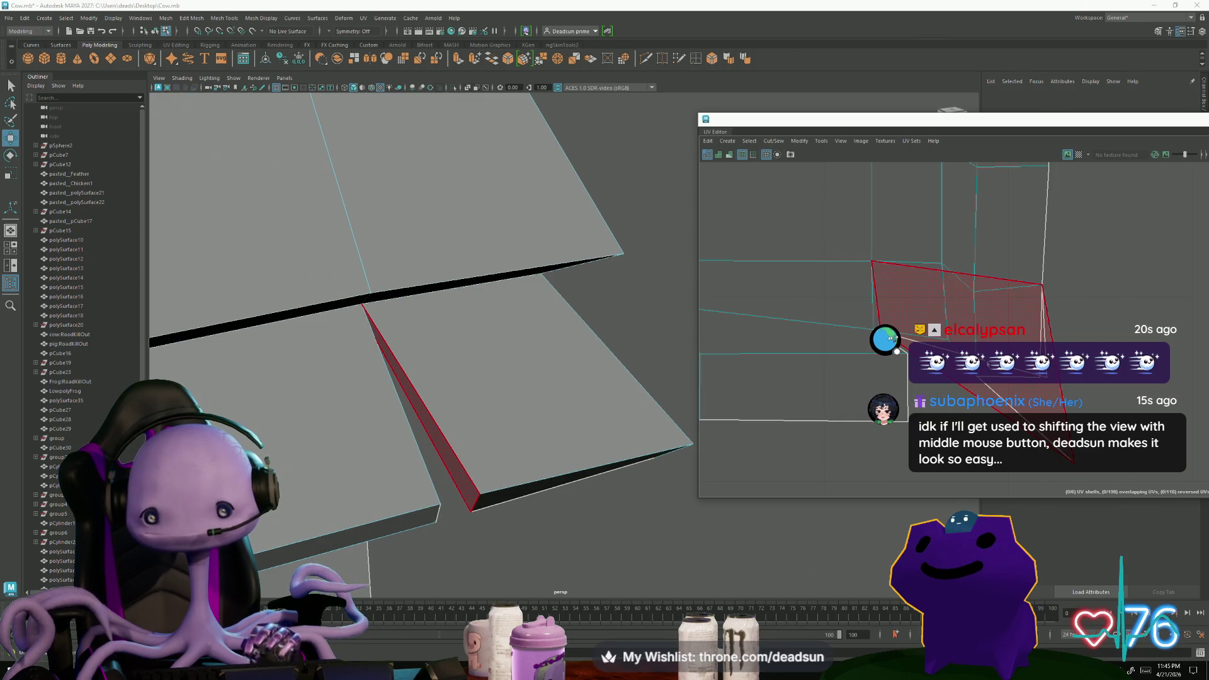
left_click(410, 401)
left_click_drag(533, 518, 494, 424, "alt")
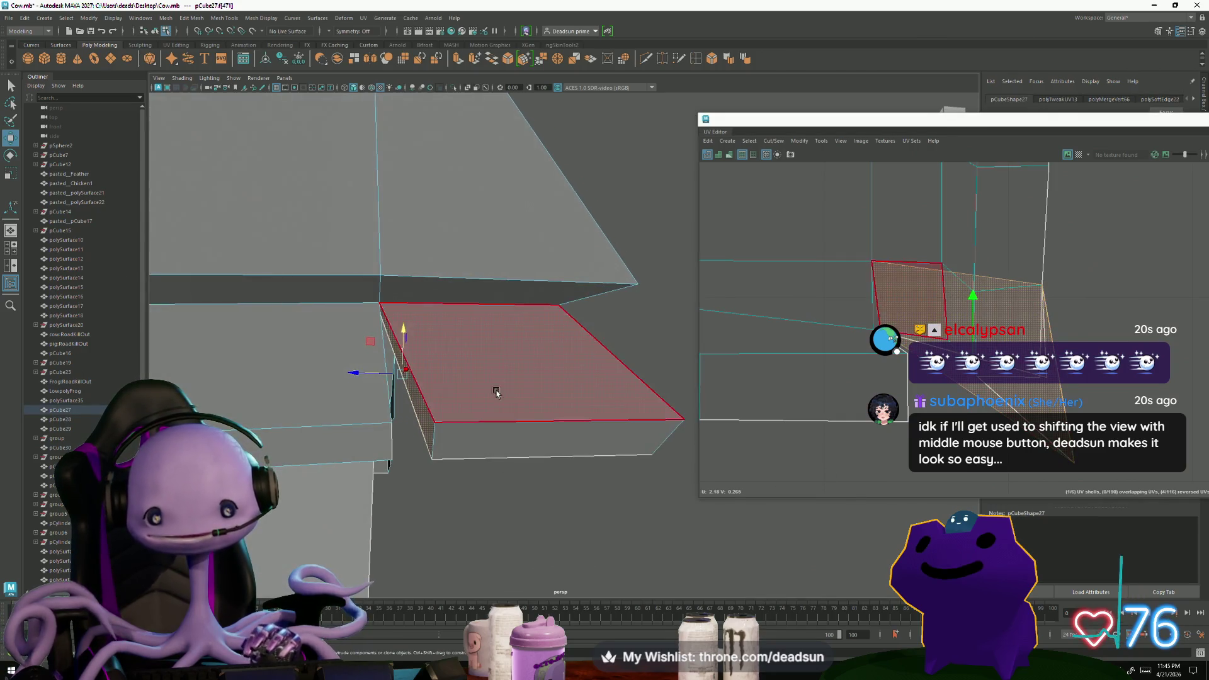
left_click(494, 419)
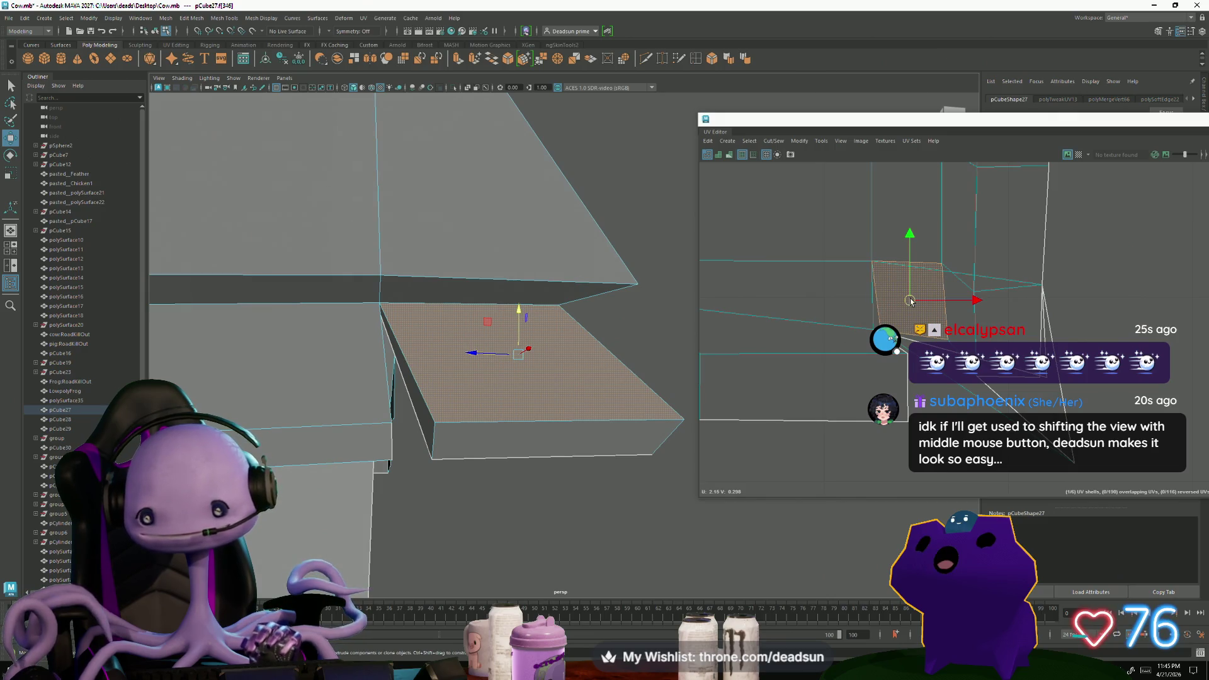
scroll(909, 301, "down", 5)
mouse_move(844, 299)
middle_mouse_down()
mouse_move(799, 309)
mouse_move(860, 286)
middle_mouse_up()
mouse_move(540, 406)
left_mouse_down("alt")
mouse_move(385, 419)
mouse_move(583, 361)
mouse_move(576, 385)
mouse_move(596, 395)
left_mouse_up("alt")
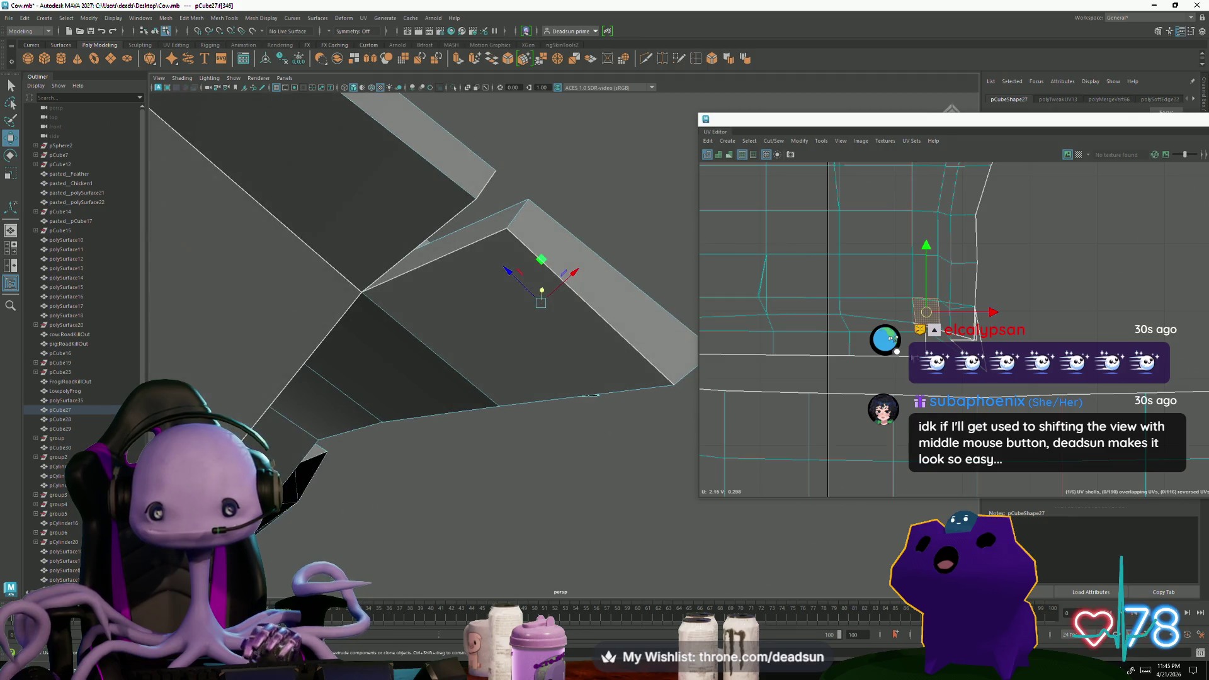
Check the narrow side, top, lower and roof-edge faces against the UV layout one by one
left_click(595, 293)
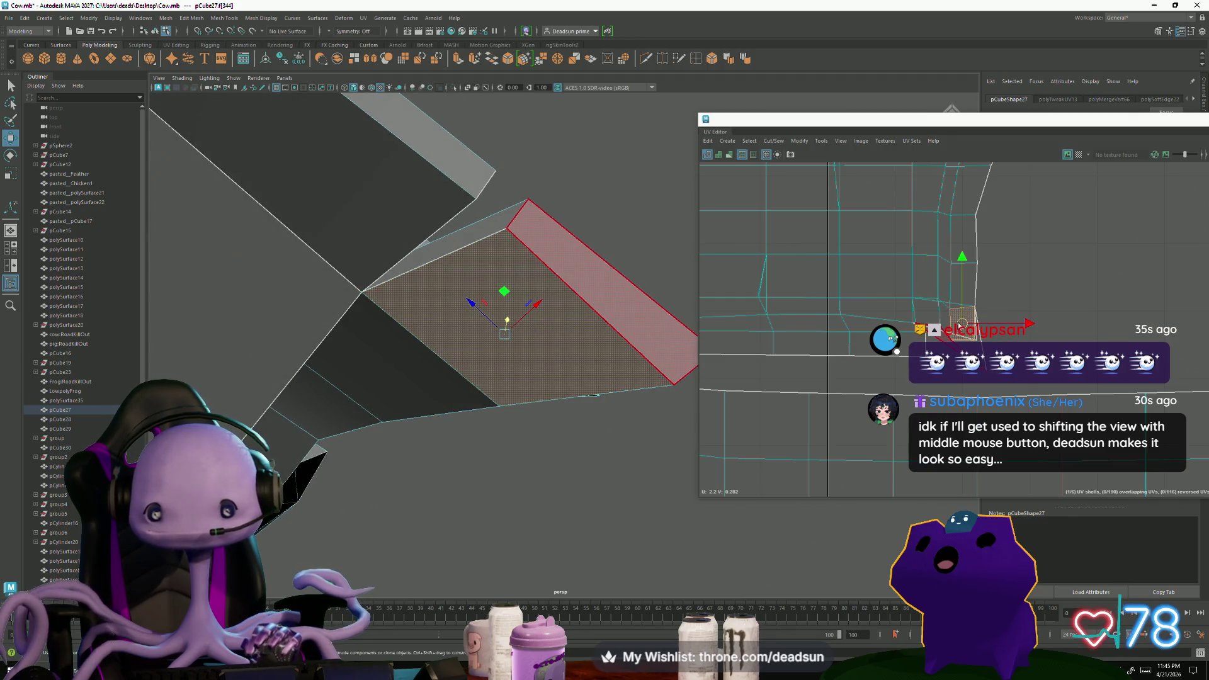
left_click(444, 237)
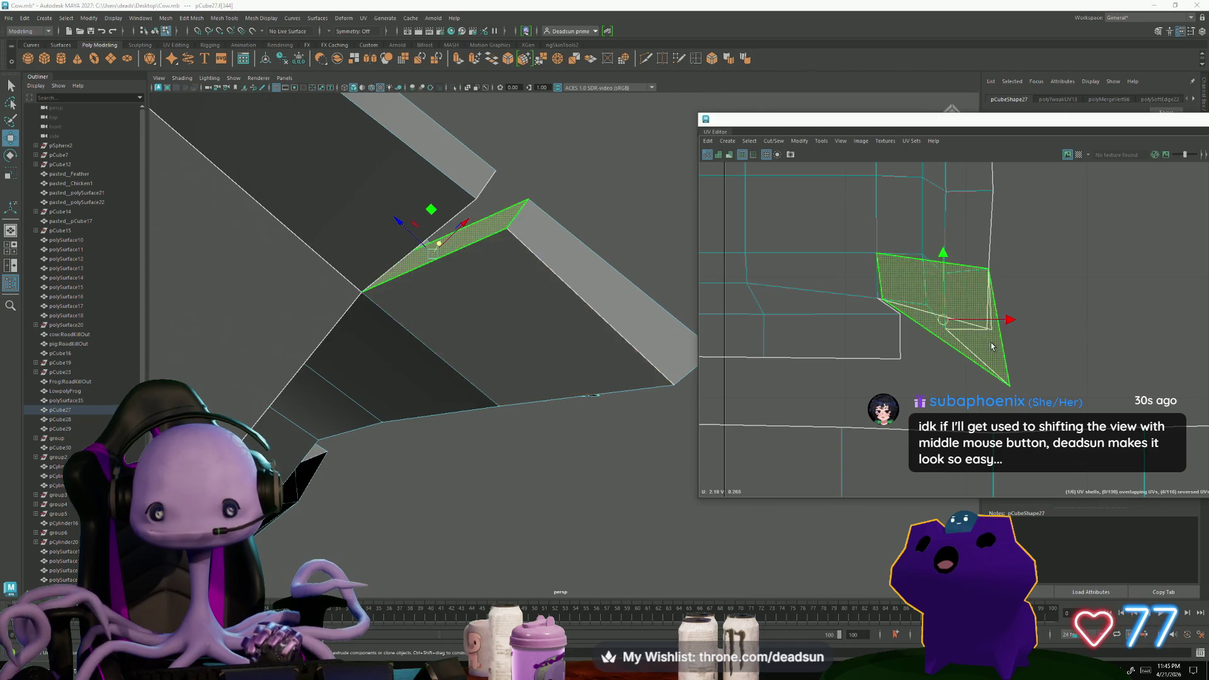
left_click_drag(590, 403, 529, 454, "alt")
left_click(538, 436)
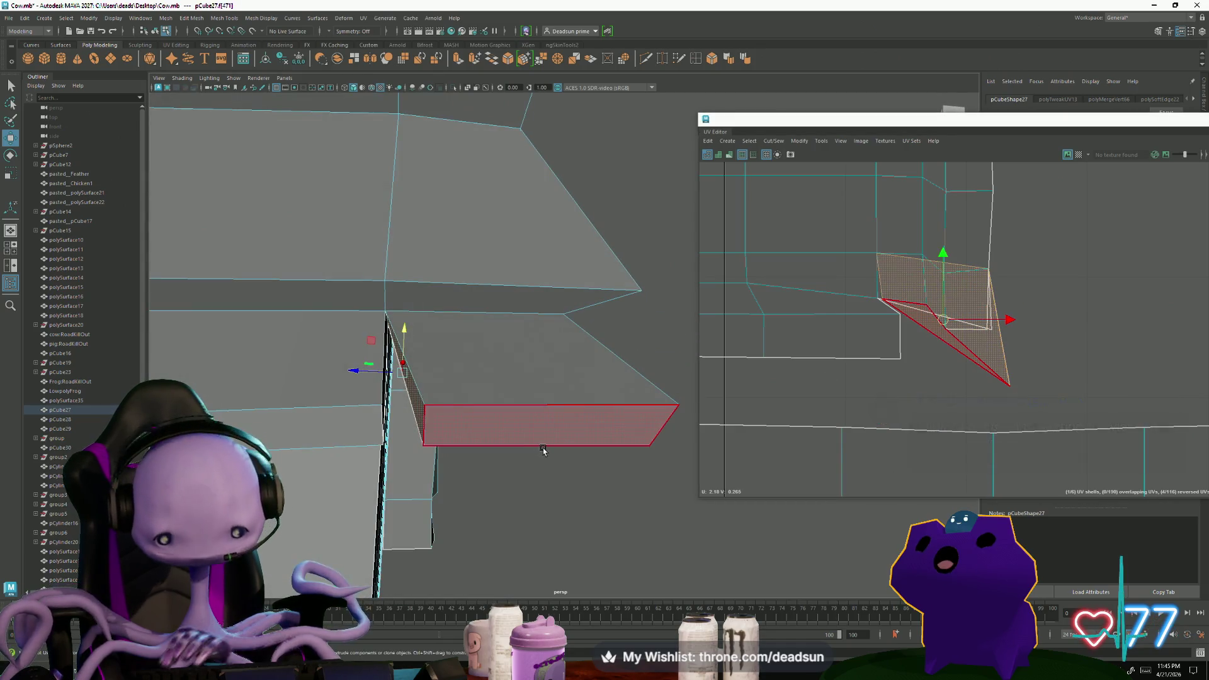
left_click(914, 332)
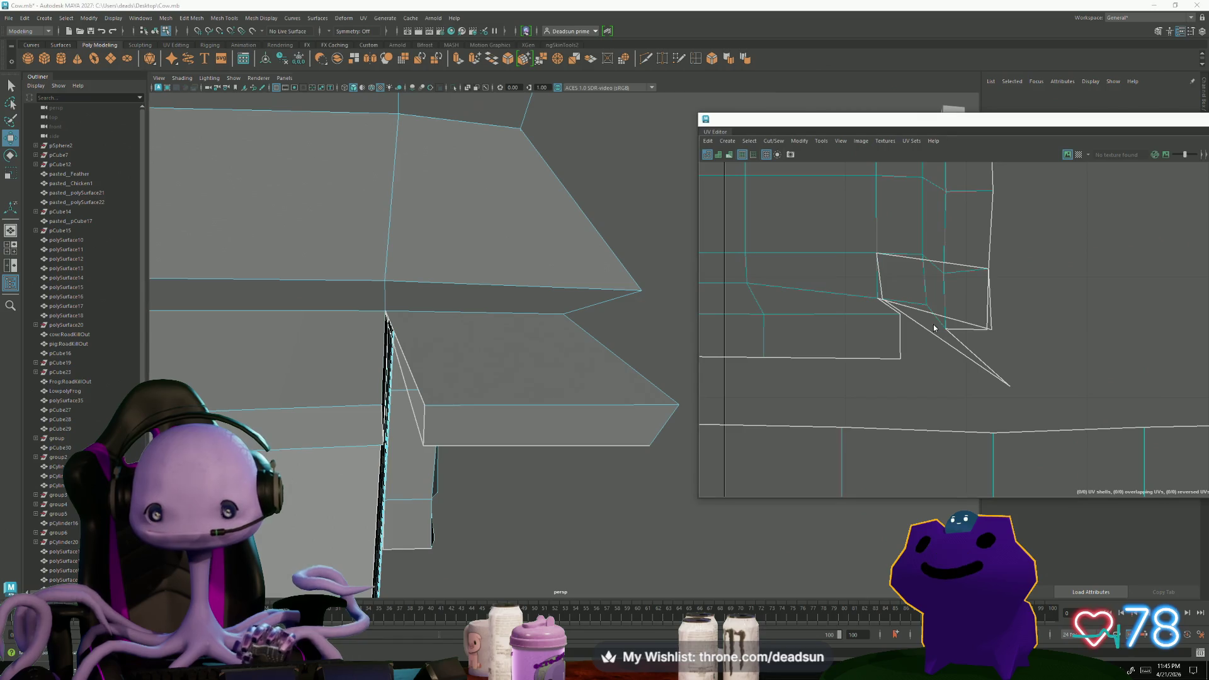
left_click(945, 330)
mouse_move(586, 406)
left_mouse_down("alt")
mouse_move(536, 467)
mouse_move(586, 479)
left_mouse_up("alt")
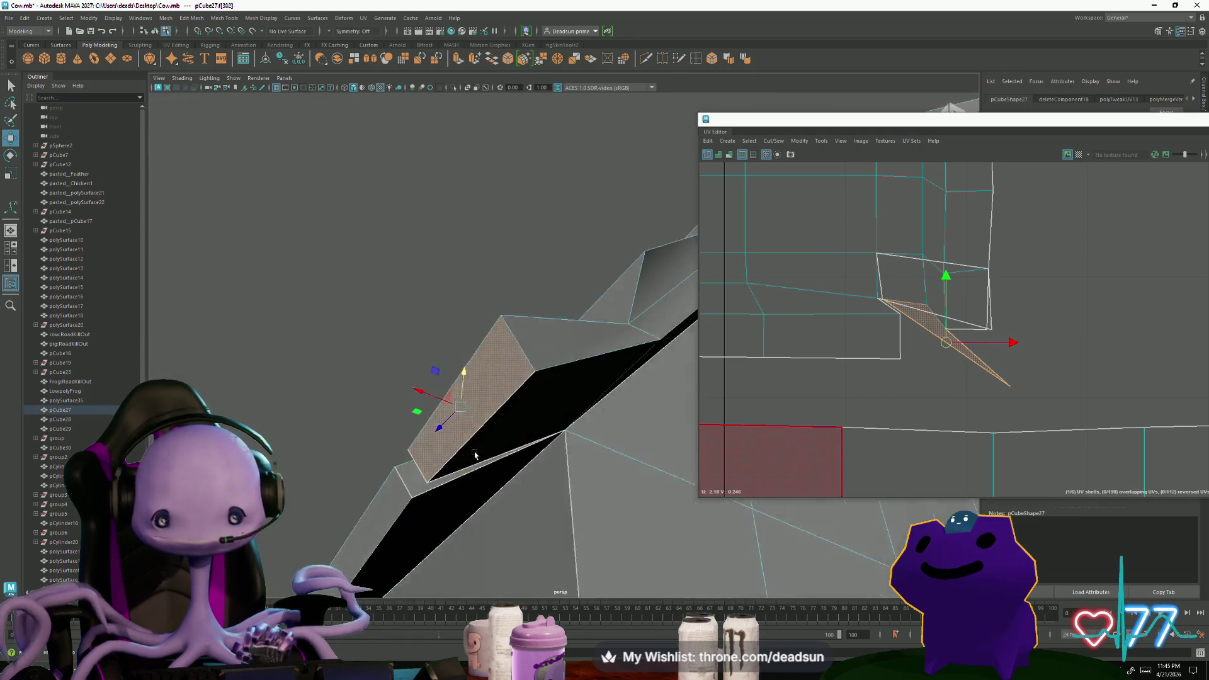
left_click(587, 478)
left_click(575, 480)
left_click(626, 494)
mouse_move(627, 494)
left_mouse_down("alt")
mouse_move(489, 450)
mouse_move(570, 376)
left_mouse_up("alt")
Return to object mode with the barn mesh pCube27 selected showing its UVs
right_click_drag(571, 376, 567, 352)
left_click(925, 388)
key("ctrl+z")
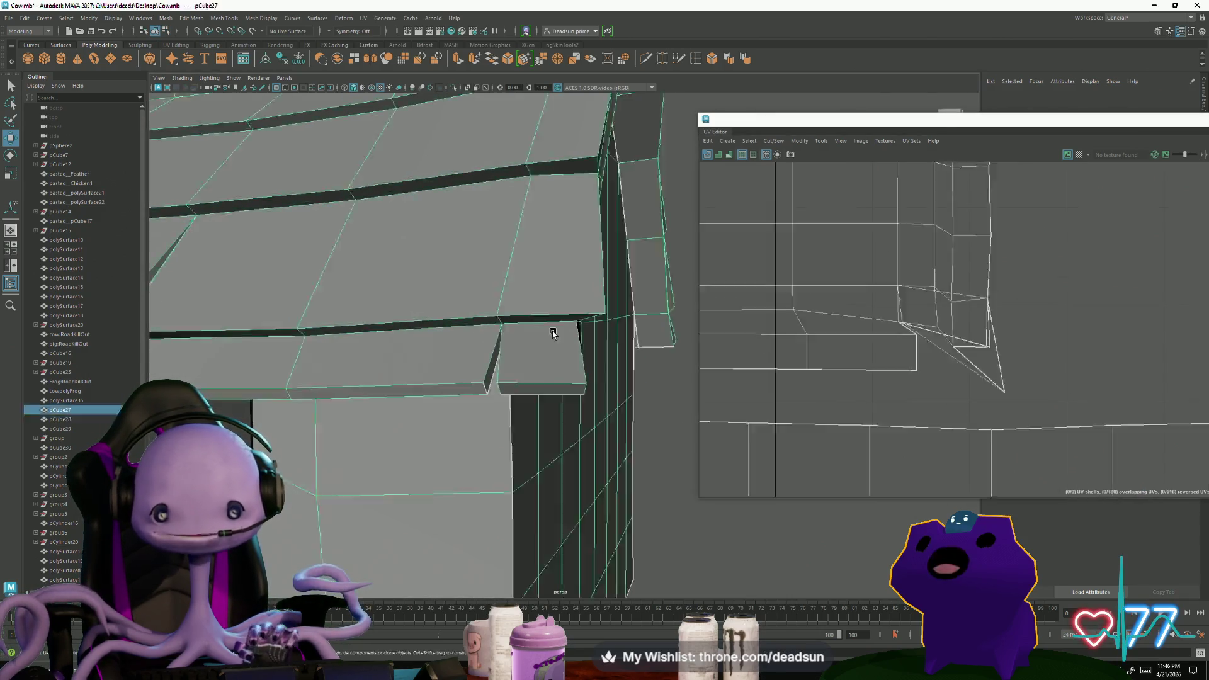
scroll(925, 388, "down", 2)
scroll(853, 348, "up", 3)
scroll(853, 348, "up", 2)
scroll(878, 338, "up", 1)
scroll(775, 272, "up", 2)
In UV mode, nudge two UV points of the corner shell to the left
middle_click_drag(762, 249, 894, 284, "alt")
key("F11")
left_click(904, 272)
left_click_drag(903, 271, 866, 267)
left_click_drag(884, 342, 858, 323)
scroll(895, 326, "down", 2)
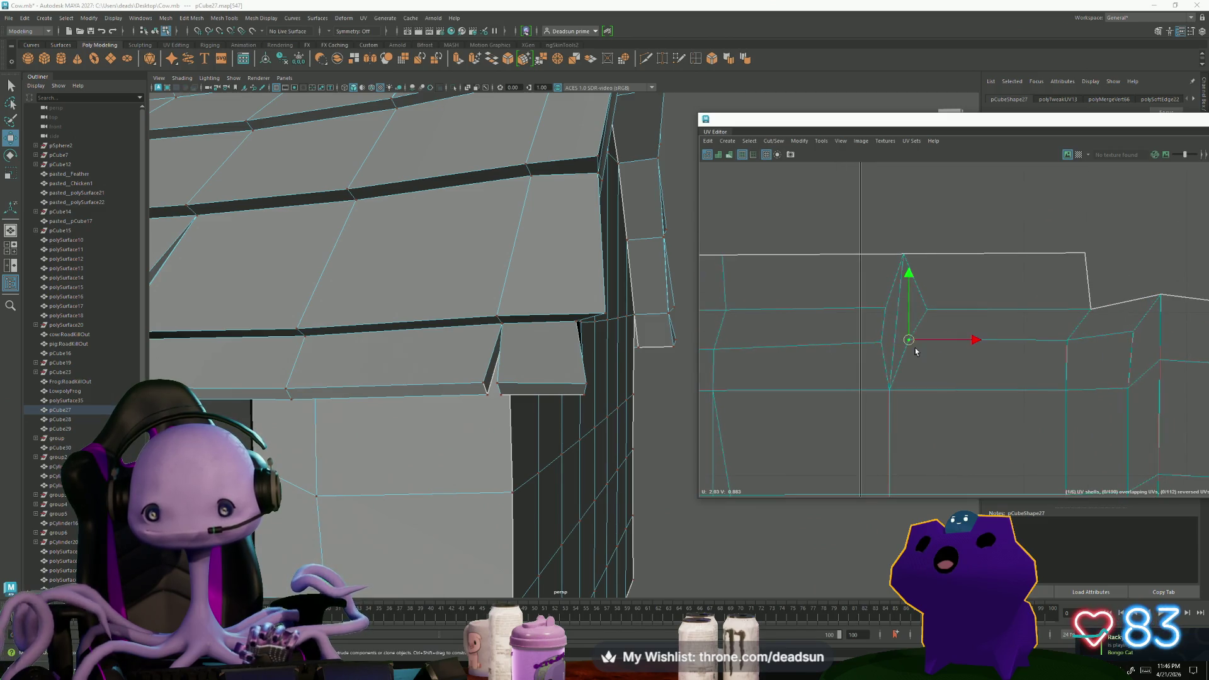
scroll(918, 354, "down", 2)
scroll(922, 360, "down", 2)
scroll(928, 370, "down", 1)
scroll(927, 371, "up", 2)
Move the notch-corner UV down-right and pick the rectangle's corner UVs individually
middle_click_drag(927, 370, 888, 388, "alt")
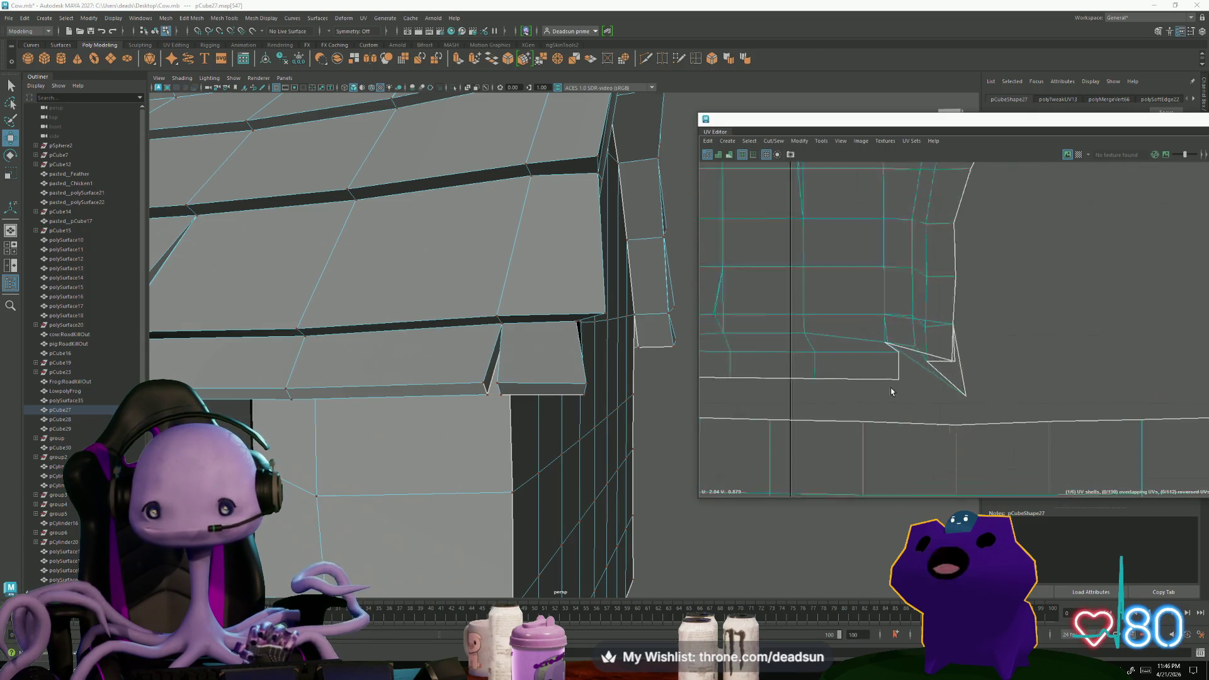
scroll(917, 379, "up", 3)
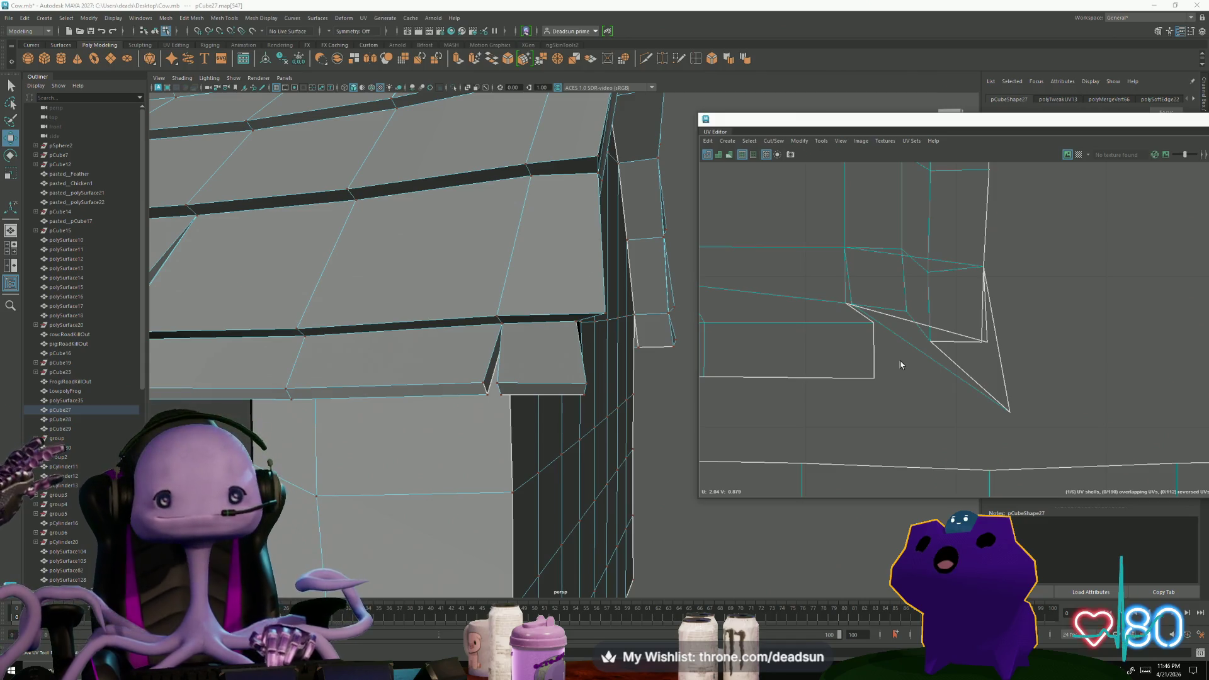
left_click(856, 313)
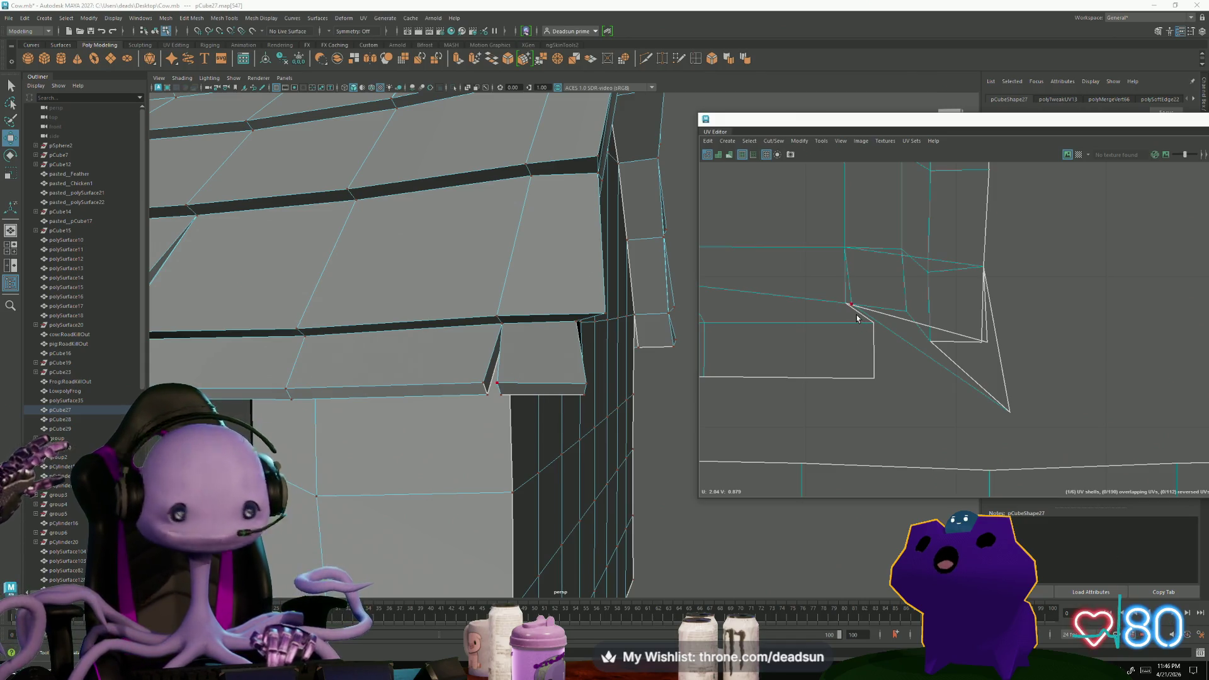
left_click_drag(856, 317, 862, 332)
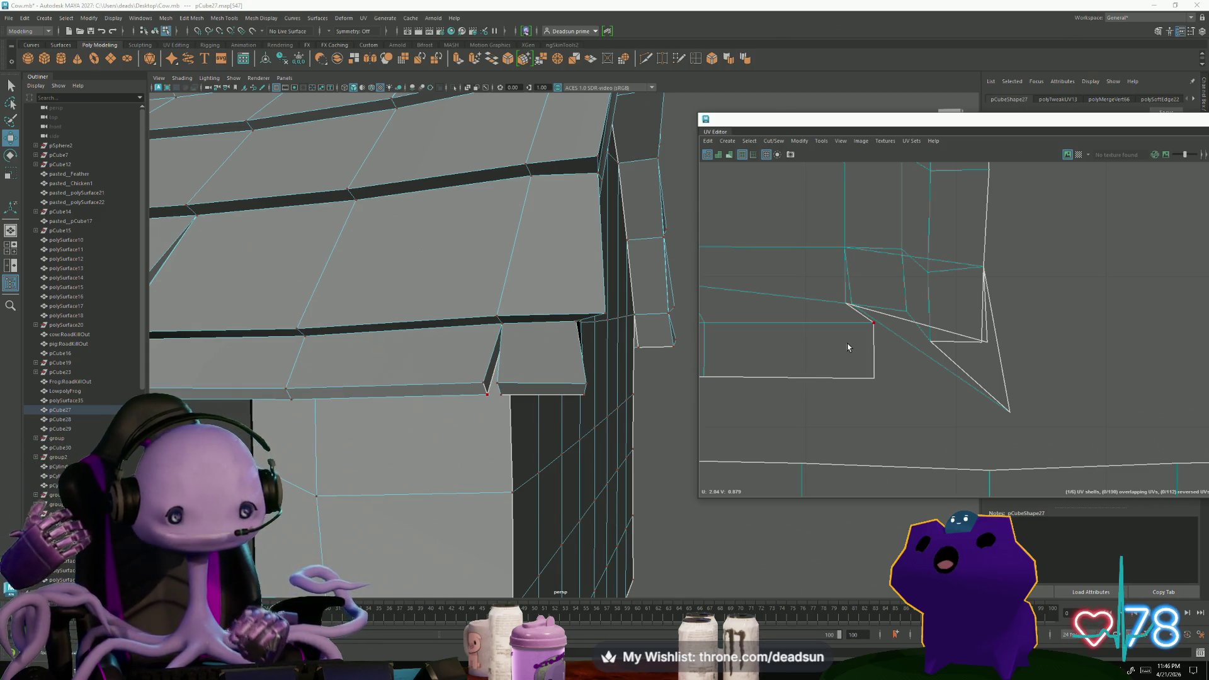
left_click(877, 374)
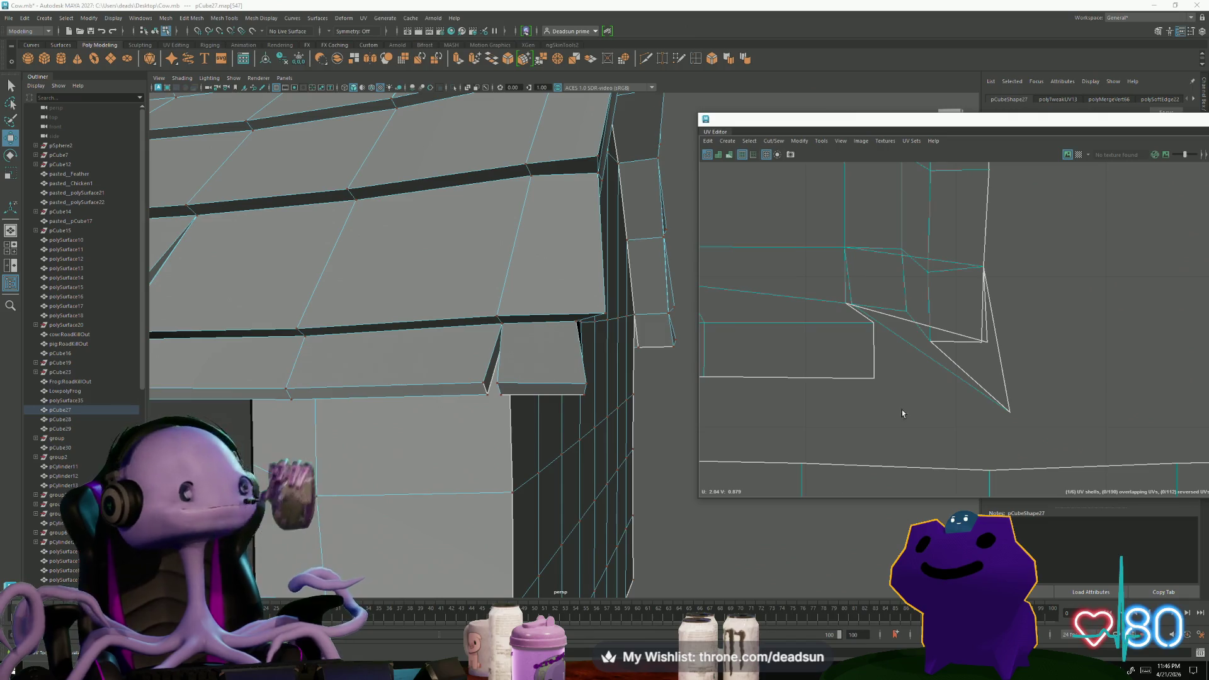
left_click(931, 342)
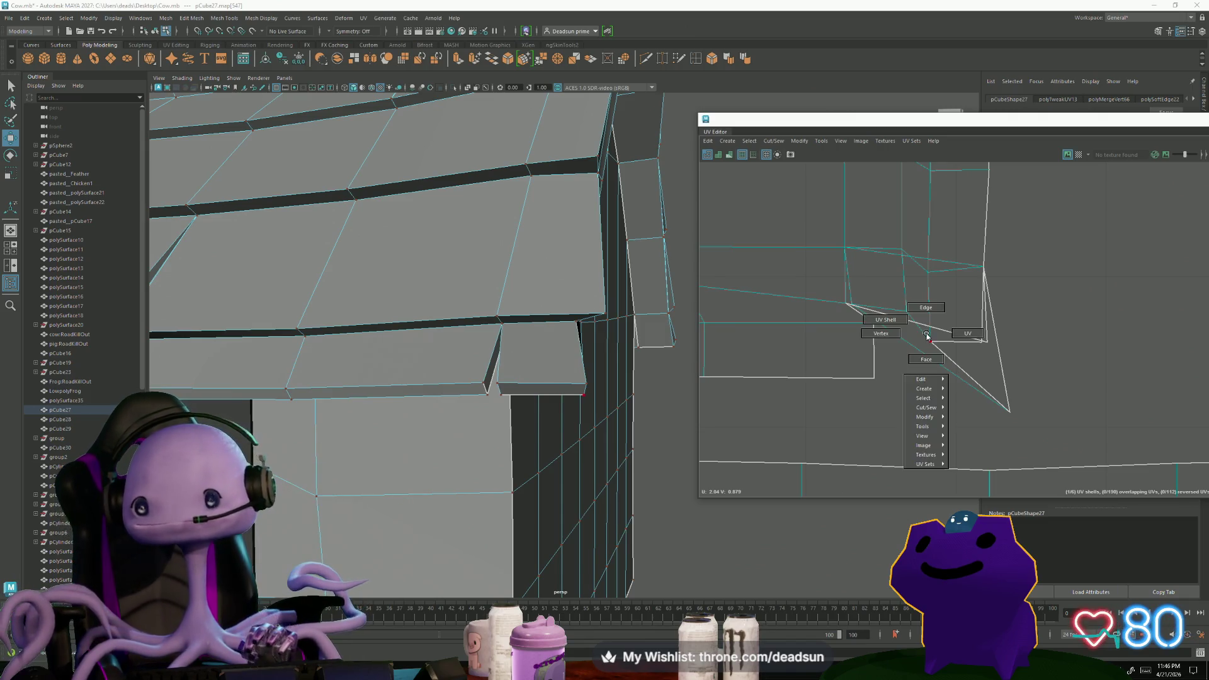
Convert to faces, add the roof-corner faces, inspect them from below and open the UV Cut/Sew commands
key("ctrl+F11")
left_click(961, 366)
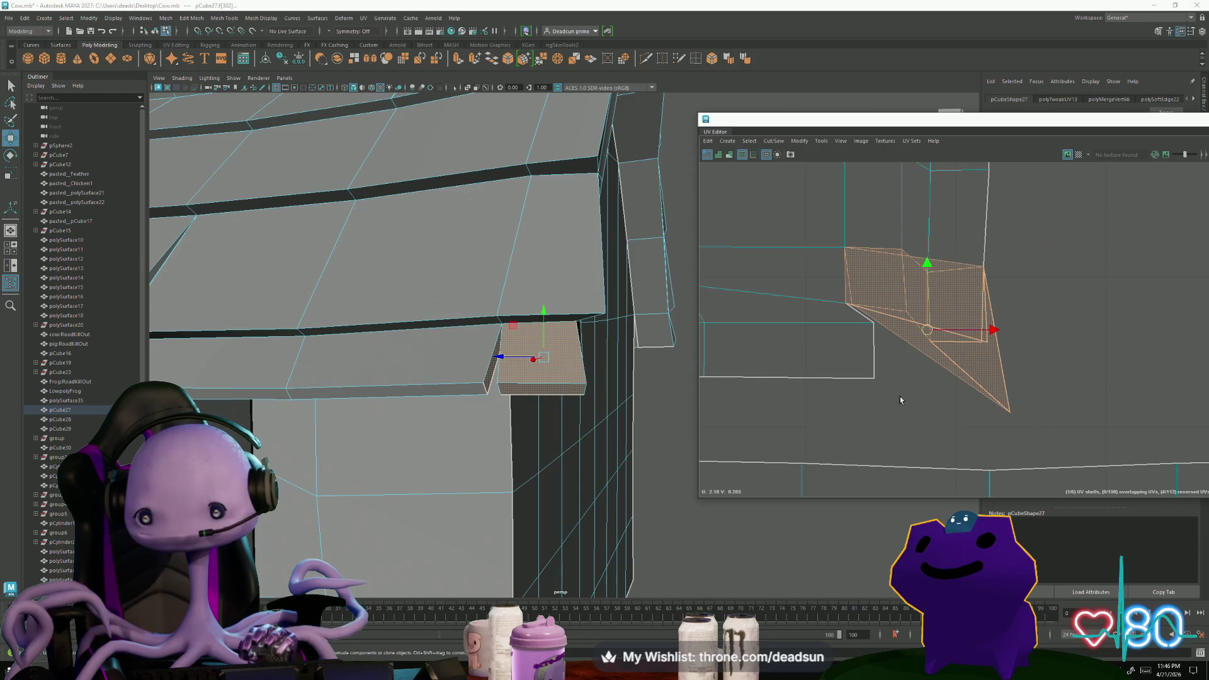
left_click_drag(510, 397, 487, 390, "alt")
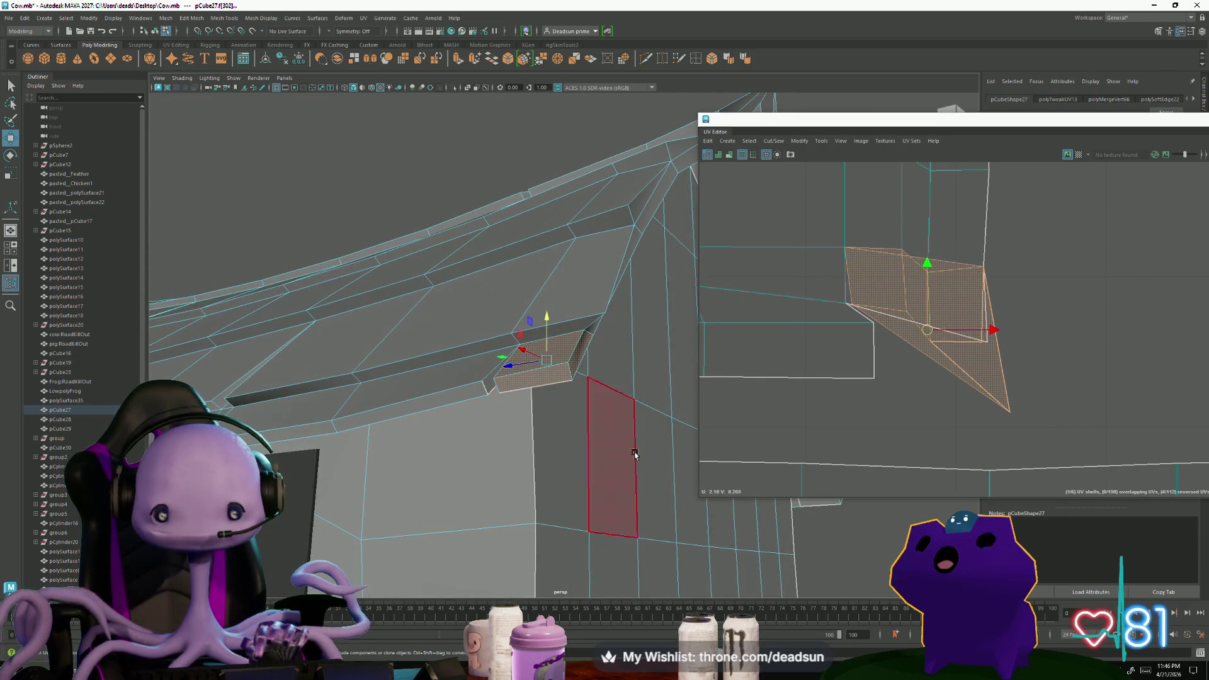
middle_click_drag(873, 432, 715, 393, "alt")
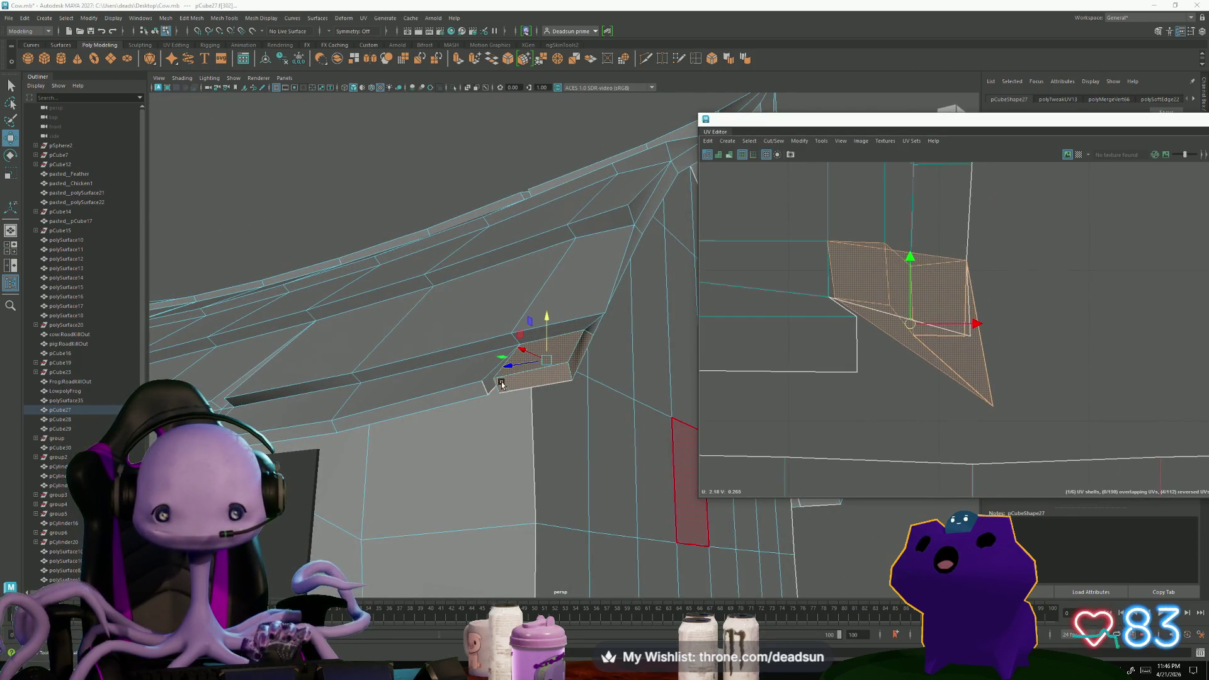
mouse_move(488, 384)
left_mouse_down("alt")
mouse_move(539, 455)
mouse_move(605, 454)
mouse_move(367, 469)
left_mouse_up("alt")
scroll(605, 453, "down", 5)
right_click_drag(368, 470, 500, 467, "alt")
mouse_move(500, 468)
left_mouse_down("alt")
mouse_move(540, 399)
mouse_move(559, 311)
left_mouse_up("alt")
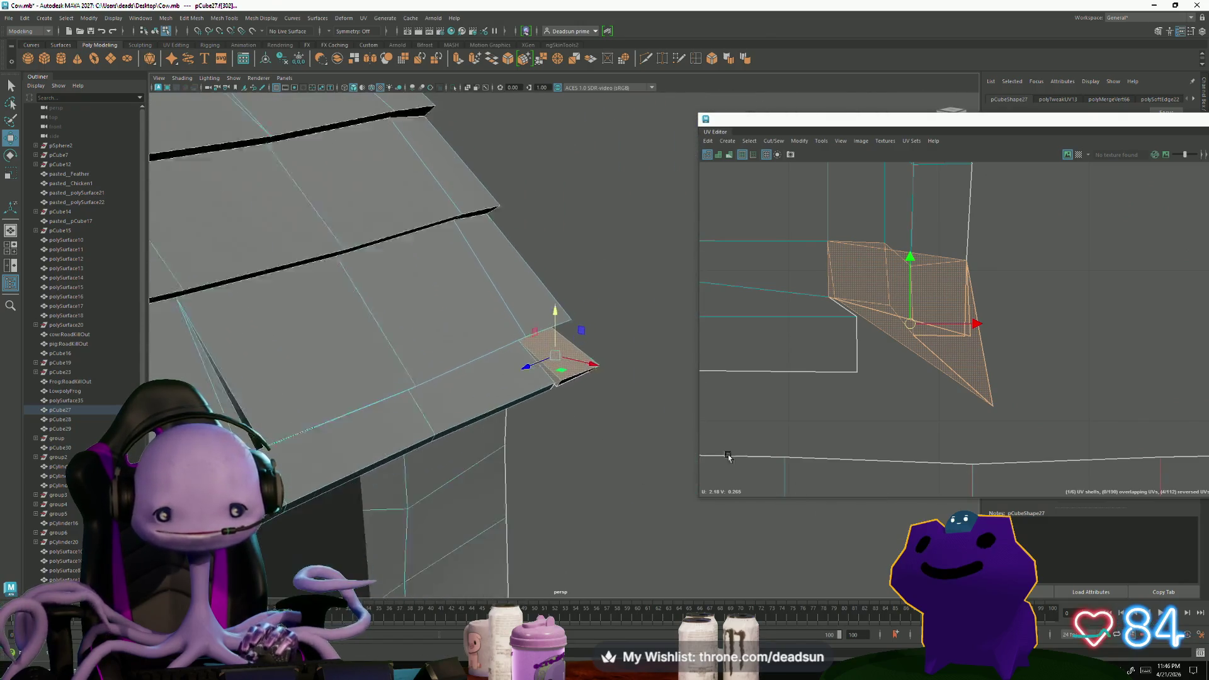
scroll(942, 346, "down", 2)
left_click(771, 141)
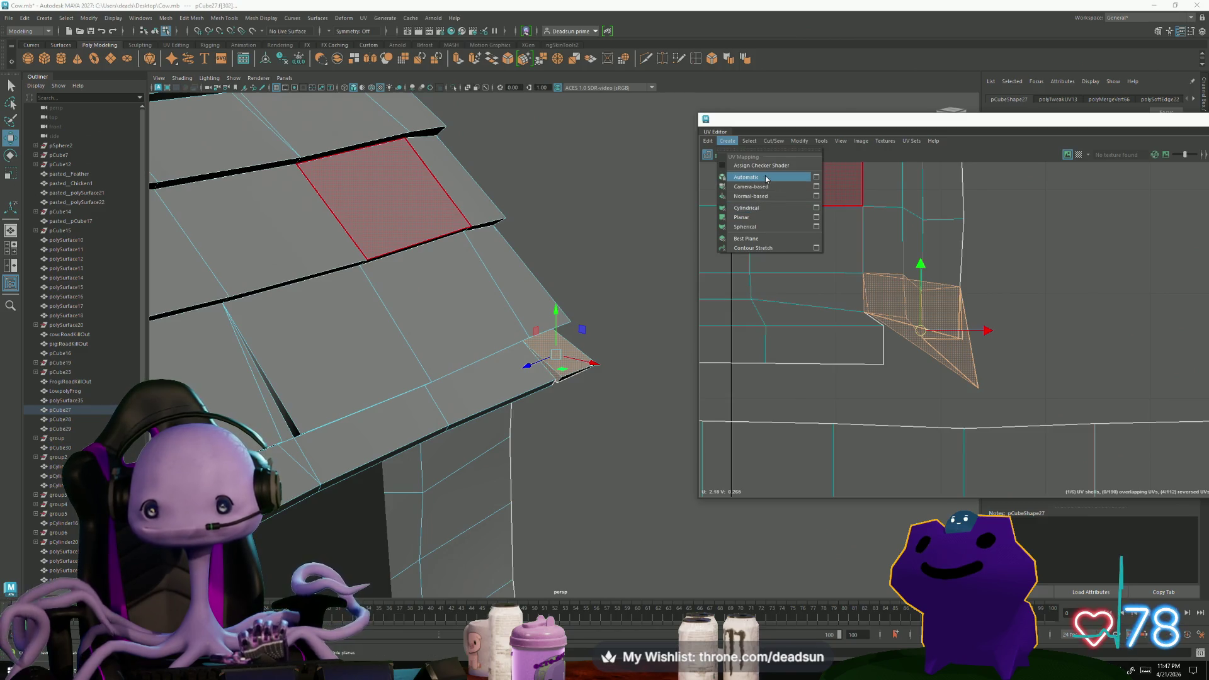
Auto-project the corner faces' UVs, then Move and Sew the left shell onto its neighbour
left_click(766, 179)
scroll(899, 347, "down", 5)
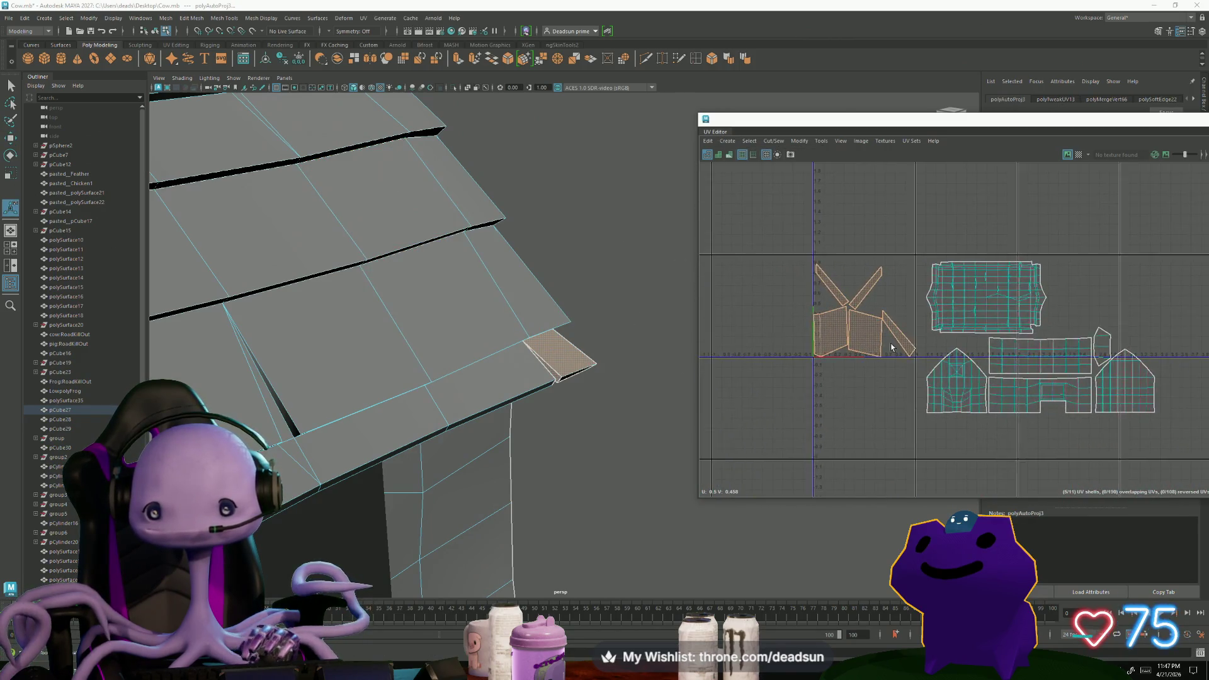
scroll(899, 347, "up", 3)
left_click(790, 317)
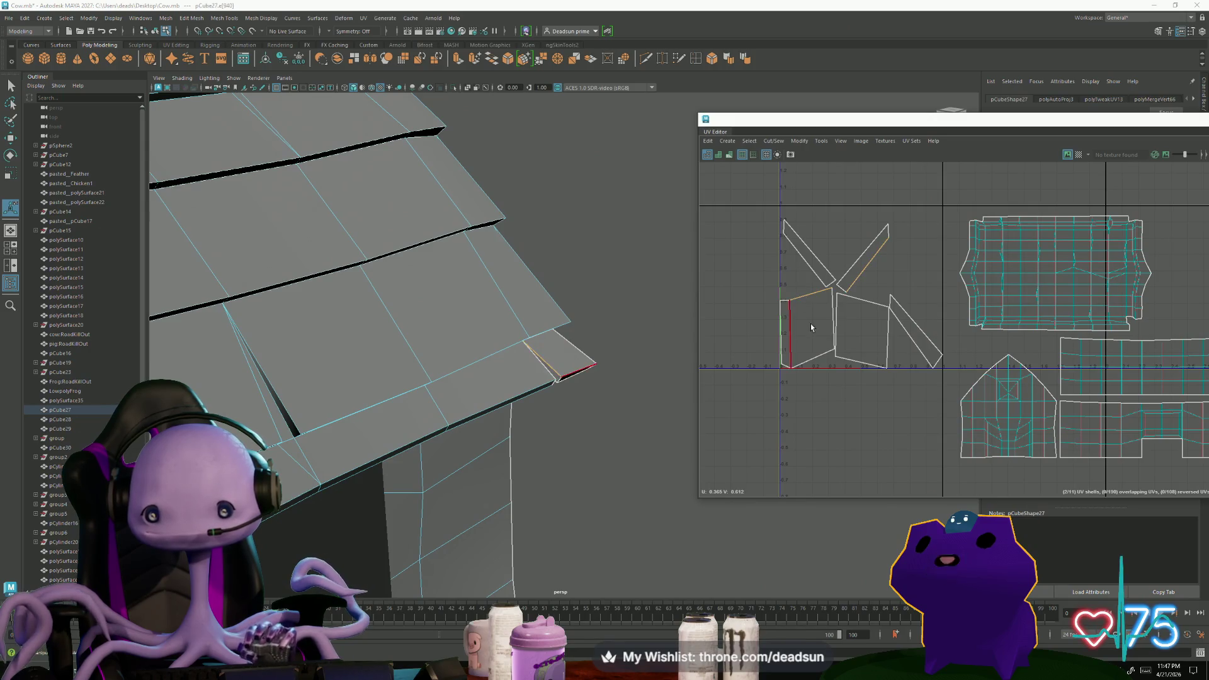
left_click(773, 141)
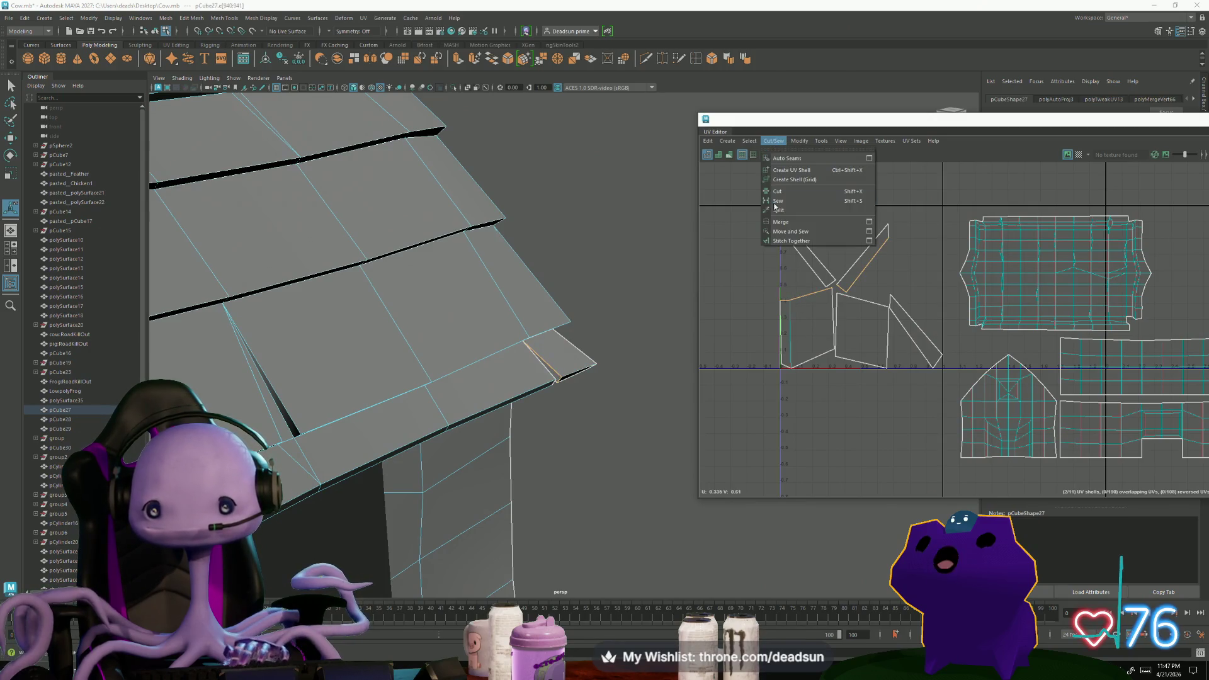
left_click(799, 232)
Orbit around and under the roof edge while following the shells in the UV view
left_click_drag(602, 349, 545, 340, "alt")
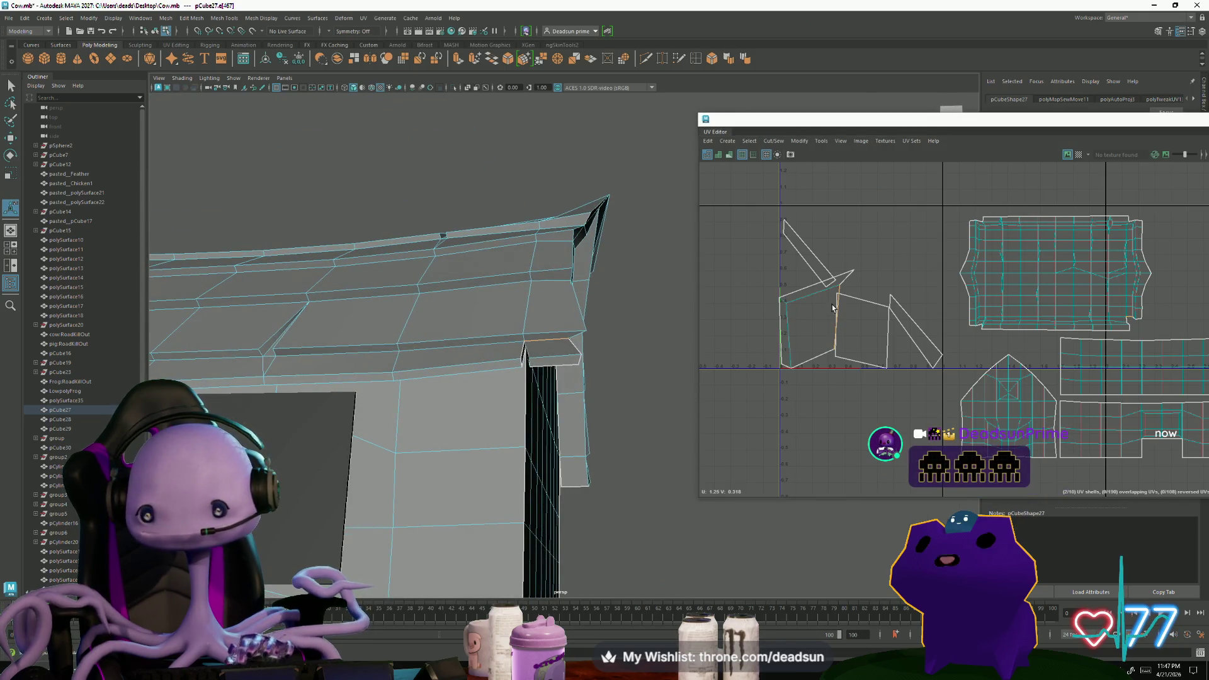
scroll(1171, 291, "up", 5)
mouse_move(1171, 290)
middle_mouse_down("alt")
mouse_move(898, 333)
mouse_move(912, 320)
middle_mouse_up("alt")
mouse_move(605, 378)
left_mouse_down("alt")
mouse_move(463, 408)
mouse_move(255, 311)
left_mouse_up("alt")
right_click_drag(256, 310, 543, 376, "alt")
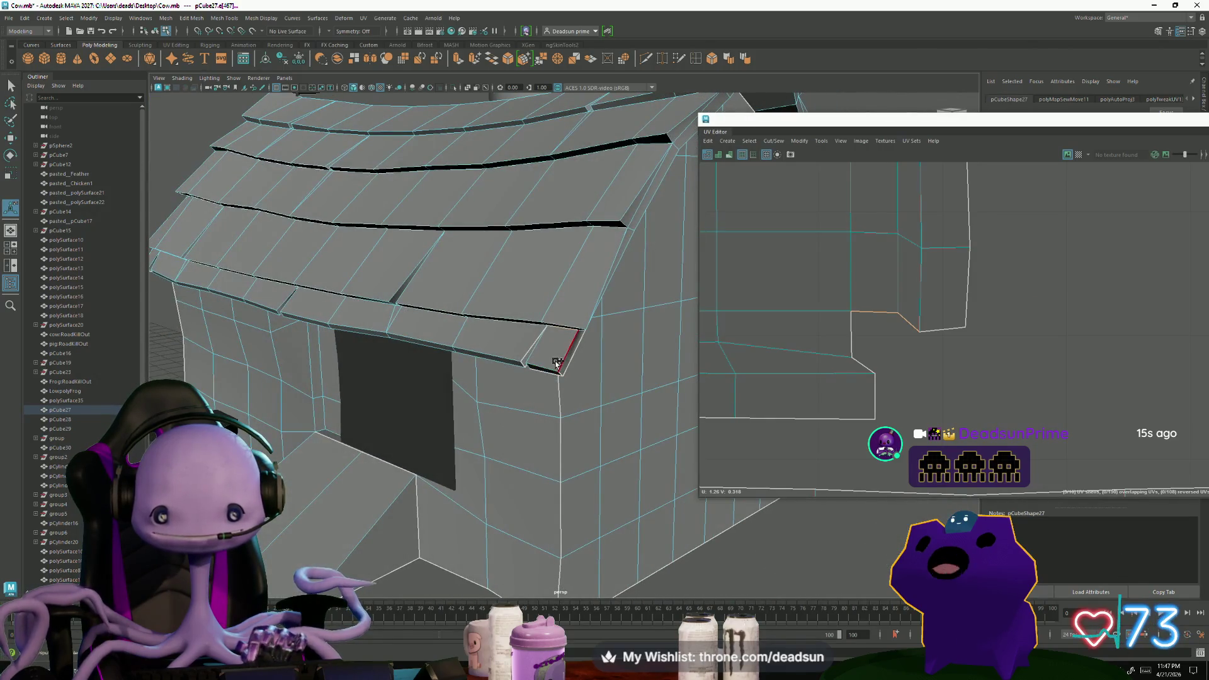
left_click_drag(549, 407, 604, 359, "alt")
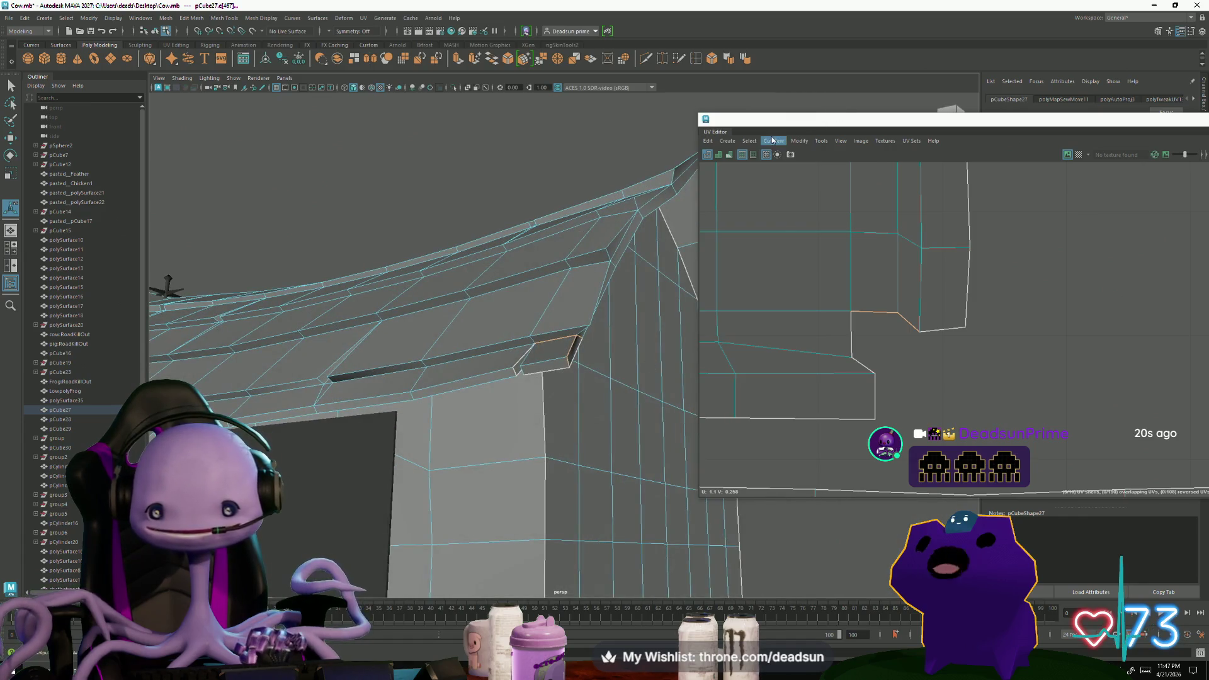
Merge the corner piece's UVs and switch to moving individual UV points
left_click(772, 140)
left_click(800, 226)
scroll(896, 351, "down", 2)
scroll(874, 358, "down", 3)
scroll(875, 358, "down", 3)
right_click_drag(872, 357, 887, 262)
key("w")
mouse_move(887, 262)
middle_mouse_down("alt")
mouse_move(869, 206)
mouse_move(839, 264)
middle_mouse_up("alt")
scroll(869, 206, "up", 2)
scroll(839, 265, "up", 2)
scroll(783, 285, "up", 1)
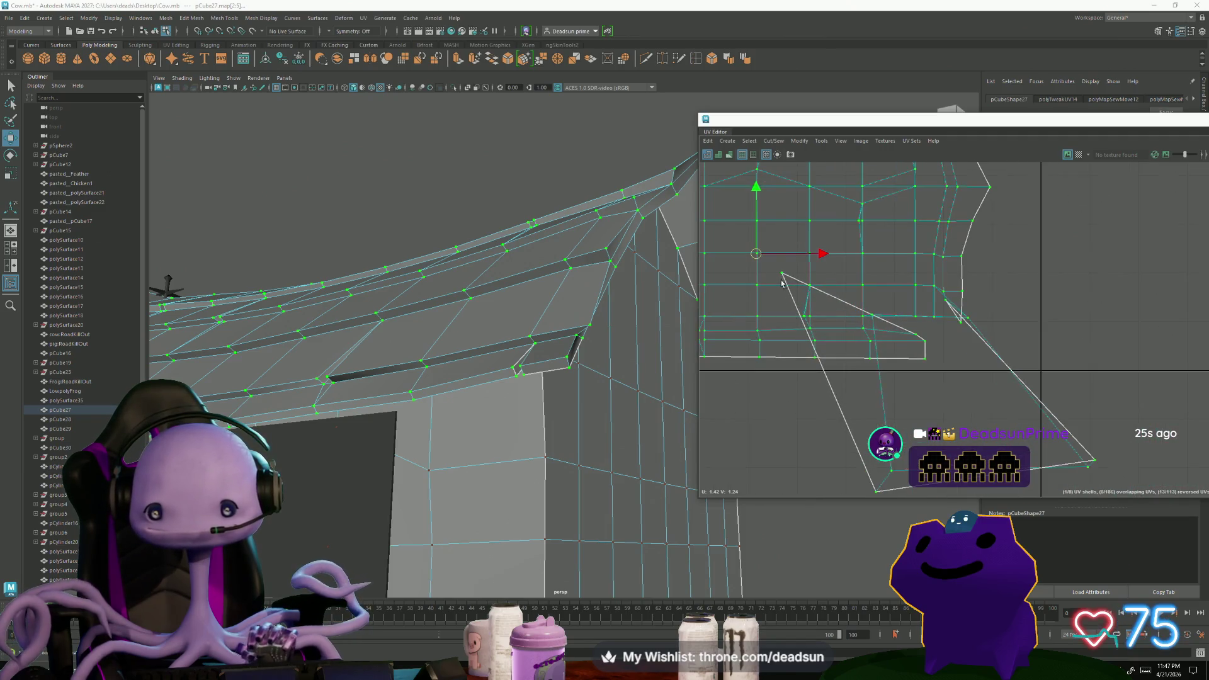
Drag several UV points up and sideways to tidy the shell's stretched outline
mouse_move(784, 276)
left_mouse_down()
mouse_move(908, 346)
mouse_move(947, 347)
mouse_move(958, 334)
left_mouse_up()
left_click(873, 317)
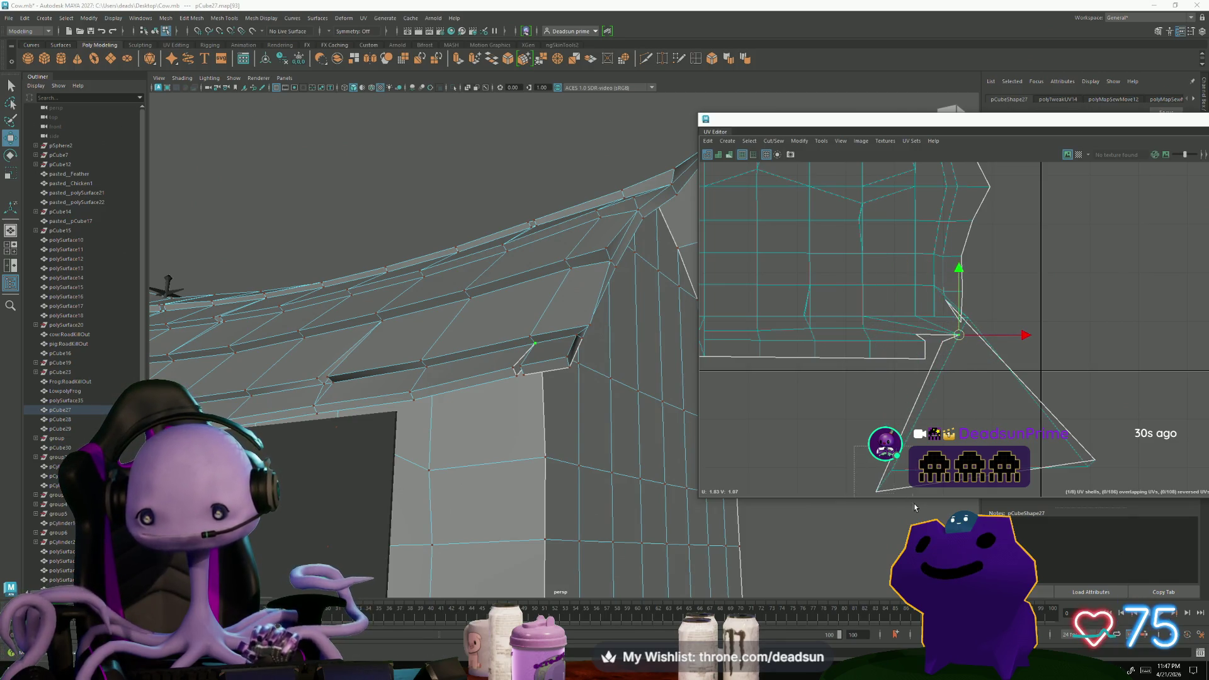
left_click_drag(888, 491, 947, 383)
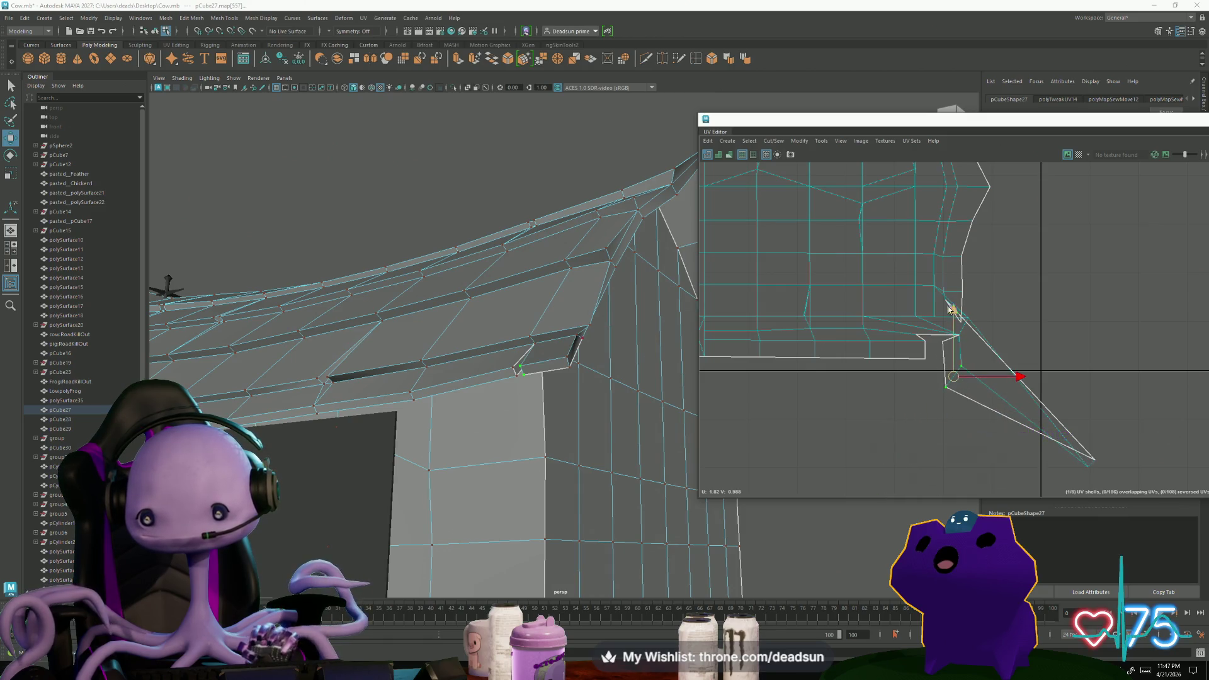
scroll(949, 305, "up", 2)
scroll(961, 323, "up", 2)
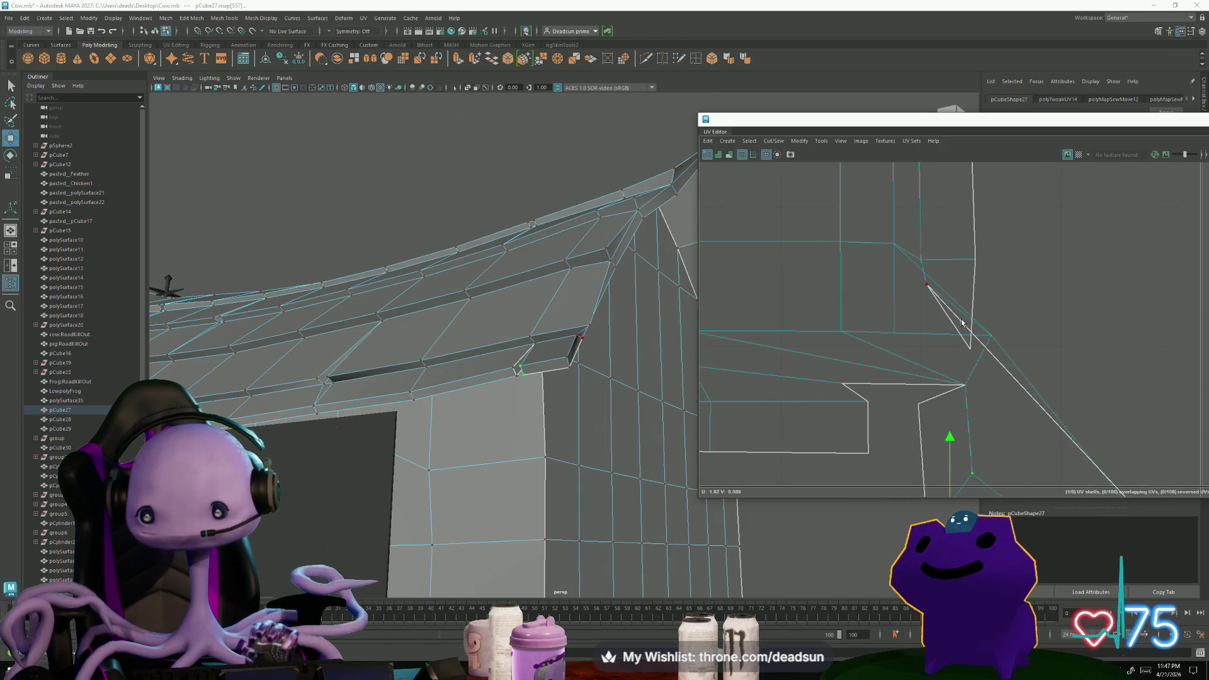
mouse_move(968, 353)
left_mouse_down()
mouse_move(989, 291)
mouse_move(927, 327)
left_mouse_up()
left_click(926, 288)
left_click(990, 335)
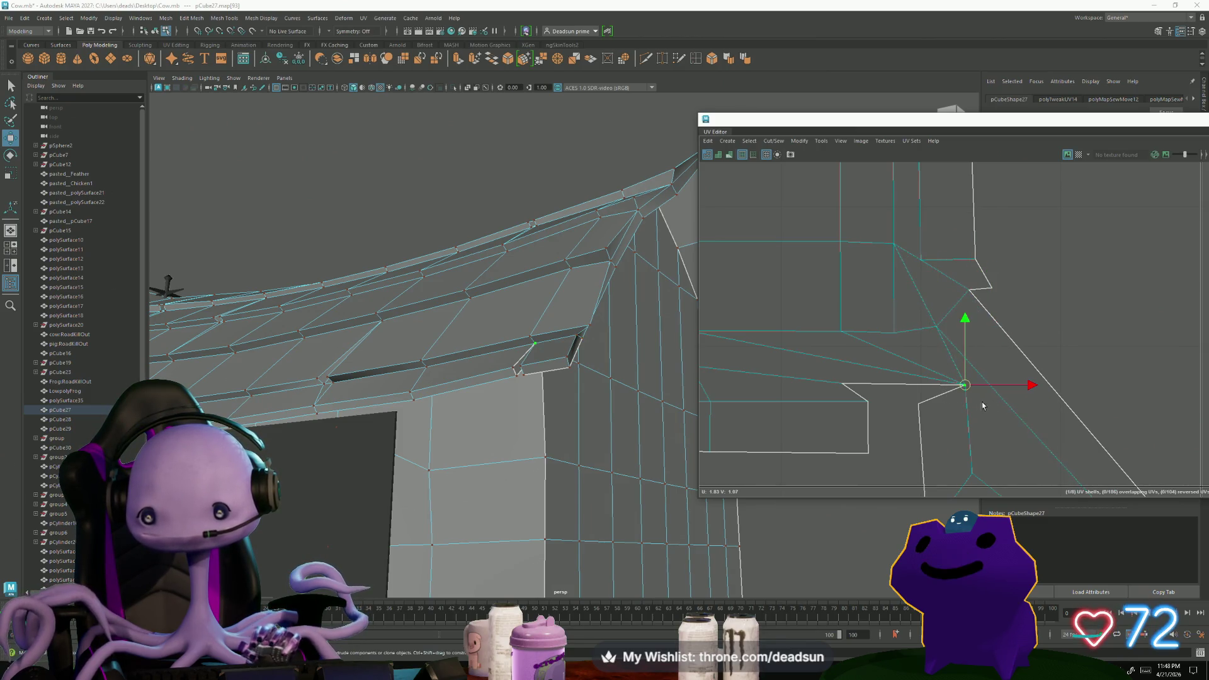
Pick the diagonal UV edge, return to UV points and move one up-left into the notch
key("F10")
left_click(973, 383)
scroll(935, 363, "down", 2)
middle_click_drag(935, 363, 789, 218, "alt")
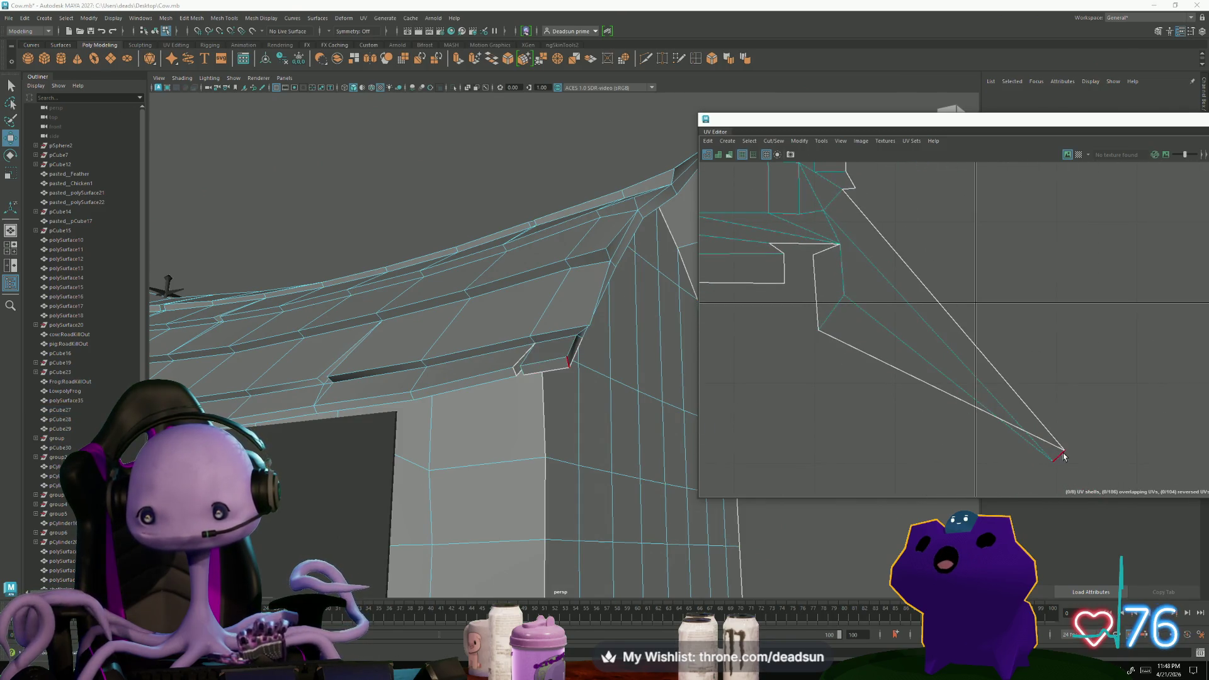
right_click_drag(1060, 453, 1116, 453)
mouse_move(1063, 436)
left_mouse_down()
mouse_move(1085, 463)
mouse_move(967, 329)
left_mouse_up()
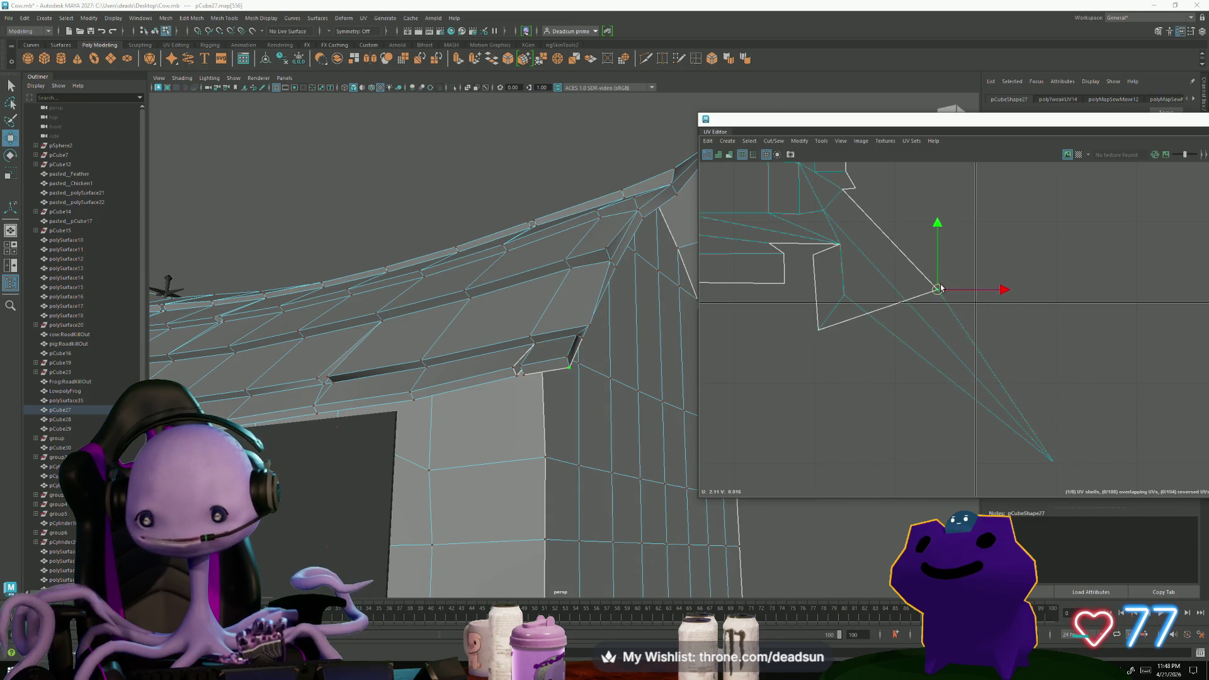
mouse_move(1015, 430)
left_mouse_down()
mouse_move(1056, 465)
mouse_move(910, 295)
left_mouse_up()
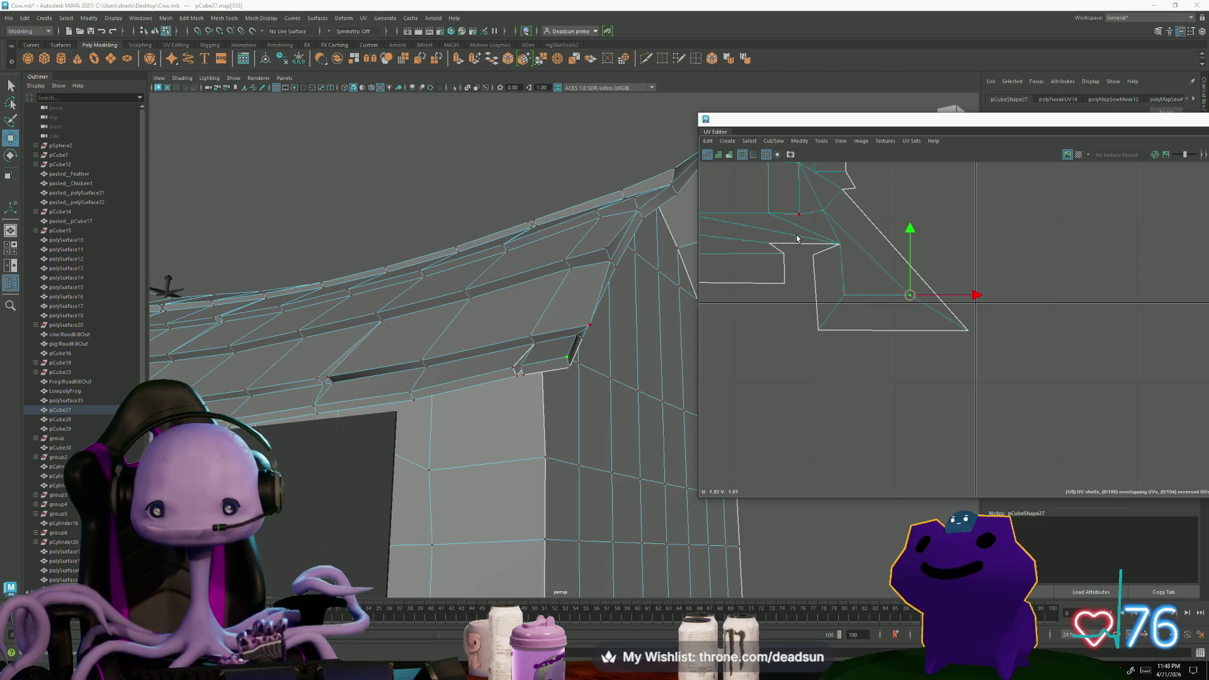
Pull the shell's top UVs down-left, reframe, and select an edge on the roof-corner piece
left_click(838, 244)
left_click_drag(837, 245, 815, 268)
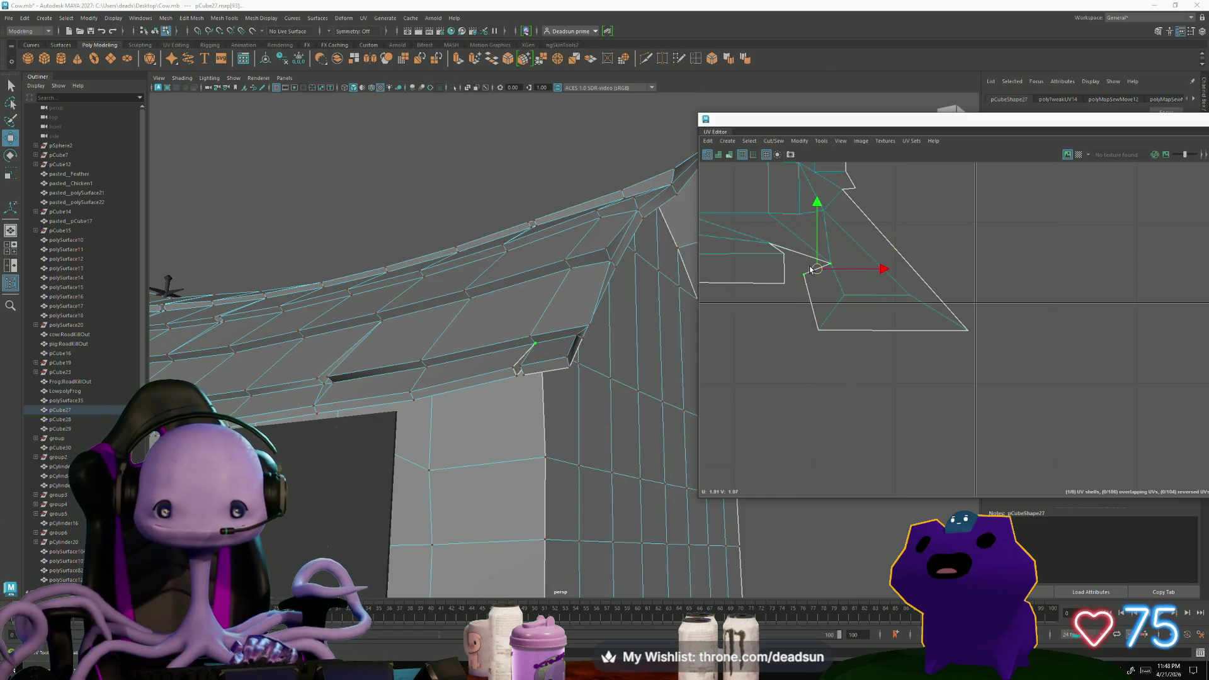
left_click_drag(754, 233, 791, 313)
left_click_drag(780, 271, 773, 285)
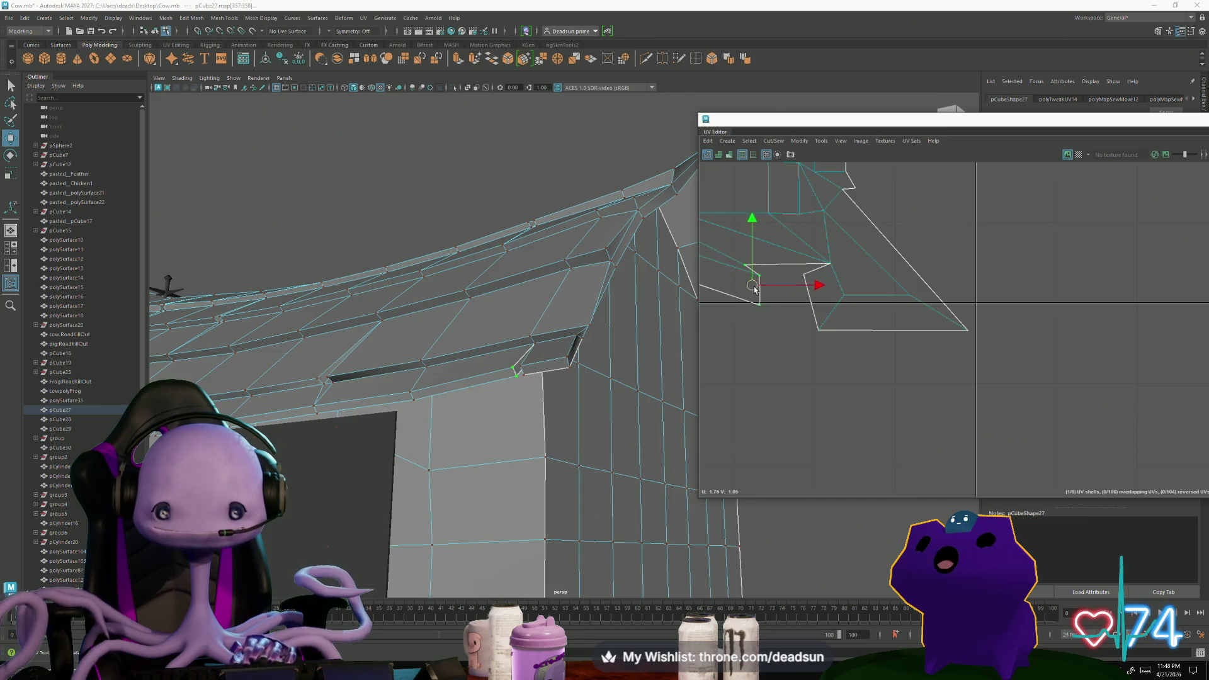
middle_click_drag(785, 344, 838, 388, "alt")
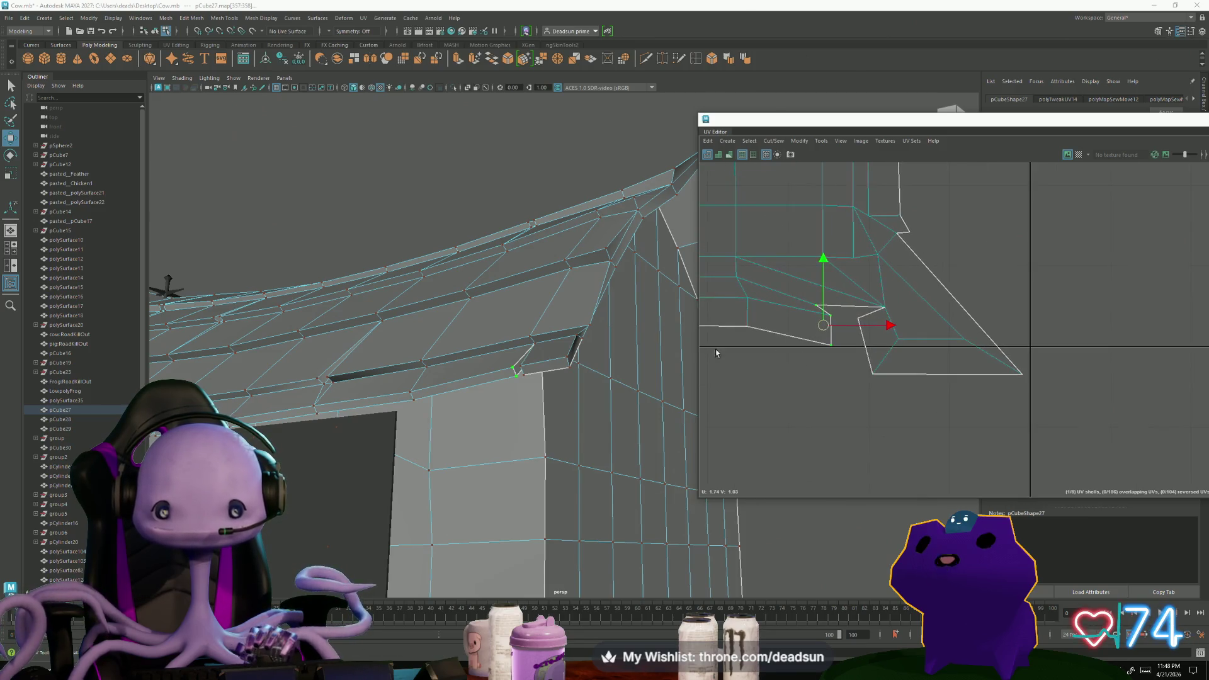
mouse_move(459, 378)
left_mouse_down("alt")
mouse_move(483, 379)
mouse_move(507, 359)
left_mouse_up("alt")
left_click(489, 364)
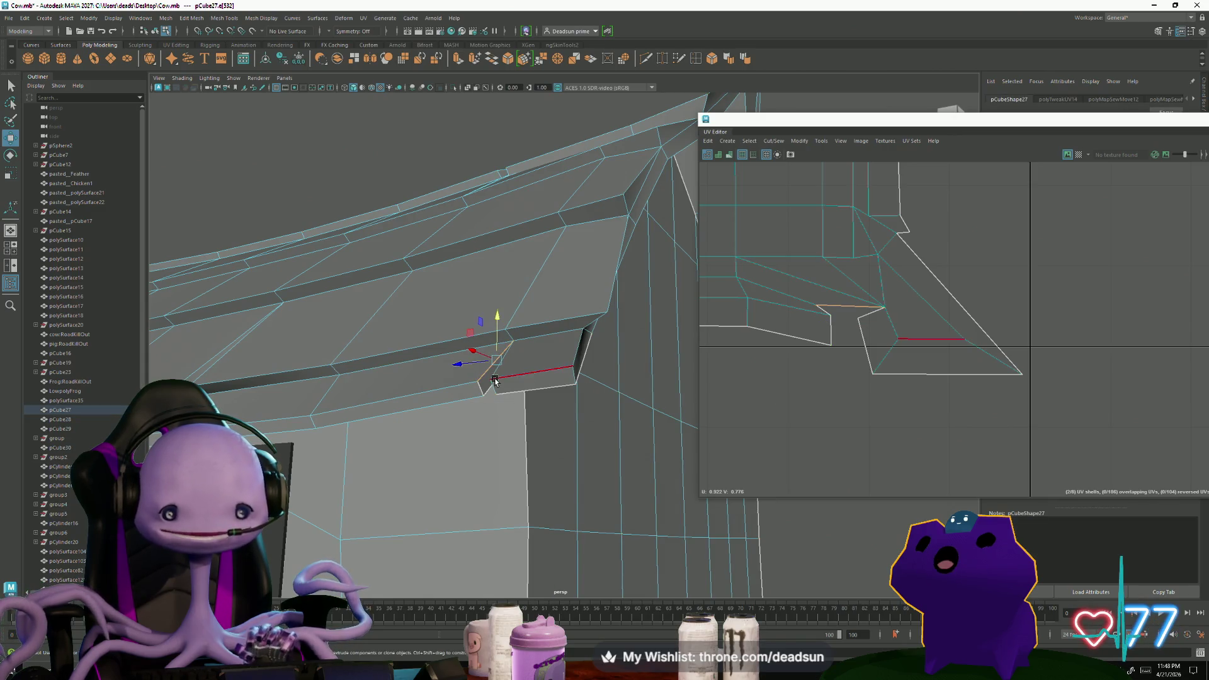
Cut or sew the selected roof edges so the stretched shell can be reworked
left_click(483, 388, "shift")
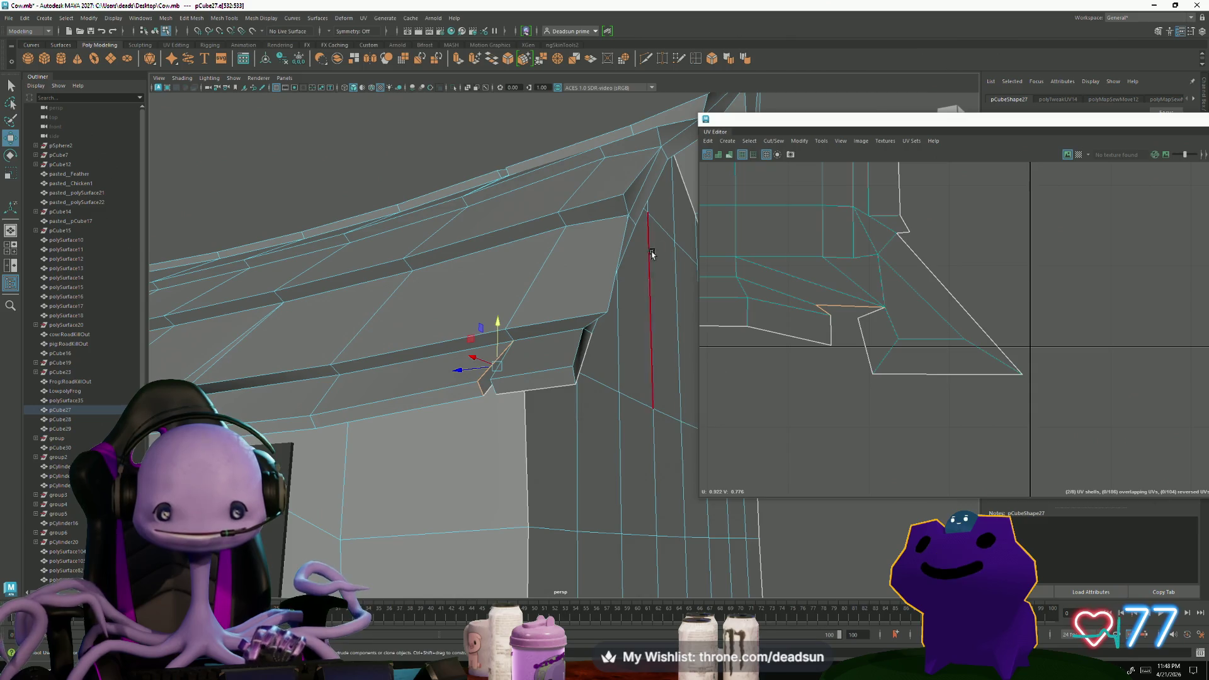
left_click_drag(565, 379, 472, 149, "alt")
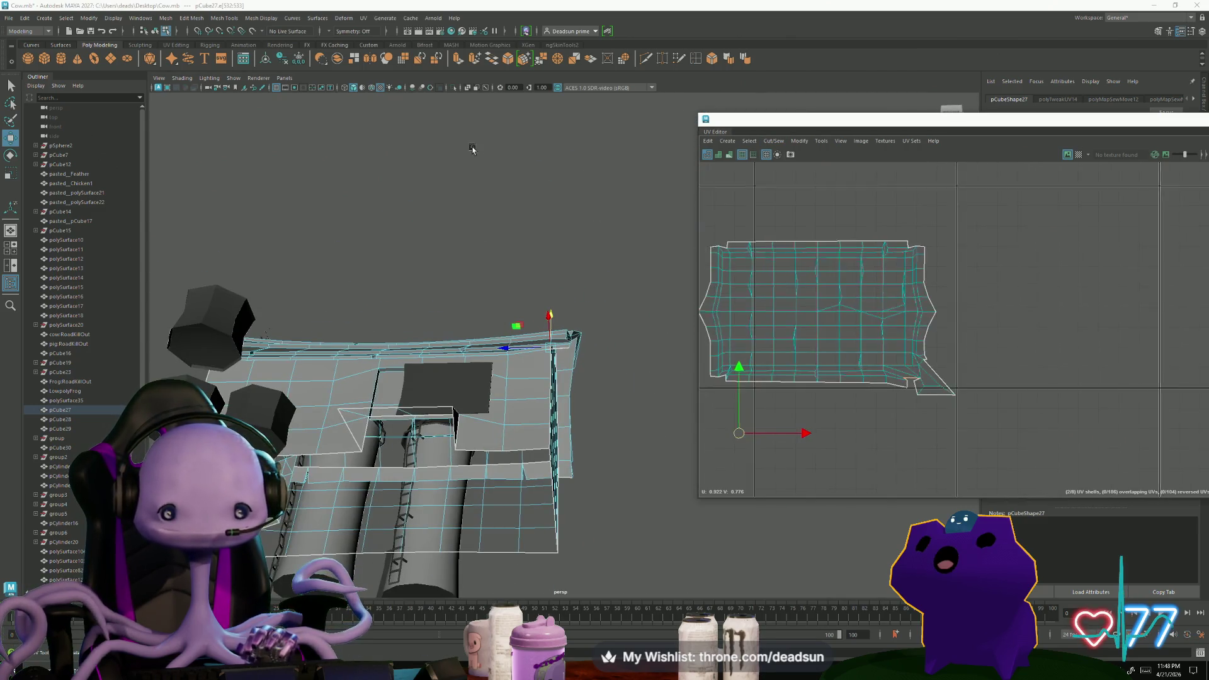
scroll(944, 322, "down", 3)
scroll(945, 321, "up", 2)
scroll(945, 321, "up", 2)
mouse_move(973, 350)
middle_mouse_down("alt")
mouse_move(993, 326)
mouse_move(992, 236)
middle_mouse_up("alt")
scroll(850, 326, "up", 2)
scroll(851, 326, "up", 1)
scroll(846, 324, "up", 1)
scroll(872, 304, "down", 3)
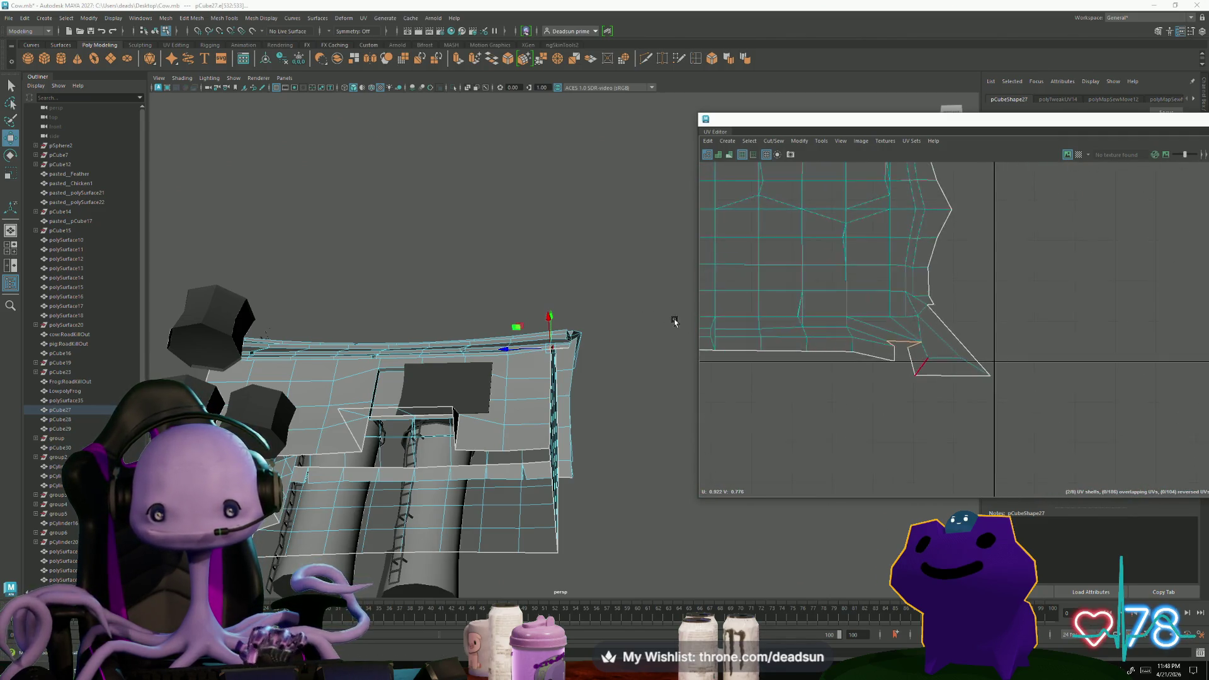
middle_click_drag(821, 370, 977, 343, "alt")
scroll(976, 343, "down", 2)
scroll(945, 321, "down", 1)
left_click(799, 141)
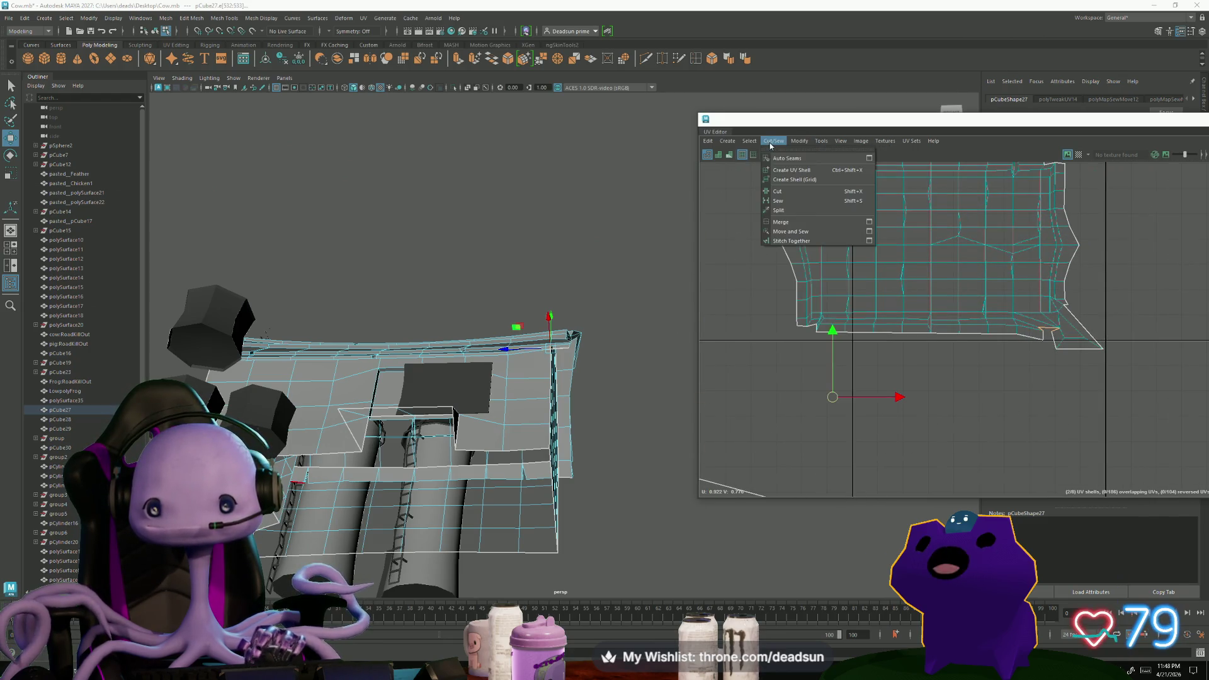
left_click(813, 231)
scroll(955, 325, "up", 4)
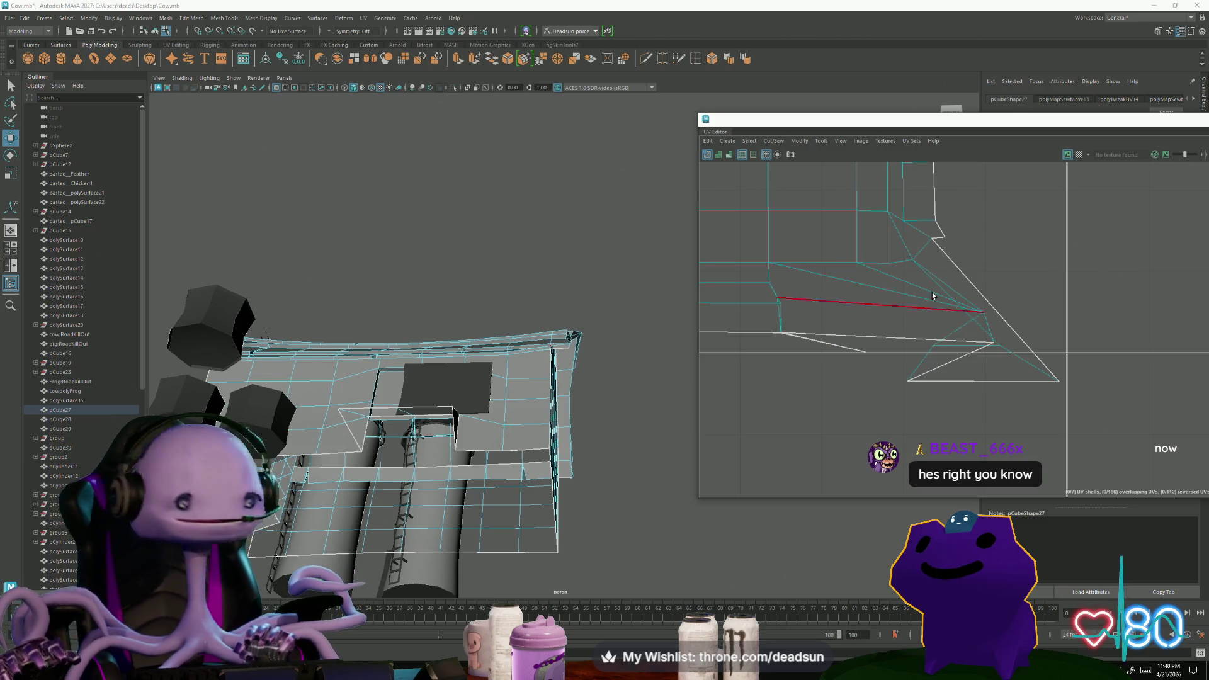
Pull the stray roof UV points back into place around the notch
key("F12")
left_click(966, 328)
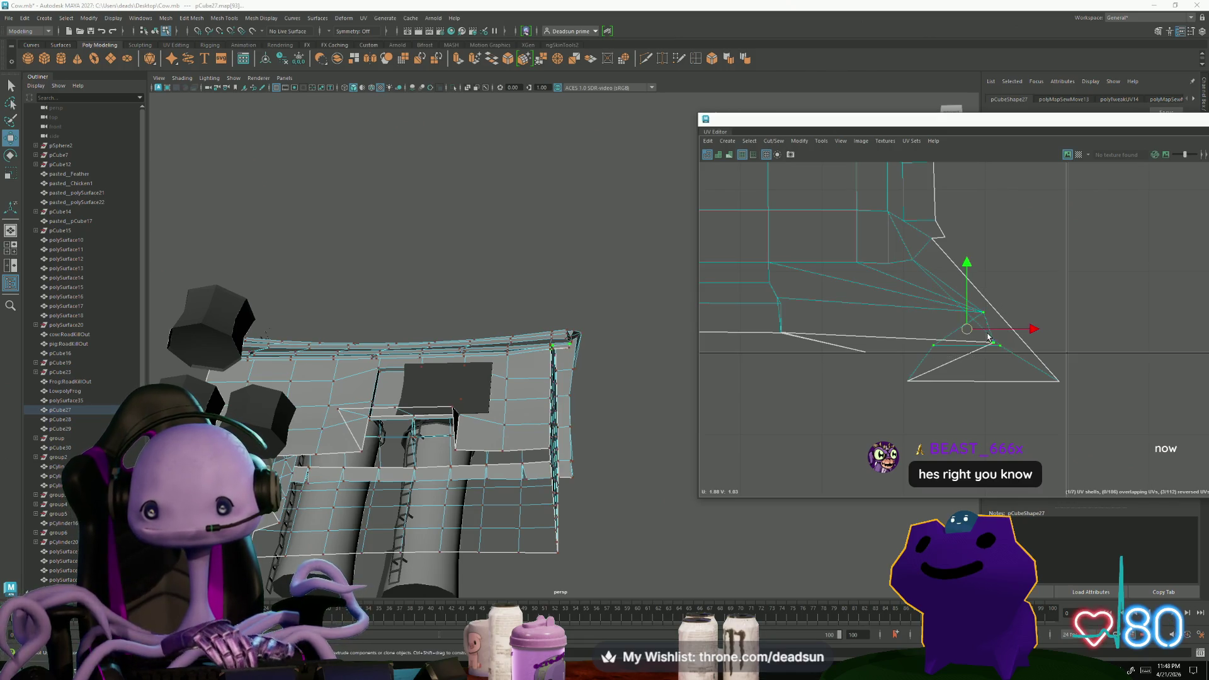
left_click_drag(988, 338, 915, 321)
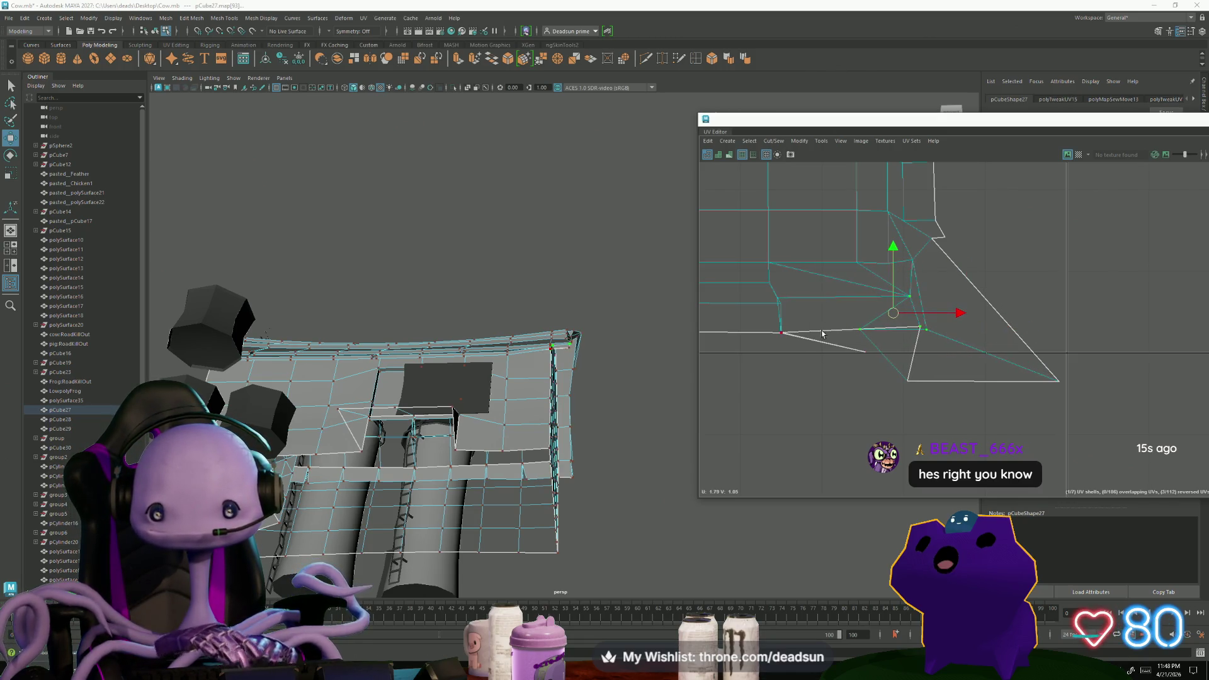
left_click_drag(779, 300, 834, 323)
left_click(790, 335)
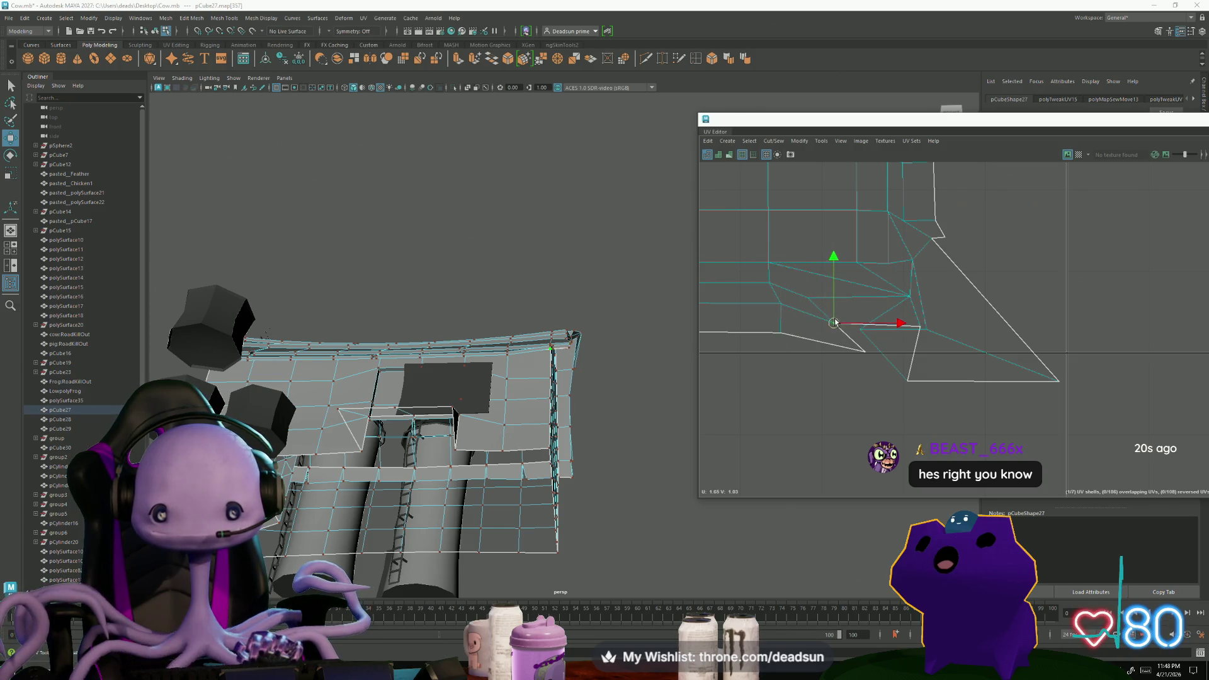
mouse_move(871, 371)
left_mouse_down()
mouse_move(864, 352)
mouse_move(881, 314)
left_mouse_up()
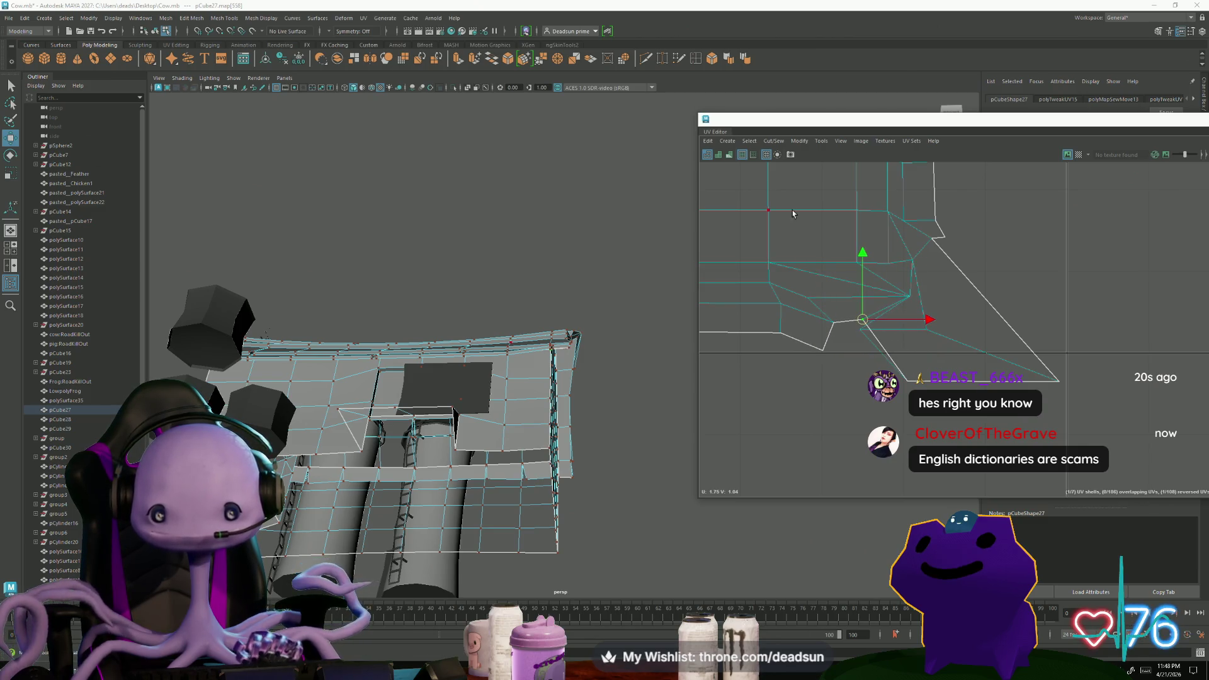
Unfold the whole roof shell into a flat, even grid and select all its UVs
left_click_drag(750, 193, 1058, 340)
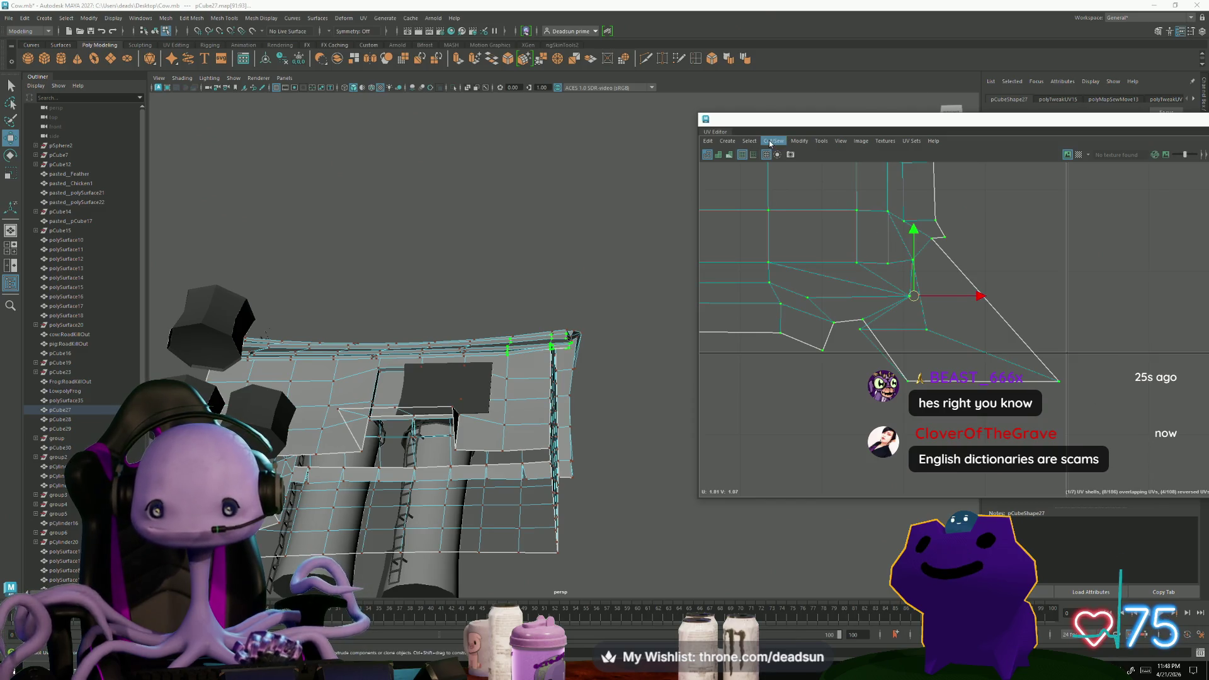
left_click(770, 141)
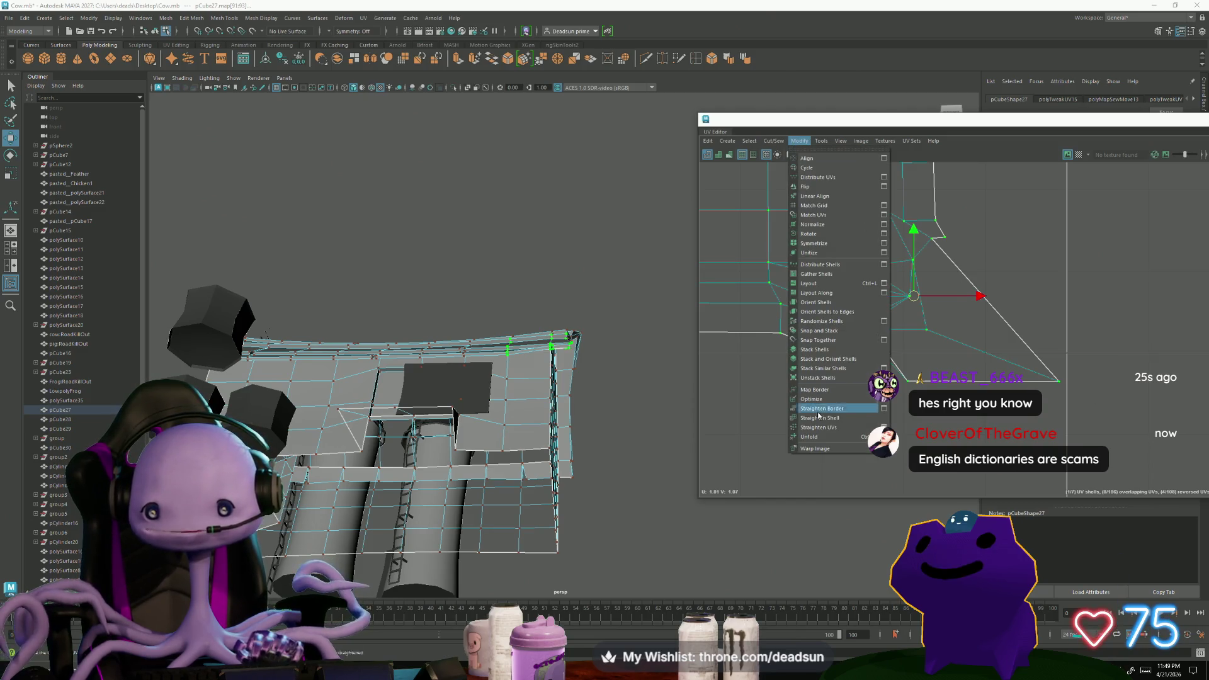
left_click(824, 438)
scroll(850, 330, "down", 3)
scroll(891, 313, "down", 3)
key("g")
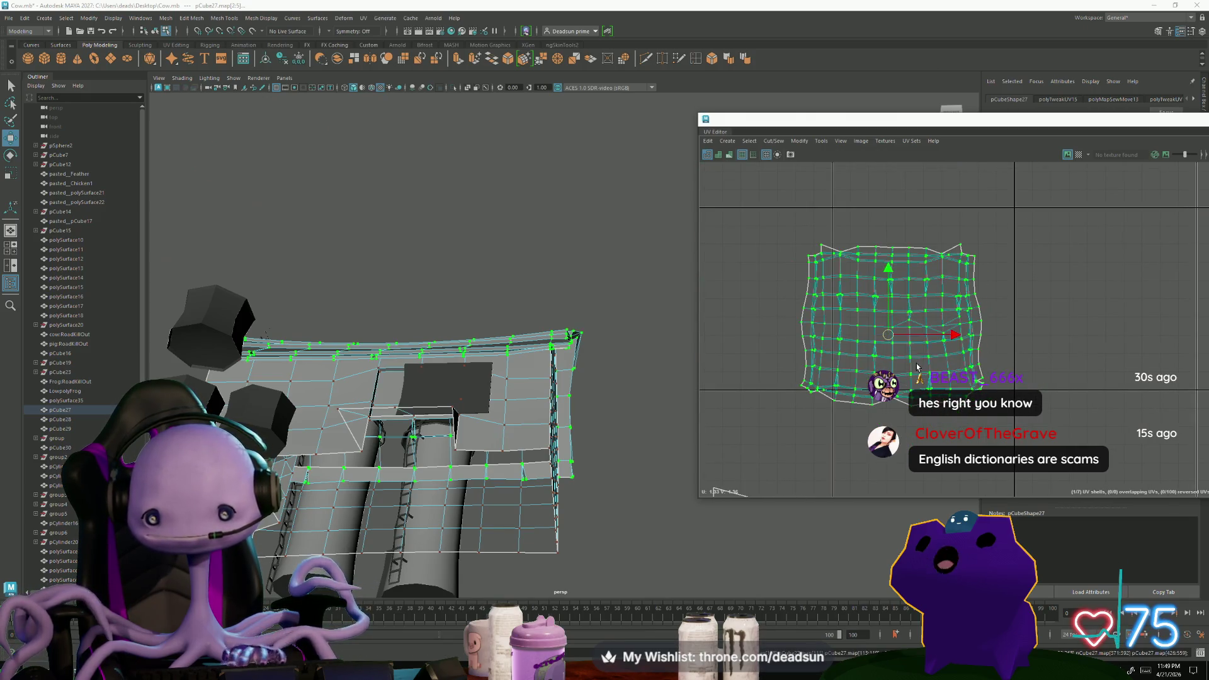
scroll(1029, 417, "up", 5)
scroll(967, 354, "up", 3)
Move and sew the loose border edge back onto the roof shell
left_click(967, 354)
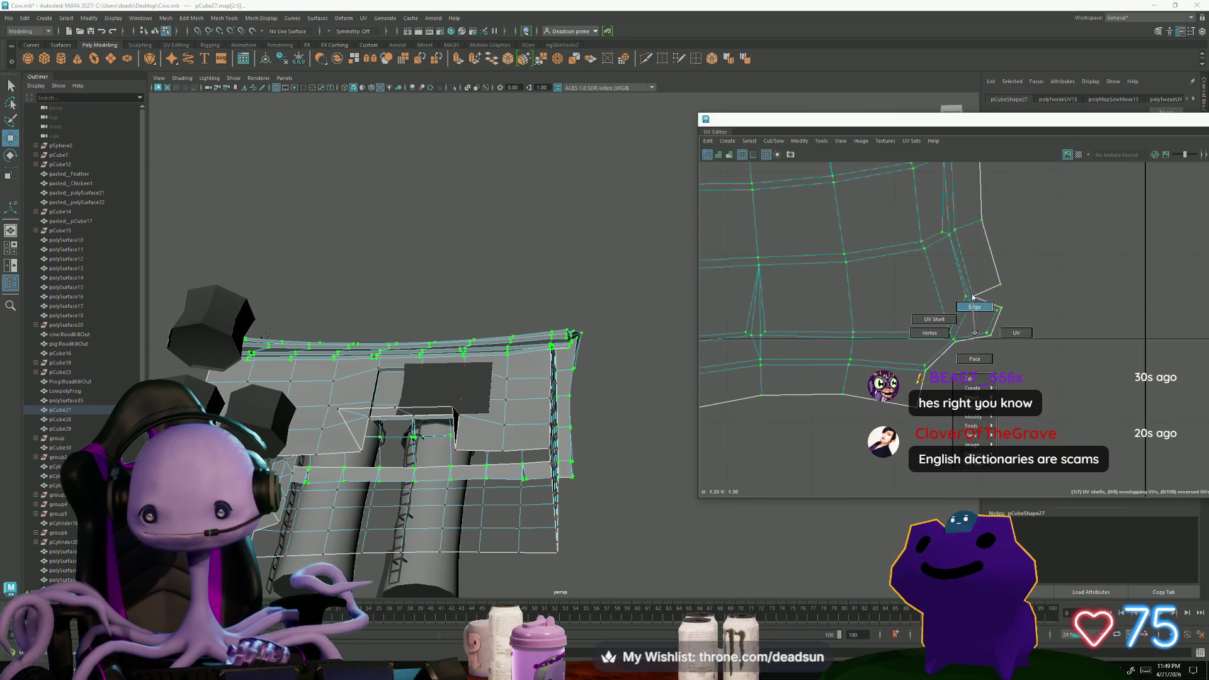
left_click(990, 302)
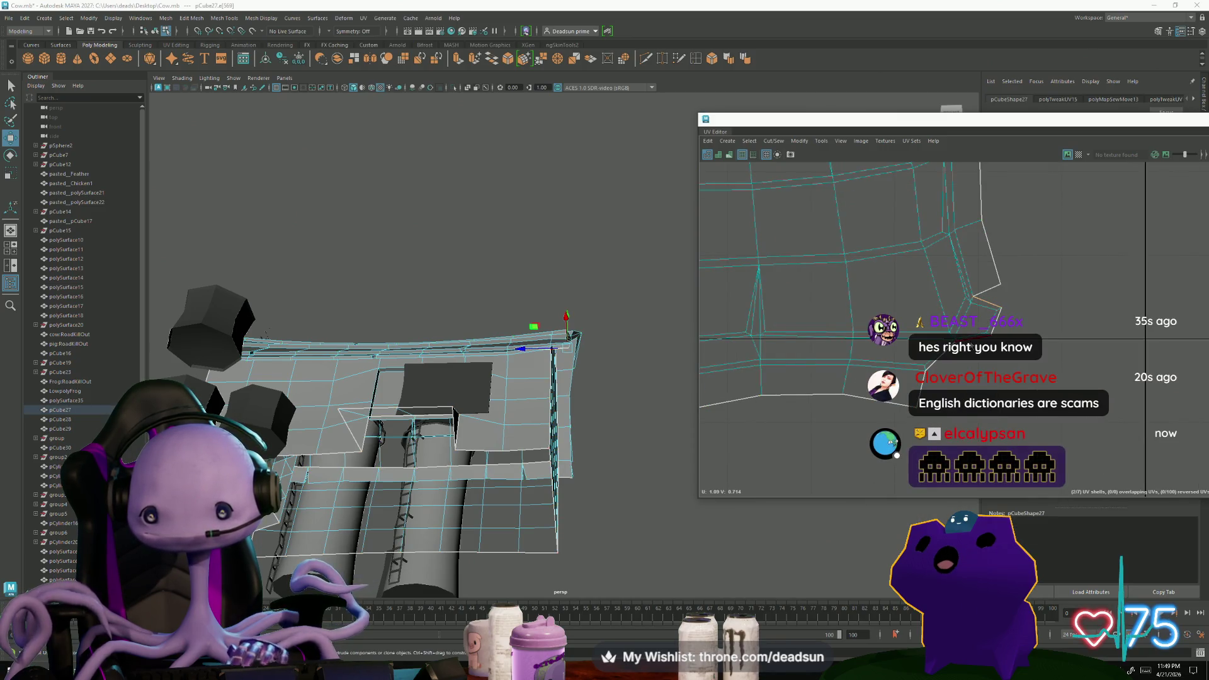
left_click(928, 385)
left_click(774, 148)
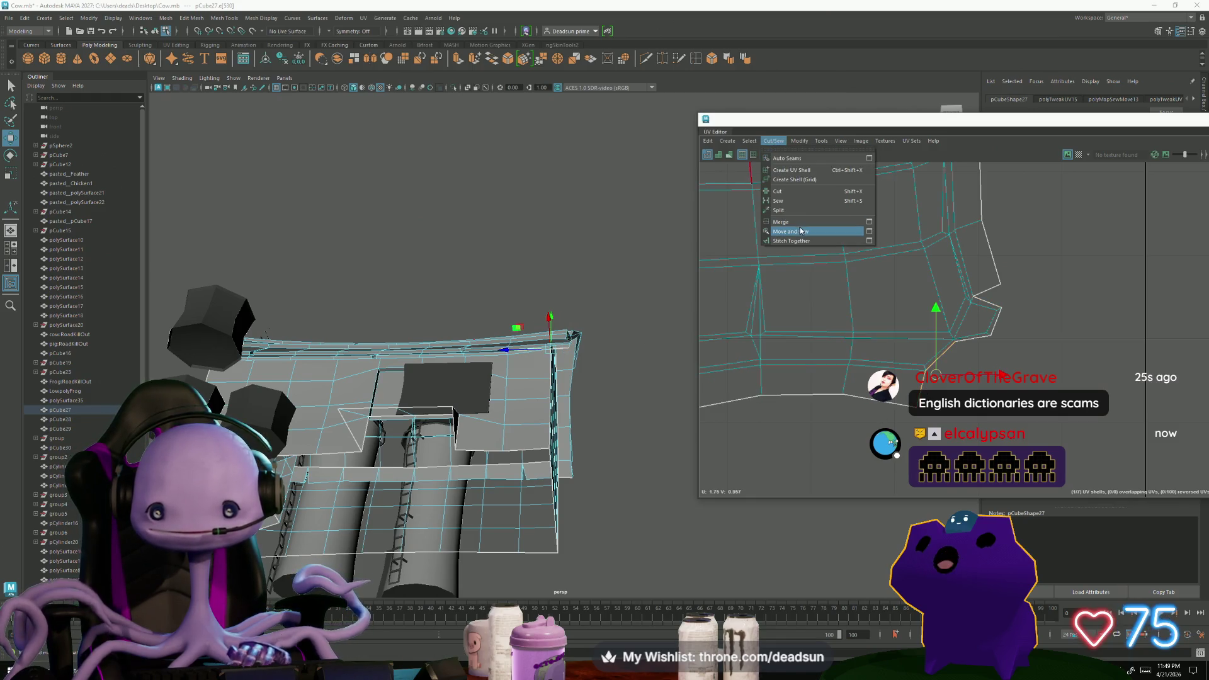
left_click(798, 229)
Unfold the rejoined roof shell again and review it on the barn roof
right_click_drag(916, 385, 894, 335)
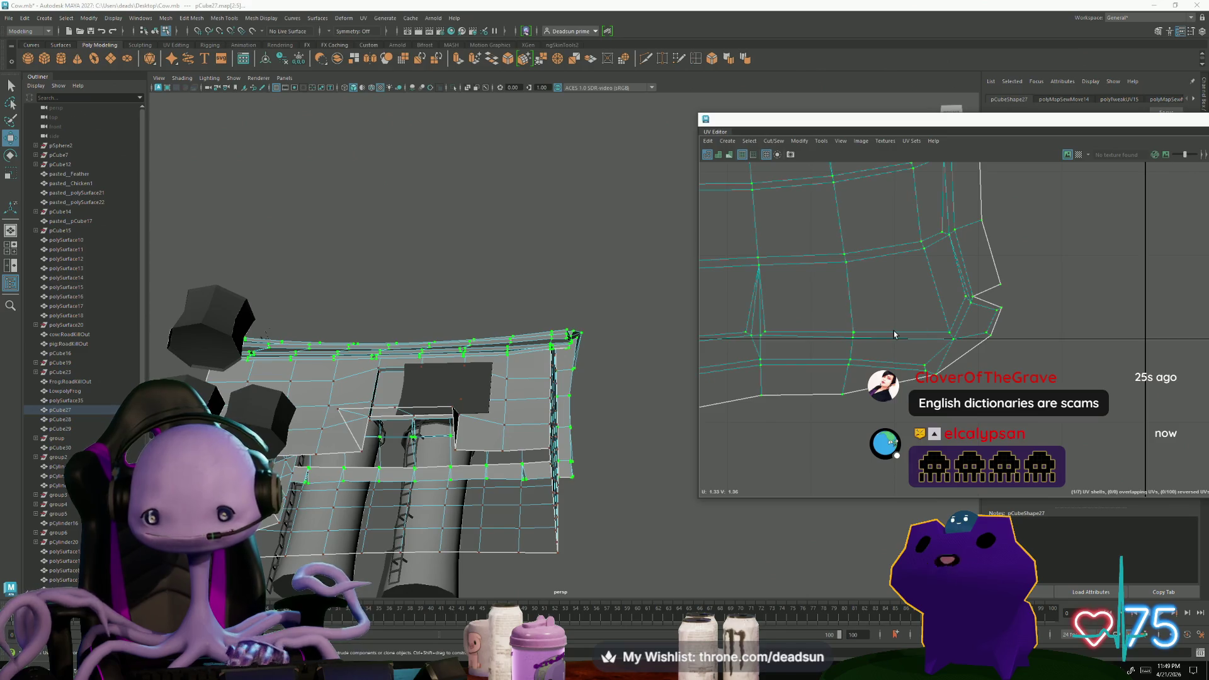
left_click(799, 142)
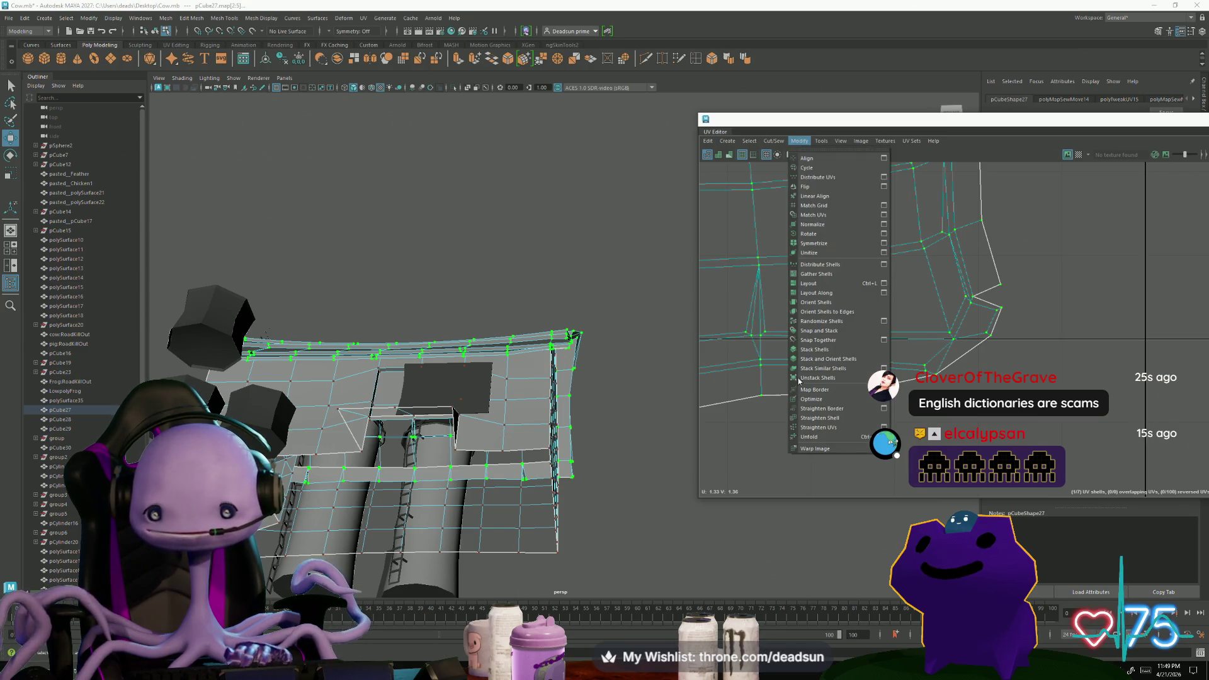
left_click(824, 438)
scroll(973, 429, "down", 3)
scroll(973, 430, "up", 2)
scroll(974, 430, "up", 2)
left_click_drag(453, 425, 511, 425, "alt")
scroll(878, 345, "down", 2)
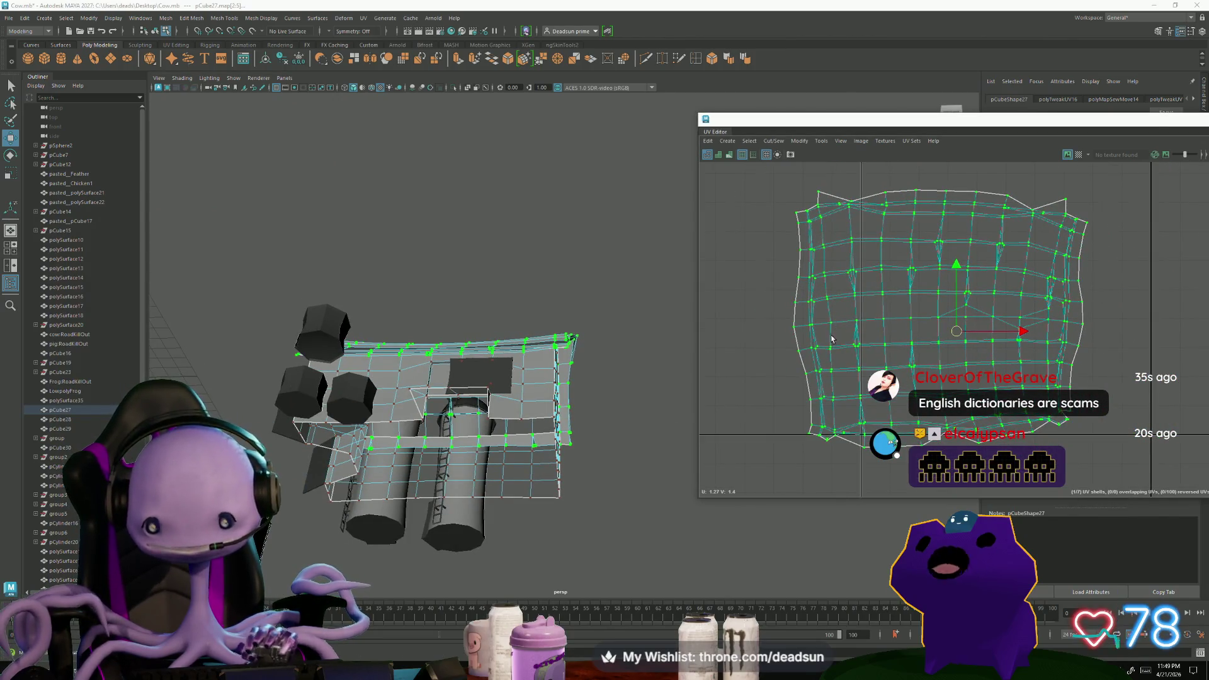
left_click_drag(379, 378, 360, 428, "alt")
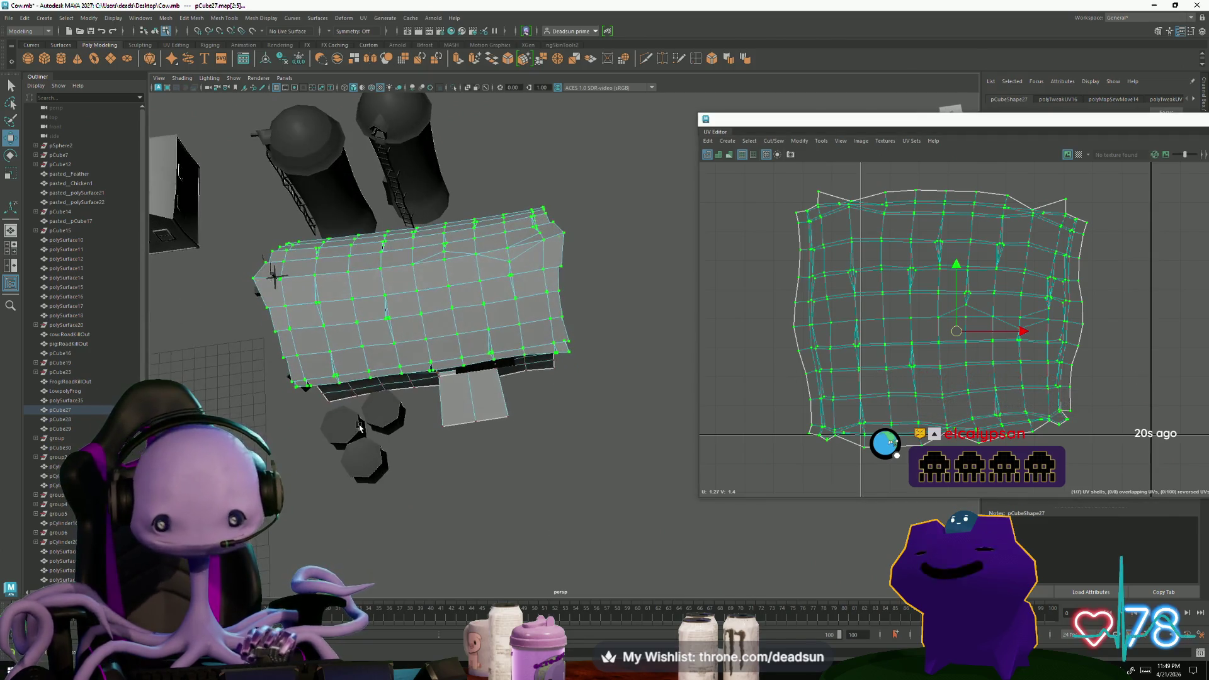
scroll(703, 429, "down", 2)
scroll(851, 359, "up", 1)
middle_click_drag(850, 360, 787, 372, "alt")
scroll(788, 371, "up", 1)
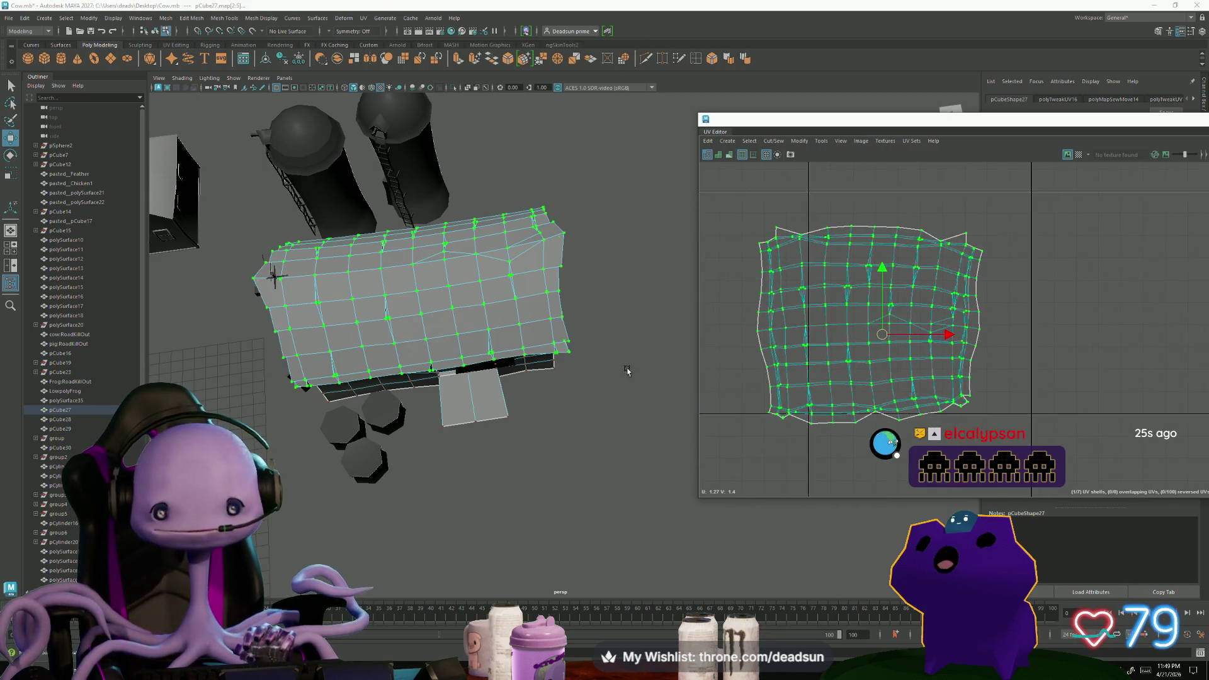
scroll(653, 373, "down", 3)
mouse_move(653, 372)
left_mouse_down("alt")
mouse_move(493, 333)
mouse_move(529, 321)
left_mouse_up("alt")
scroll(919, 273, "down", 3)
scroll(919, 273, "down", 2)
scroll(919, 273, "up", 2)
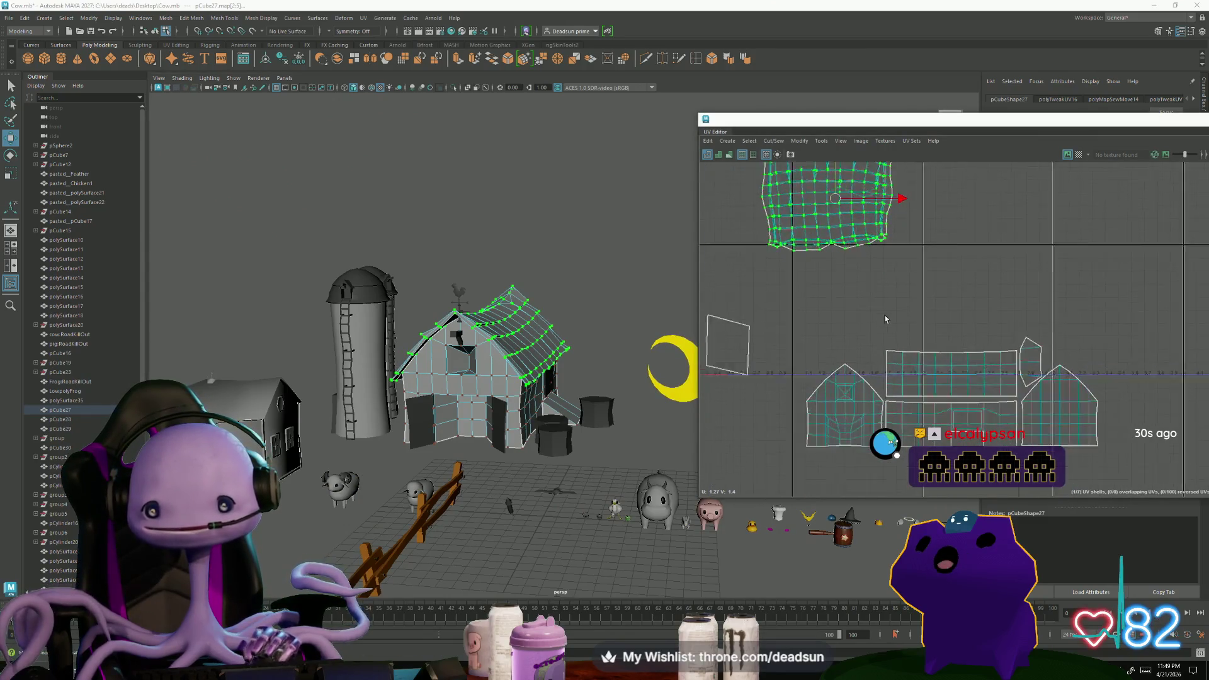
Drag the roof shell down beside the other barn shells, then undo the move
middle_click_drag(781, 198, 797, 388, "alt")
scroll(796, 388, "up", 1)
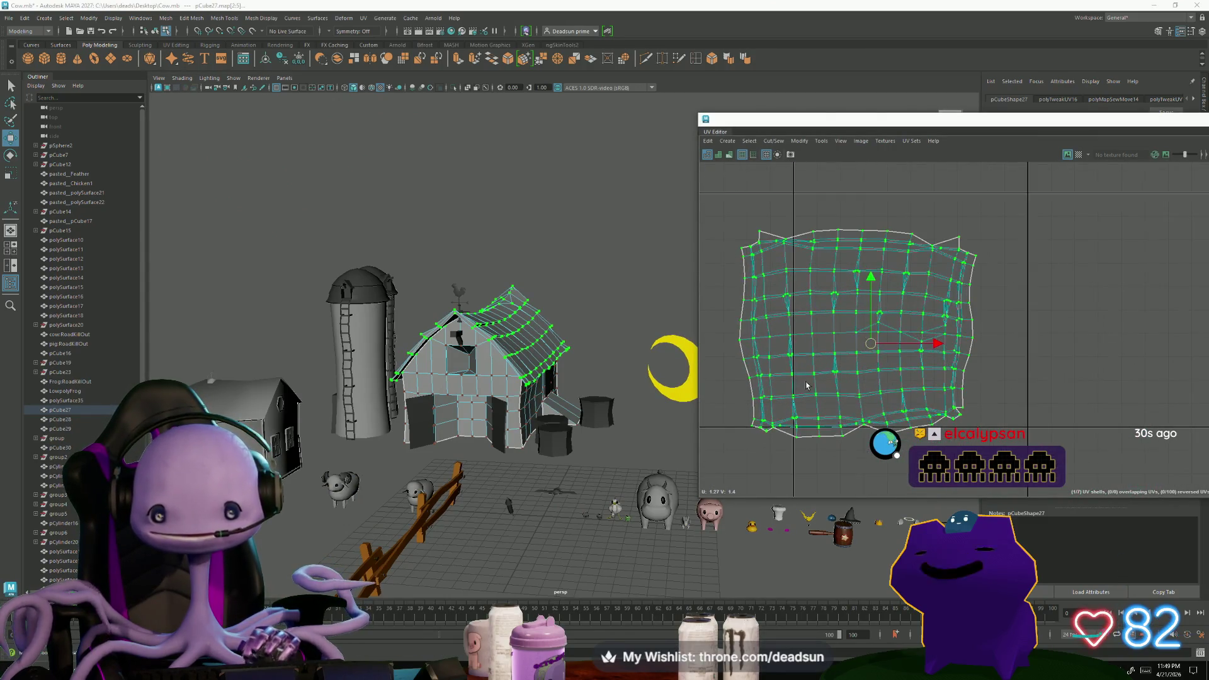
scroll(744, 335, "up", 1)
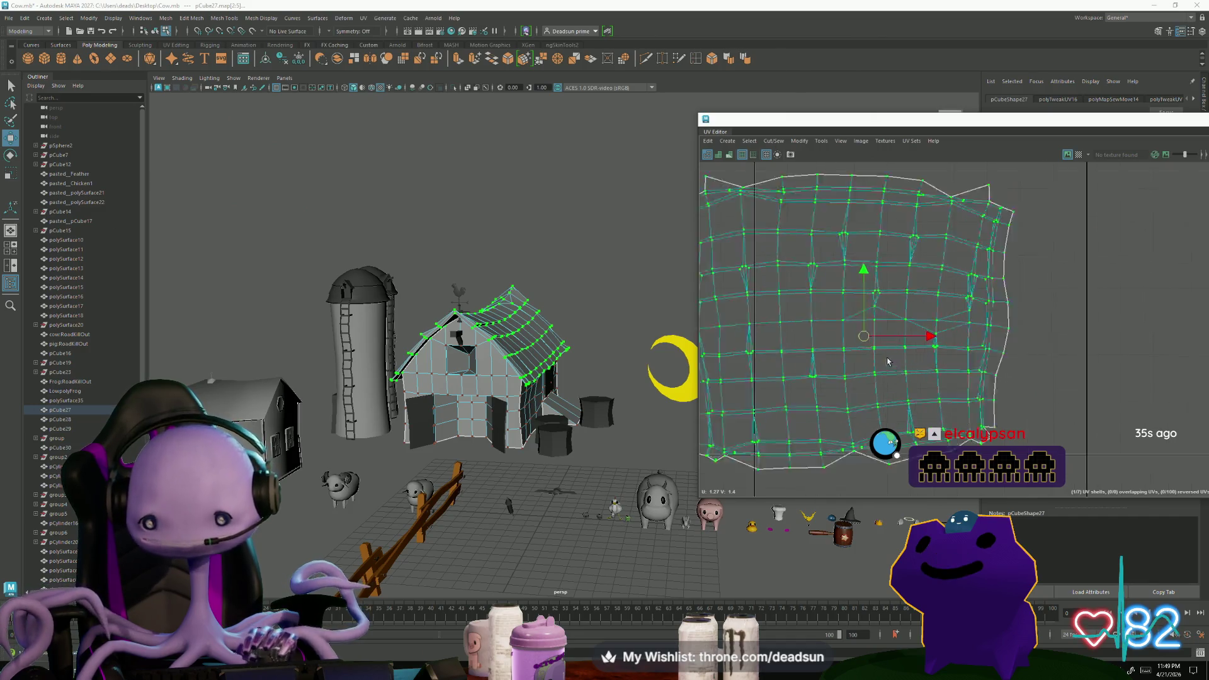
scroll(891, 361, "up", 1)
scroll(980, 380, "up", 1)
scroll(980, 380, "down", 3)
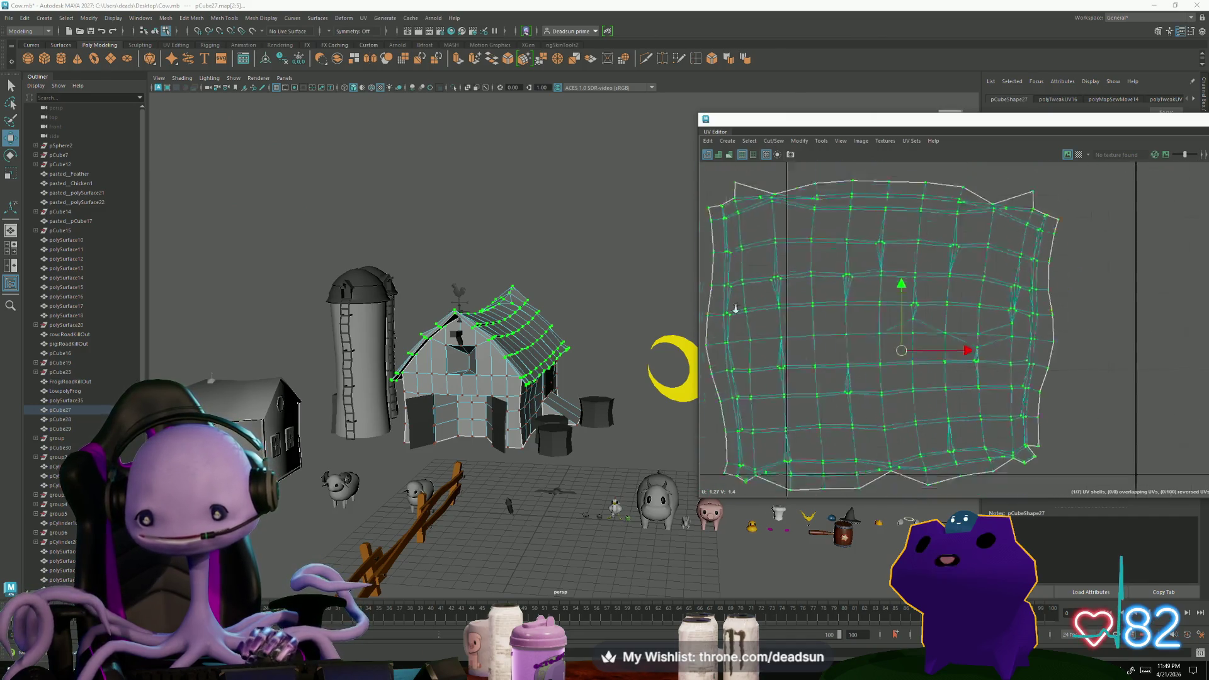
scroll(899, 404, "down", 1)
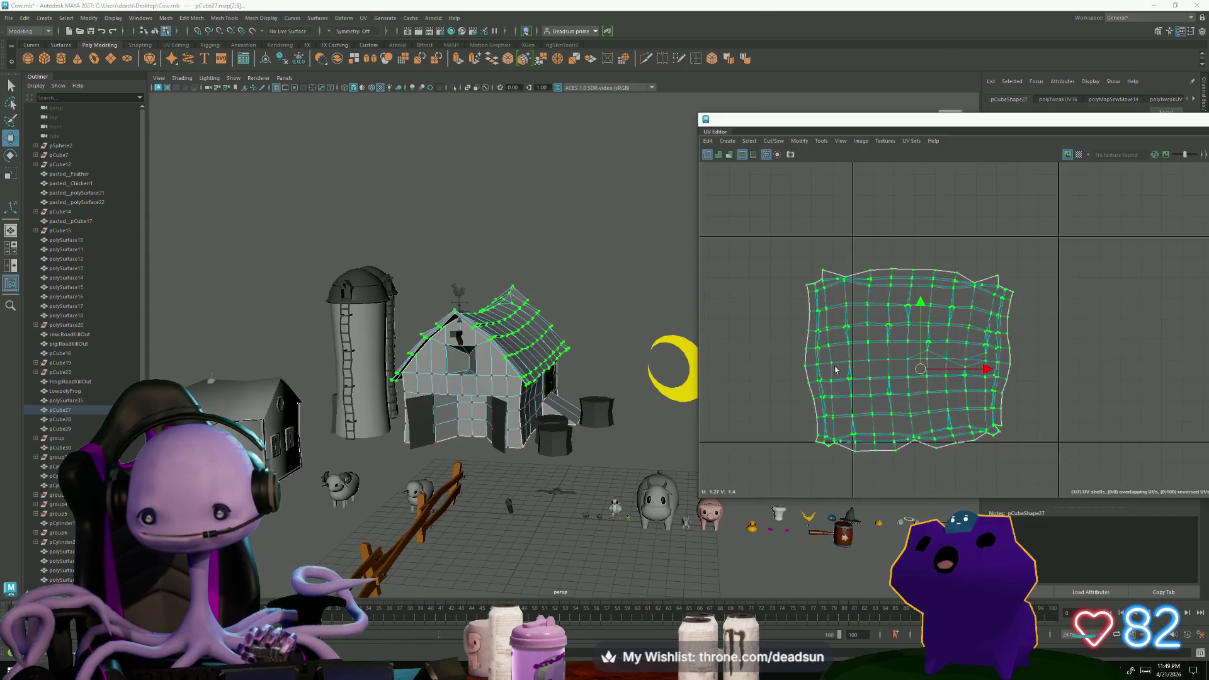
scroll(901, 403, "down", 2)
middle_click_drag(899, 404, 849, 277, "alt")
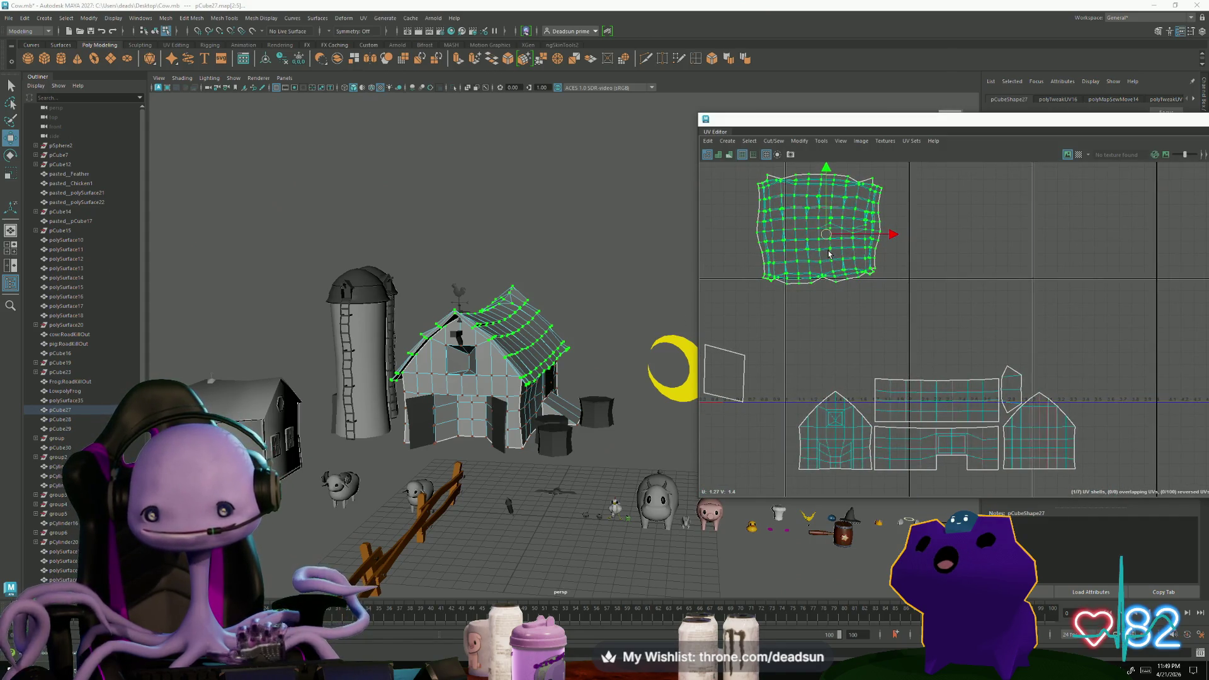
left_click_drag(827, 234, 860, 324)
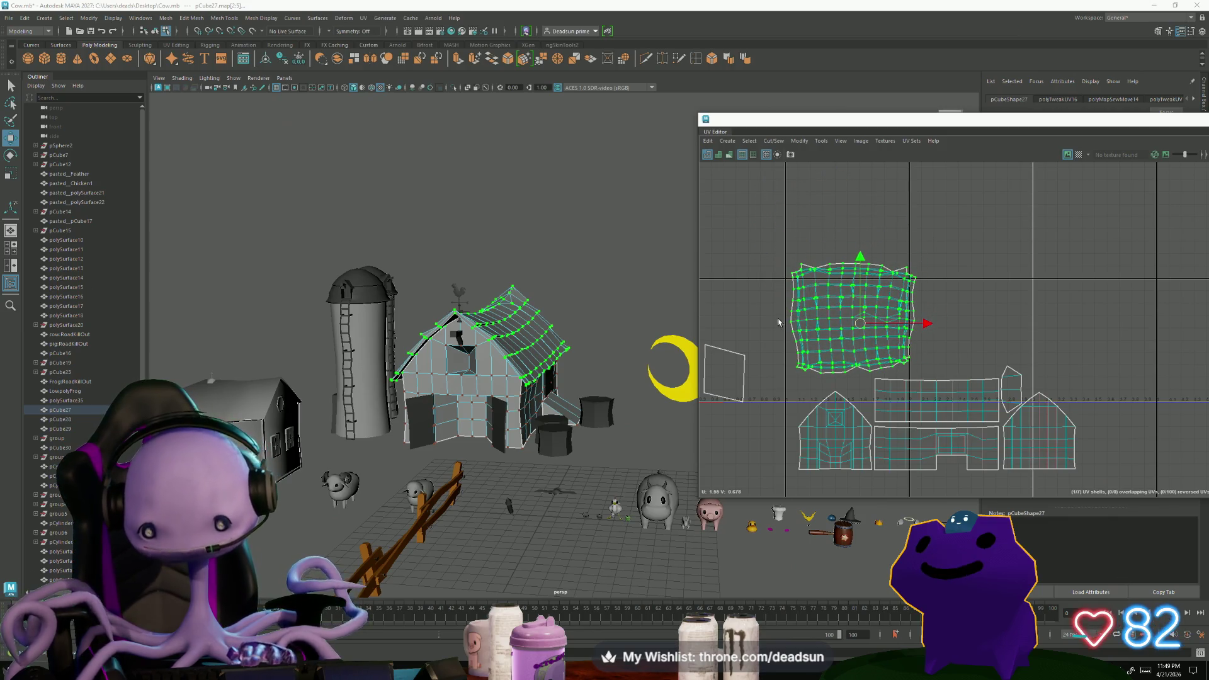
key("ctrl+z")
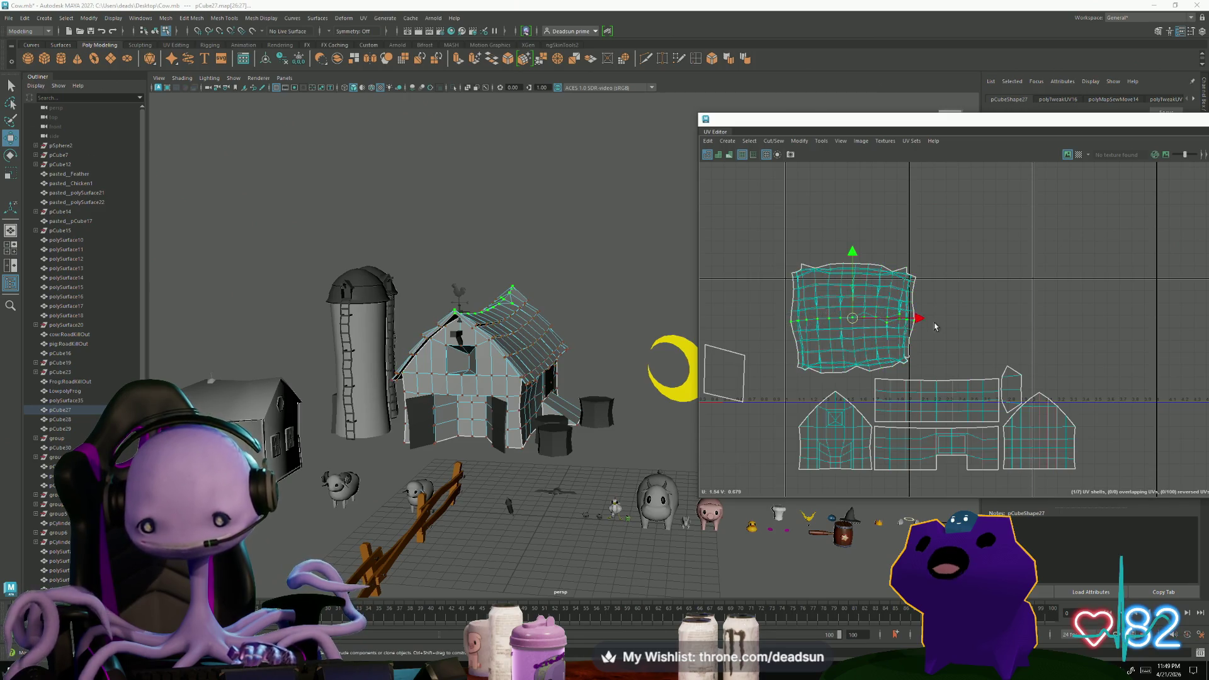
scroll(903, 321, "up", 2)
scroll(900, 335, "up", 1)
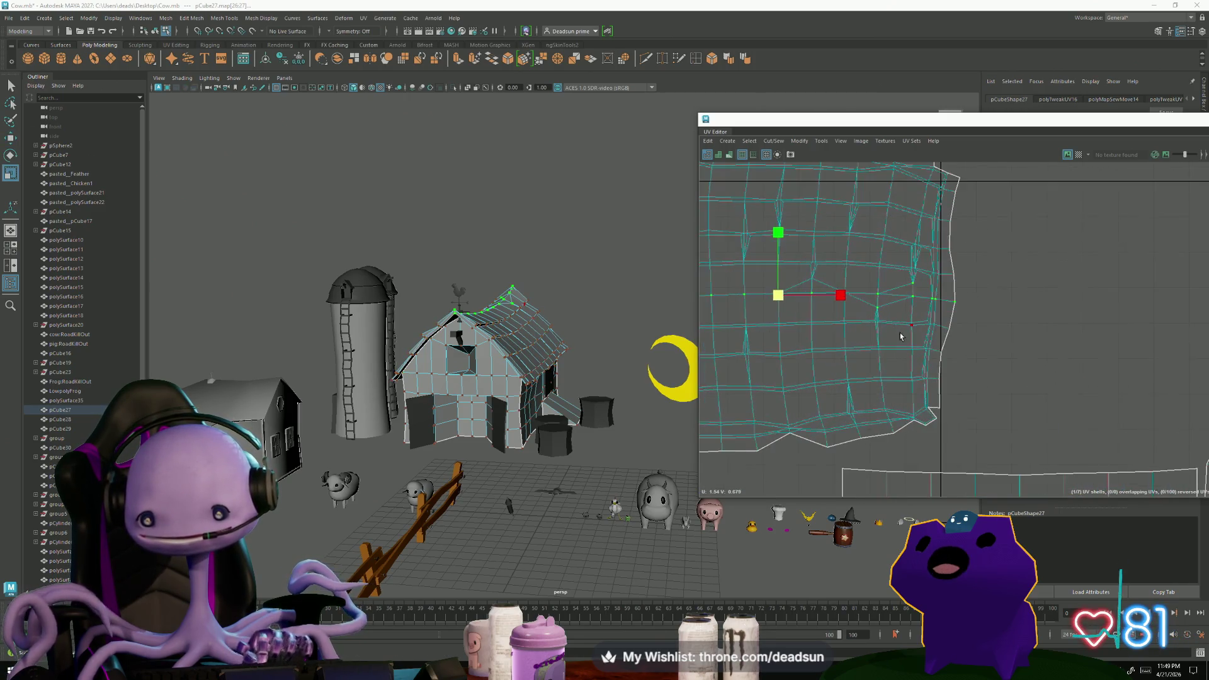
scroll(926, 295, "down", 2)
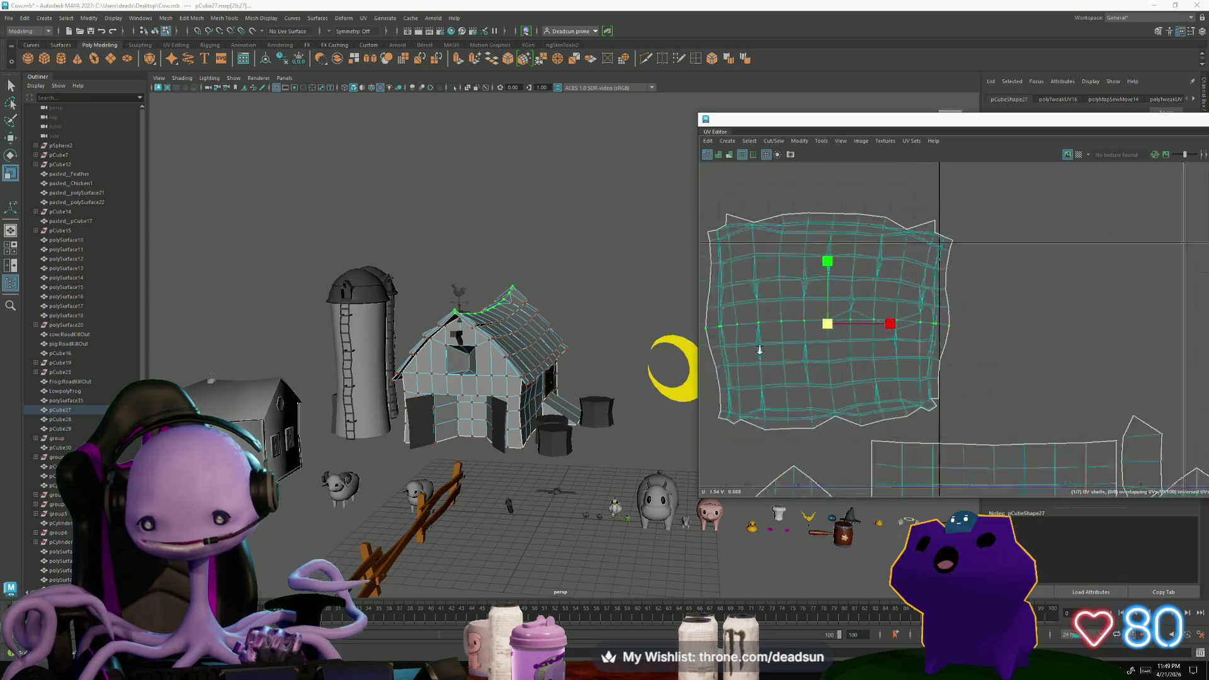
scroll(897, 340, "down", 1)
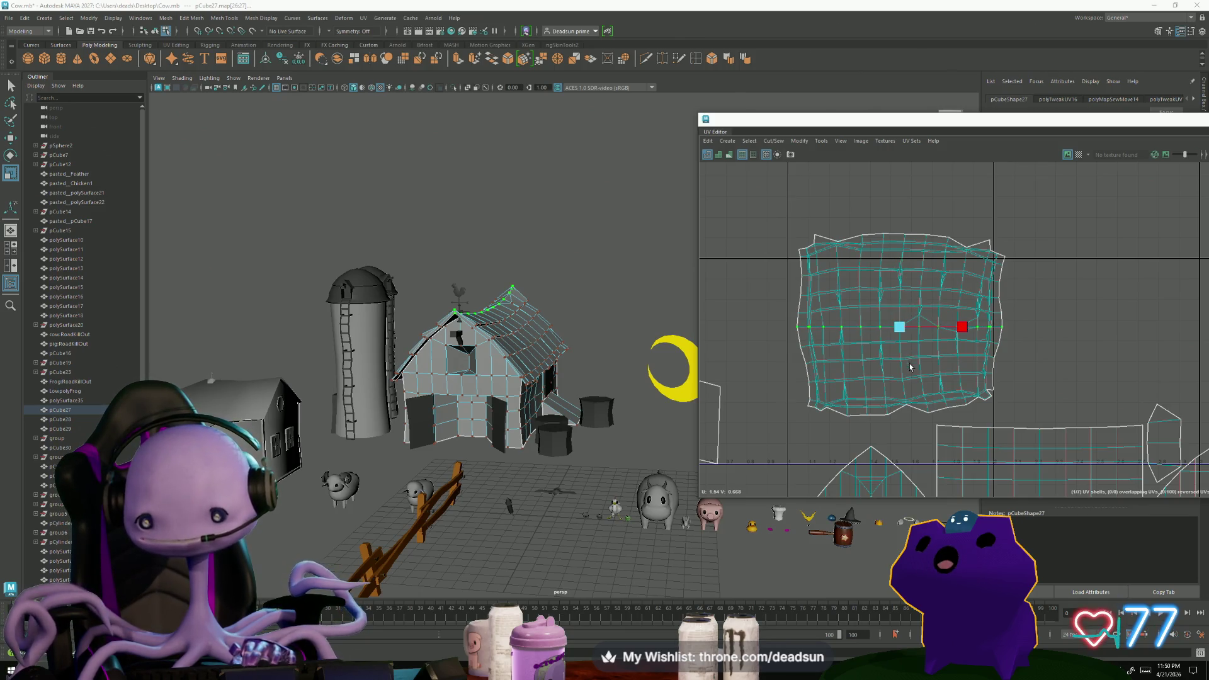
Move the roof shell up and straighten its lower border rows
middle_click_drag(1060, 316, 1059, 265)
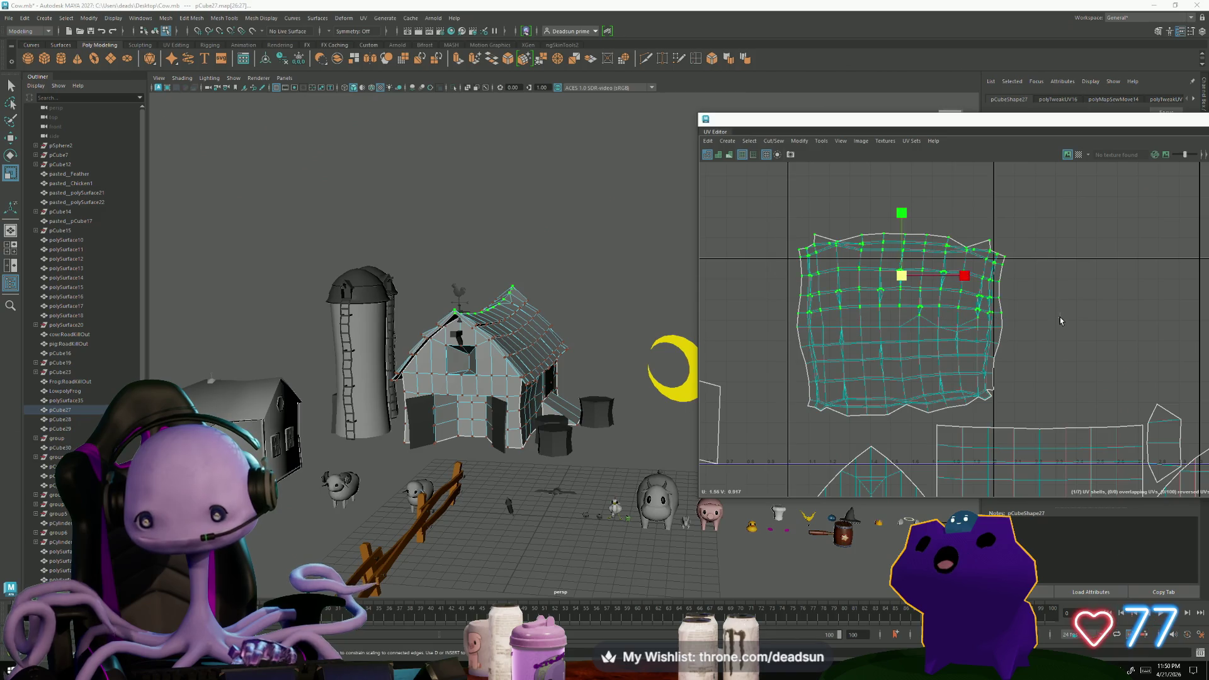
left_click(801, 141)
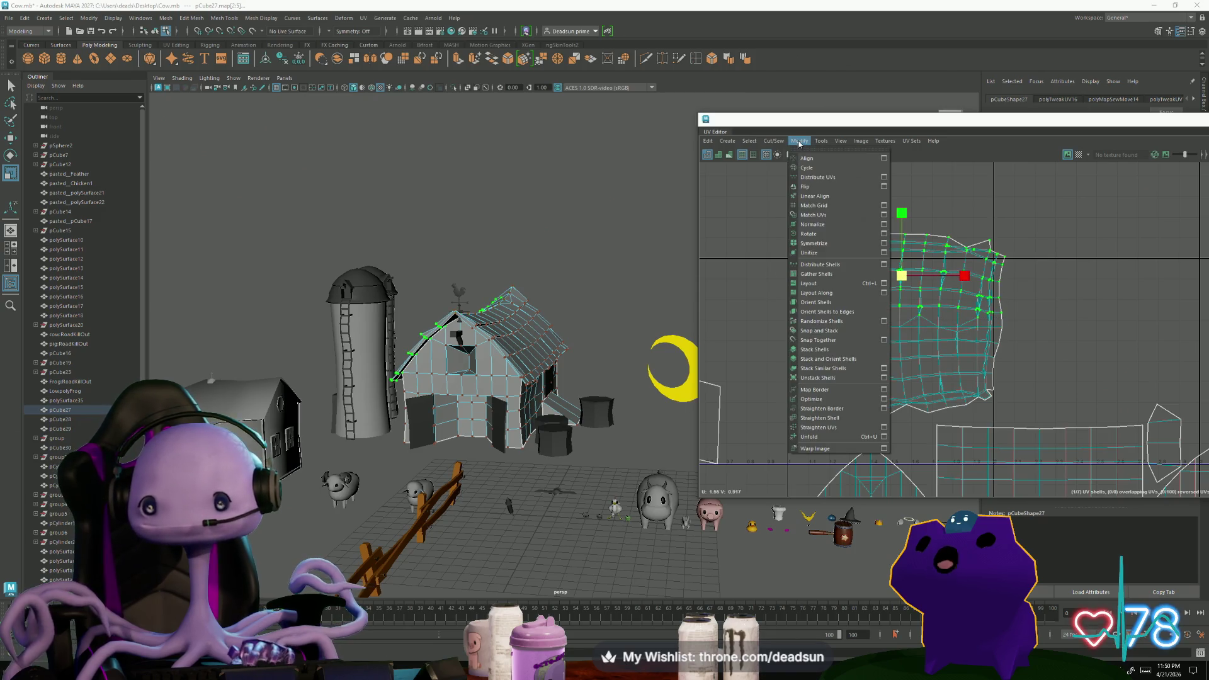
left_click(820, 427)
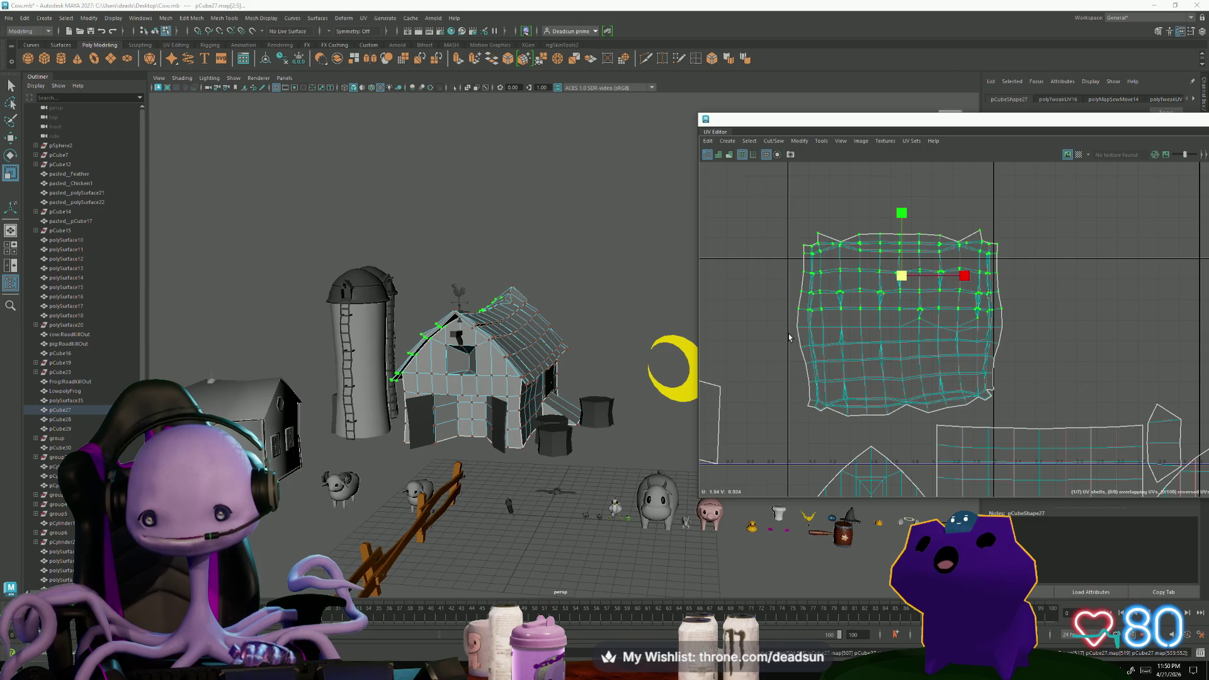
left_click_drag(1023, 424, 997, 436)
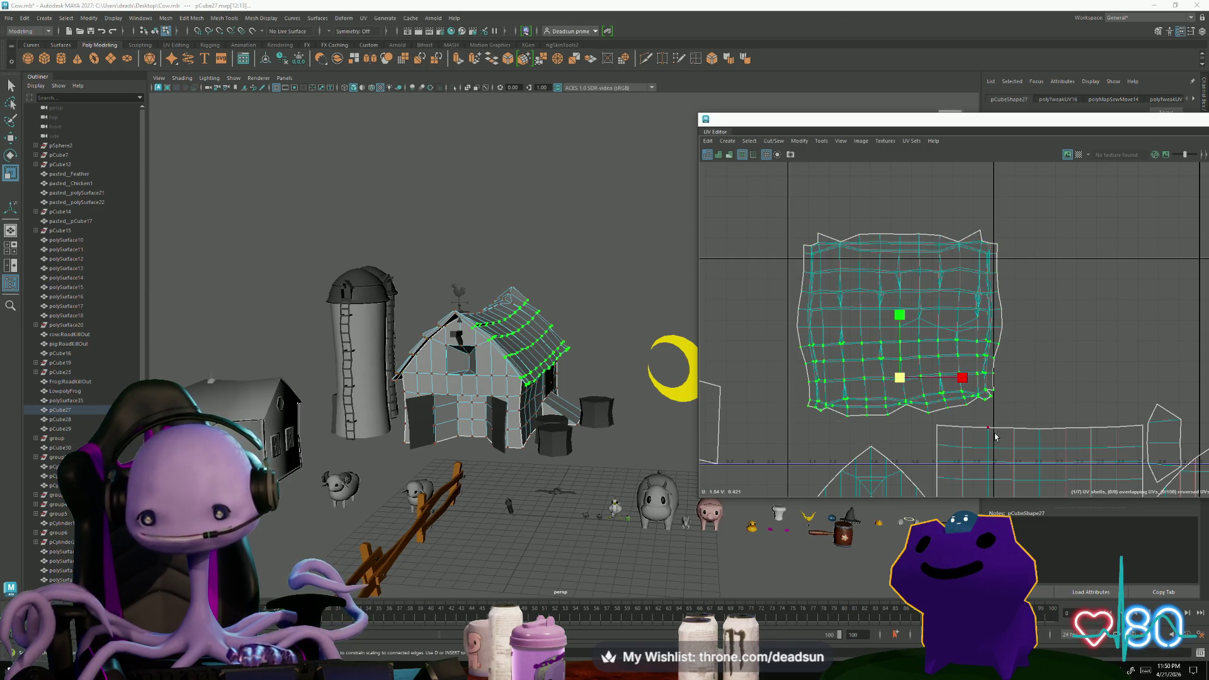
left_click(956, 398)
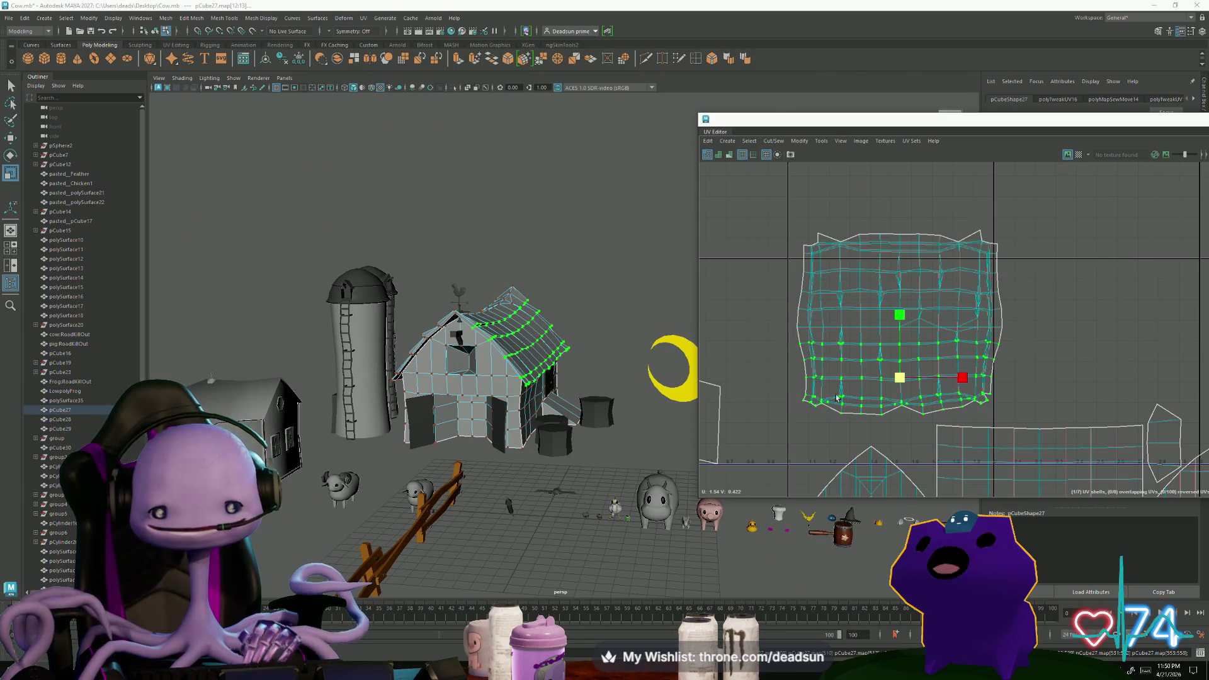
scroll(824, 397, "down", 2)
Select the whole roof shell and shift it slightly right and down
middle_click_drag(823, 397, 821, 313, "alt")
right_click_drag(821, 313, 855, 321)
key("w")
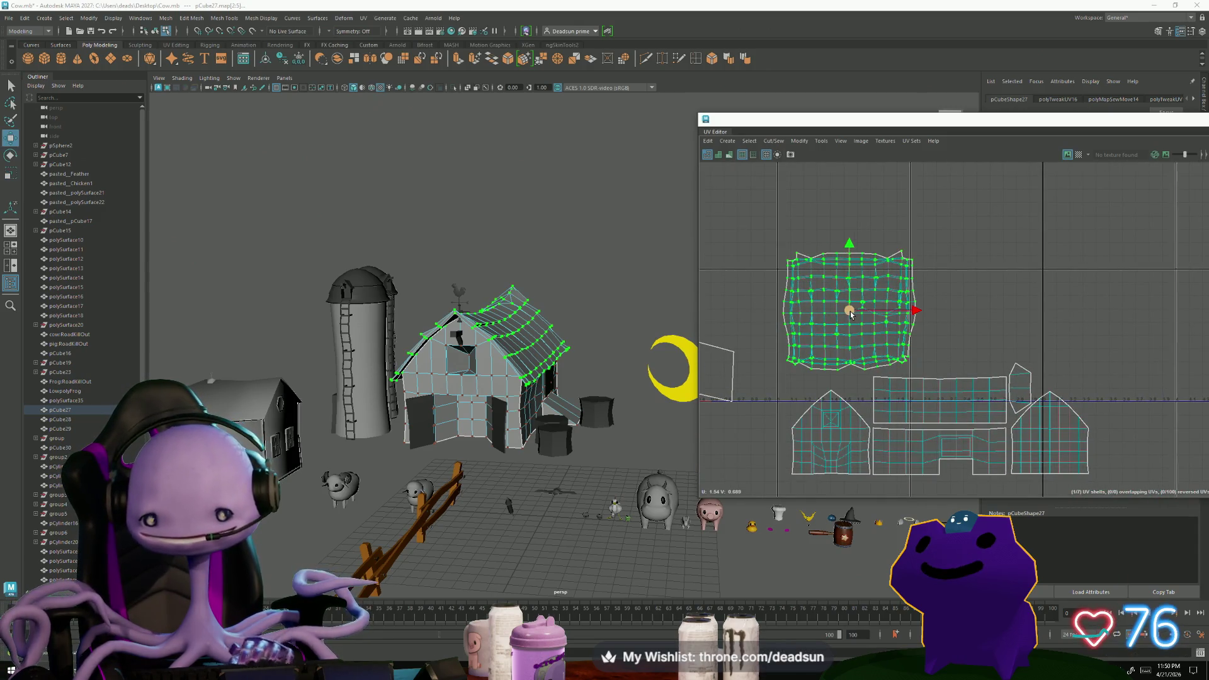
left_click_drag(850, 312, 855, 315)
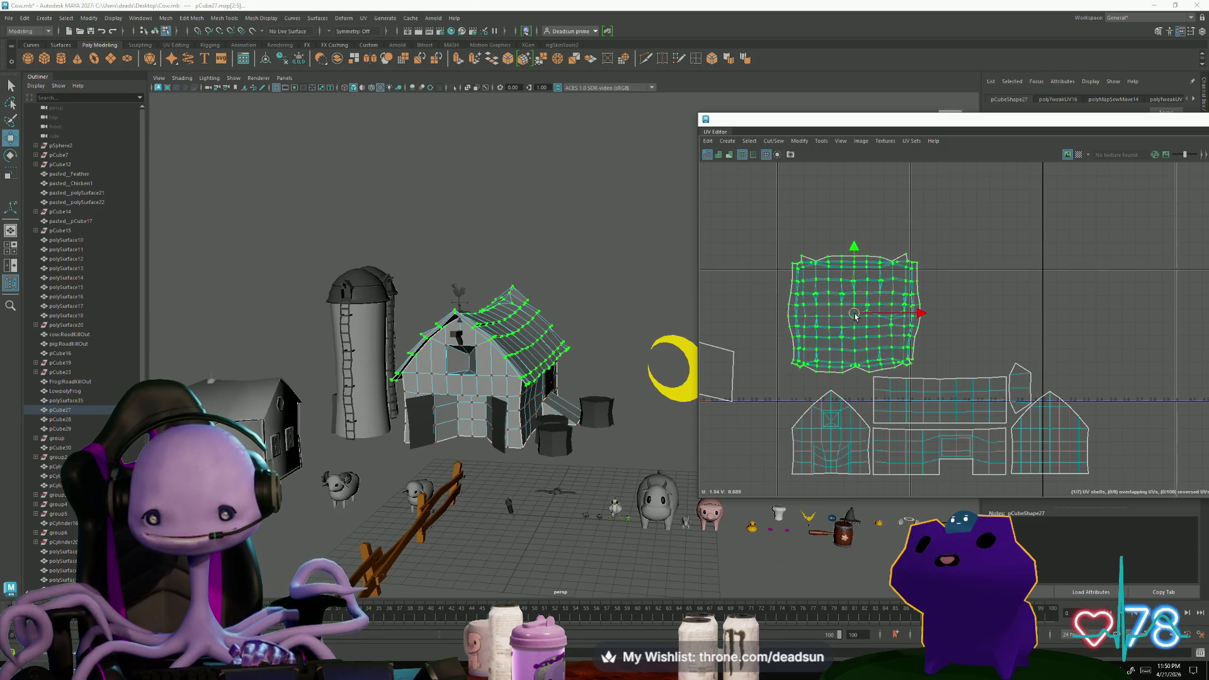
scroll(857, 340, "down", 3)
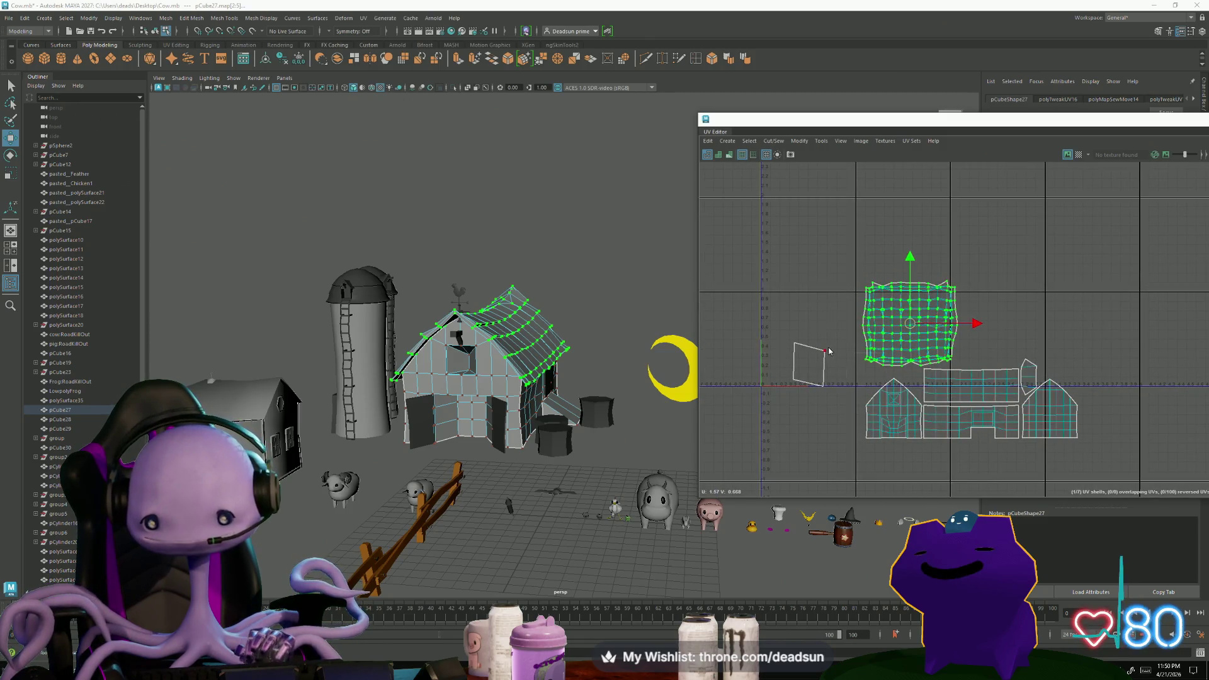
left_click(828, 352)
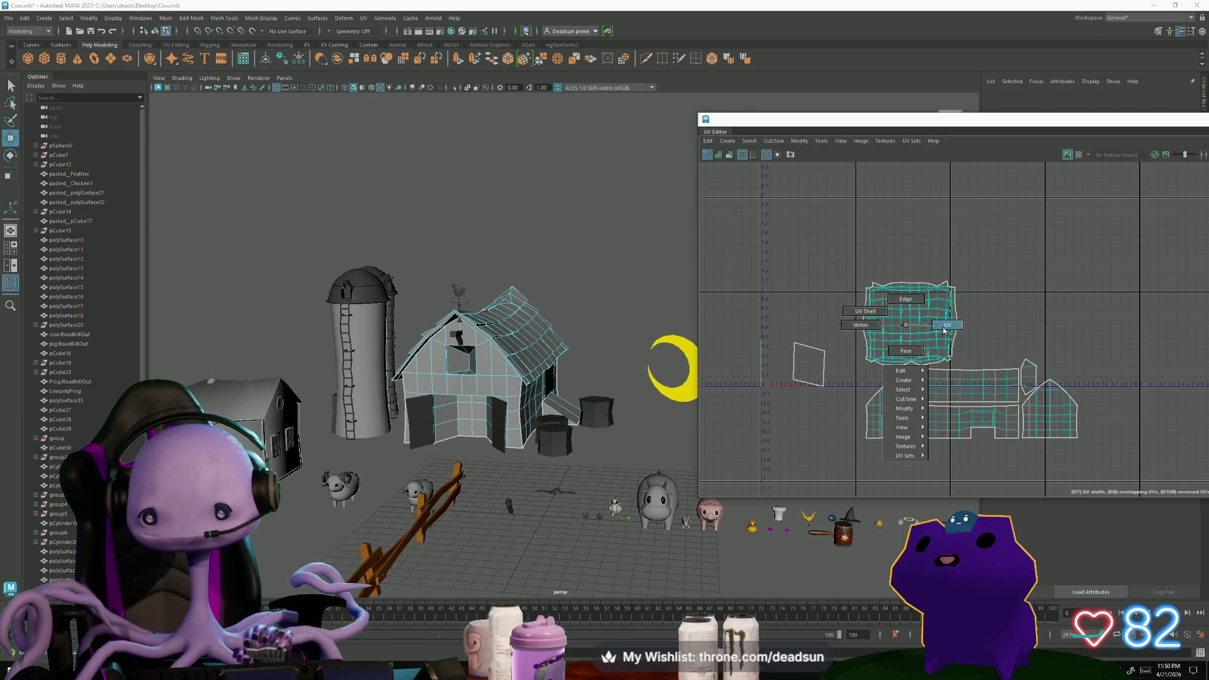
Move the roof shell up, then place and shrink the small stray shell beside it
right_click_drag(905, 327, 902, 387)
left_click_drag(881, 355, 877, 296)
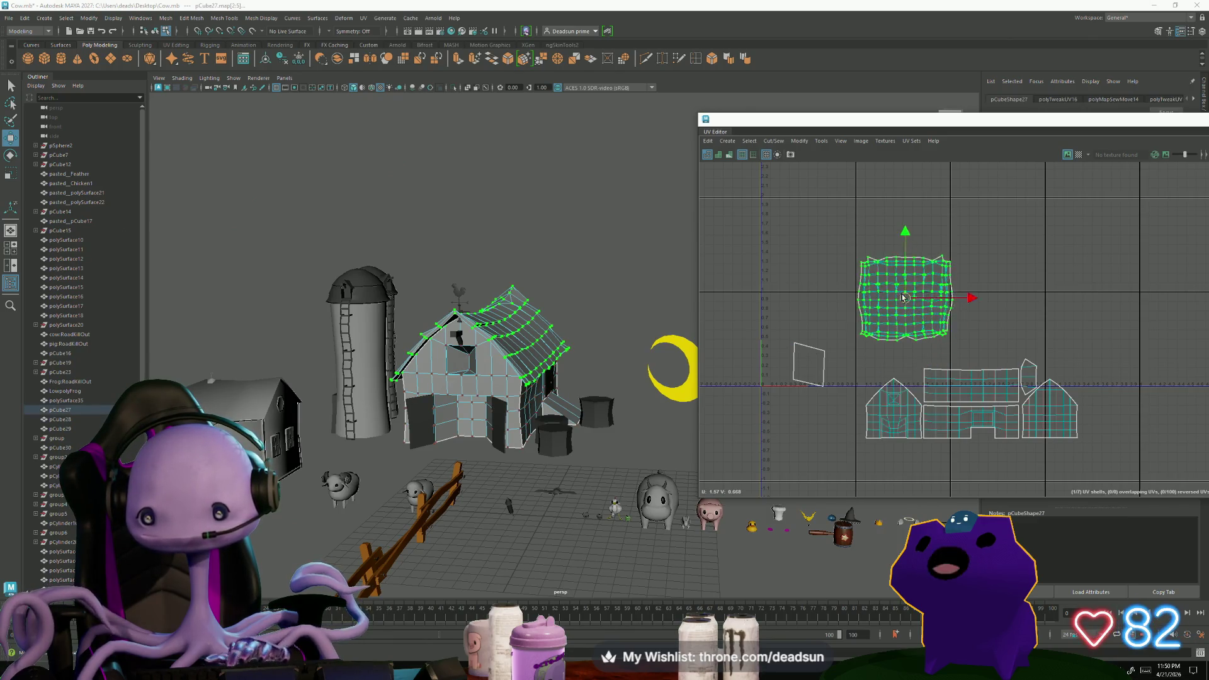
right_click_drag(813, 349, 814, 352)
left_click(828, 353)
left_click_drag(827, 352, 928, 334)
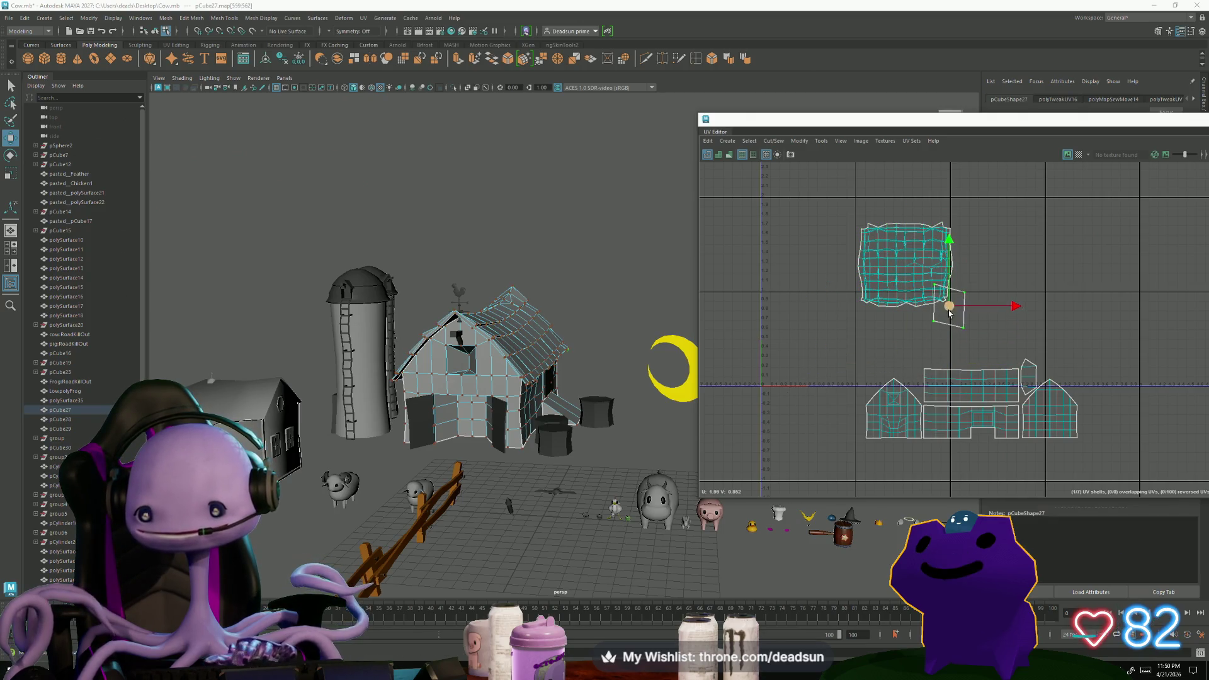
scroll(949, 312, "up", 3)
scroll(950, 321, "up", 3)
scroll(952, 336, "up", 1)
left_click_drag(968, 338, 925, 356)
Rotate the small shell about 30 degrees and slide it toward the roof shell's corner
right_click_drag(933, 337, 948, 340)
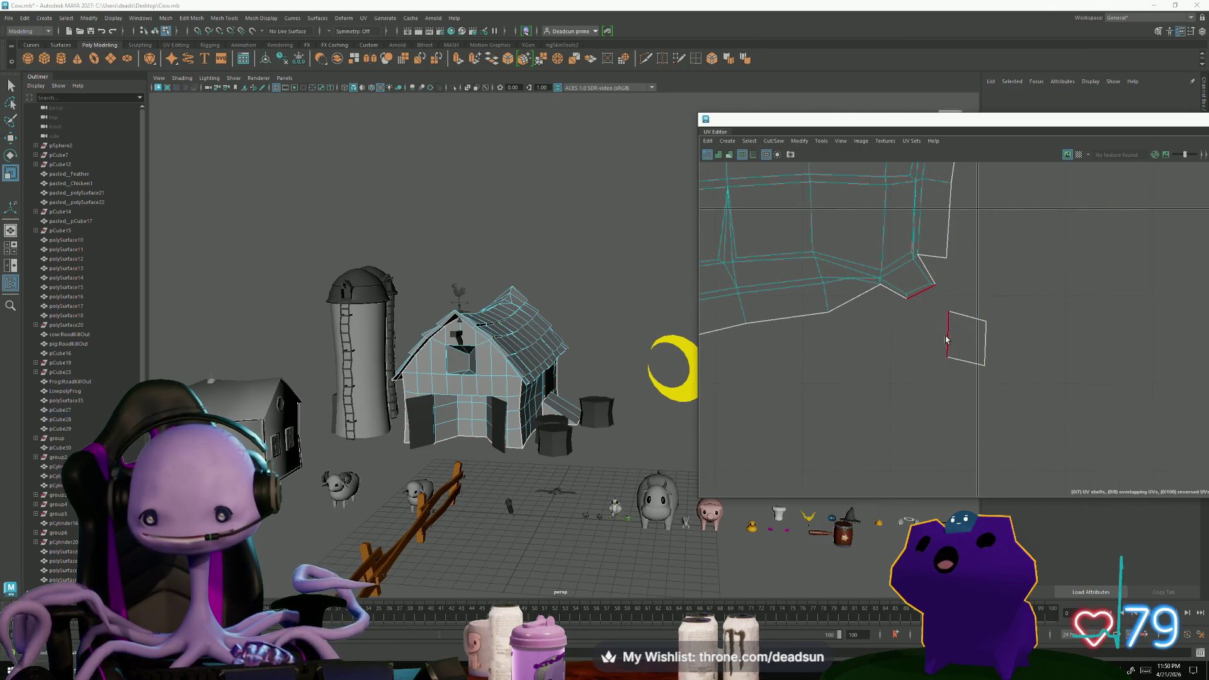
left_click(987, 336)
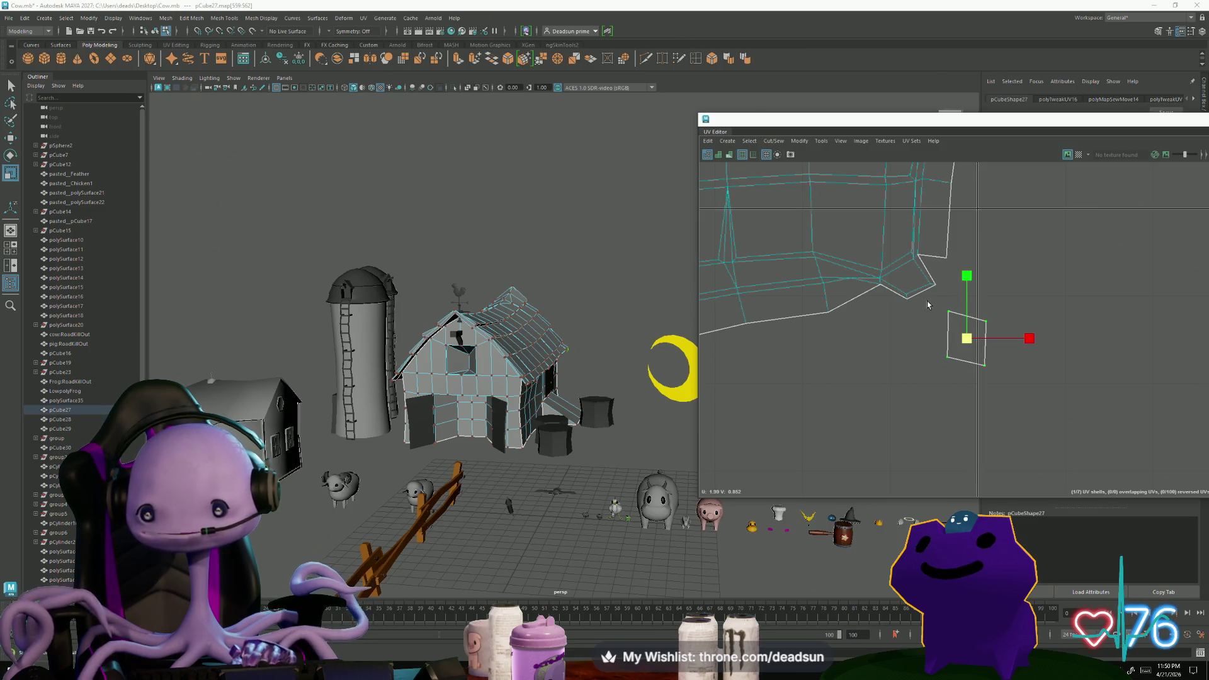
left_click_drag(1035, 430, 1034, 430)
key("e")
left_click_drag(1012, 383, 1025, 354)
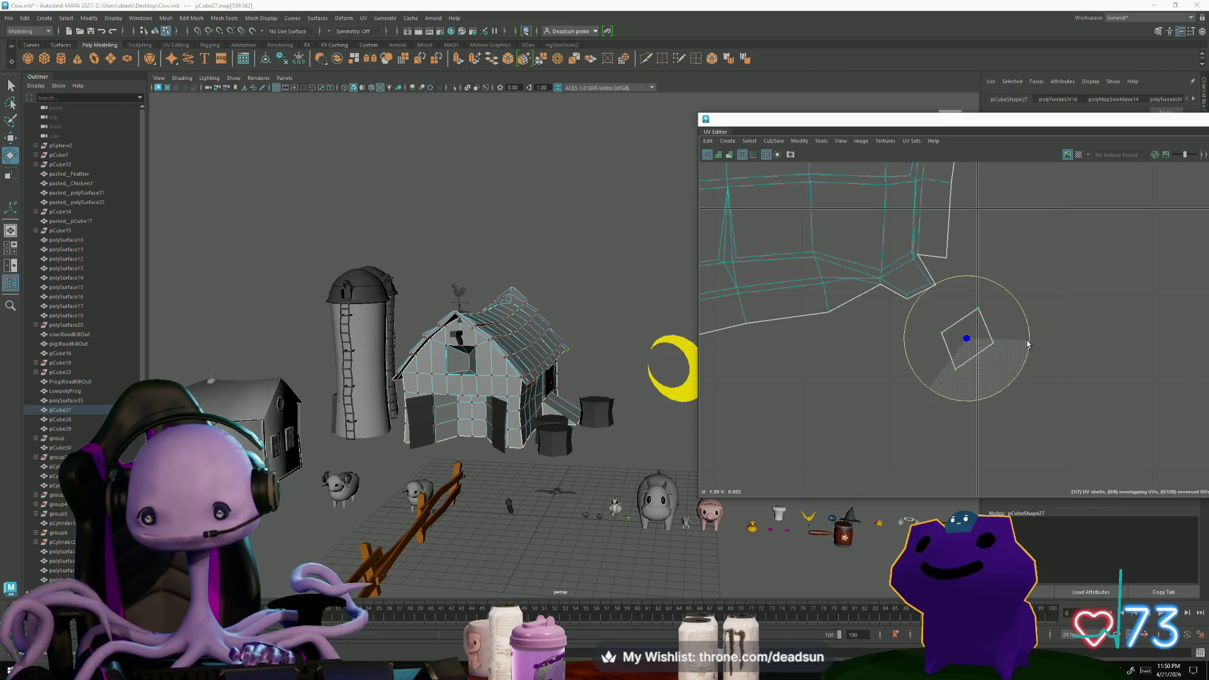
key("r")
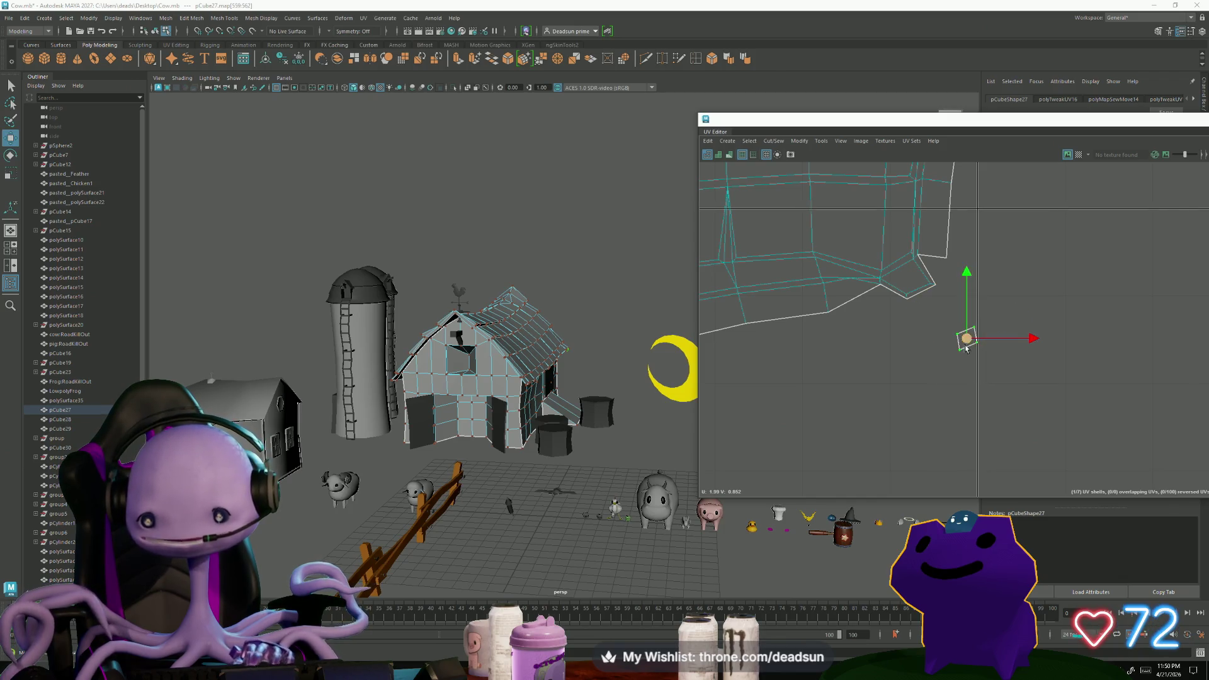
left_click_drag(964, 347, 937, 272)
scroll(930, 262, "up", 3)
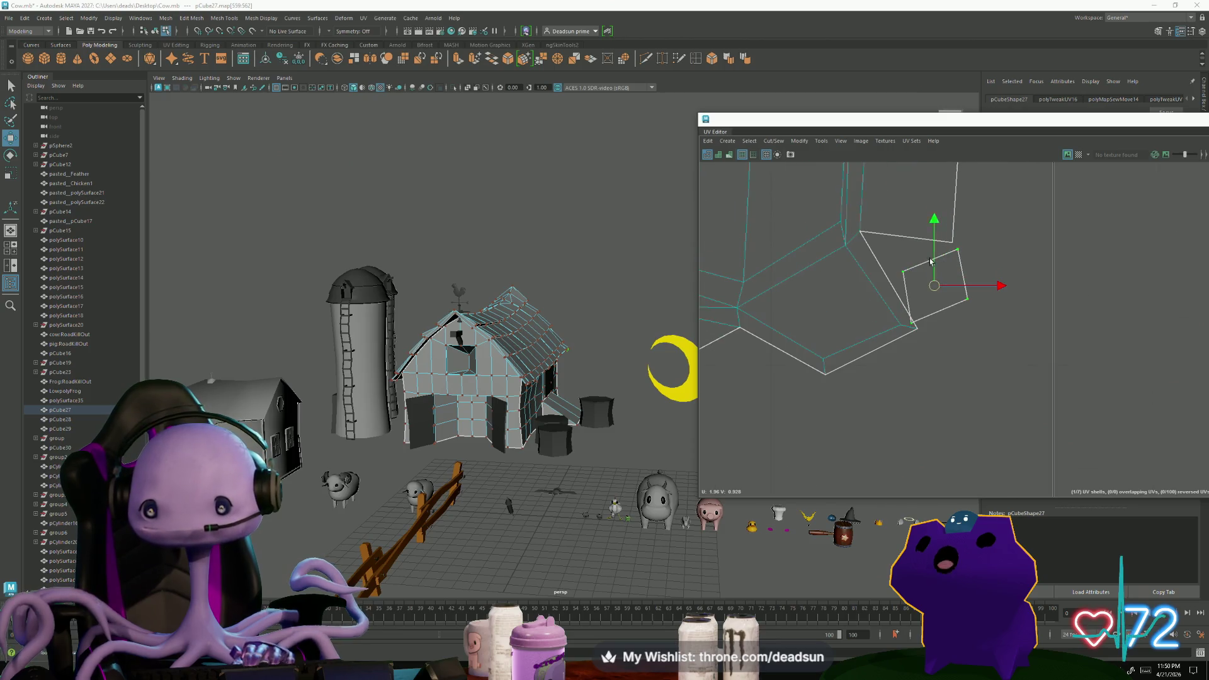
Snap the small shell's corner UVs onto the matching roof shell corners
left_click(905, 274)
left_click_drag(905, 275, 862, 237)
left_click(949, 255)
left_click_drag(949, 256, 949, 242)
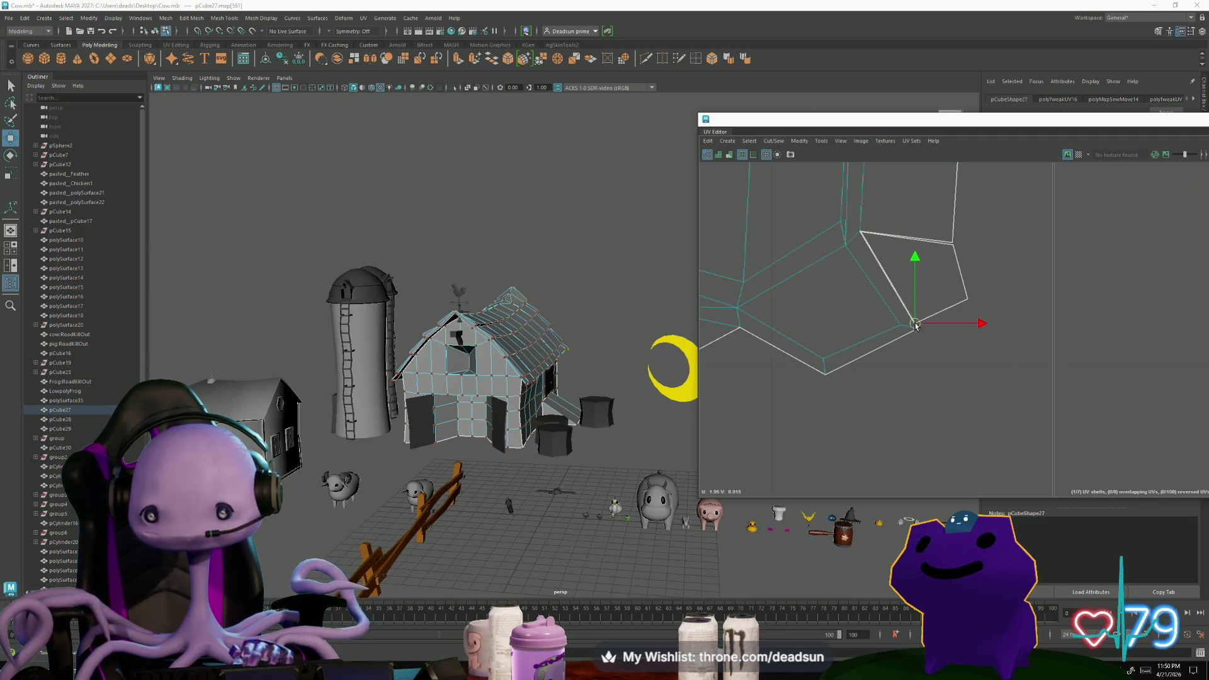
Move and sew the shared seam edge to merge the small shell into the roof shell
key("F10")
left_click(890, 283)
left_click(774, 141)
left_click(804, 233)
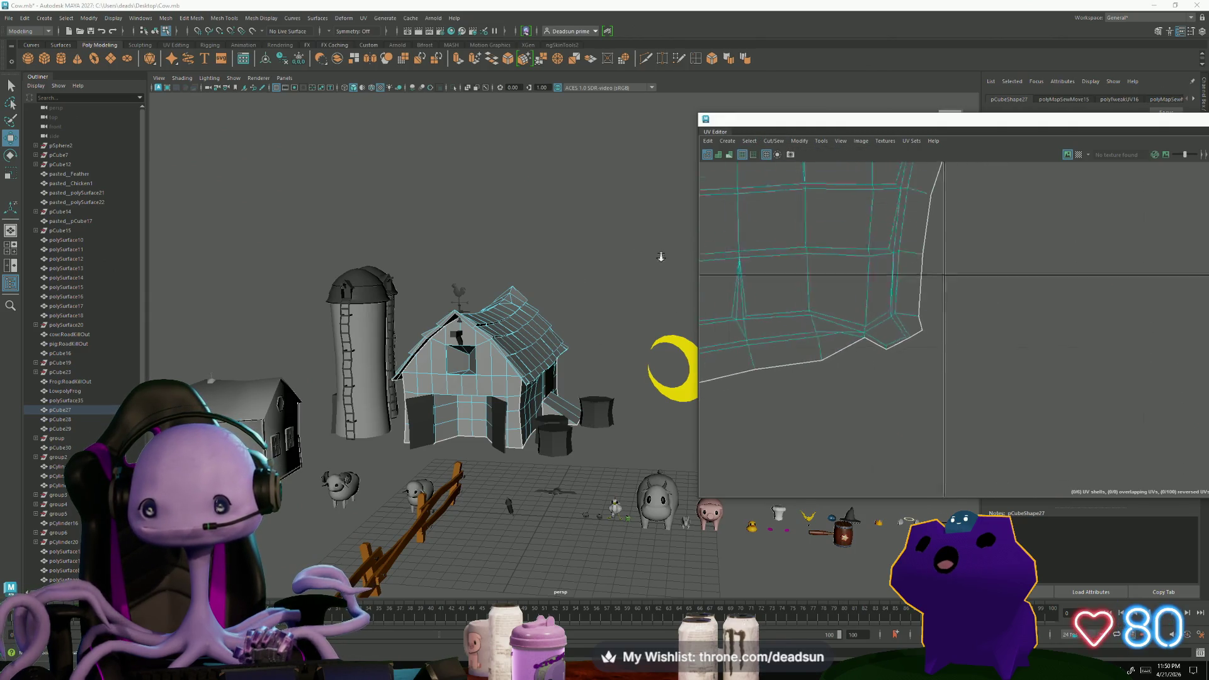
middle_click_drag(866, 491, 831, 422, "alt")
scroll(830, 422, "up", 2)
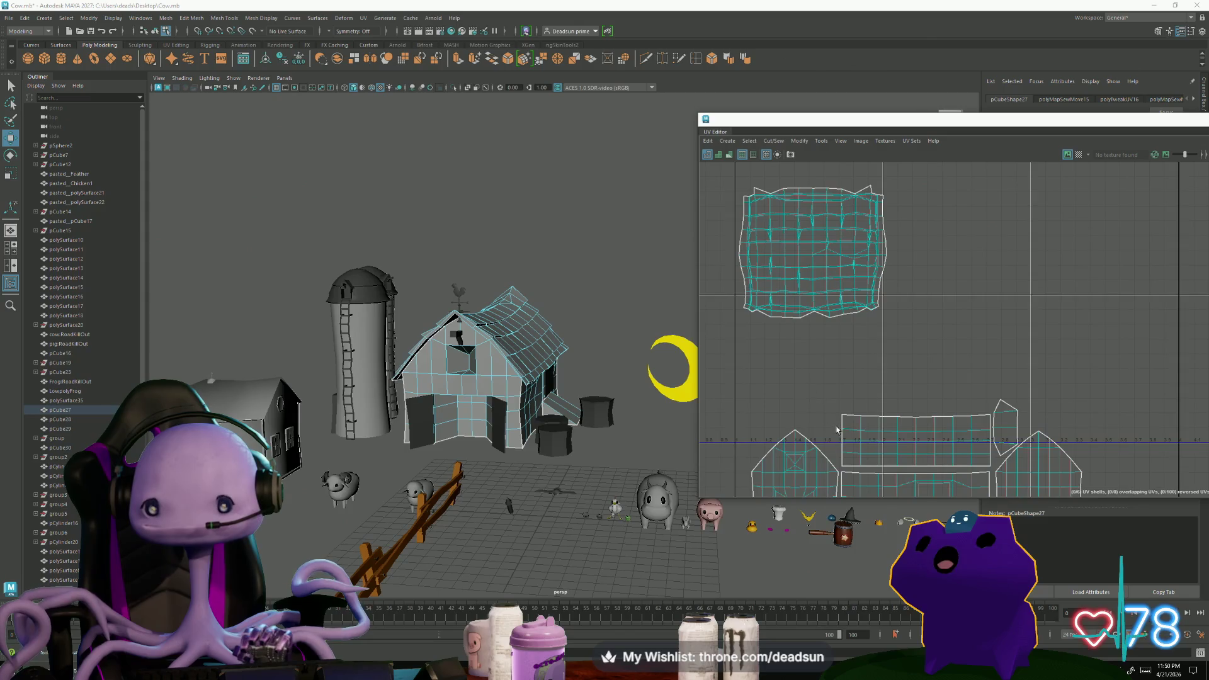
Inspect the roof shell's lower-right corner and select its corner edge
middle_click_drag(822, 367, 784, 283, "alt")
scroll(766, 242, "up", 2)
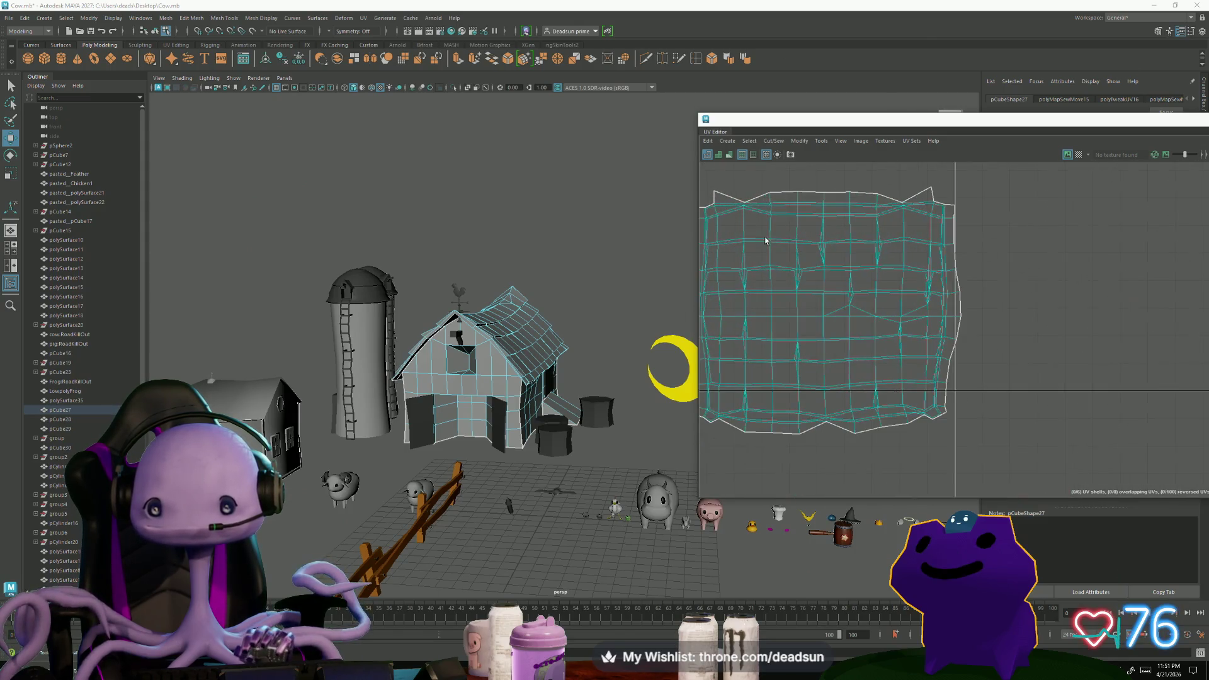
left_click(710, 206)
middle_click_drag(718, 212, 794, 293, "alt")
scroll(955, 304, "up", 1)
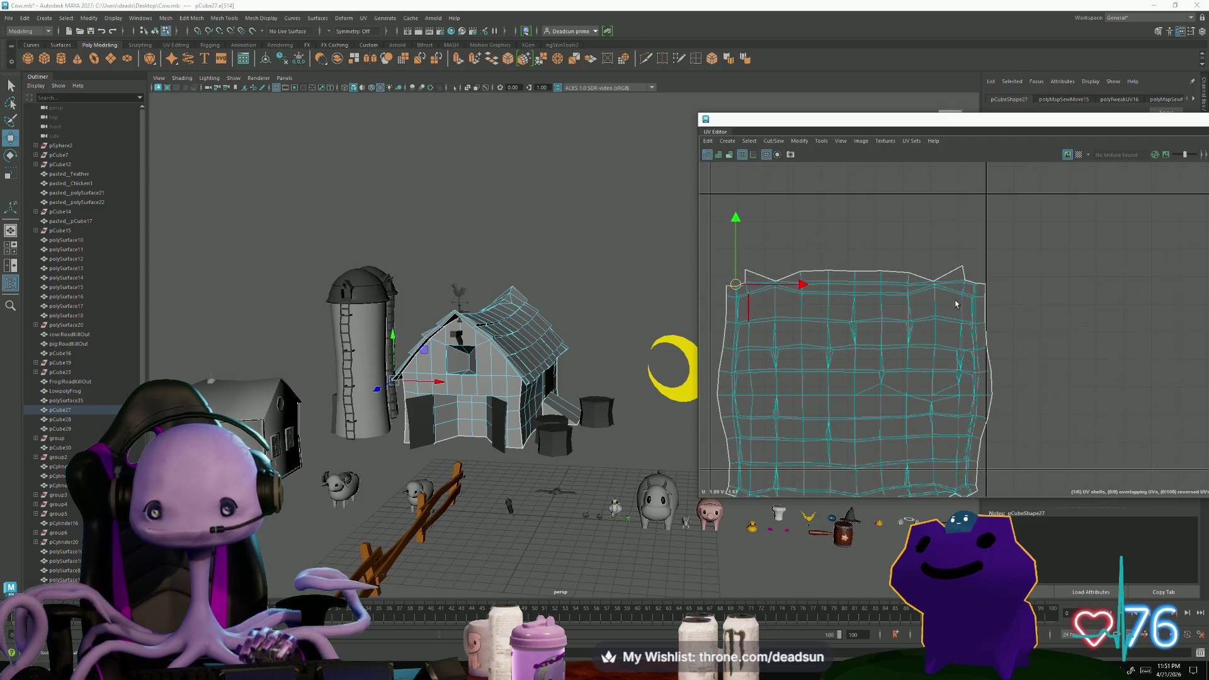
scroll(982, 293, "down", 2)
middle_click_drag(944, 377, 909, 412, "alt")
scroll(909, 412, "up", 4)
scroll(955, 302, "up", 2)
left_click(948, 296)
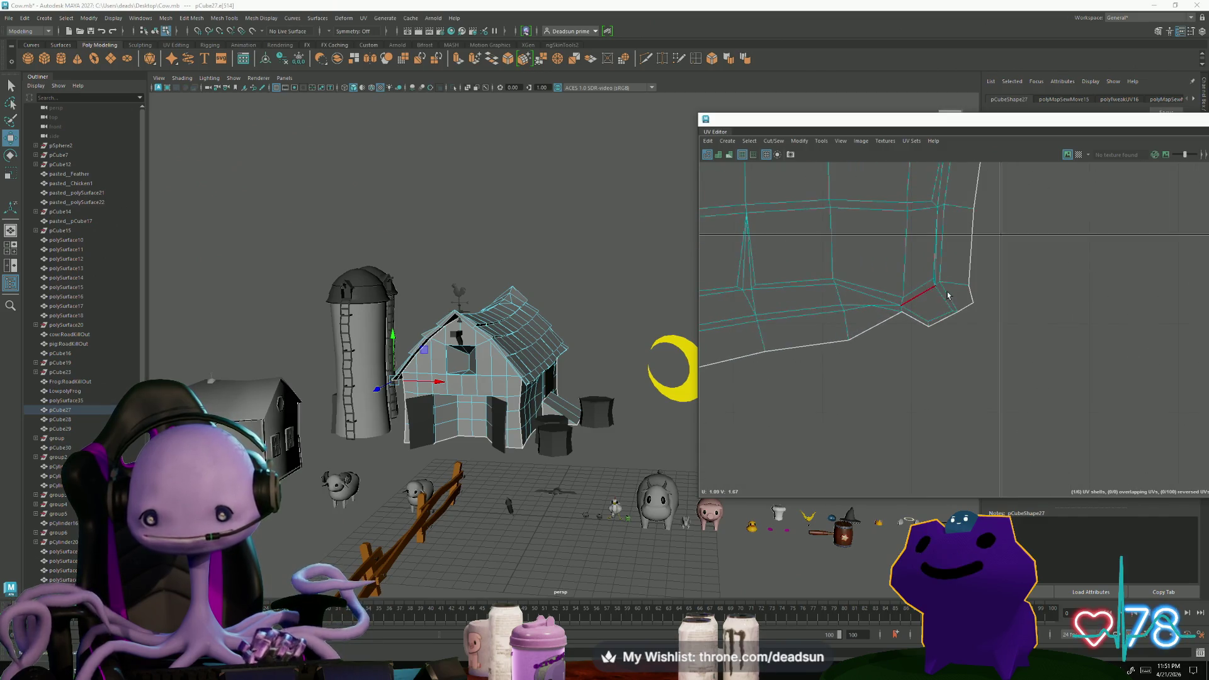
scroll(951, 301, "down", 3)
Select the whole roof shell and move it down toward the wall shells
mouse_move(815, 264)
middle_mouse_down("alt")
mouse_move(798, 484)
mouse_move(812, 274)
middle_mouse_up("alt")
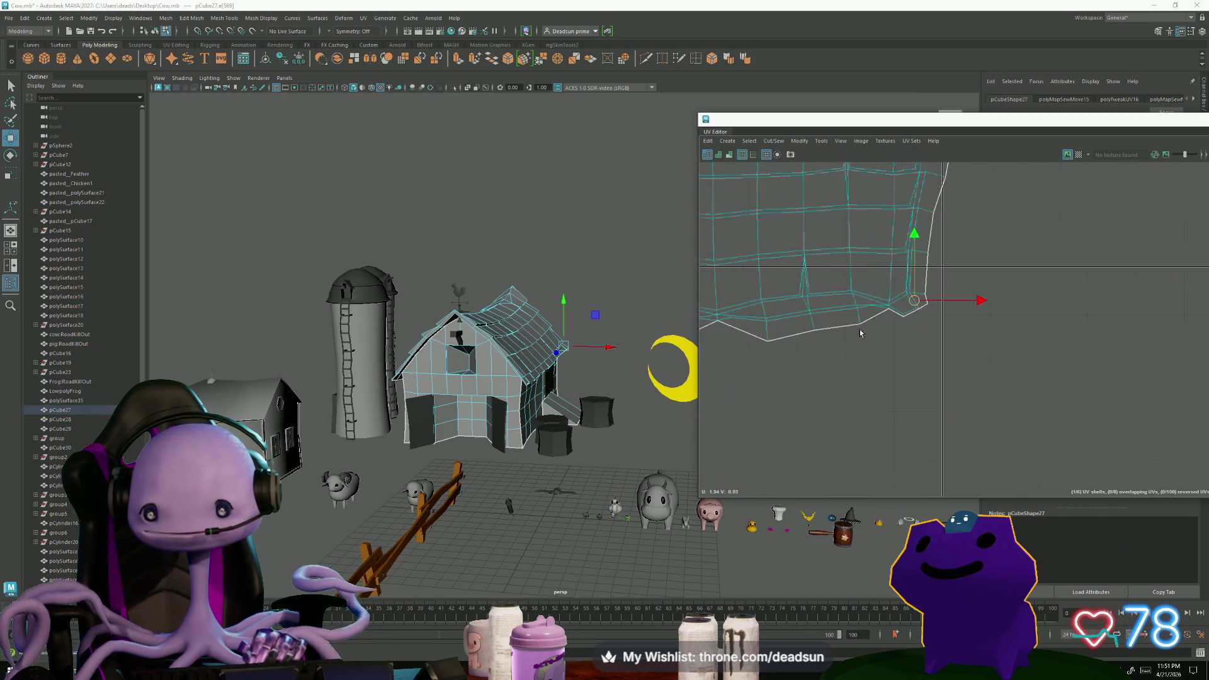
scroll(795, 381, "down", 3)
scroll(795, 381, "down", 2)
middle_click_drag(794, 381, 829, 254, "alt")
double_click(828, 253)
left_click_drag(825, 242, 830, 287)
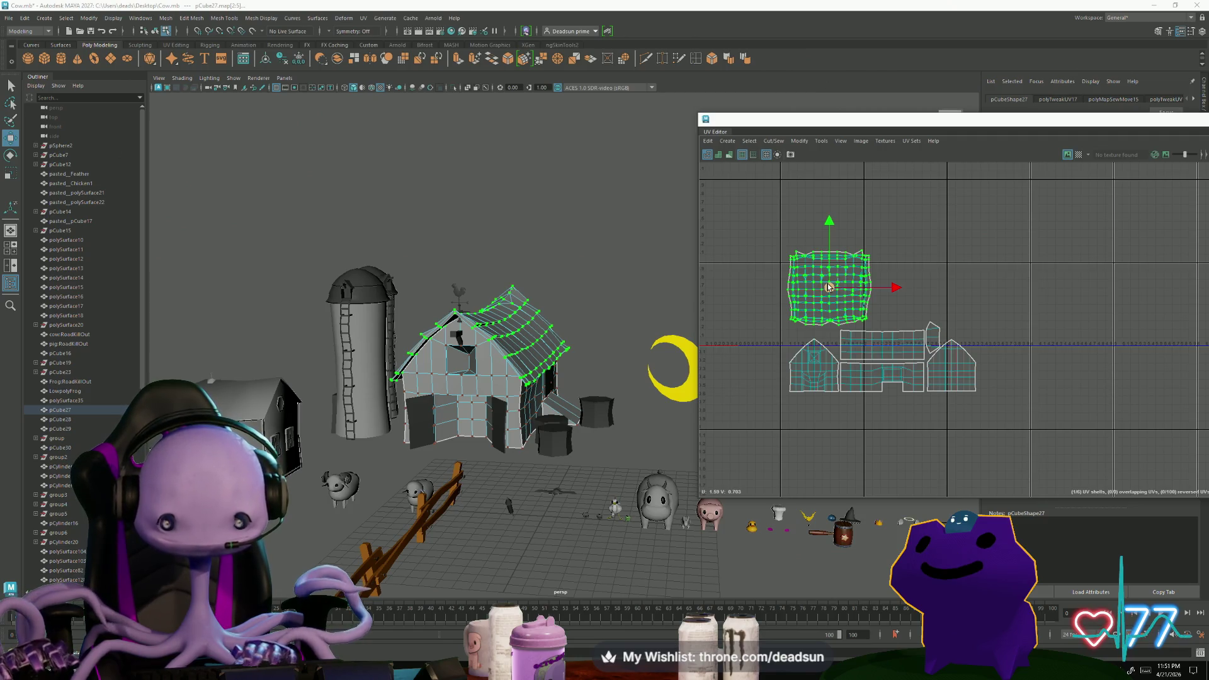
Move the middle wall shell beside the roof and enlarge the roof shell slightly
left_click(886, 381)
left_click_drag(889, 367, 924, 288)
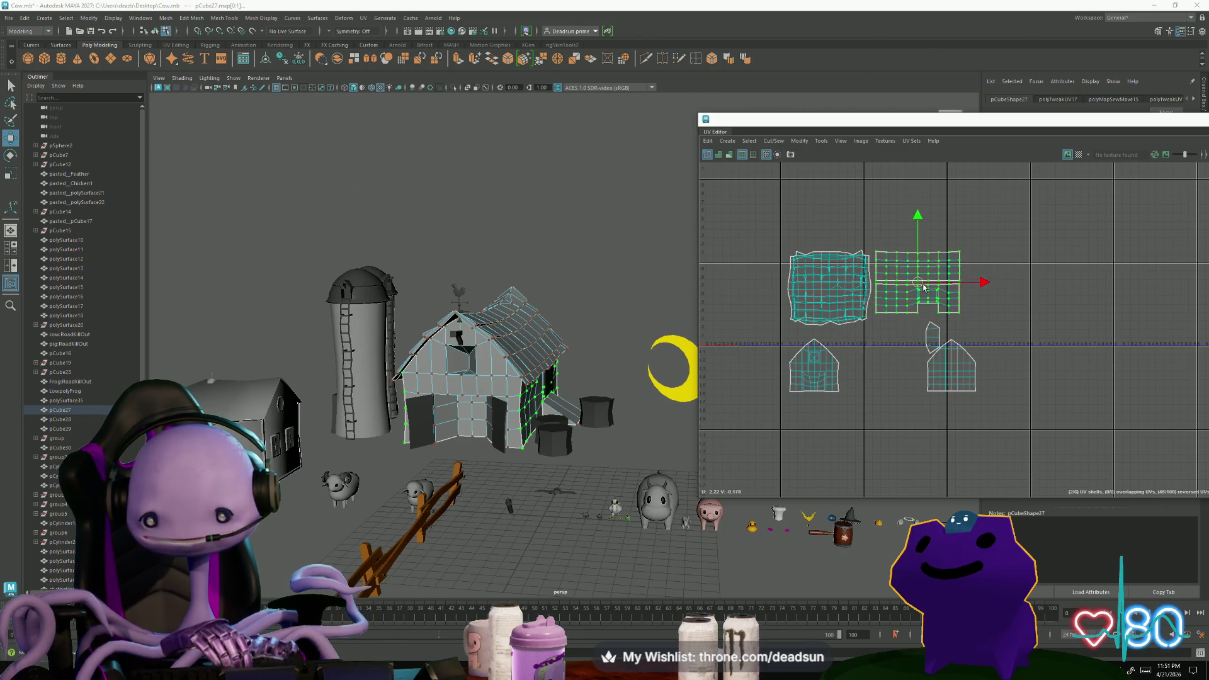
left_click_drag(924, 288, 942, 287)
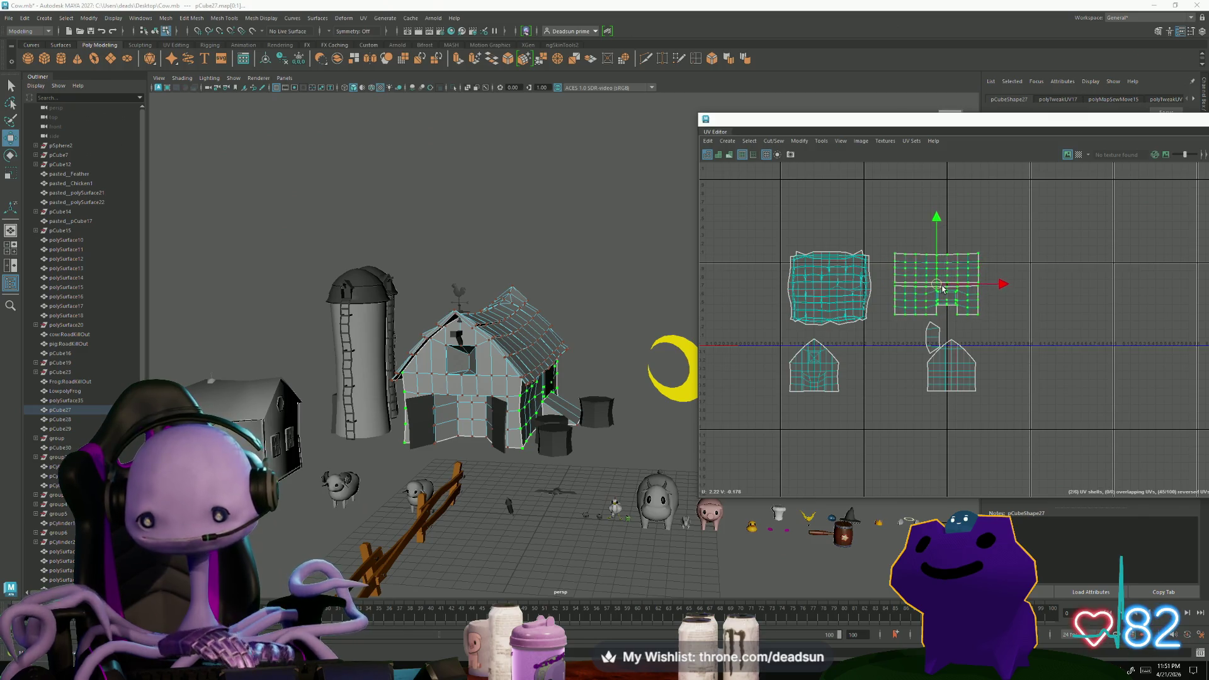
left_click(862, 300)
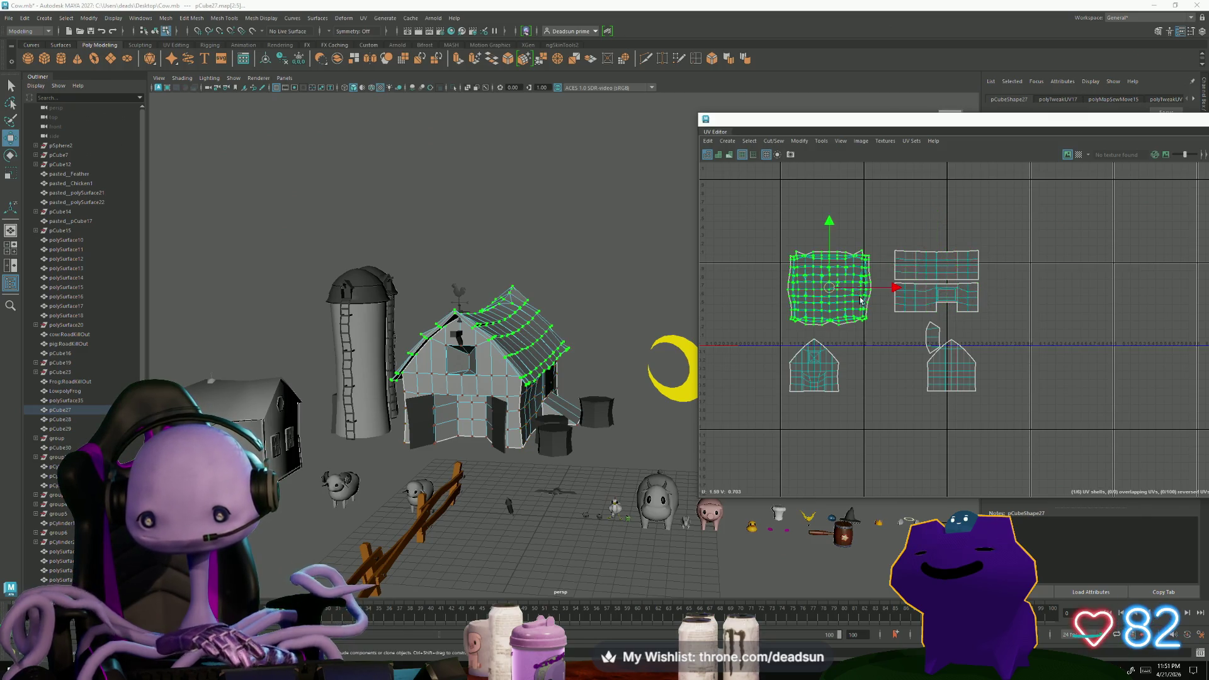
left_click_drag(834, 290, 844, 297)
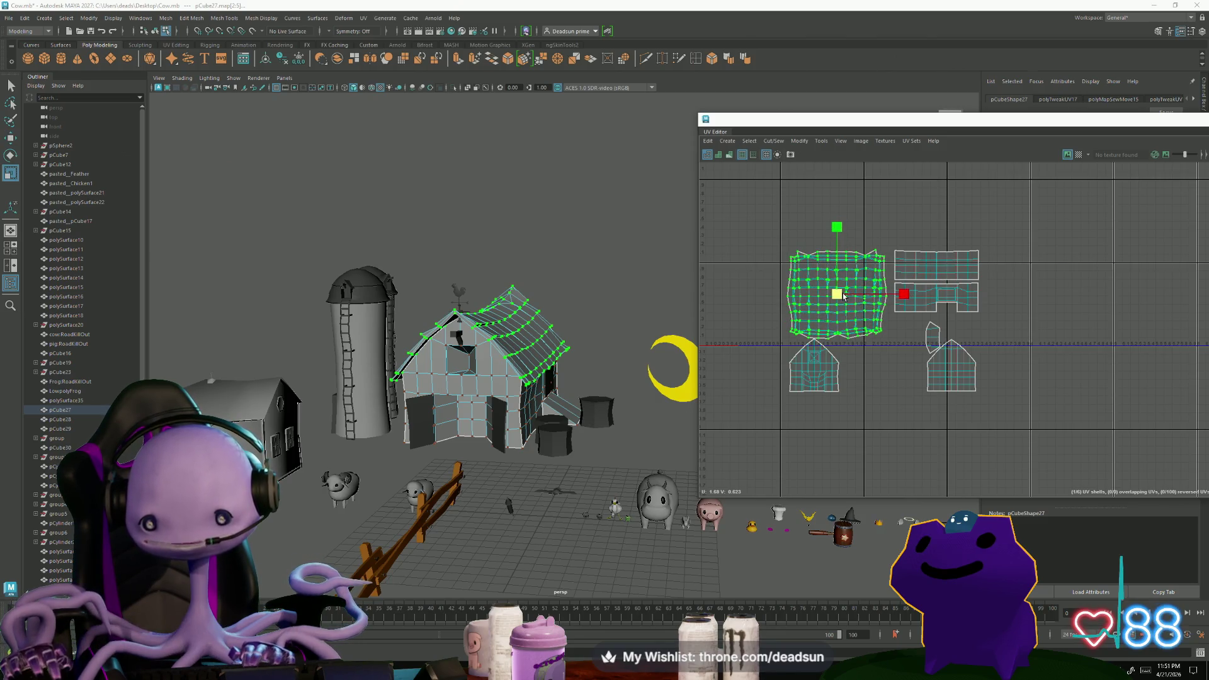
Rotate the house-front gable shell 90 degrees onto its side and lower the roof shell above it
left_click(820, 379)
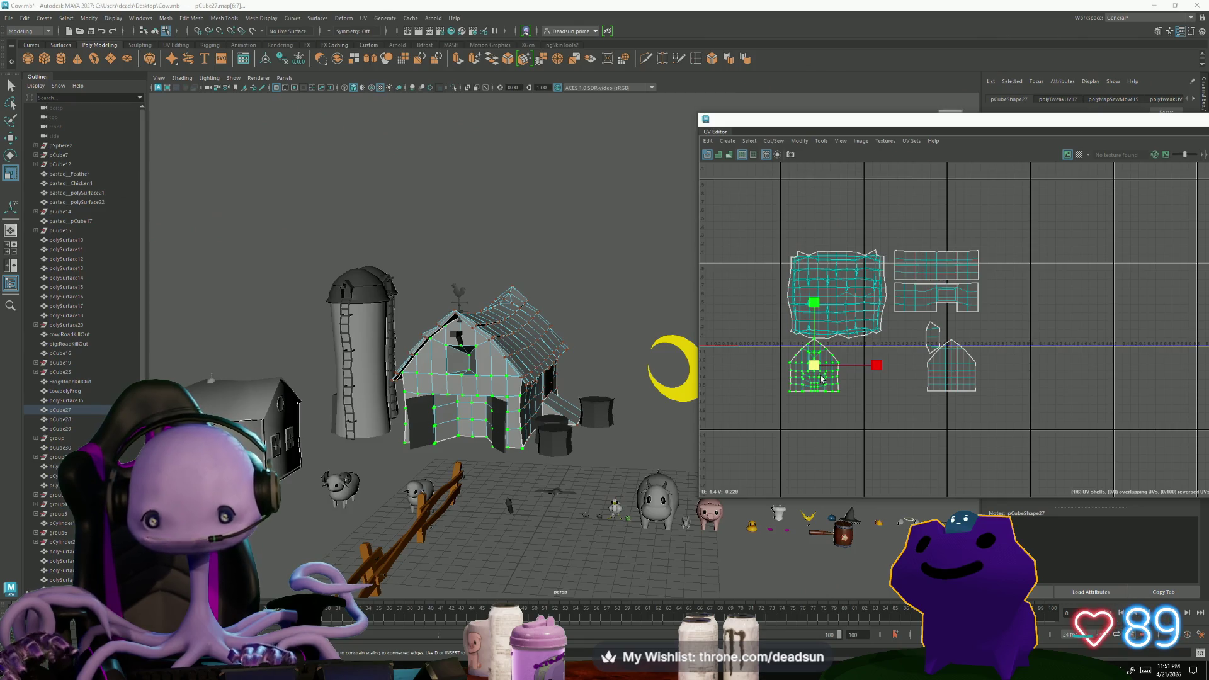
key("e")
left_click_drag(853, 399, 788, 405)
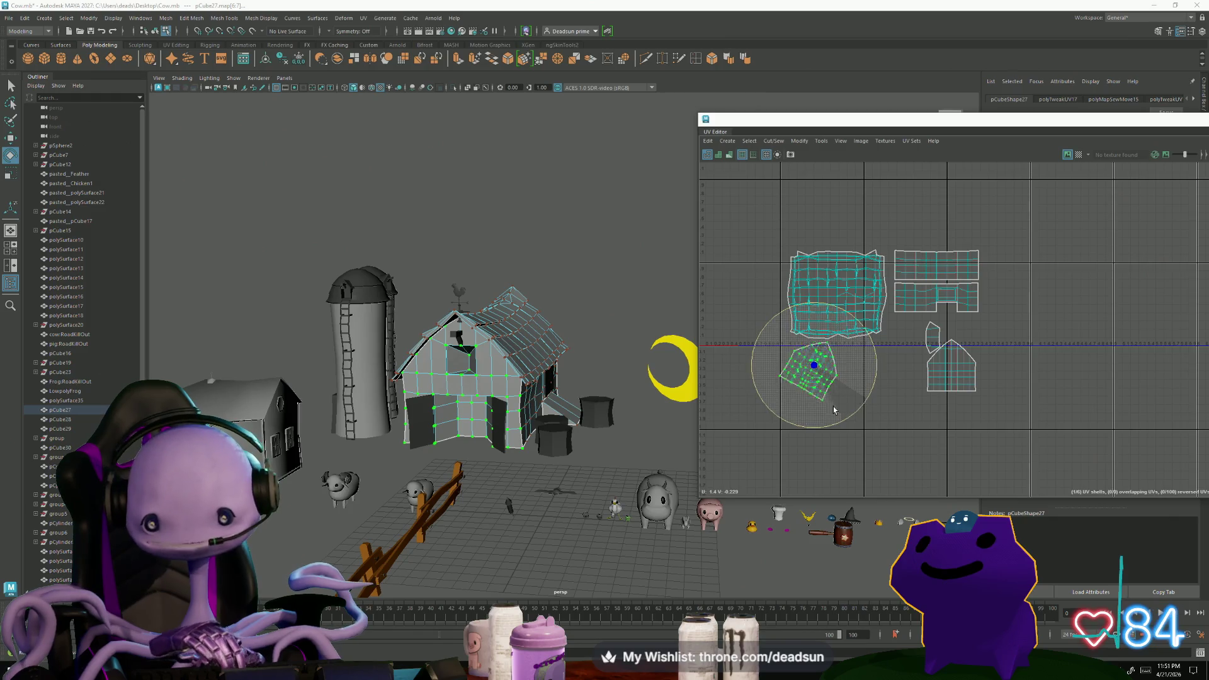
key("w")
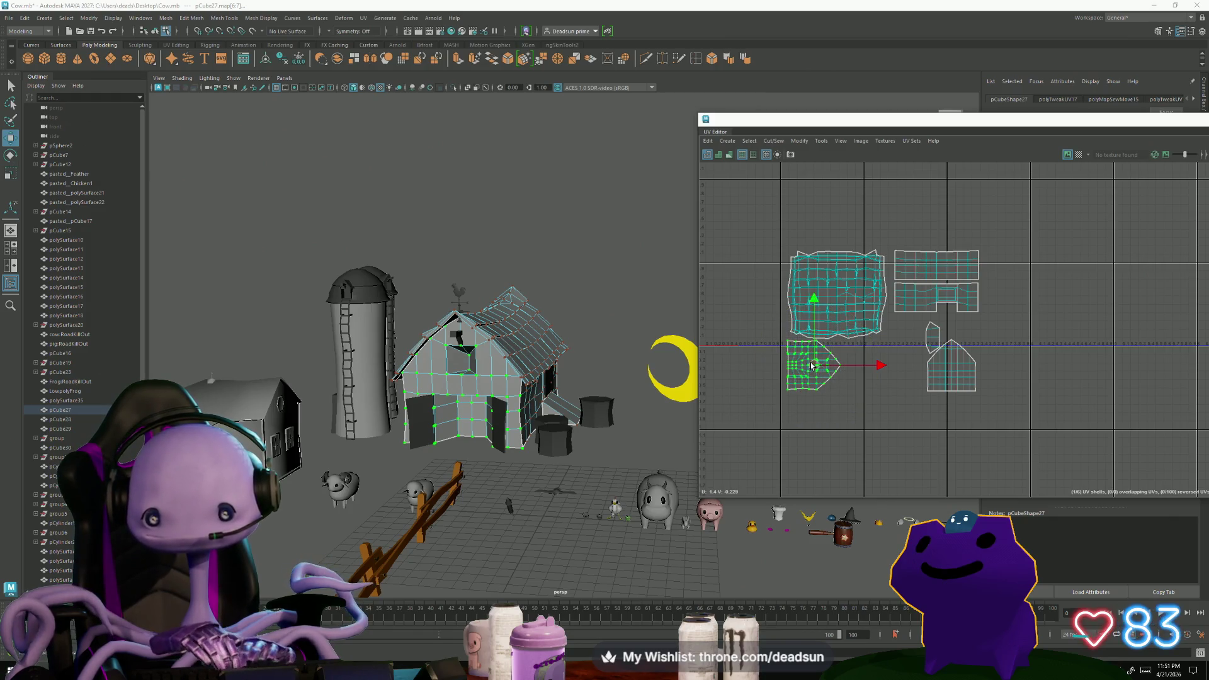
left_click_drag(813, 366, 808, 404)
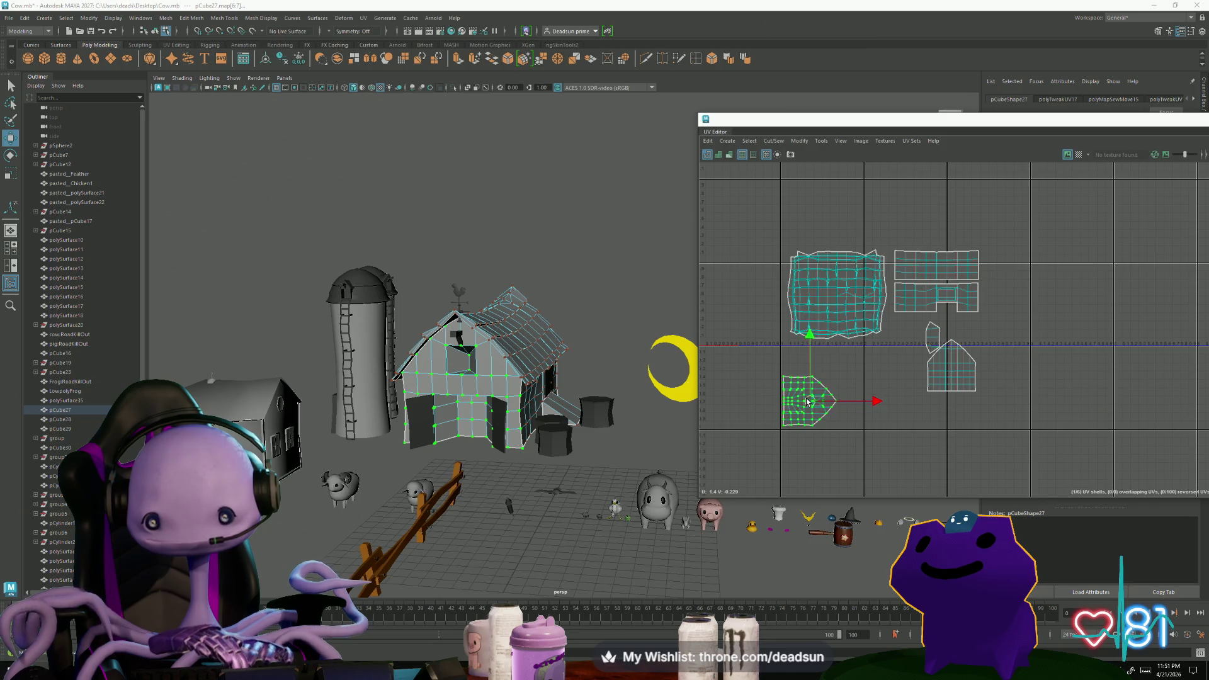
left_click(836, 301)
mouse_move(837, 299)
left_mouse_down()
mouse_move(829, 331)
mouse_move(897, 328)
mouse_move(838, 328)
left_mouse_up()
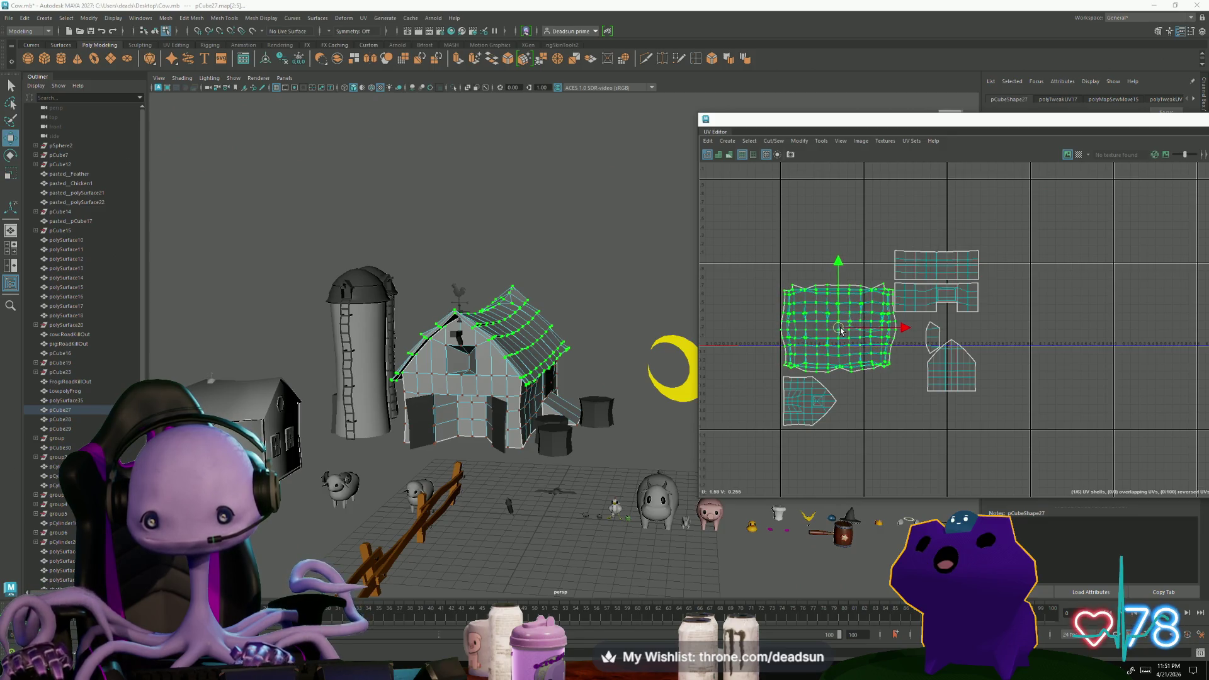
scroll(881, 347, "up", 2)
Move the gable shell down-left and park the small shell in the upper left
left_click(972, 373)
left_click_drag(973, 373, 843, 420)
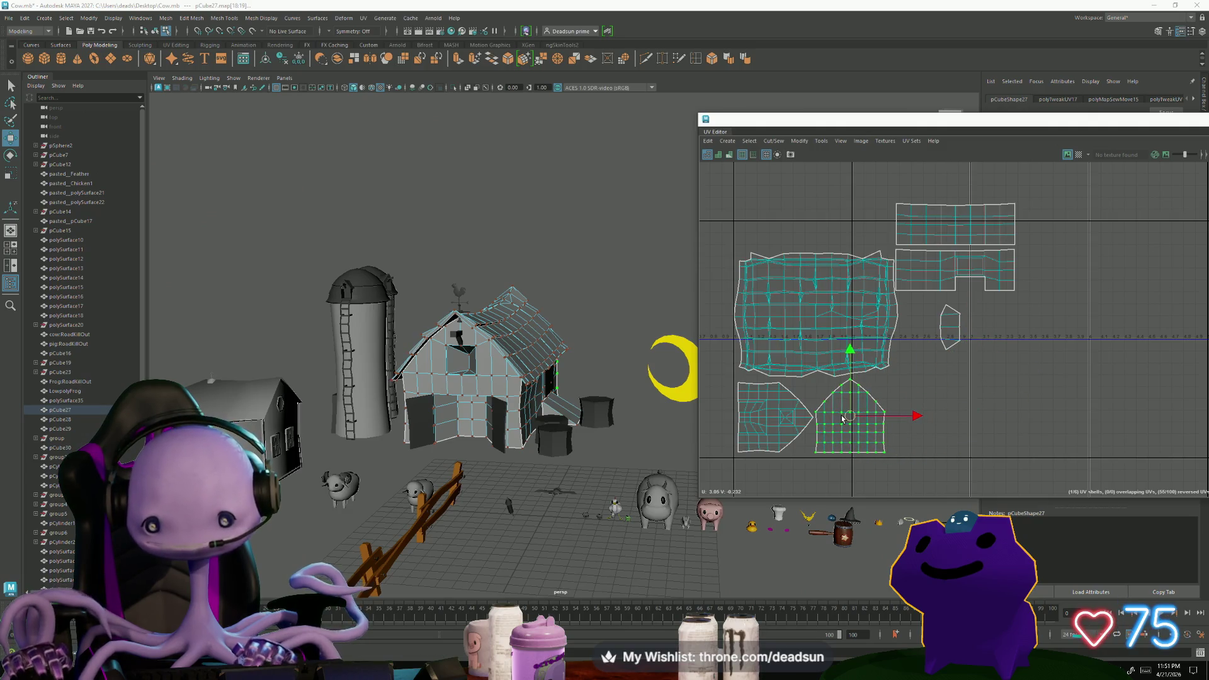
left_click_drag(947, 328, 871, 394)
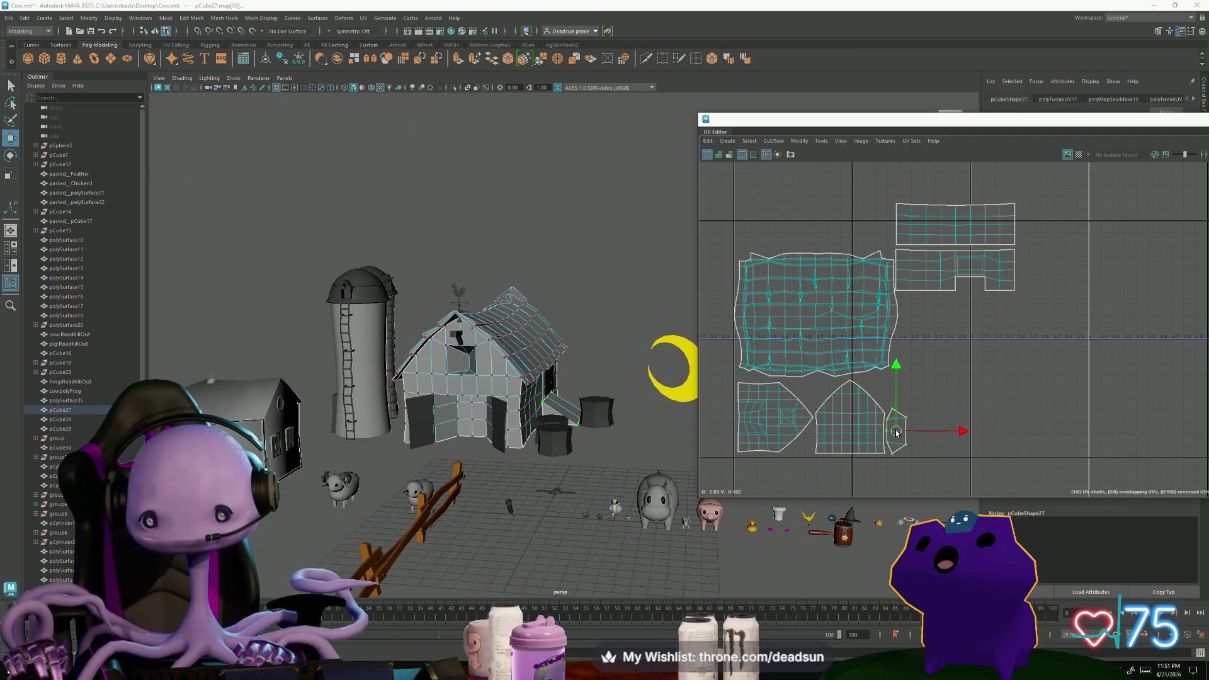
left_click_drag(897, 433, 716, 262)
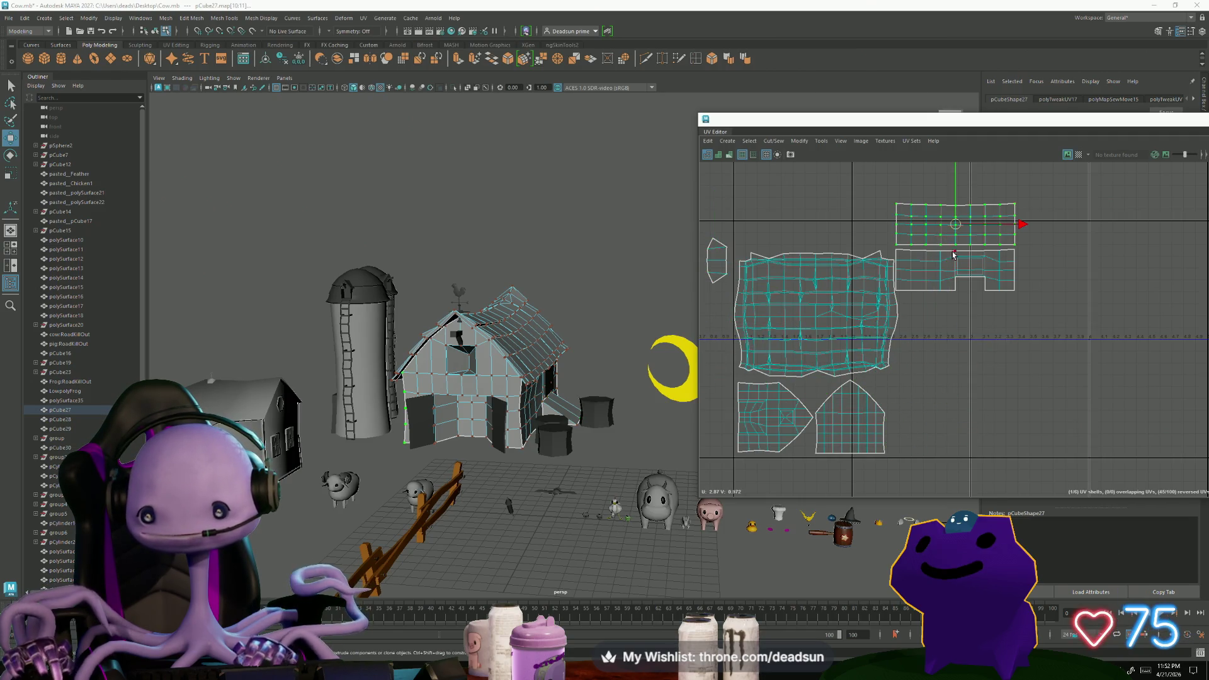
Drop the wall shell into free space and rotate it upright by 90 degrees
left_click_drag(956, 249, 967, 395)
key("e")
left_click_drag(1008, 448, 933, 436)
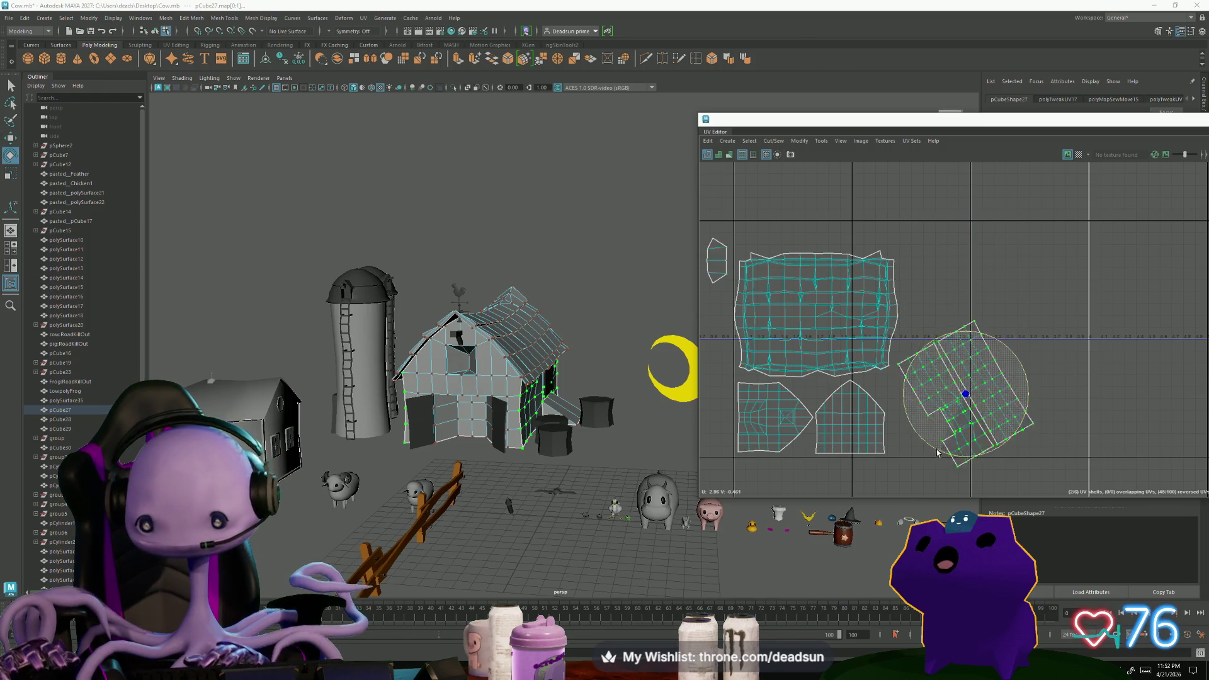
key("w")
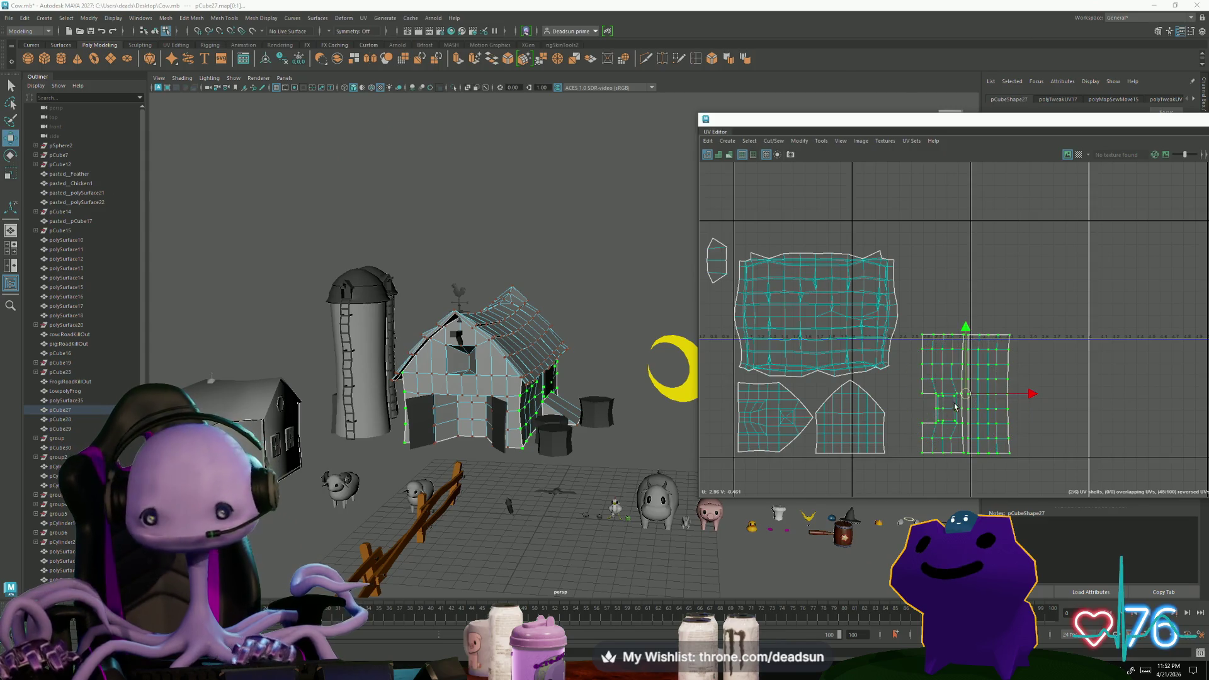
left_click_drag(962, 401, 939, 401)
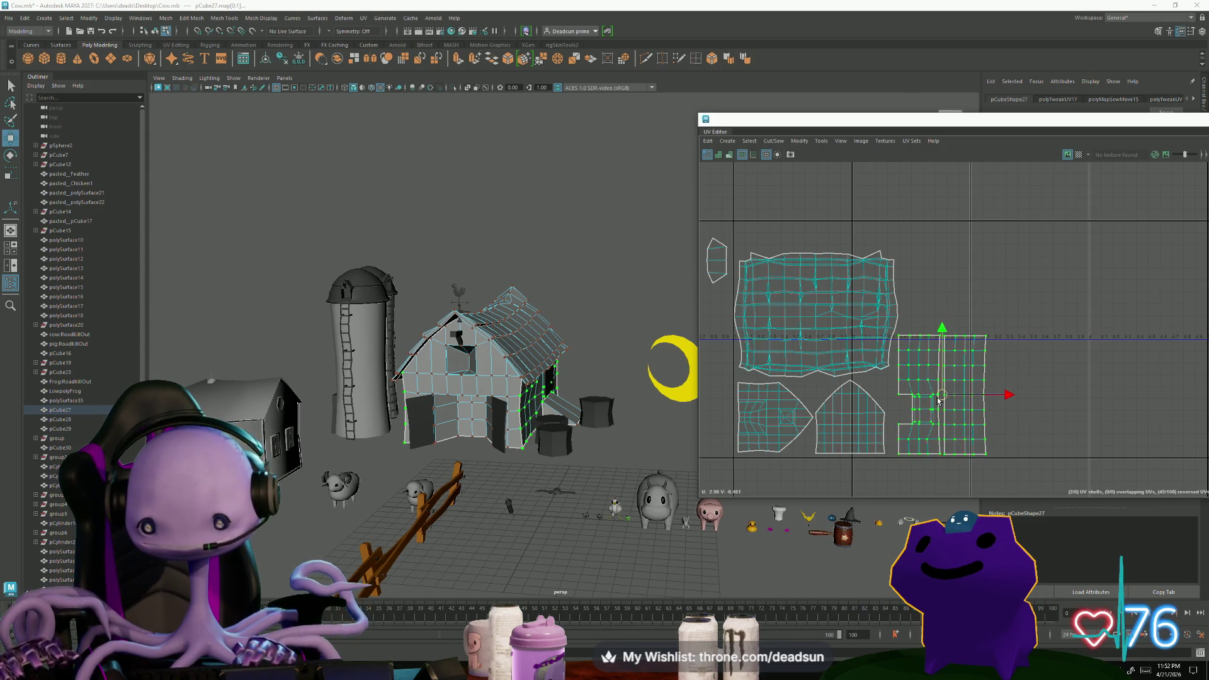
Tuck the small shell back beside the roof shell and review the packed layout
left_click(715, 262)
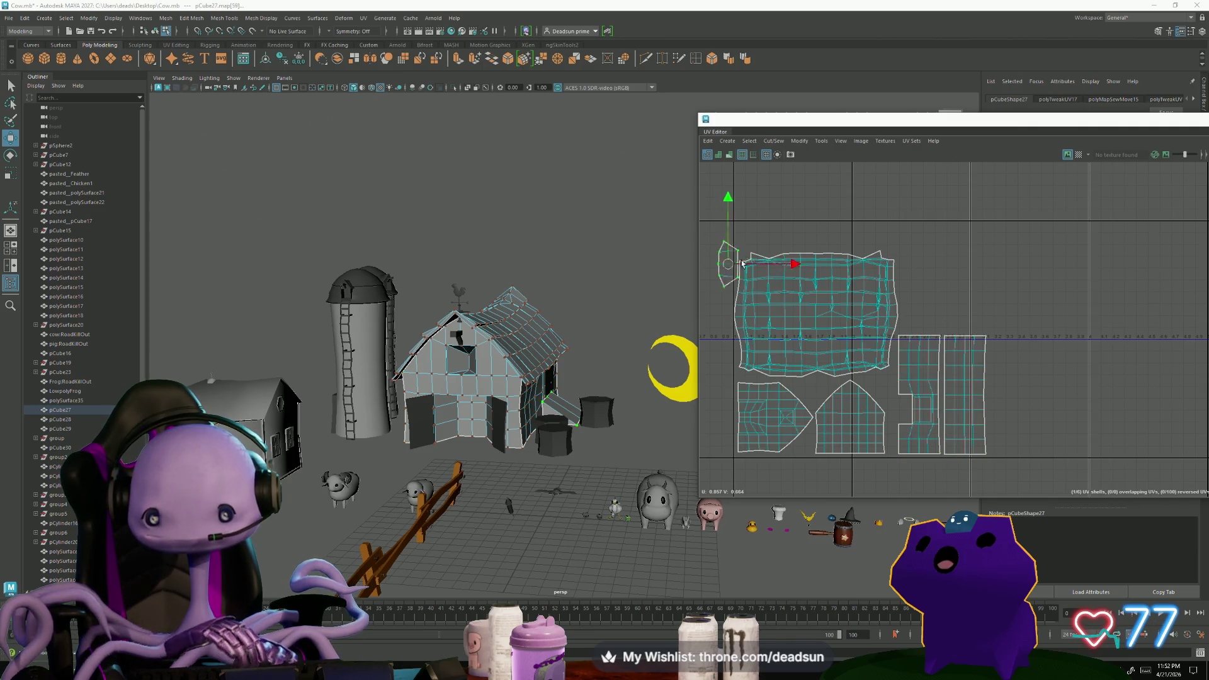
left_click_drag(718, 261, 915, 289)
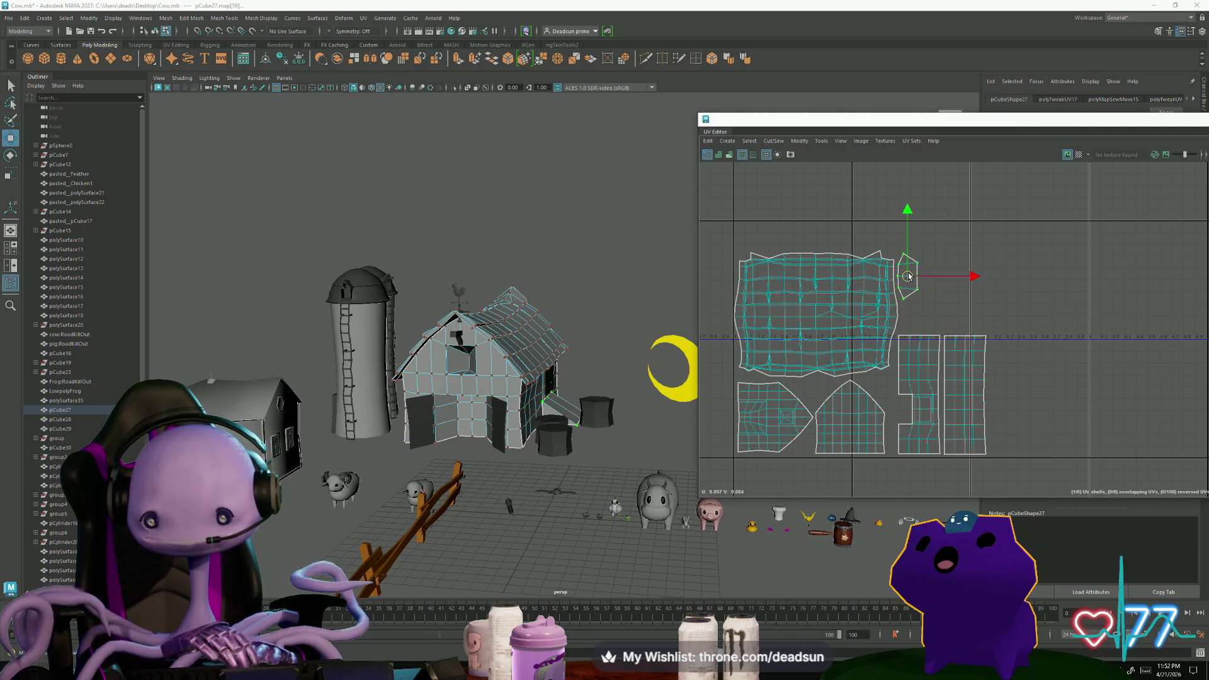
right_click_drag(915, 289, 734, 335, "alt")
middle_click_drag(735, 335, 735, 297, "alt")
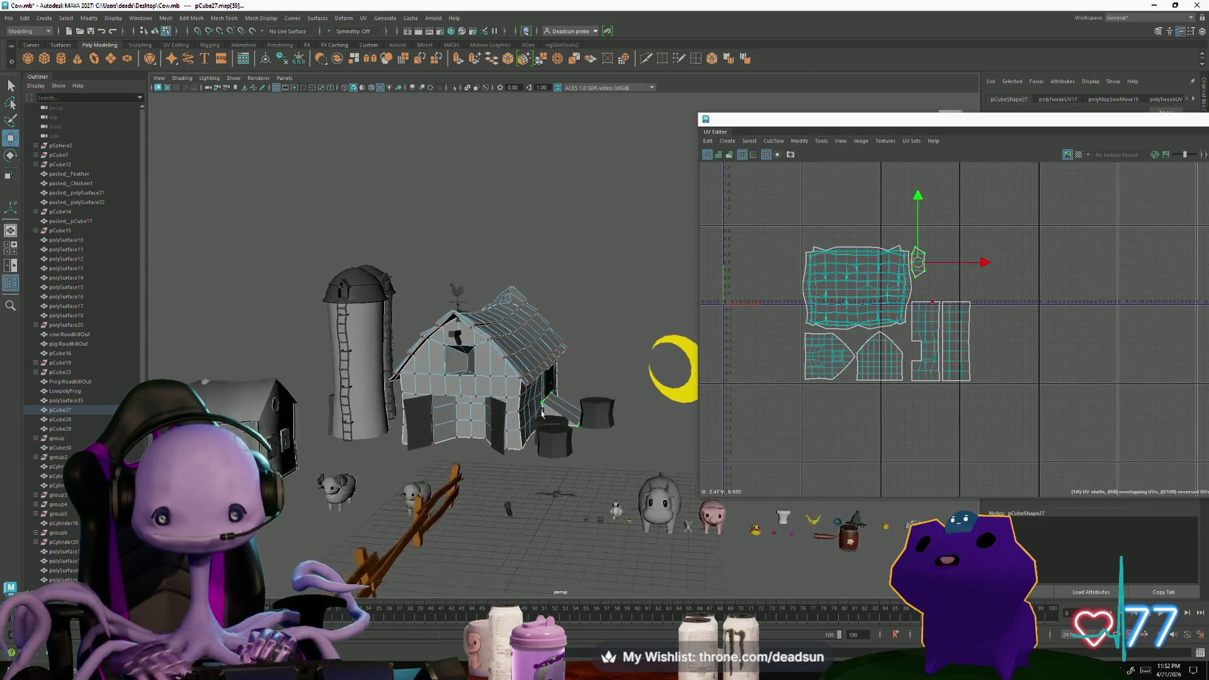
scroll(446, 439, "up", 5)
mouse_move(447, 439)
left_mouse_down("alt")
mouse_move(397, 441)
mouse_move(412, 449)
mouse_move(463, 318)
left_mouse_up("alt")
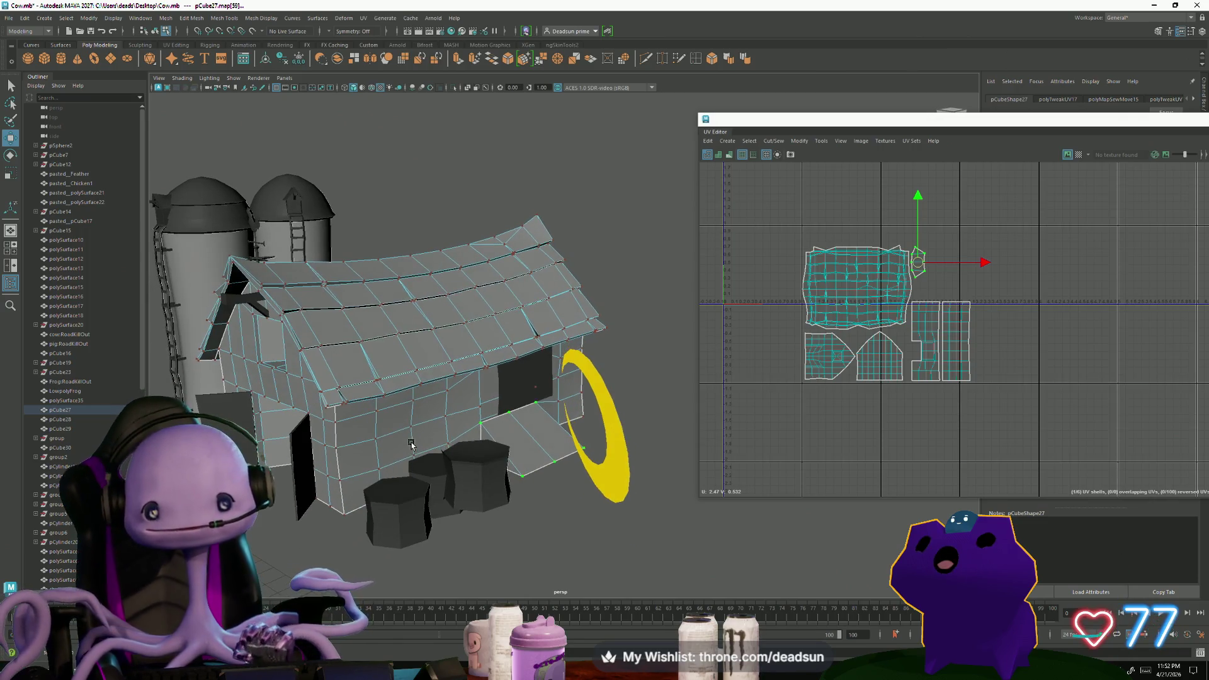
left_click(621, 237)
mouse_move(620, 237)
left_mouse_down("alt")
mouse_move(507, 397)
mouse_move(475, 380)
mouse_move(488, 406)
left_mouse_up("alt")
left_click(506, 397)
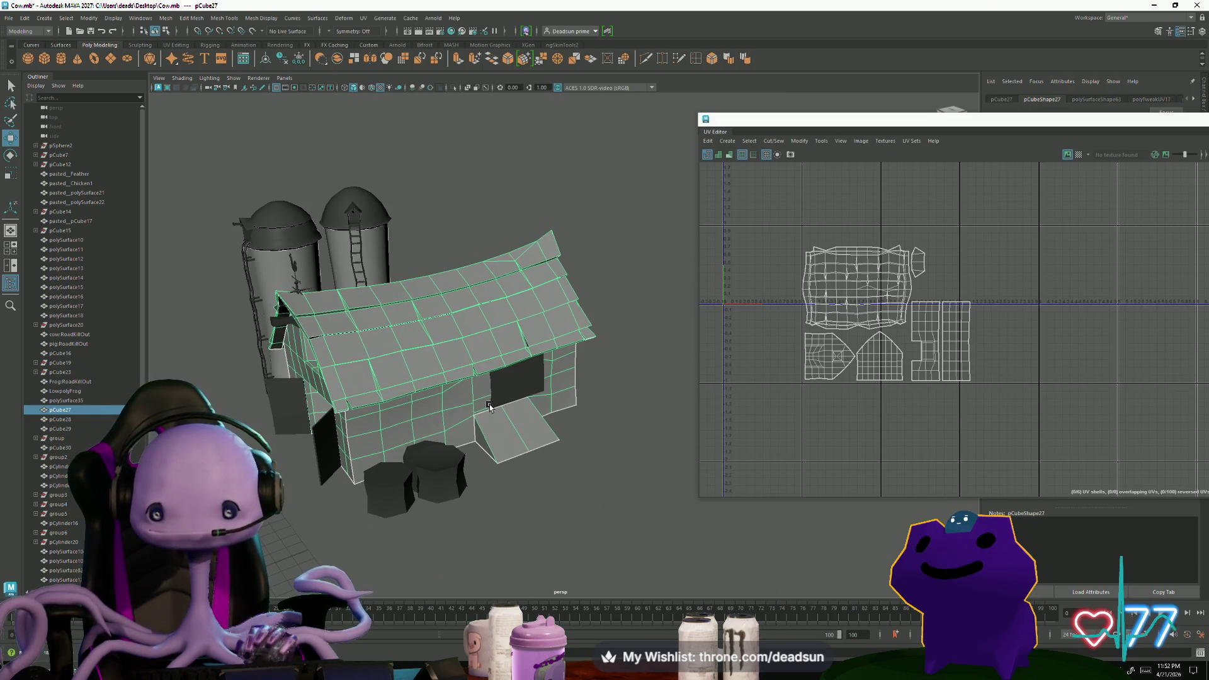
left_click_drag(489, 406, 435, 378, "alt")
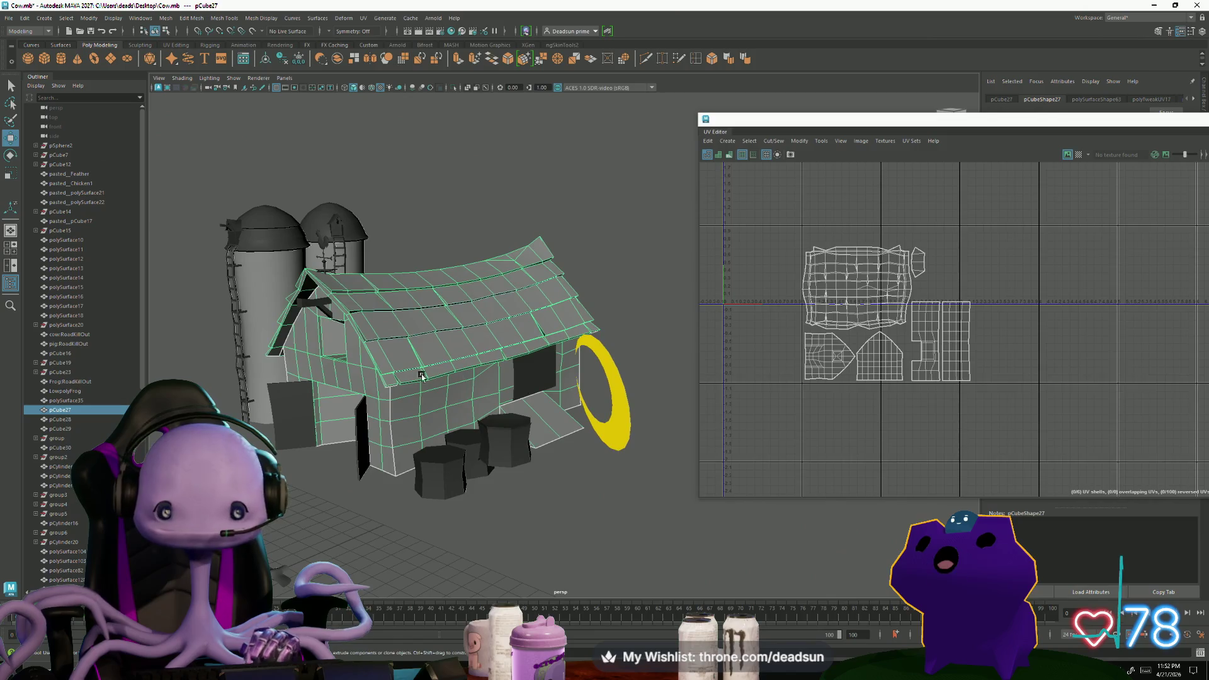
left_click(320, 306)
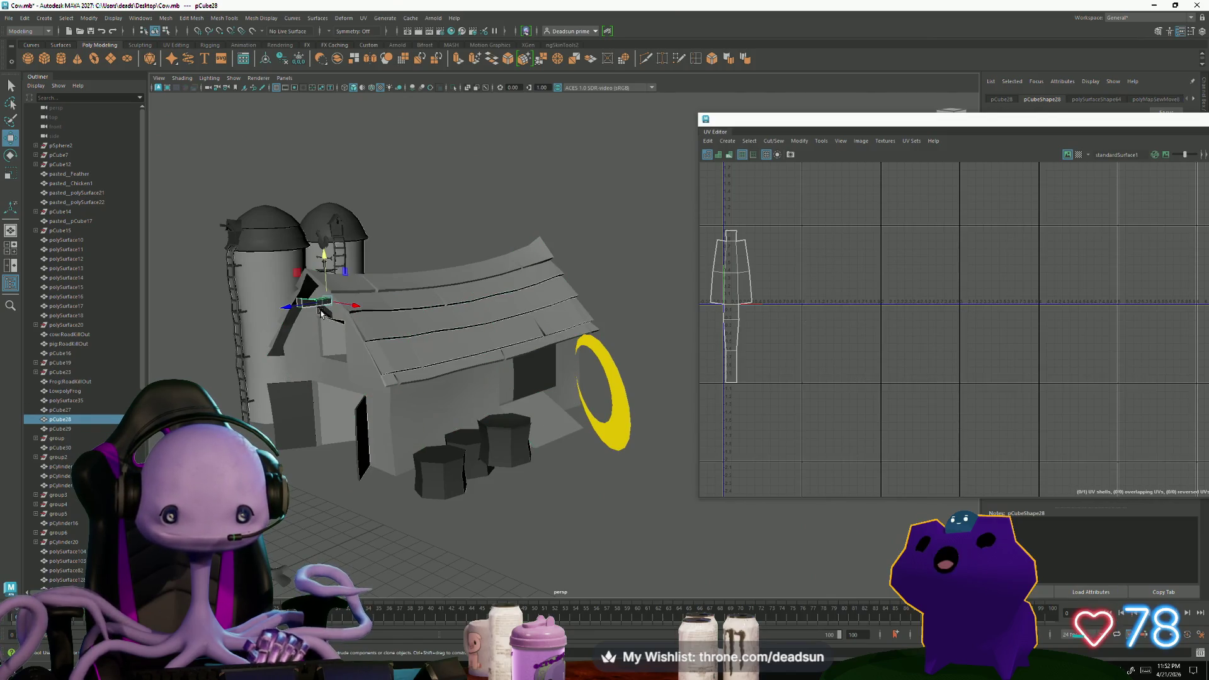
scroll(724, 332, "down", 2)
Move the gable piece's UV shell down-left and display it with the barn's UVs
right_click_drag(769, 310, 753, 315)
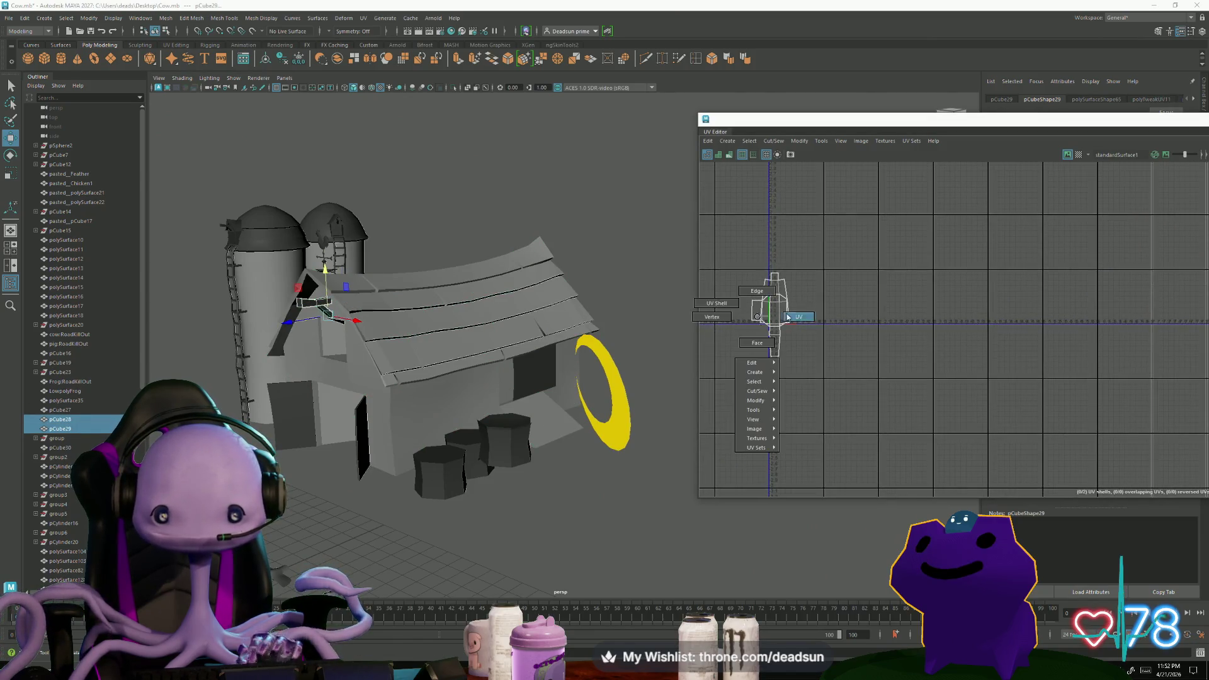
left_click(753, 315)
left_click_drag(767, 319, 744, 355)
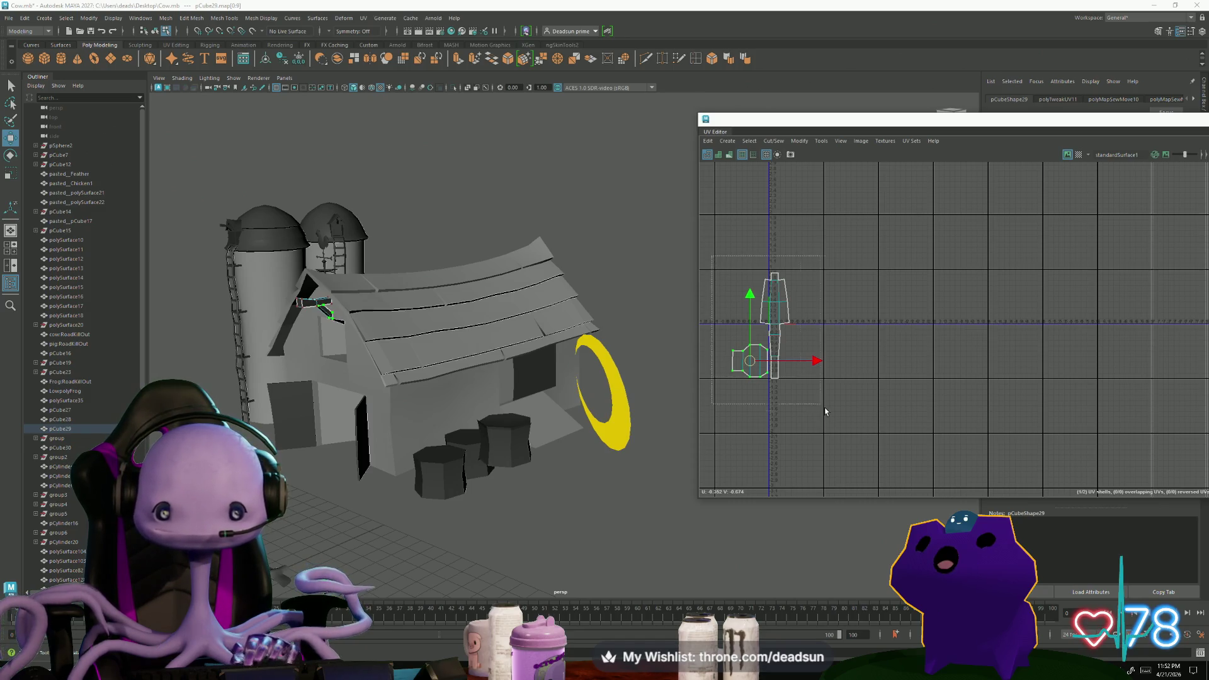
left_click(485, 330)
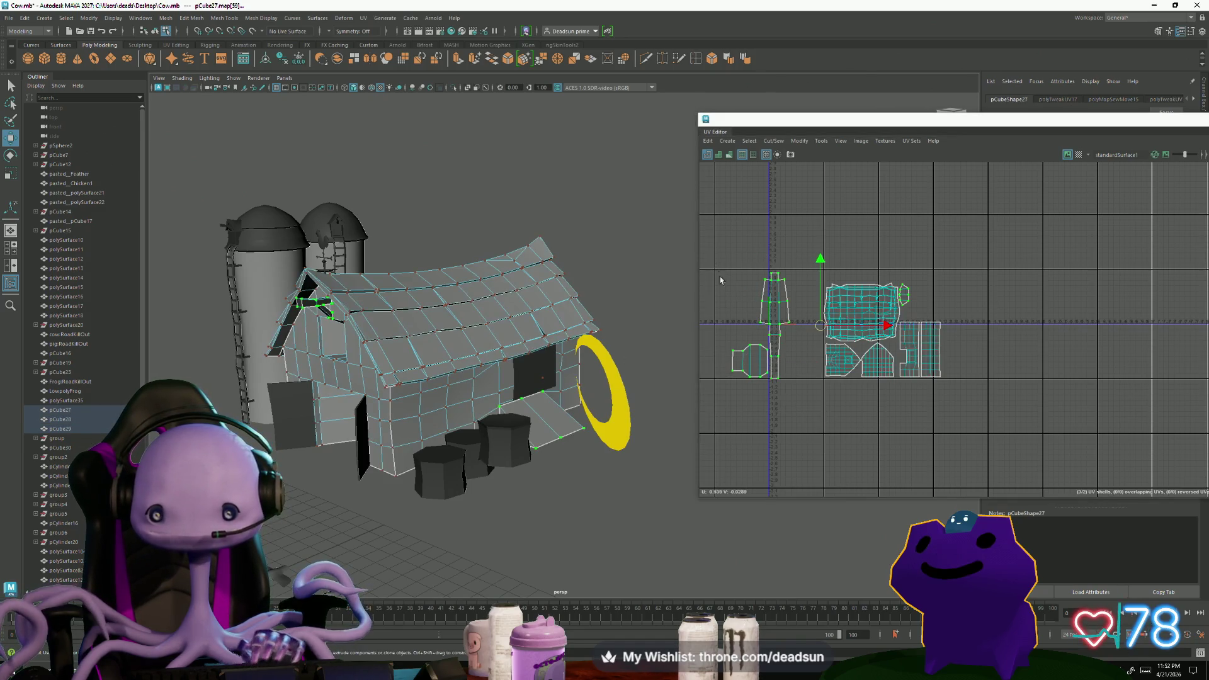
left_click(774, 369)
Scale down the hardware shells and shift them slightly right
mouse_move(766, 328)
left_mouse_down()
mouse_move(751, 331)
mouse_move(797, 340)
left_mouse_up()
key("w")
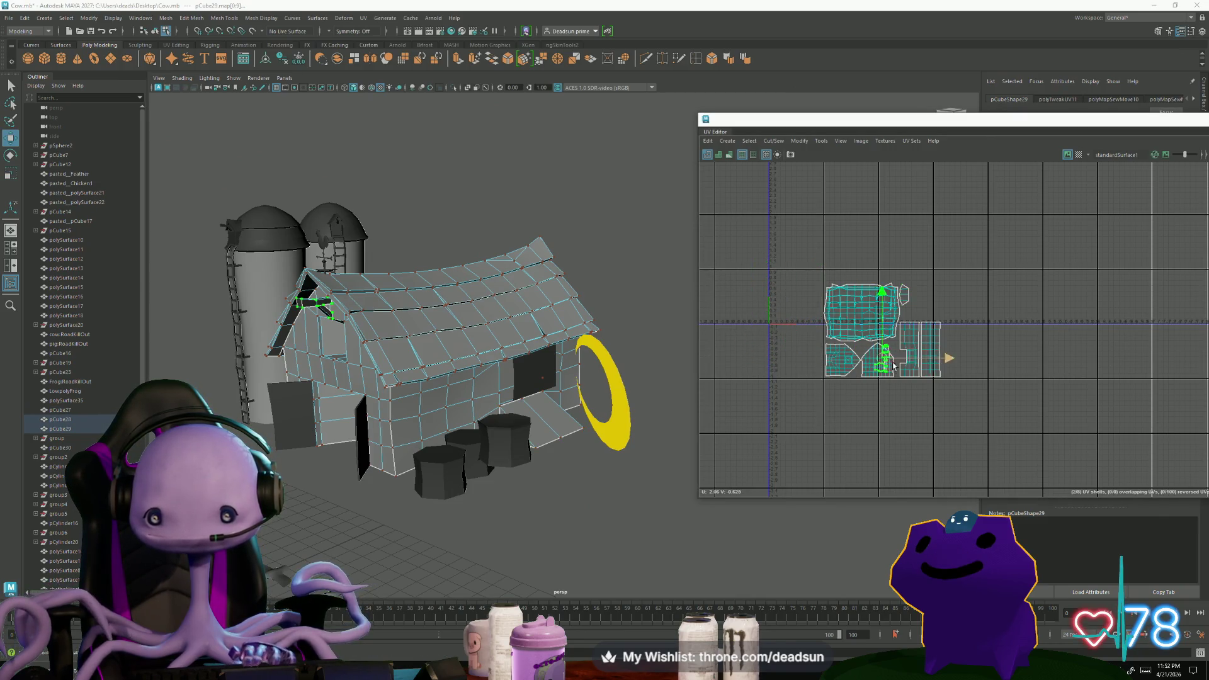
scroll(890, 362, "up", 3)
scroll(888, 362, "up", 3)
key("r")
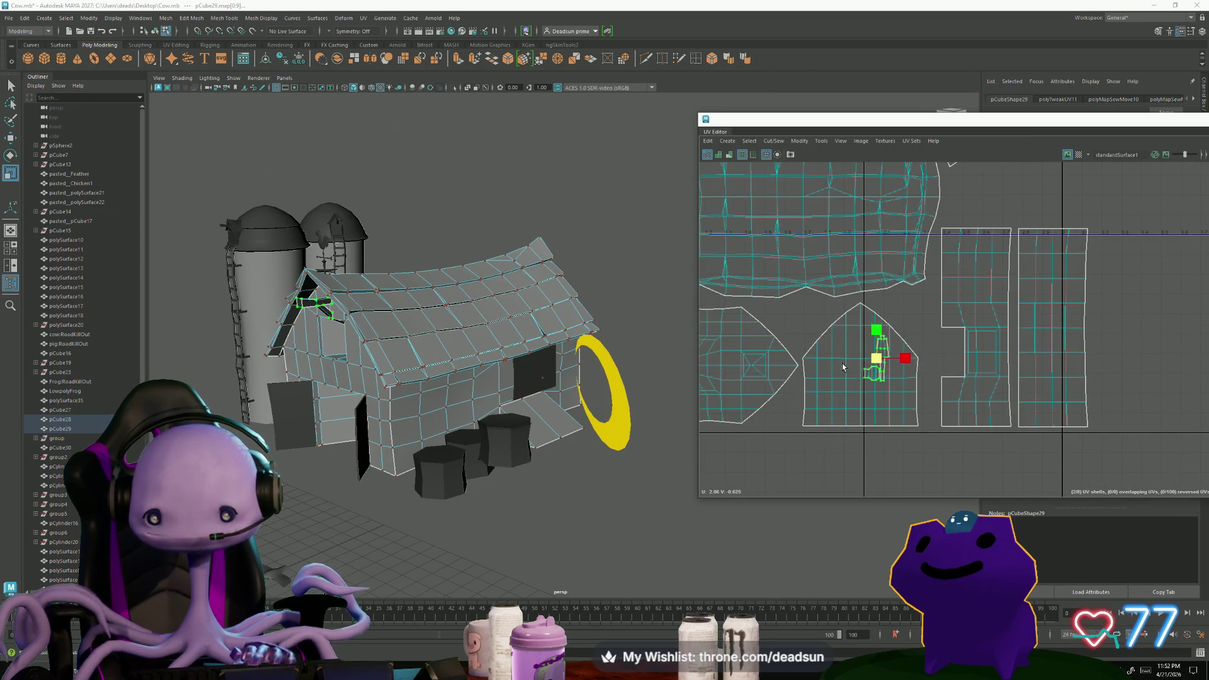
key("w")
left_click_drag(877, 358, 892, 358)
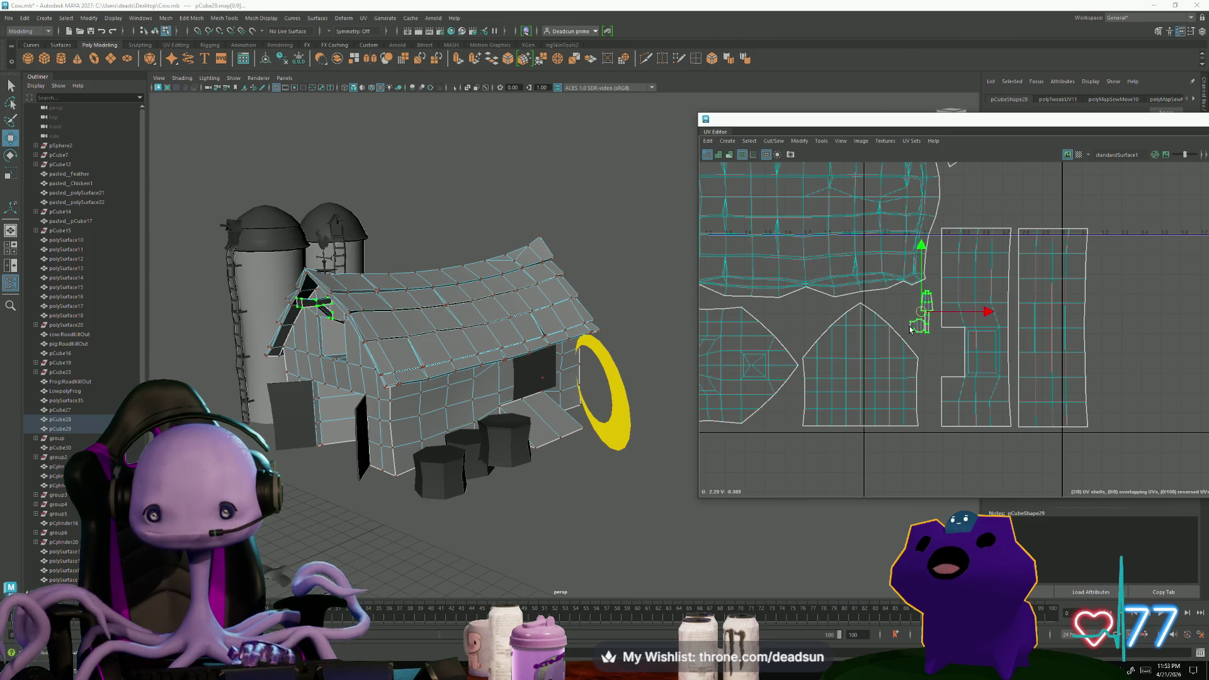
left_click(874, 320)
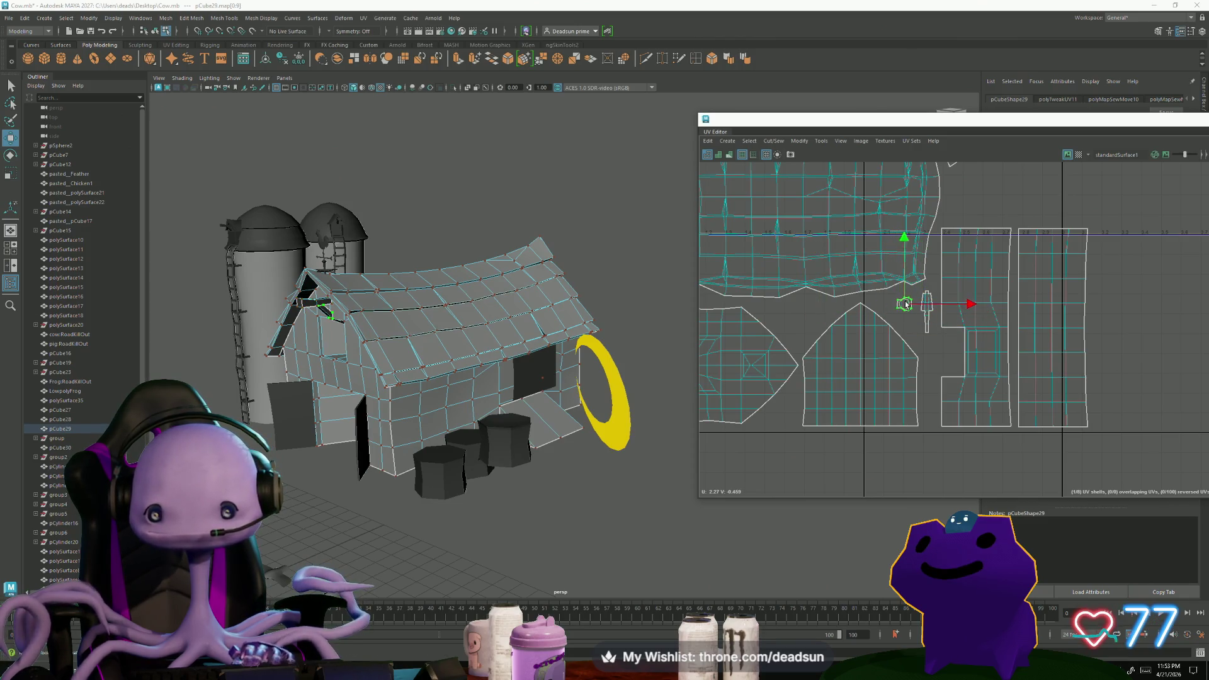
Nudge the pCube28 and round shells into the gap beside the notched wall shell
left_click(925, 312)
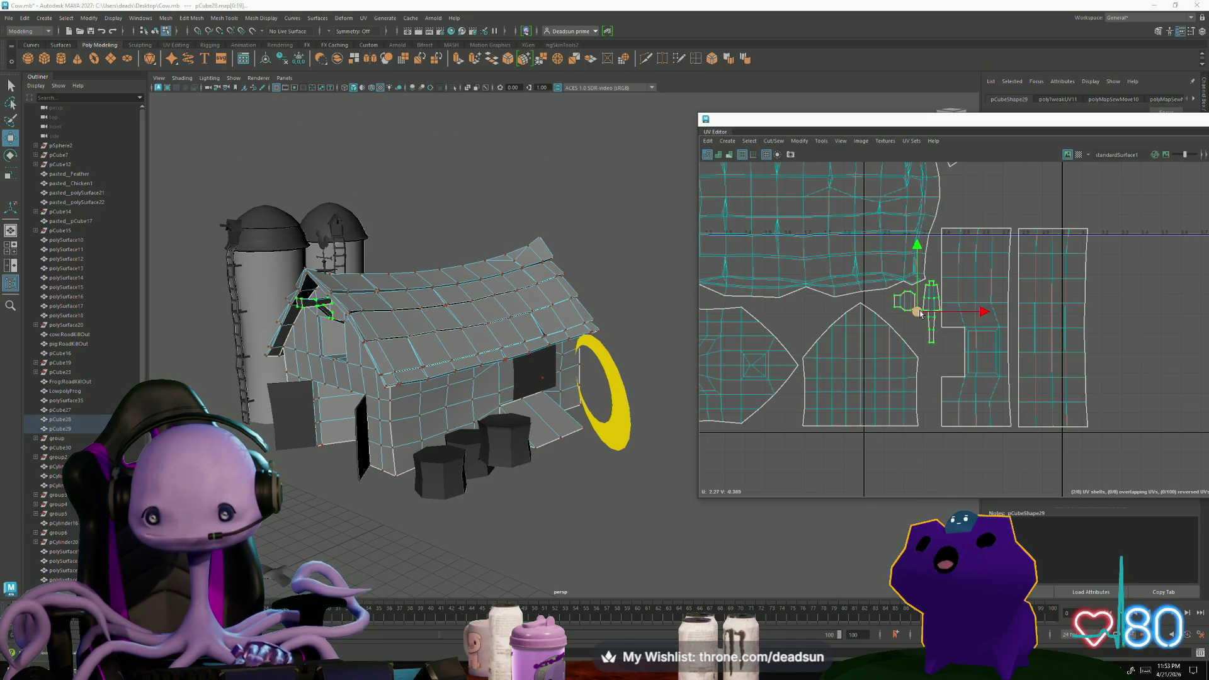
key("r")
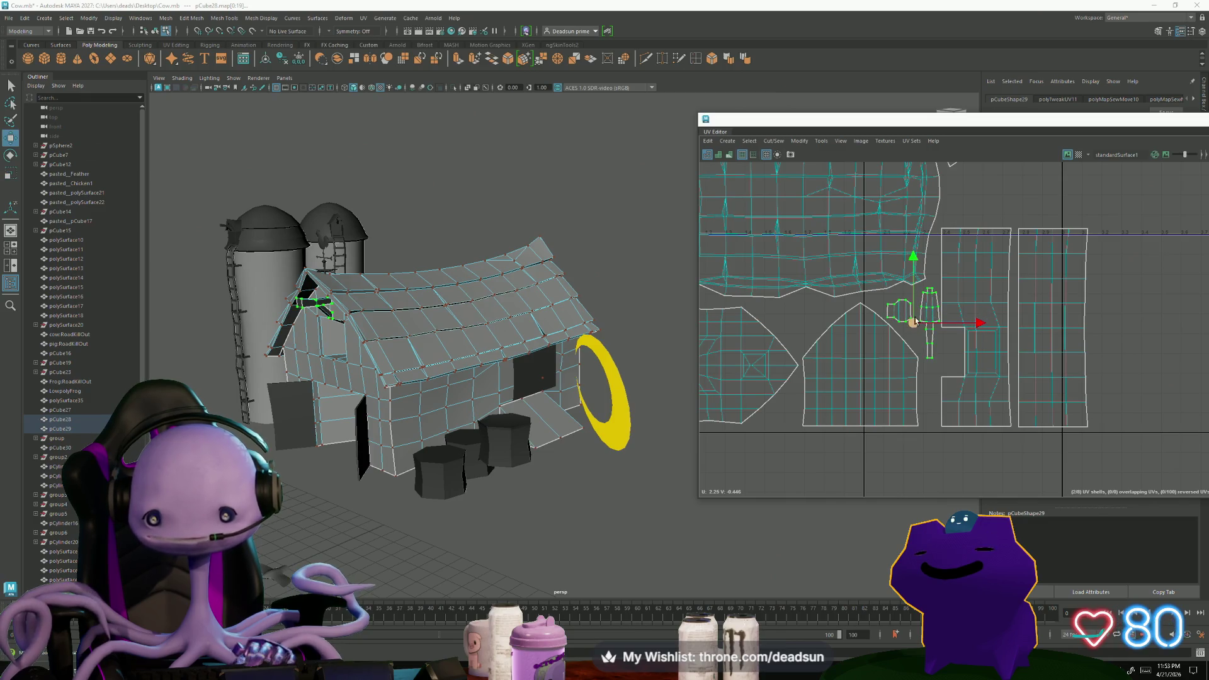
left_click(895, 307)
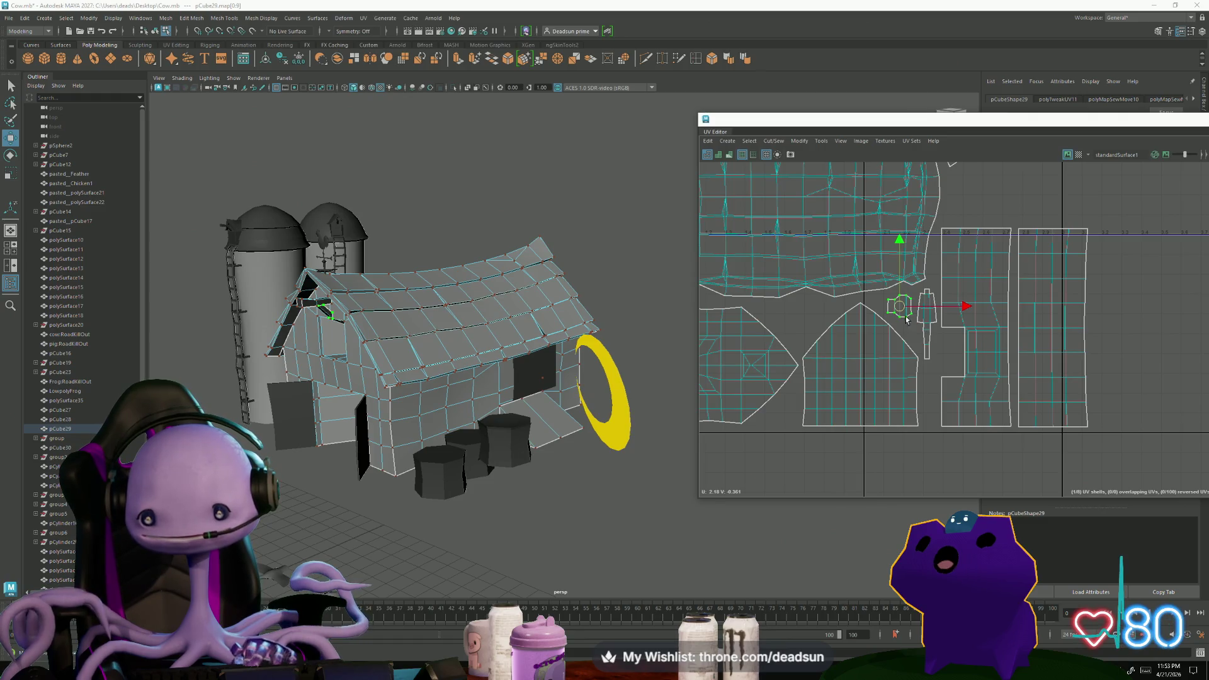
left_click_drag(901, 311, 905, 313)
left_click(924, 331, "shift")
right_click_drag(952, 385, 928, 367, "alt")
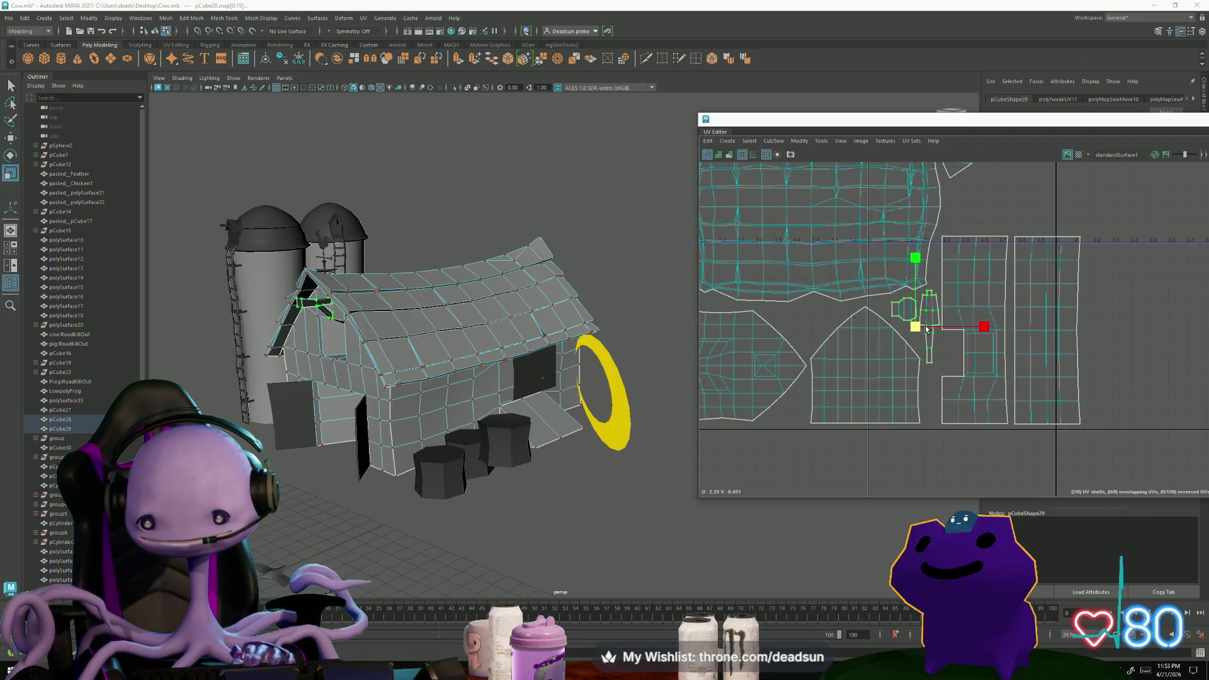
mouse_move(916, 332)
right_mouse_down("alt")
mouse_move(913, 395)
mouse_move(763, 379)
mouse_move(868, 381)
right_mouse_up("alt")
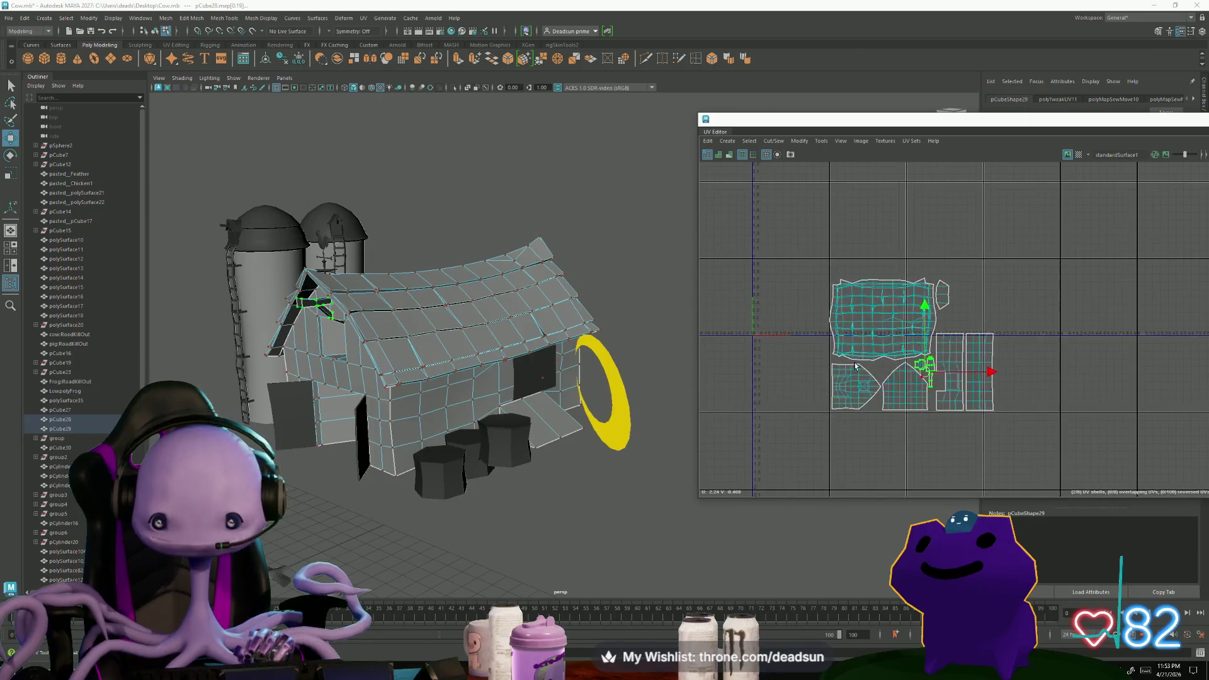
Select all barn UV shells and drag the shrunken layout down-left into the 0–1 square
left_click_drag(1015, 420, 813, 264)
left_click_drag(919, 356, 789, 286)
key("w")
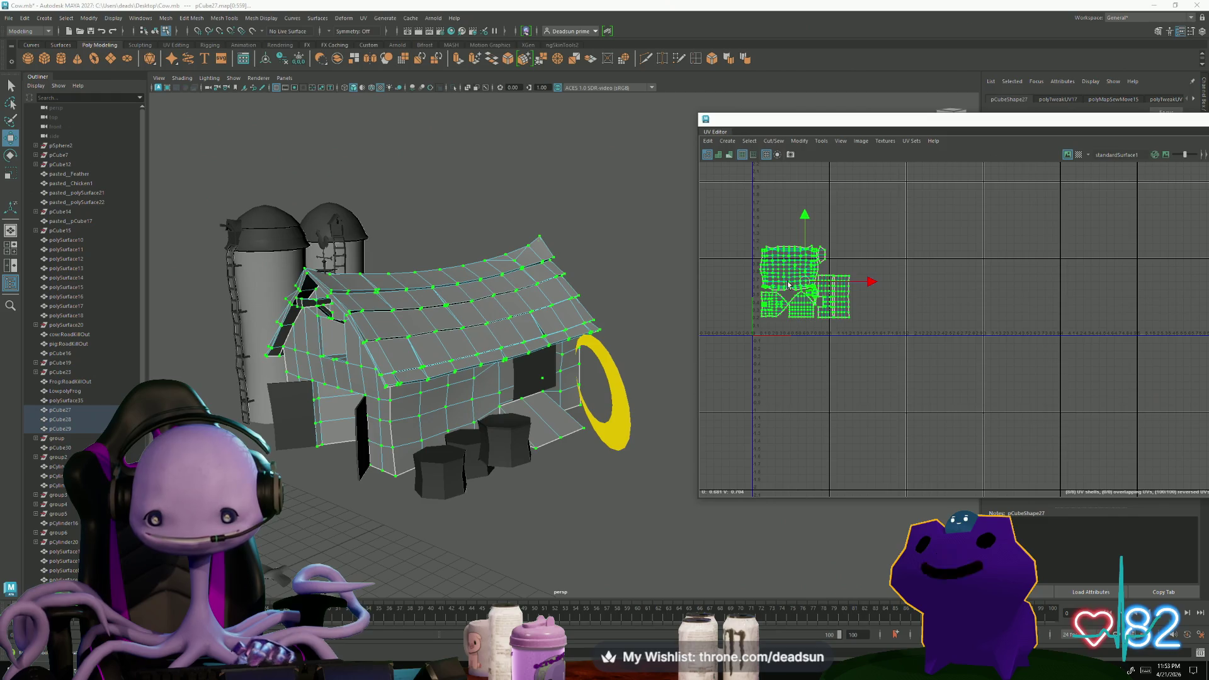
left_click_drag(805, 280, 794, 292)
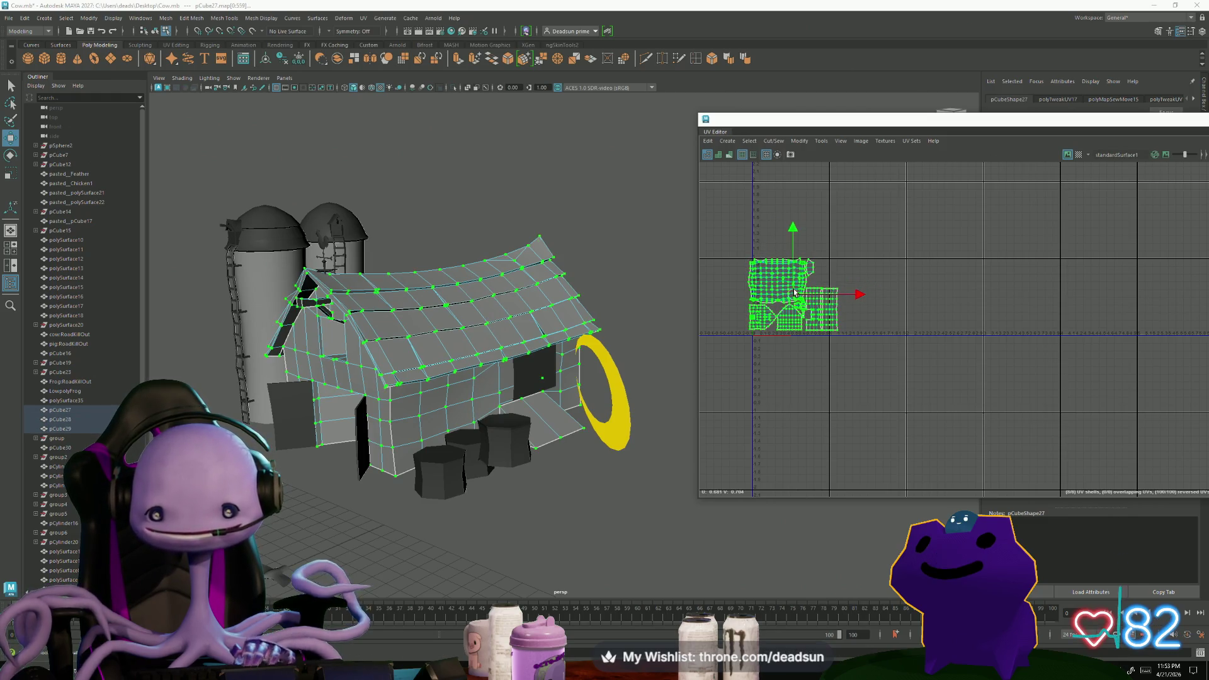
scroll(792, 294, "up", 4)
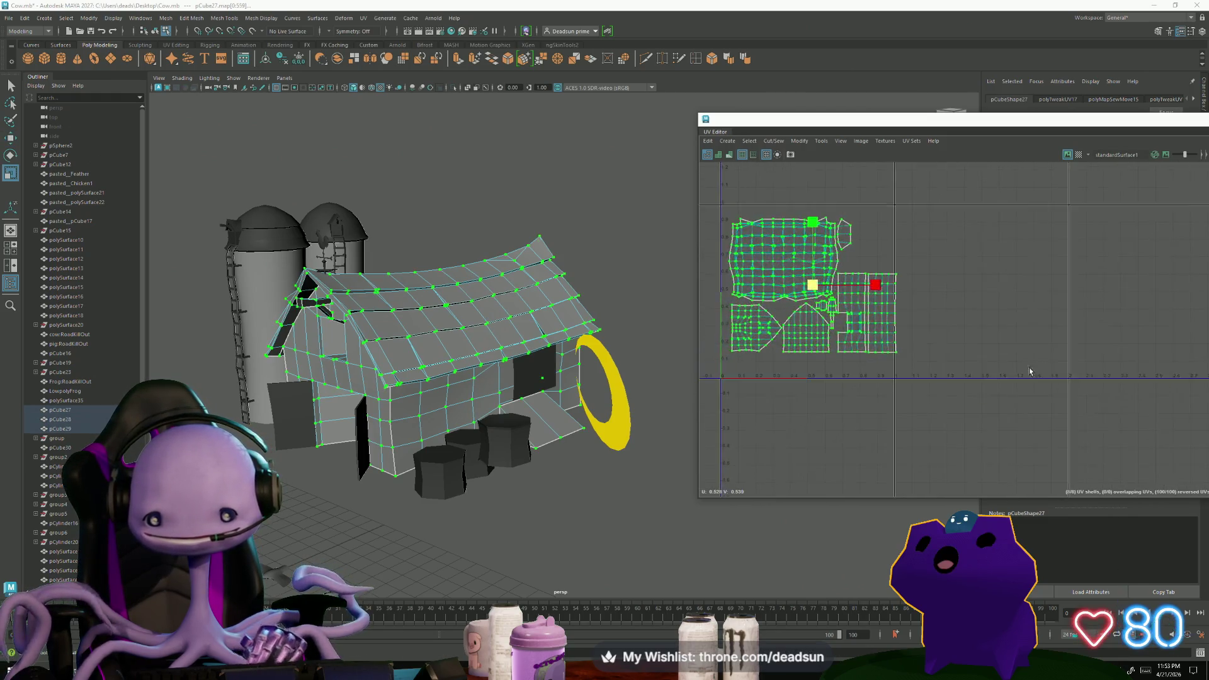
key("w")
left_click_drag(837, 331, 834, 351)
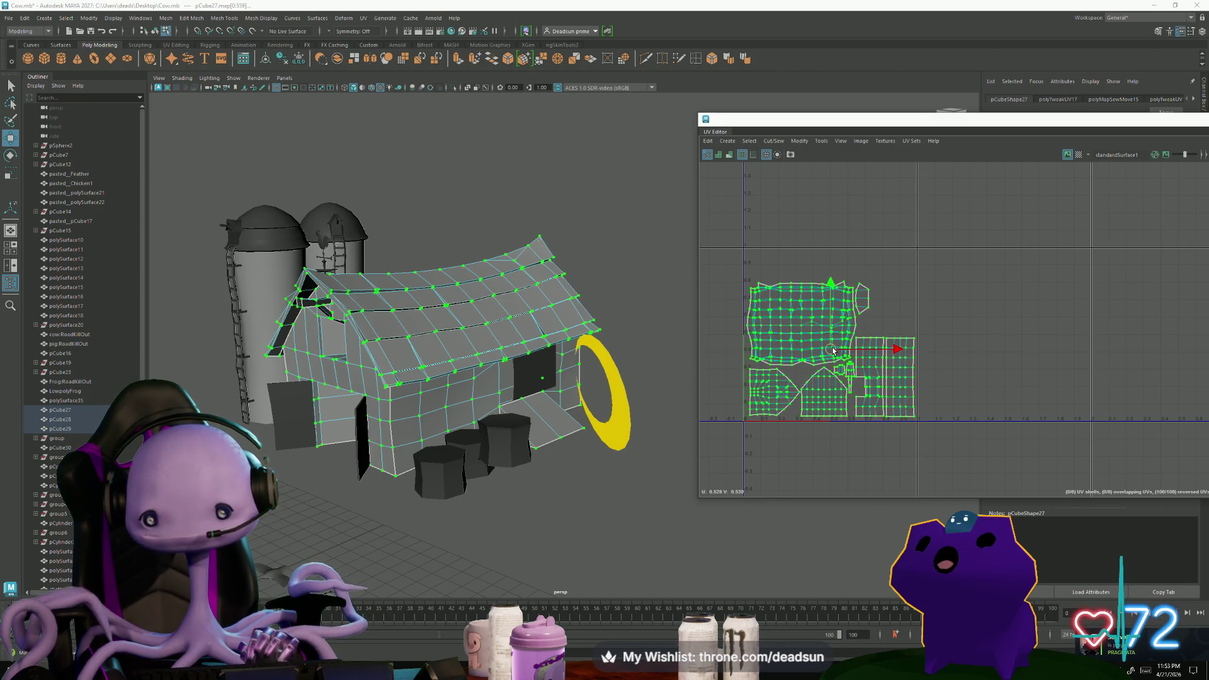
scroll(853, 406, "up", 5)
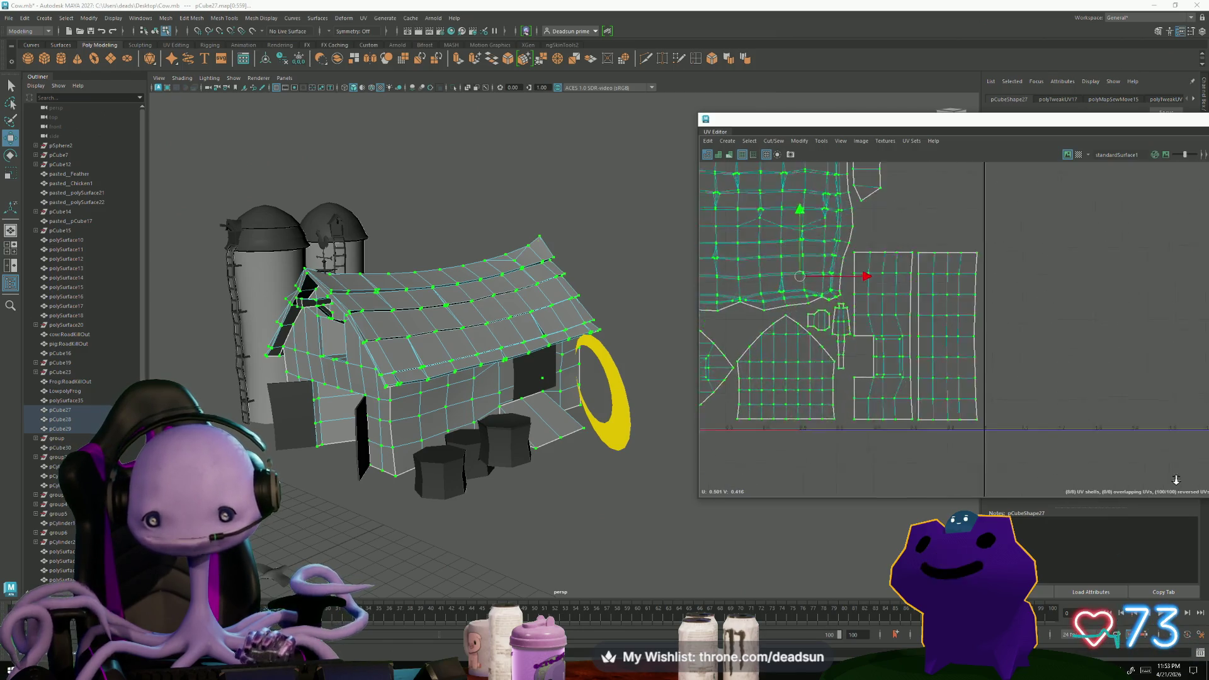
scroll(879, 311, "down", 2)
scroll(885, 296, "down", 2)
Shift the roof UV shell upward, check the small shell beside it, then deselect the barn
left_click(884, 296)
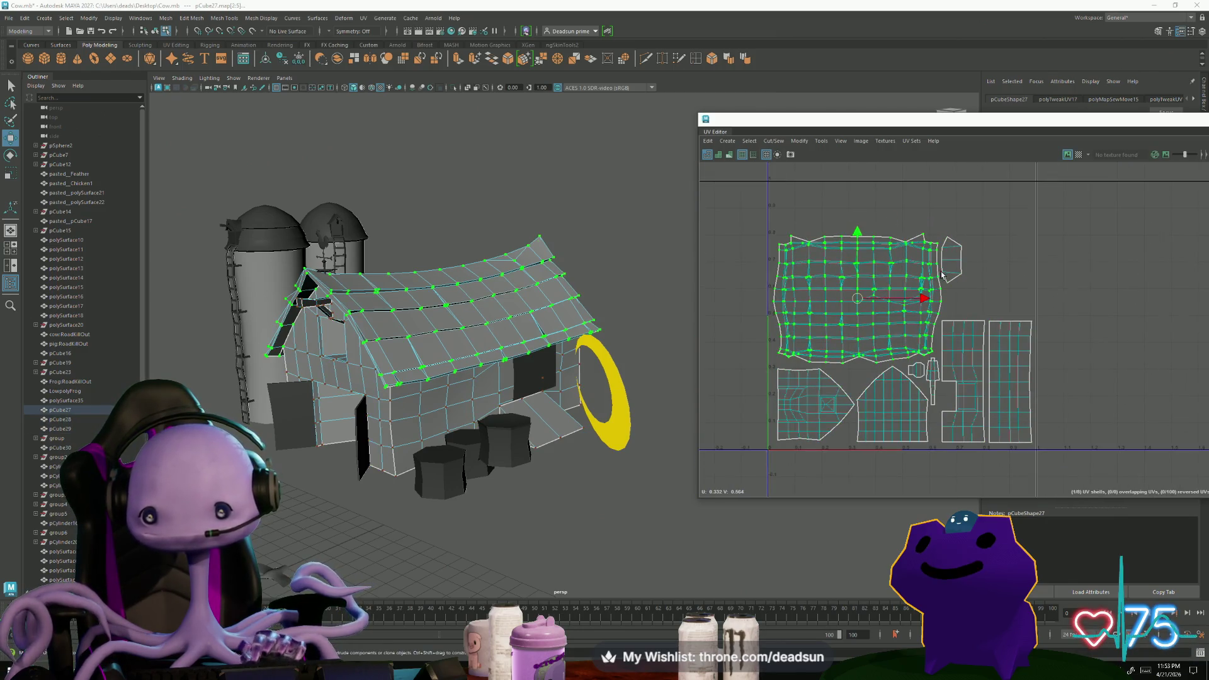
mouse_move(876, 300)
left_mouse_down()
mouse_move(875, 279)
mouse_move(874, 318)
left_mouse_up()
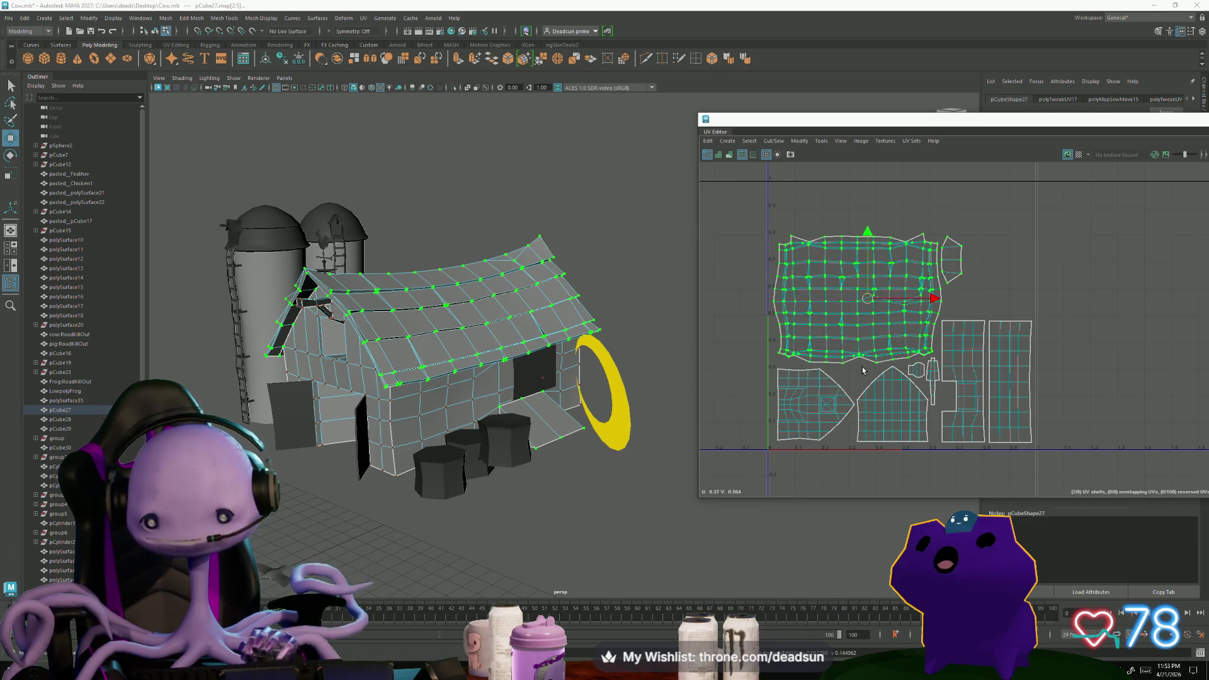
left_click(949, 274)
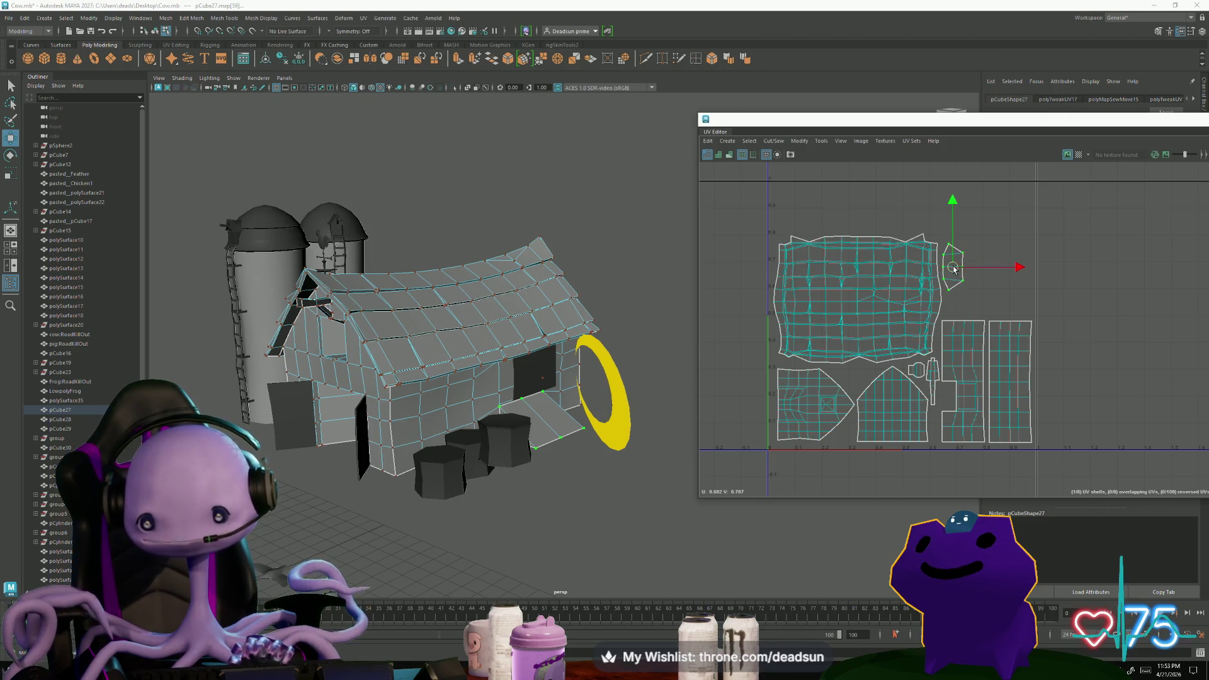
left_click_drag(416, 379, 485, 313, "alt")
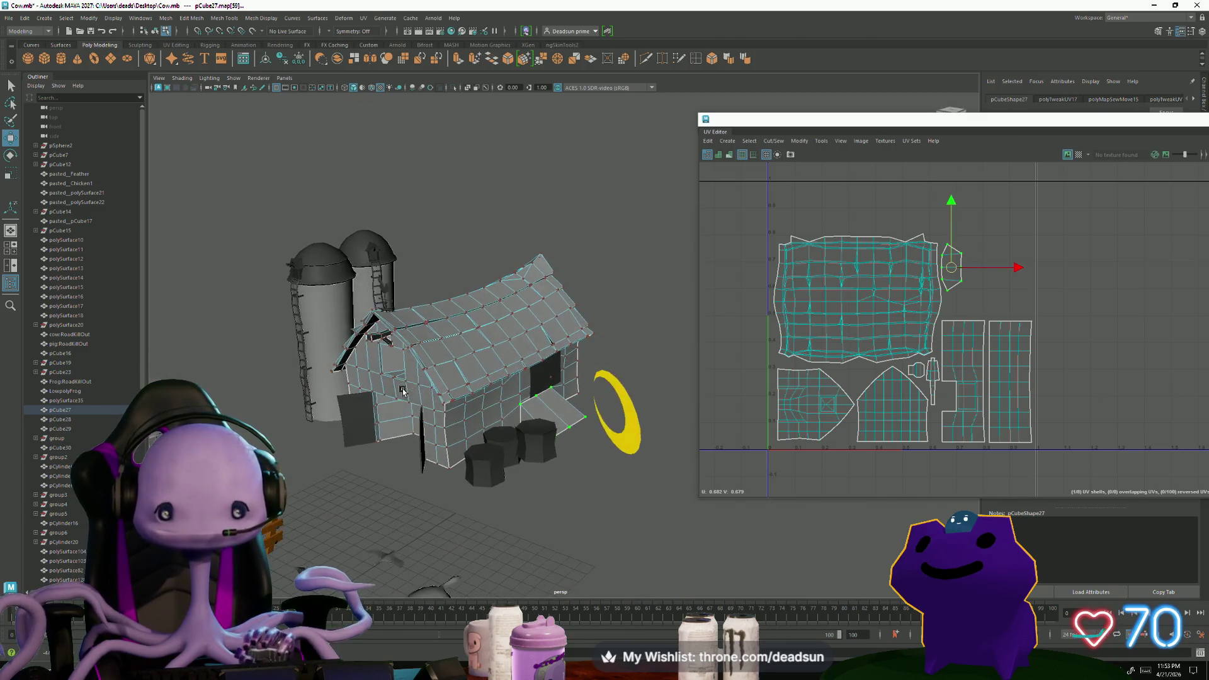
left_click(471, 344)
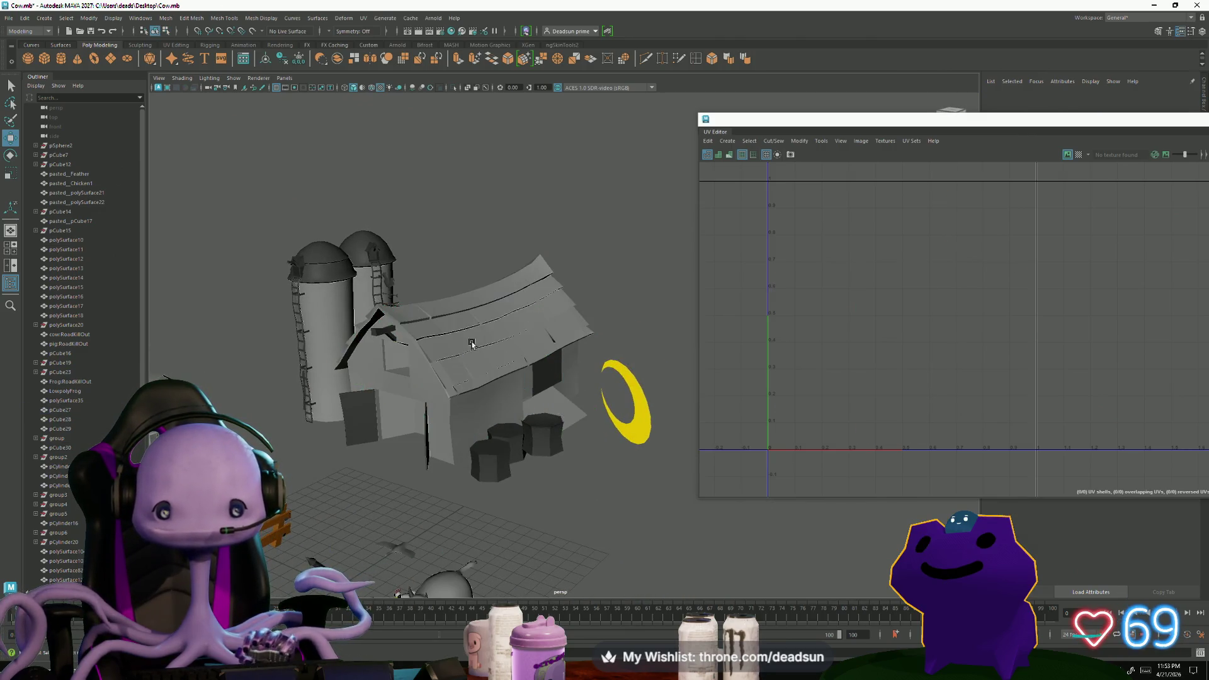
Reselect the barn and scale up the small UV shell beside the roof shell
left_click(425, 421)
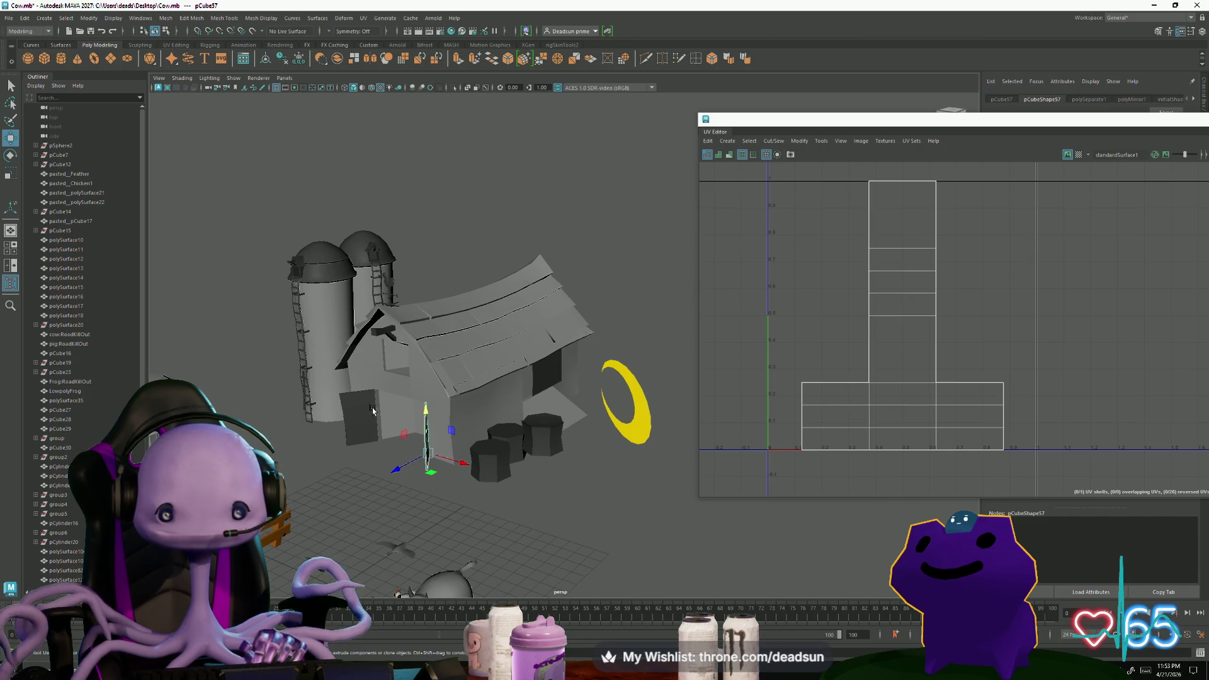
left_click(545, 374)
mouse_move(545, 374)
left_mouse_down("alt")
mouse_move(457, 456)
mouse_move(491, 416)
left_mouse_up("alt")
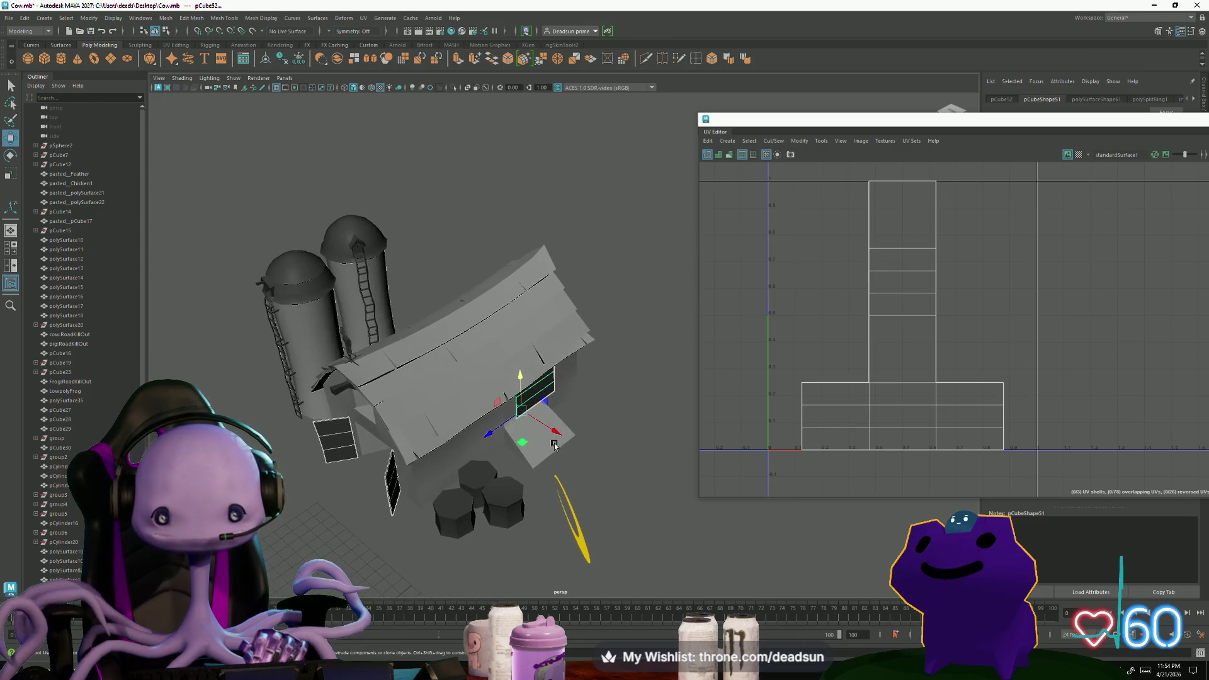
left_click(473, 377)
scroll(892, 432, "down", 1)
scroll(891, 432, "up", 1)
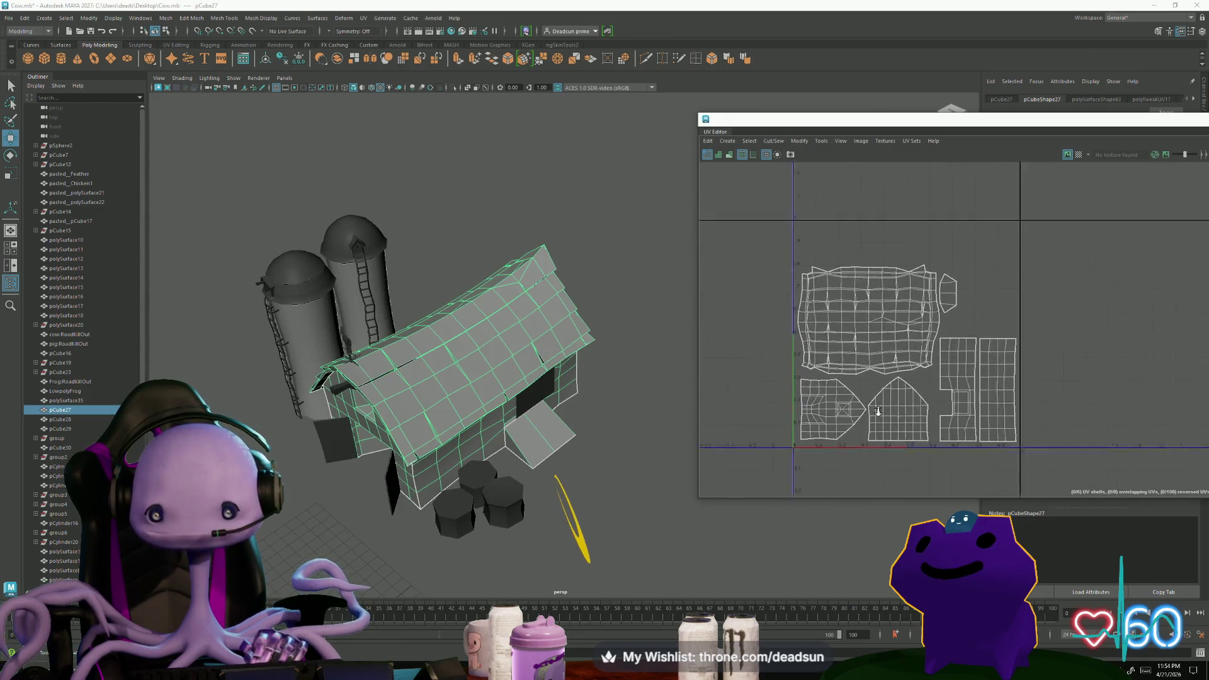
scroll(891, 433, "up", 1)
left_click(938, 294)
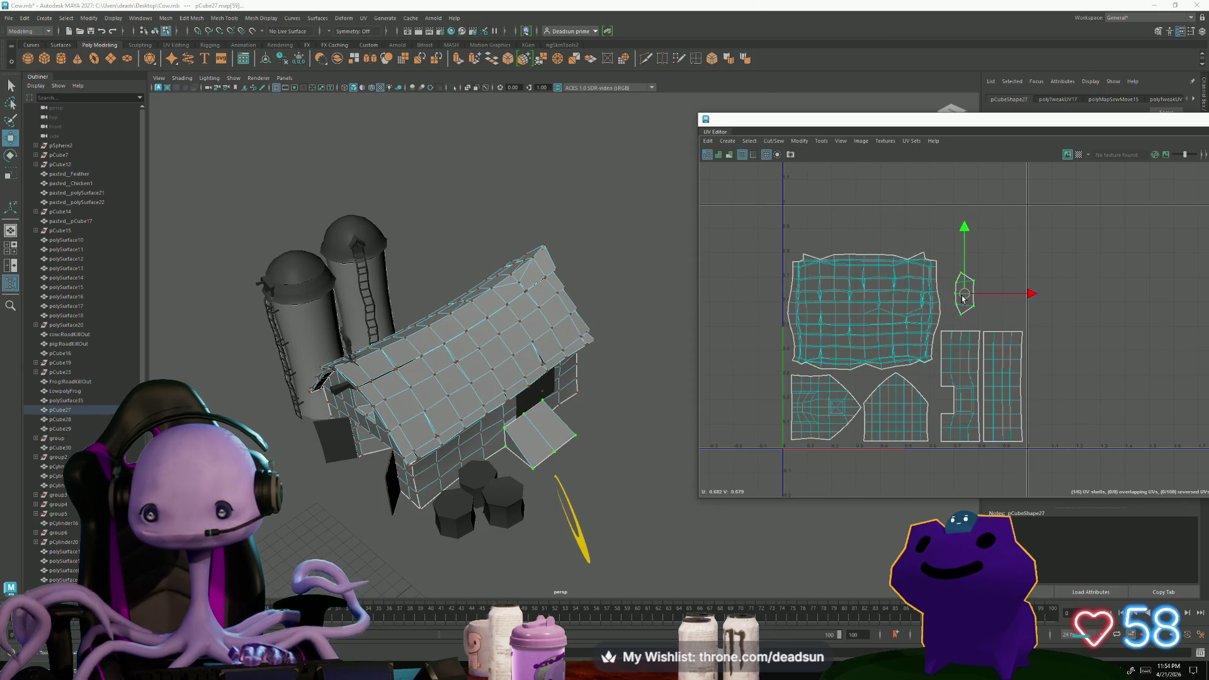
key("r")
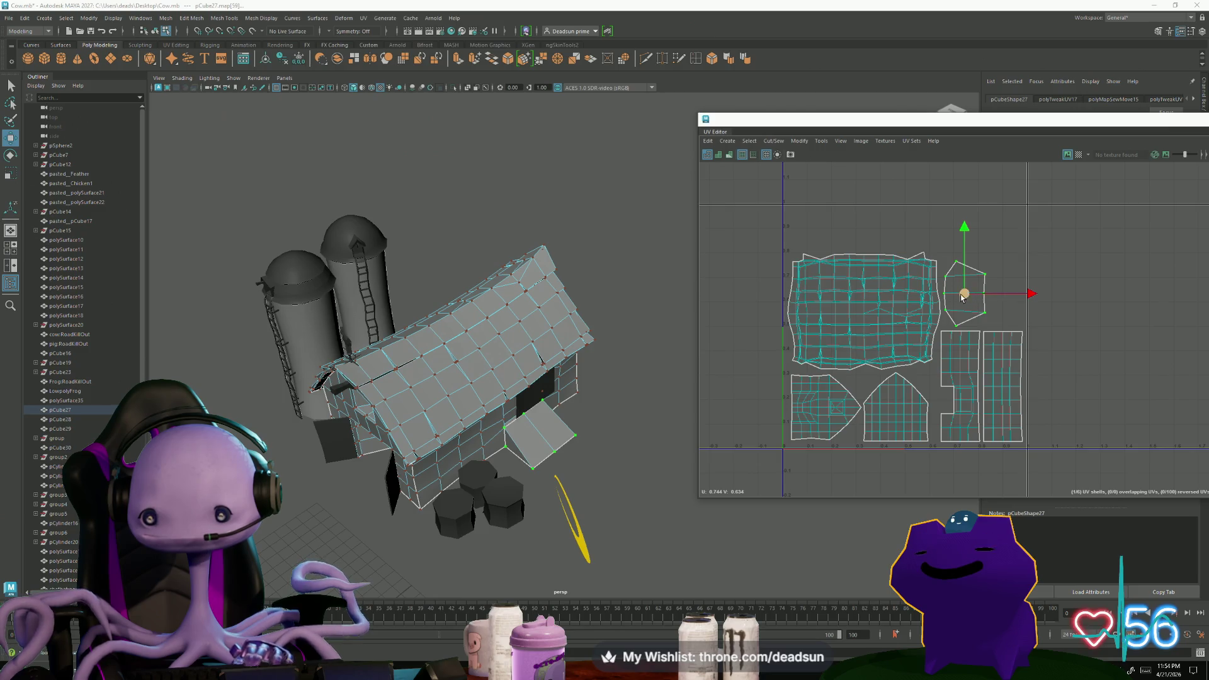
left_click_drag(566, 397, 504, 484, "alt")
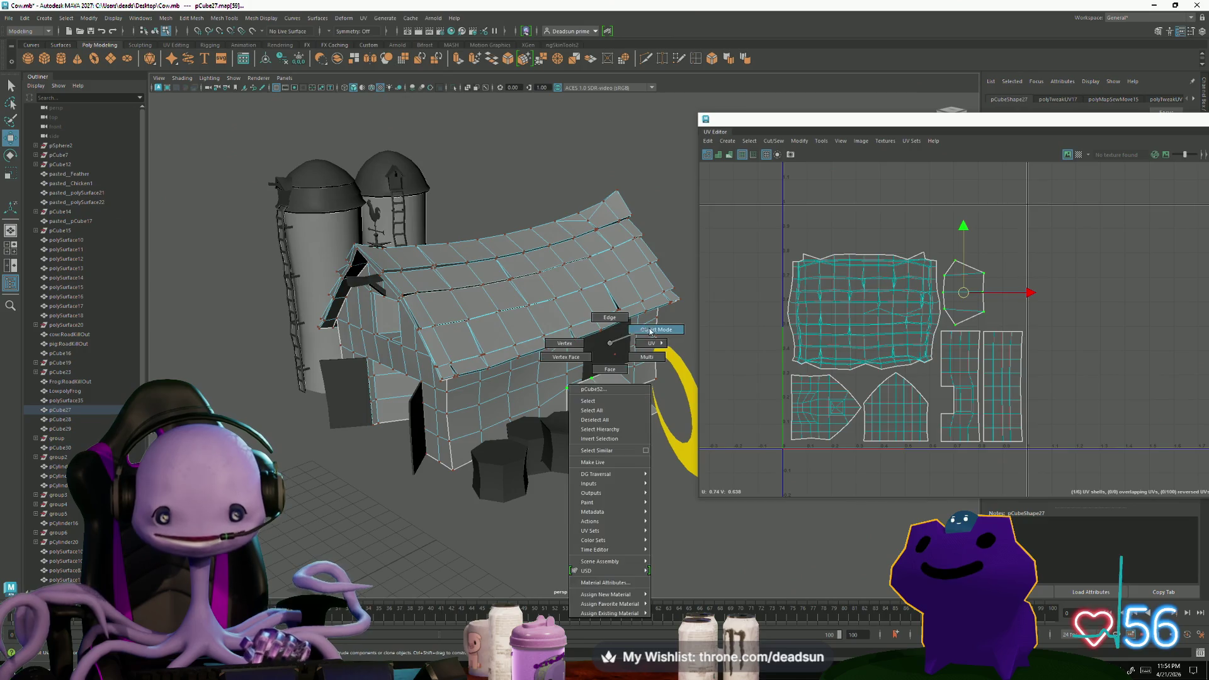
Return to object selection mode and select the thin dark door panel
right_click_drag(602, 351, 629, 324)
left_click(605, 352)
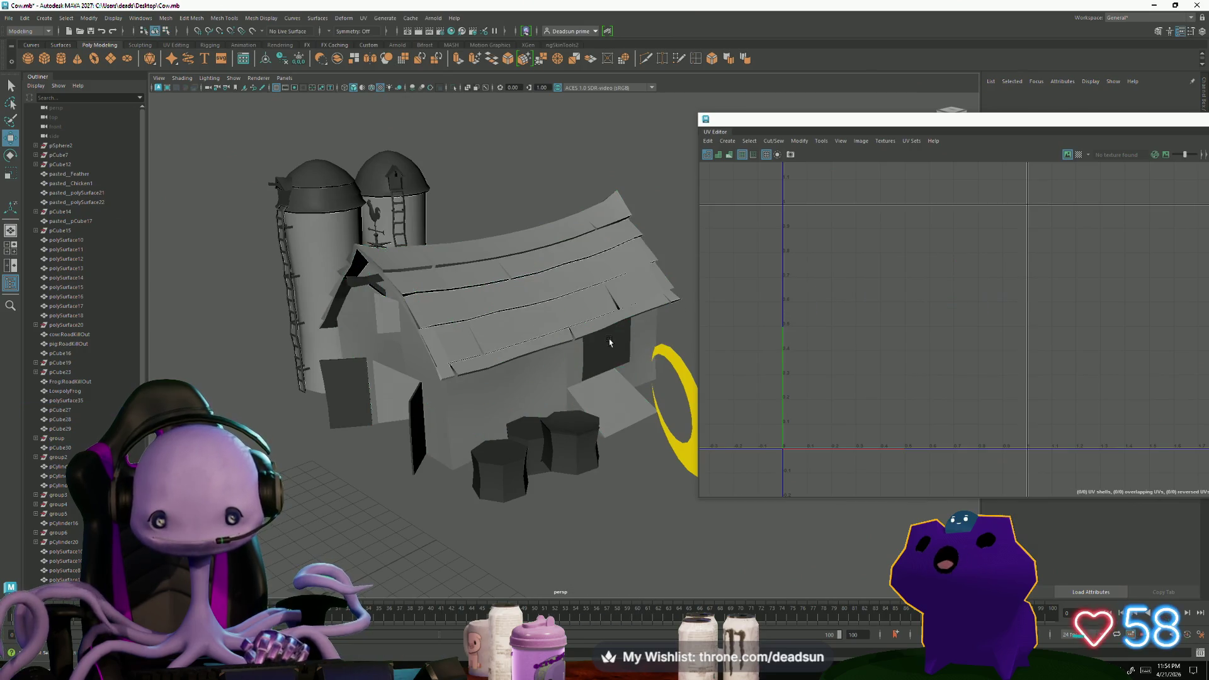
left_click(419, 413)
left_click_drag(477, 419, 529, 444, "alt")
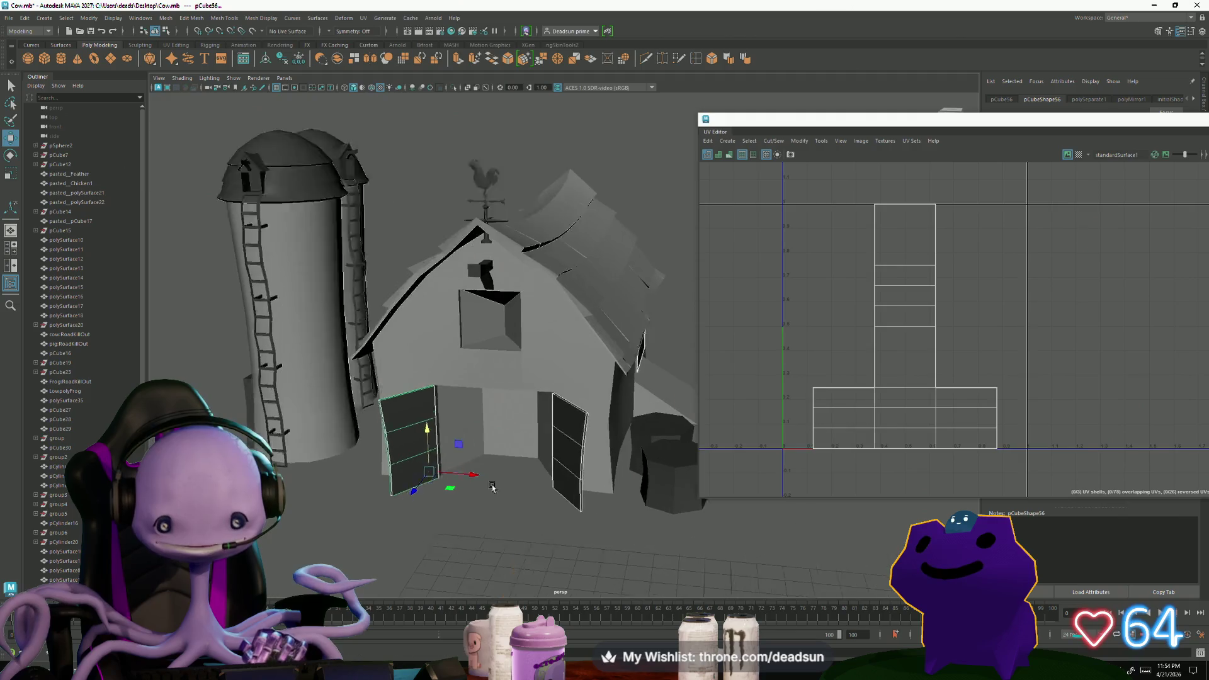
scroll(530, 444, "up", 5)
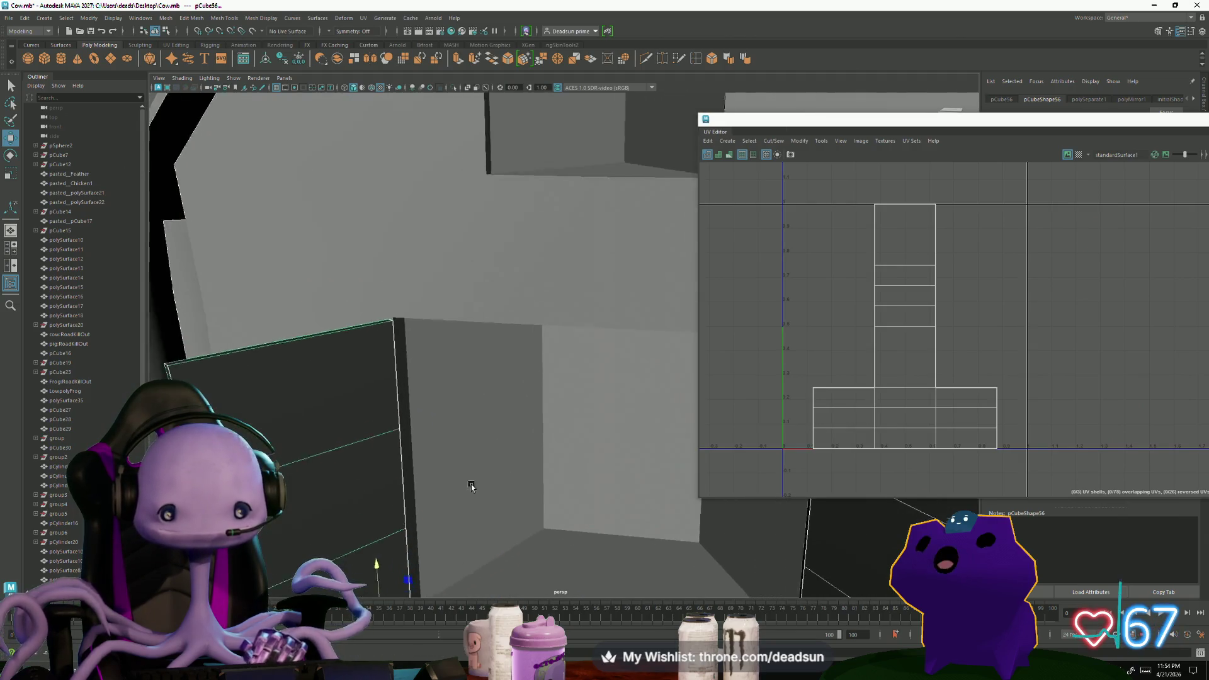
mouse_move(588, 472)
left_mouse_down("alt")
mouse_move(469, 463)
mouse_move(465, 538)
left_mouse_up("alt")
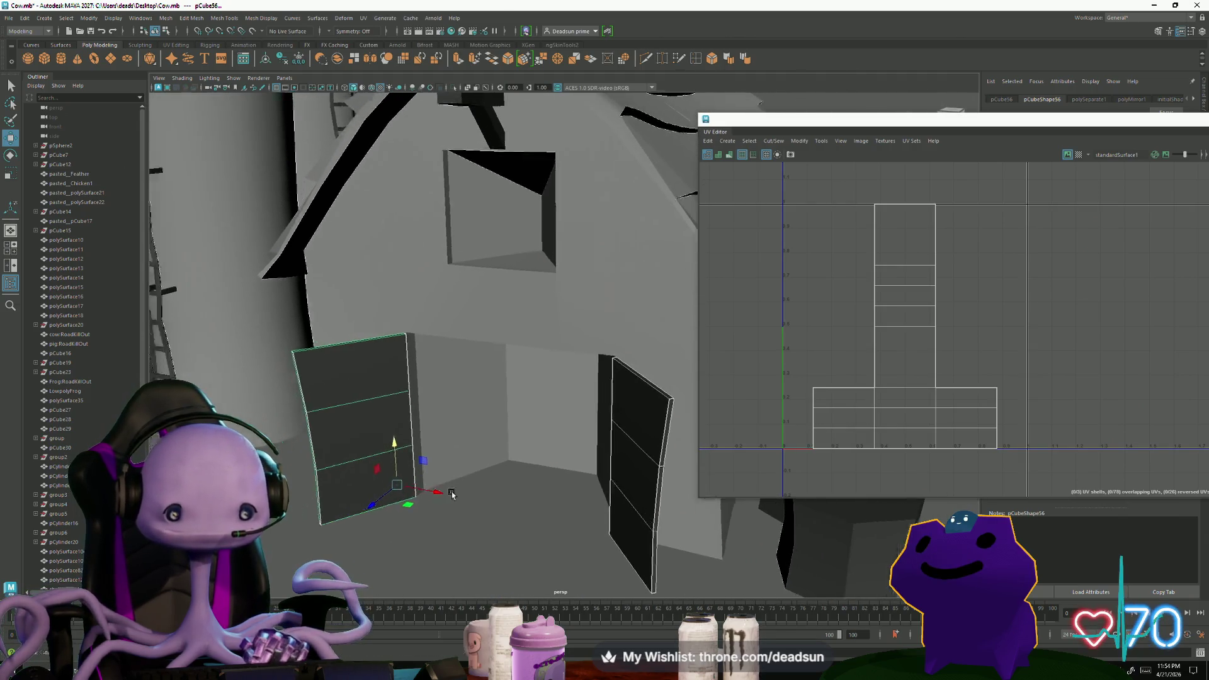
left_click(465, 537)
scroll(529, 543, "down", 10)
scroll(510, 553, "up", 2)
scroll(578, 569, "up", 3)
left_click_drag(578, 570, 500, 520, "alt")
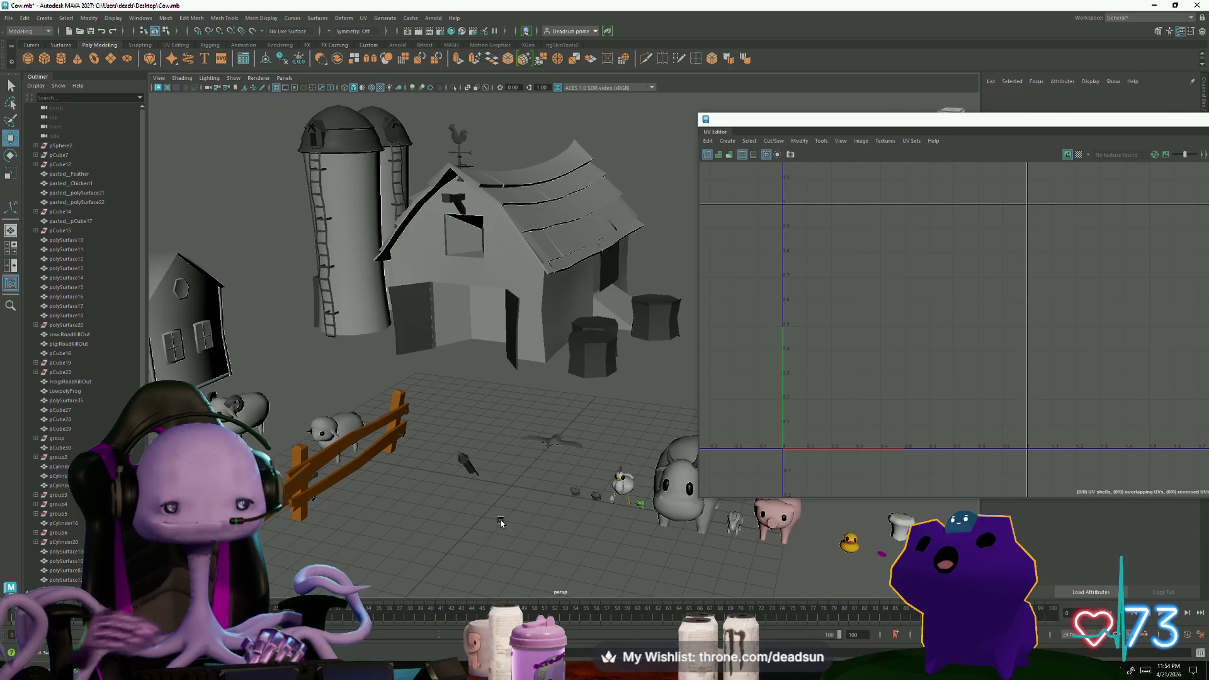
left_click(45, 58)
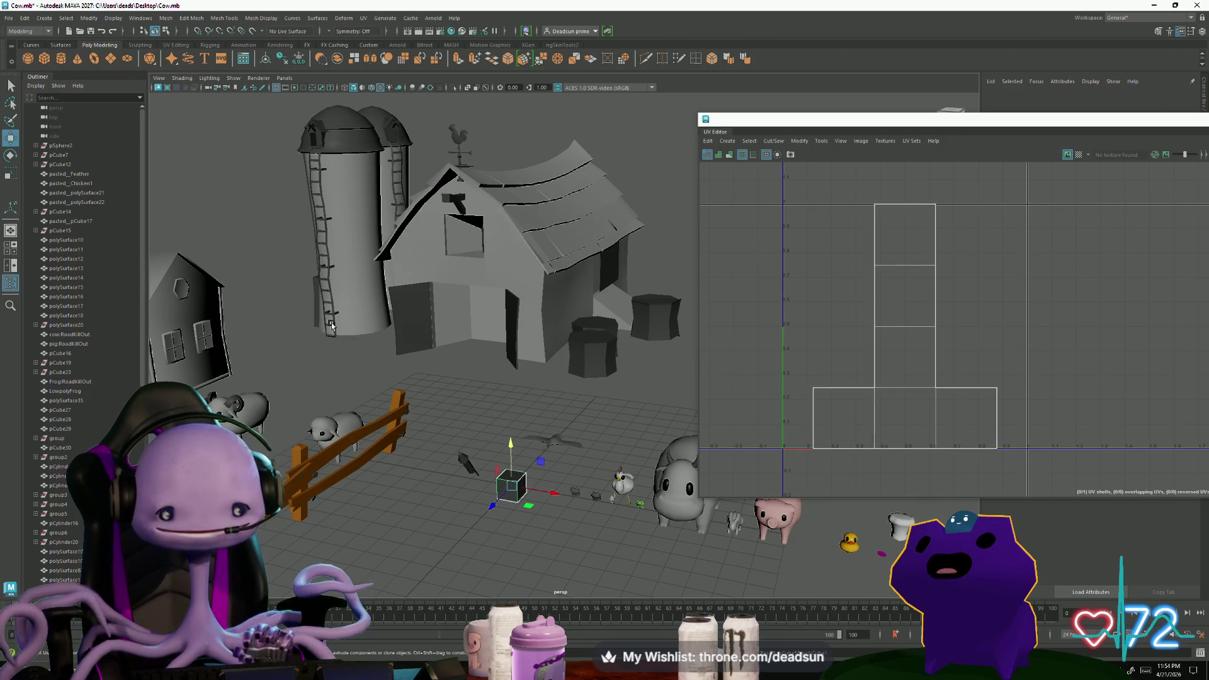
Move the new cube to the barn door and shrink it into a small block at the wall base
left_click_drag(551, 491, 279, 413)
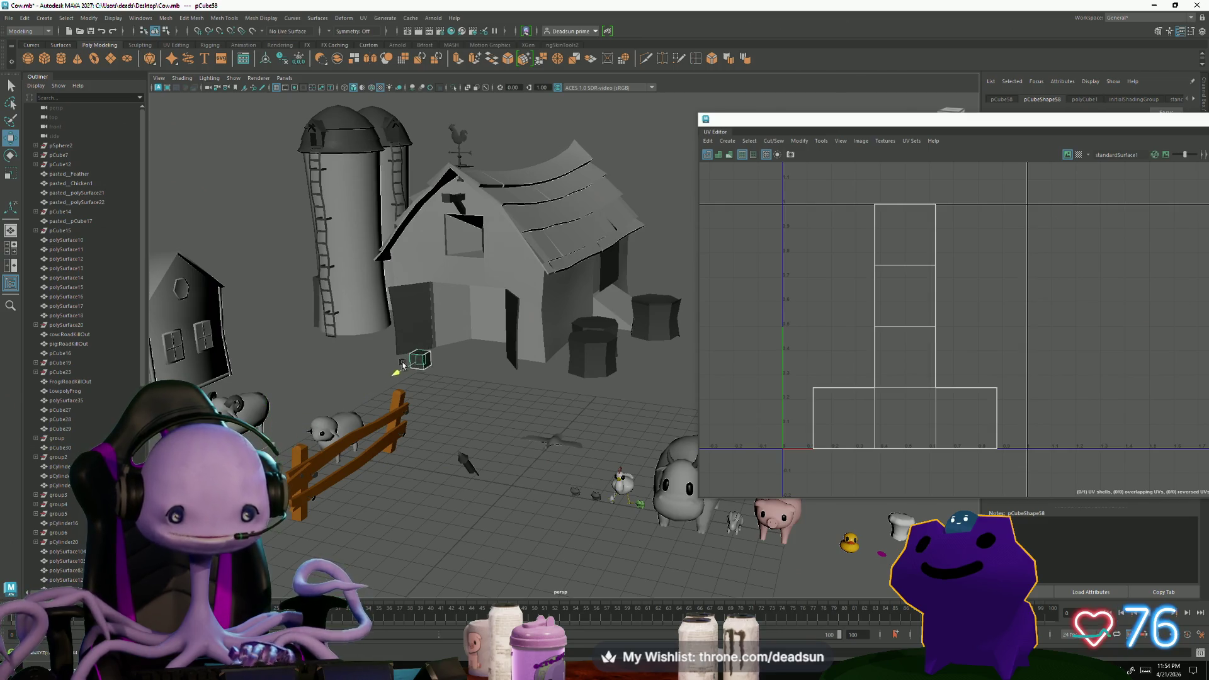
key("f")
scroll(391, 397, "down", 3)
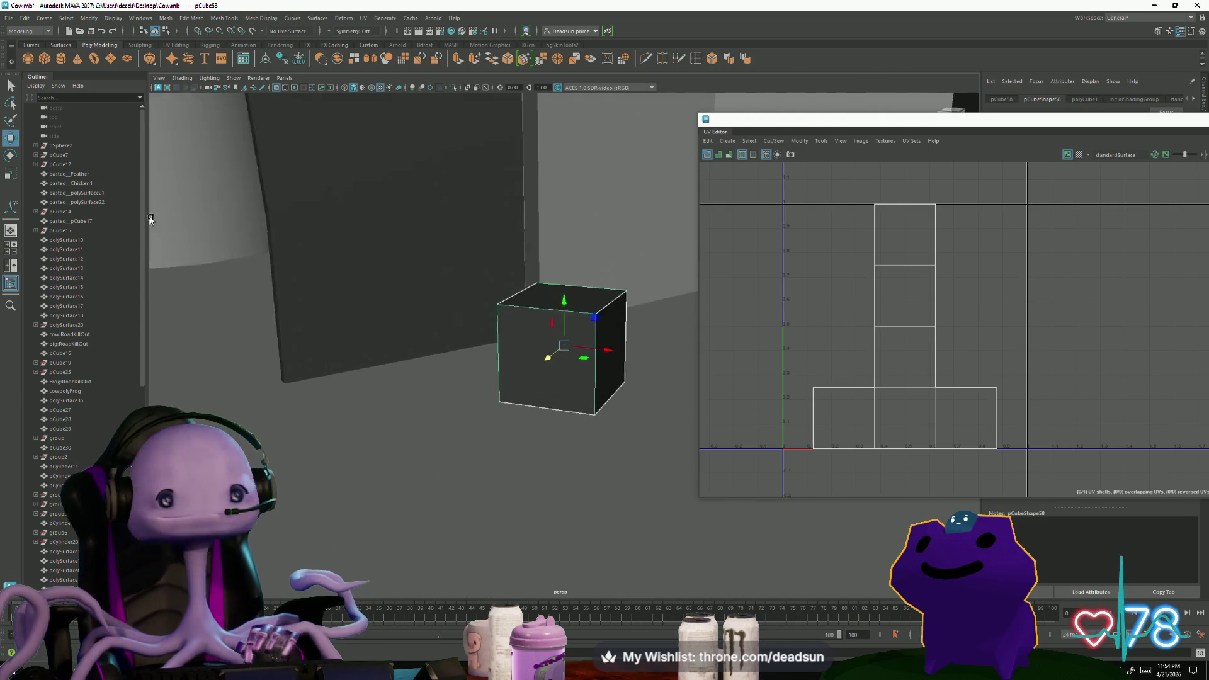
mouse_move(372, 330)
left_mouse_down("alt")
mouse_move(334, 446)
mouse_move(494, 500)
mouse_move(432, 518)
left_mouse_up("alt")
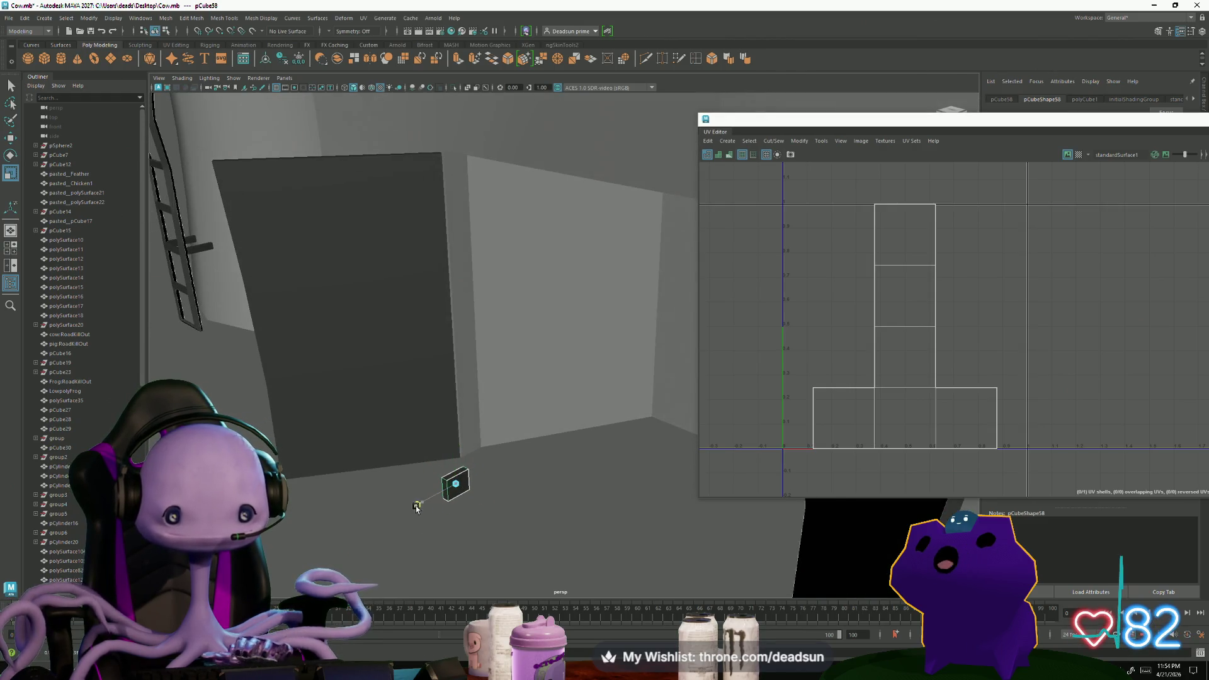
left_click_drag(405, 510, 434, 454)
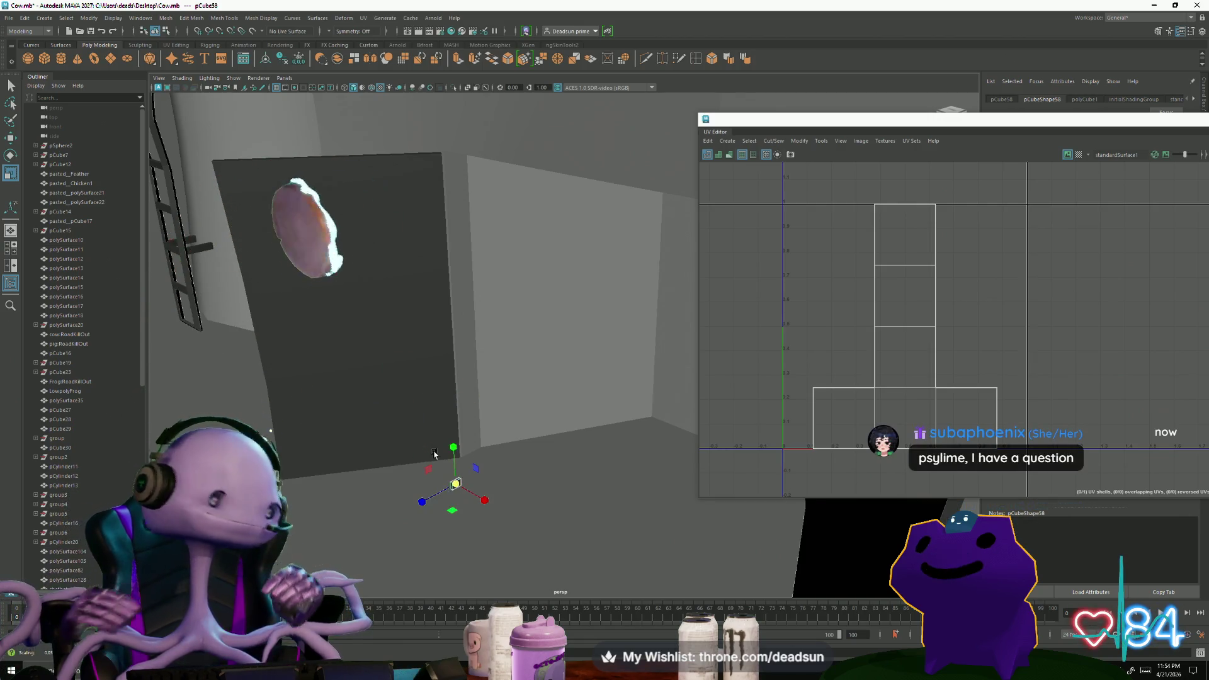
left_click_drag(466, 448, 475, 469, "alt")
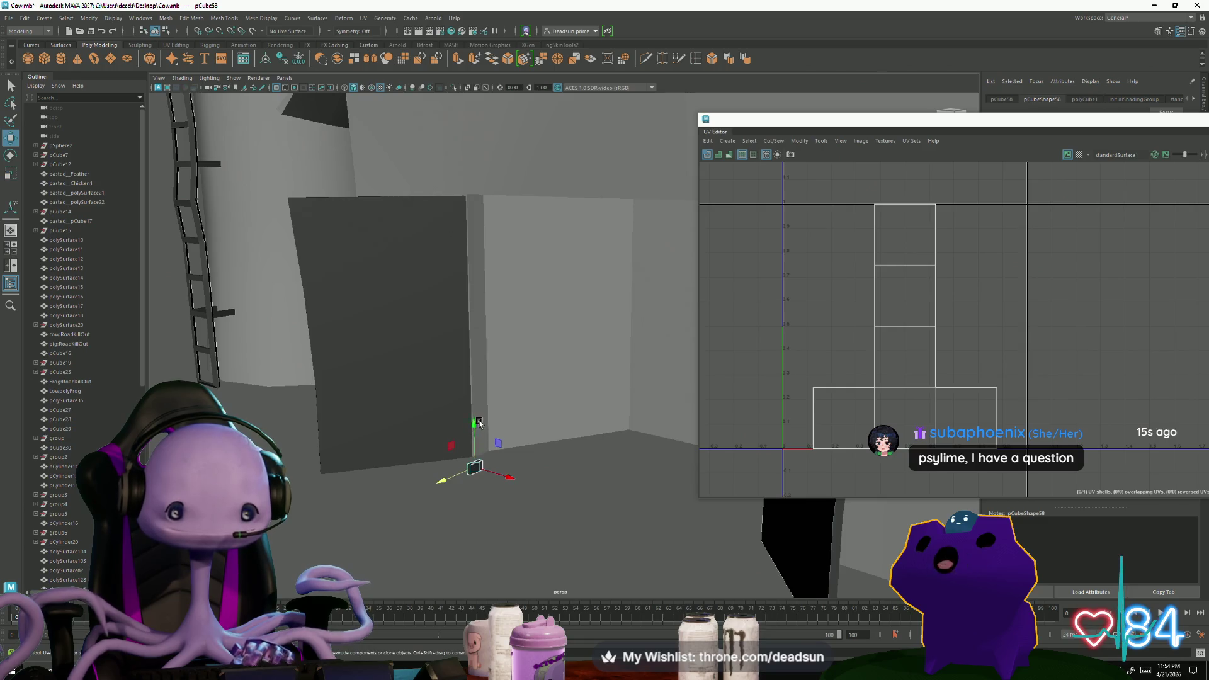
key("f")
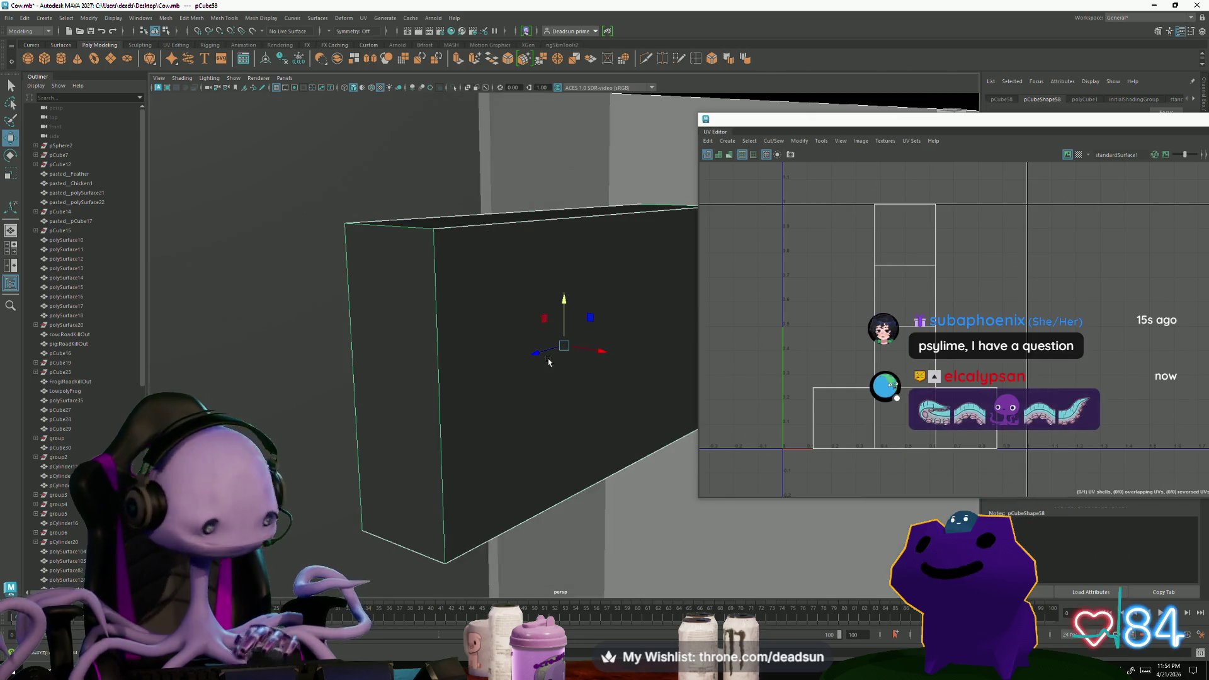
left_click_drag(412, 336, 480, 371, "alt")
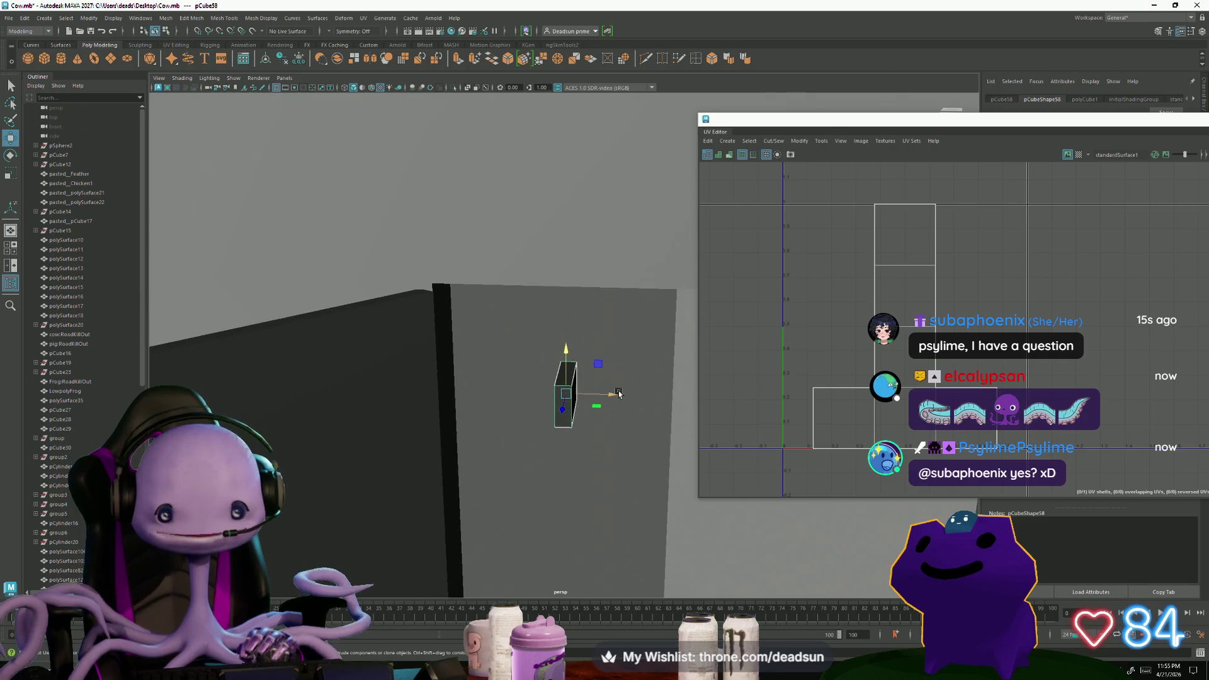
middle_click_drag(481, 370, 433, 364)
key("e")
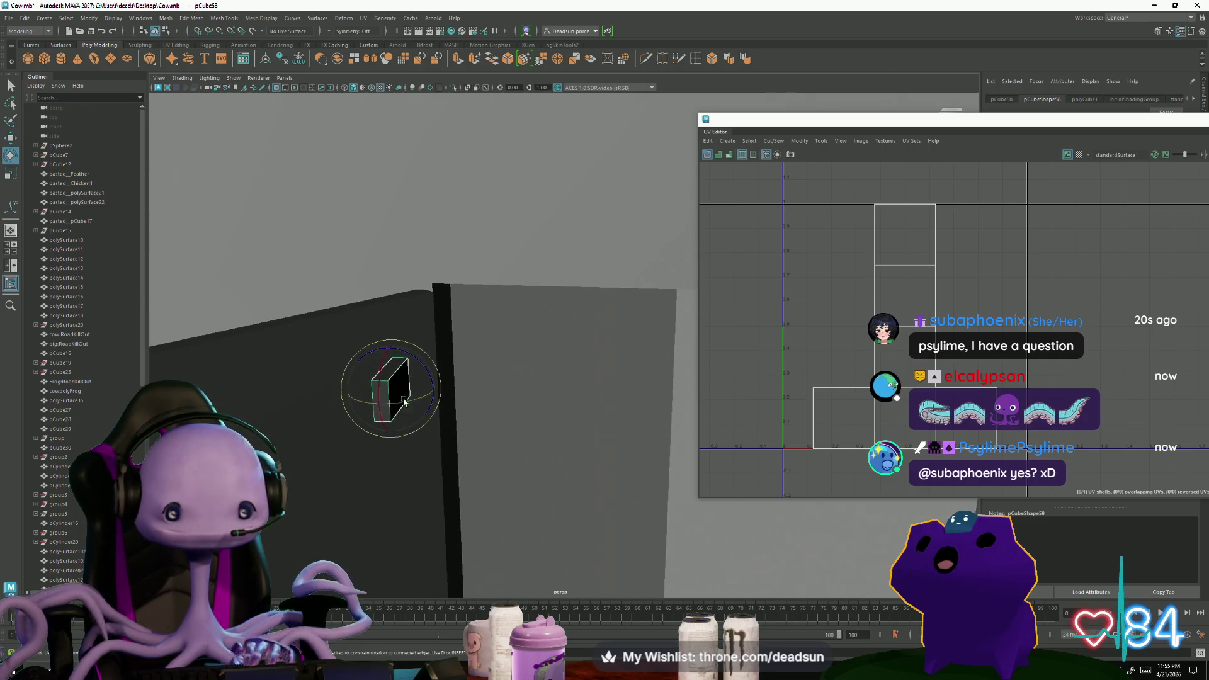
left_click_drag(416, 401, 392, 399)
key("w")
middle_click_drag(398, 402, 434, 369)
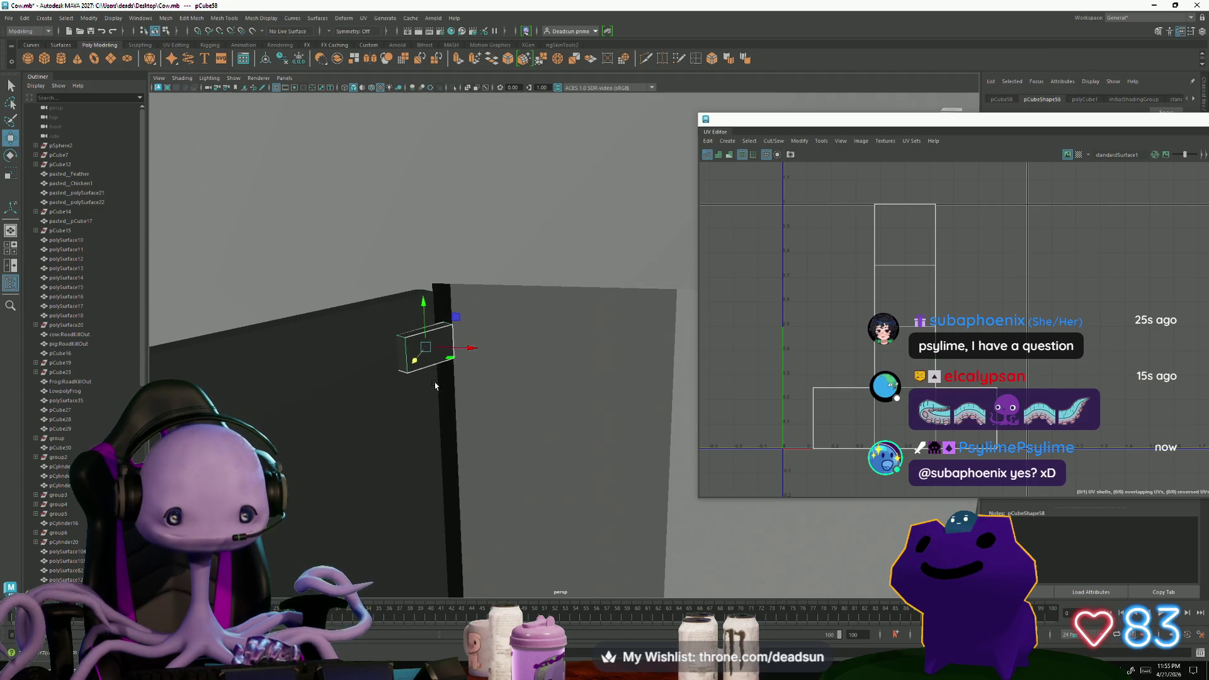
key("f")
left_click_drag(534, 410, 539, 432, "alt")
scroll(461, 438, "down", 5)
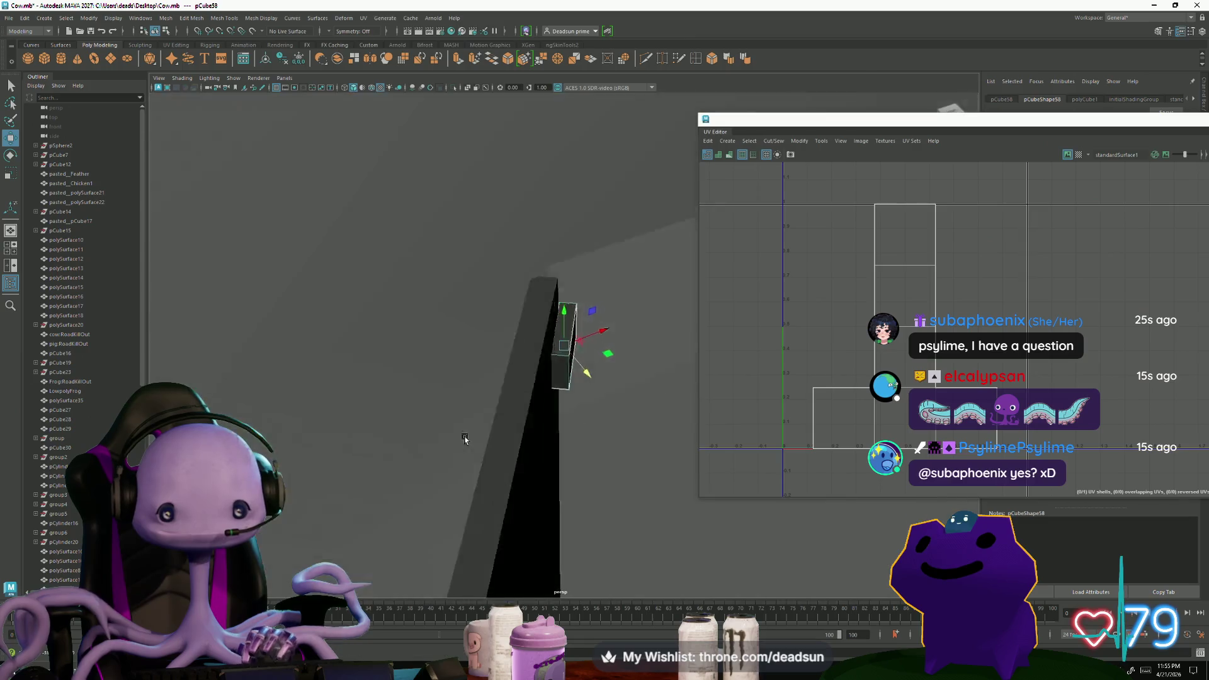
left_click_drag(460, 437, 581, 374, "alt")
key("e")
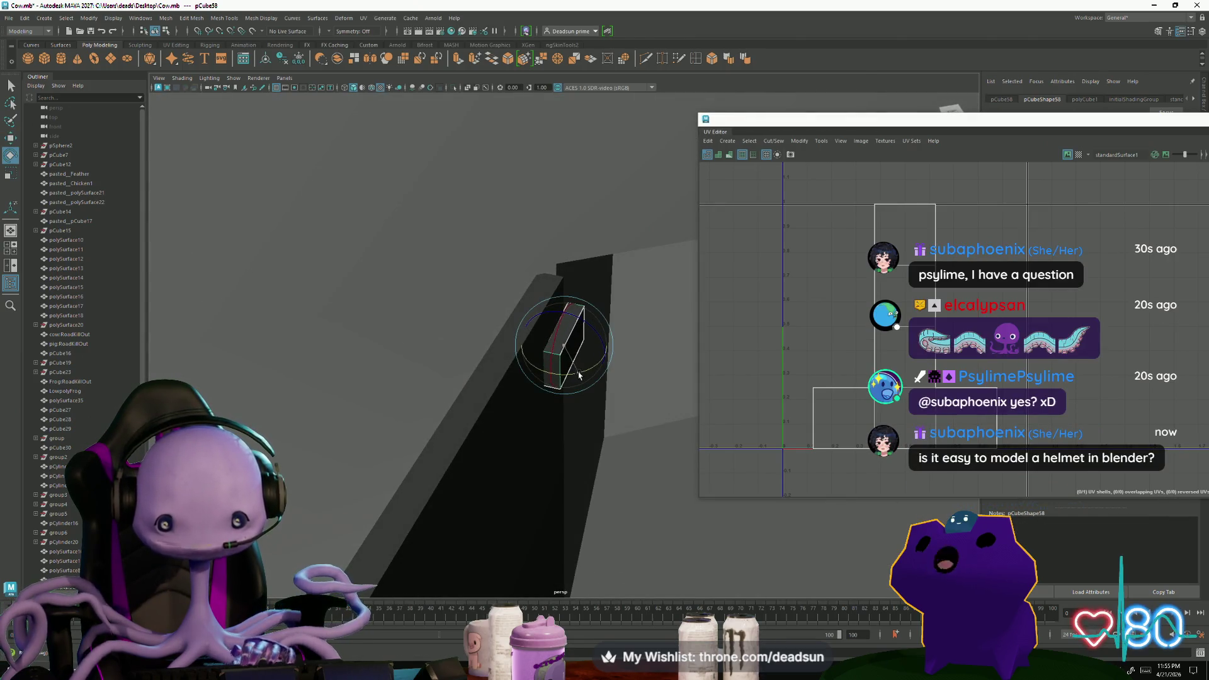
mouse_move(579, 377)
left_mouse_down("alt")
mouse_move(589, 412)
mouse_move(438, 361)
left_mouse_up("alt")
mouse_move(507, 276)
left_mouse_down("alt")
mouse_move(539, 359)
mouse_move(526, 372)
mouse_move(570, 464)
mouse_move(530, 444)
mouse_move(531, 406)
left_mouse_up("alt")
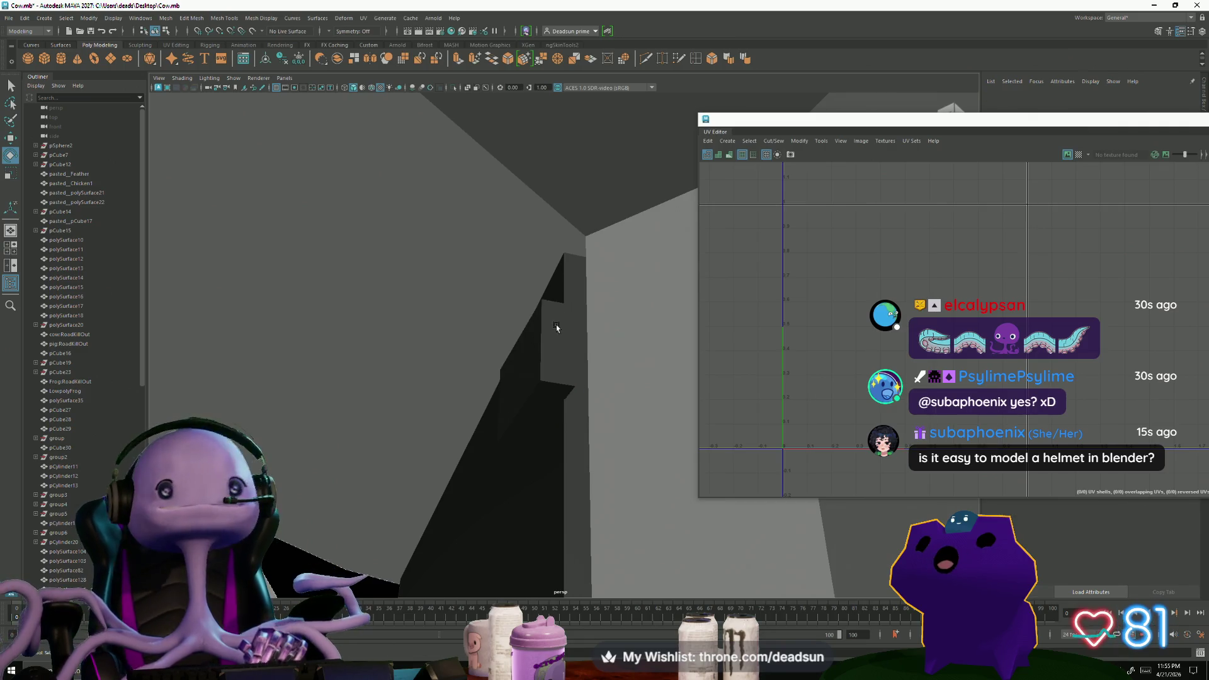
Extrude one end face of the block outward and scale it down to a tapered tip
right_click_drag(555, 326, 556, 352)
left_click(555, 352)
key("f")
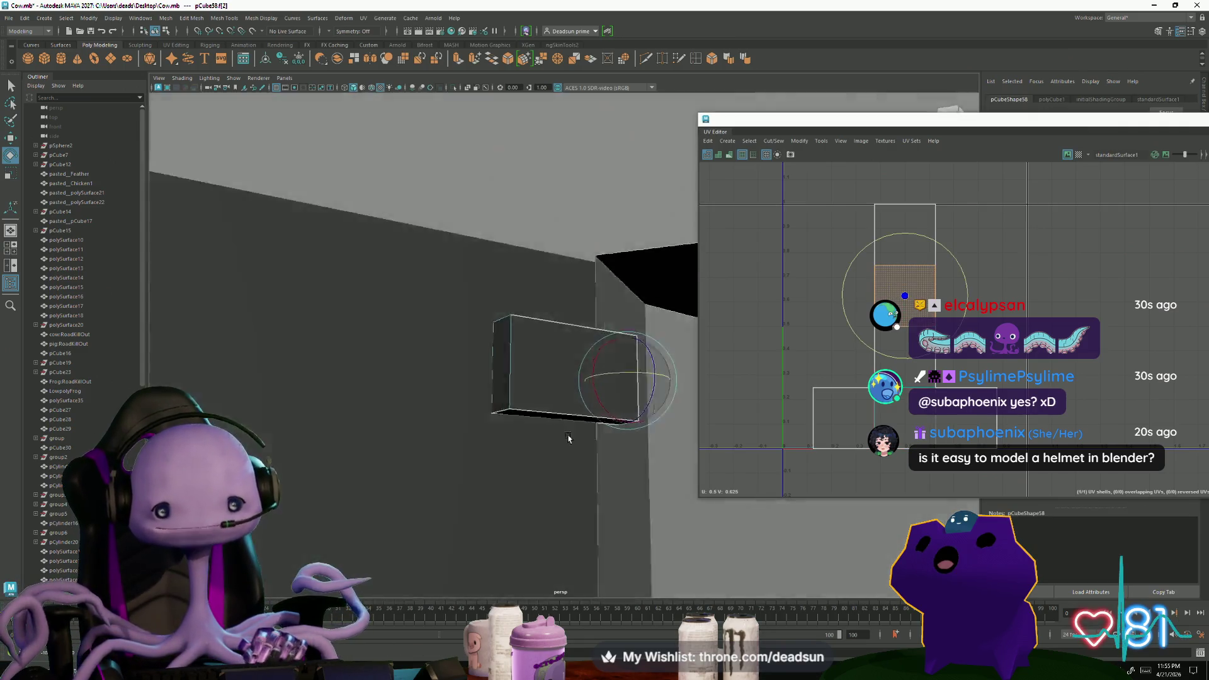
left_click_drag(565, 350, 479, 397, "alt")
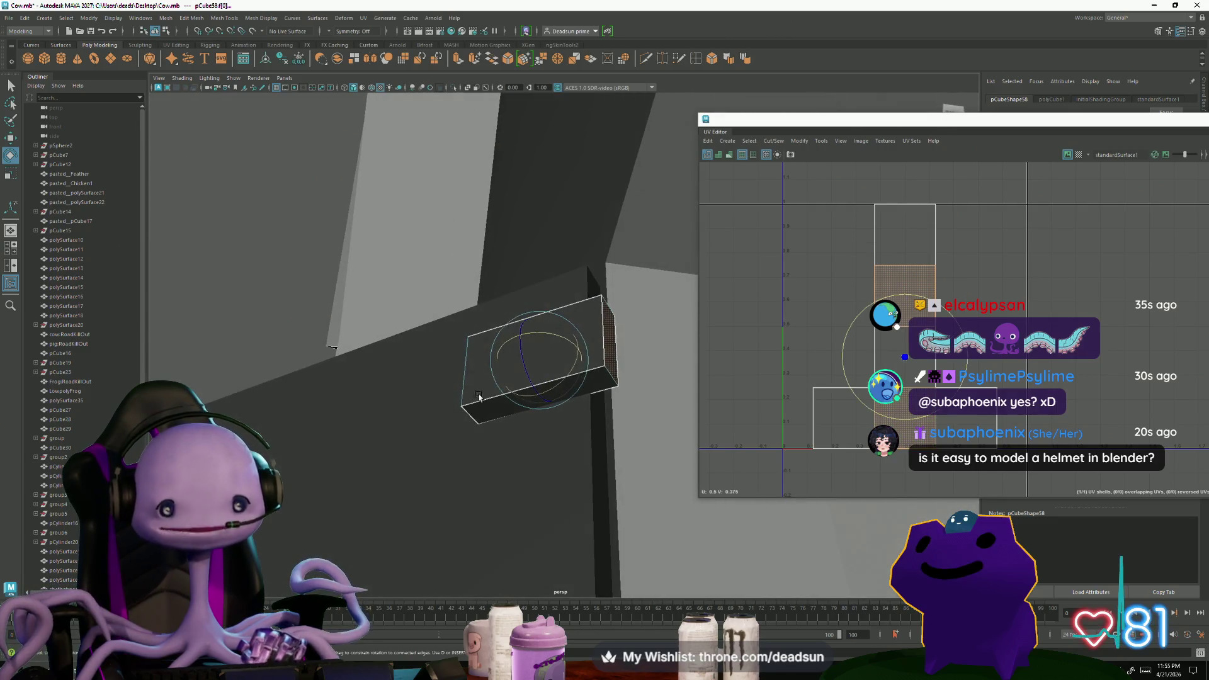
left_click(459, 61)
mouse_move(450, 388)
left_mouse_down()
mouse_move(439, 380)
mouse_move(482, 335)
left_mouse_up()
middle_click_drag(475, 324, 457, 359)
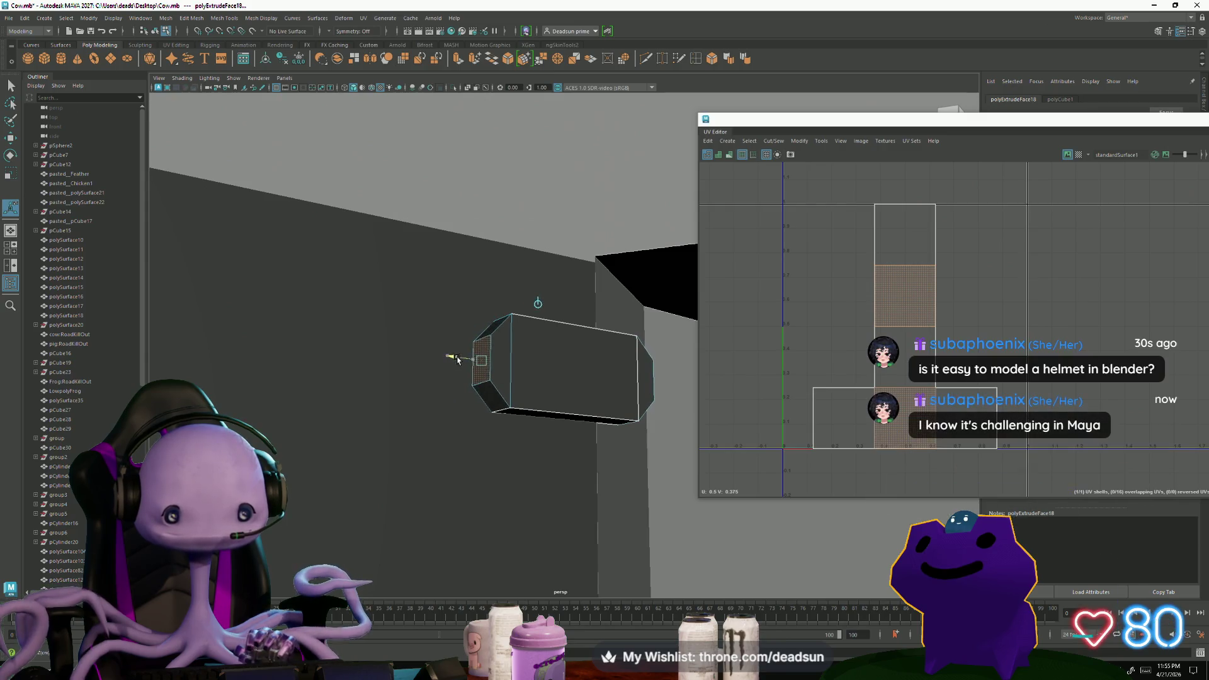
Inspect the tapered bar from the side and return to working on the whole object
key("e")
mouse_move(454, 358)
left_mouse_down("alt")
mouse_move(430, 382)
mouse_move(450, 401)
left_mouse_up("alt")
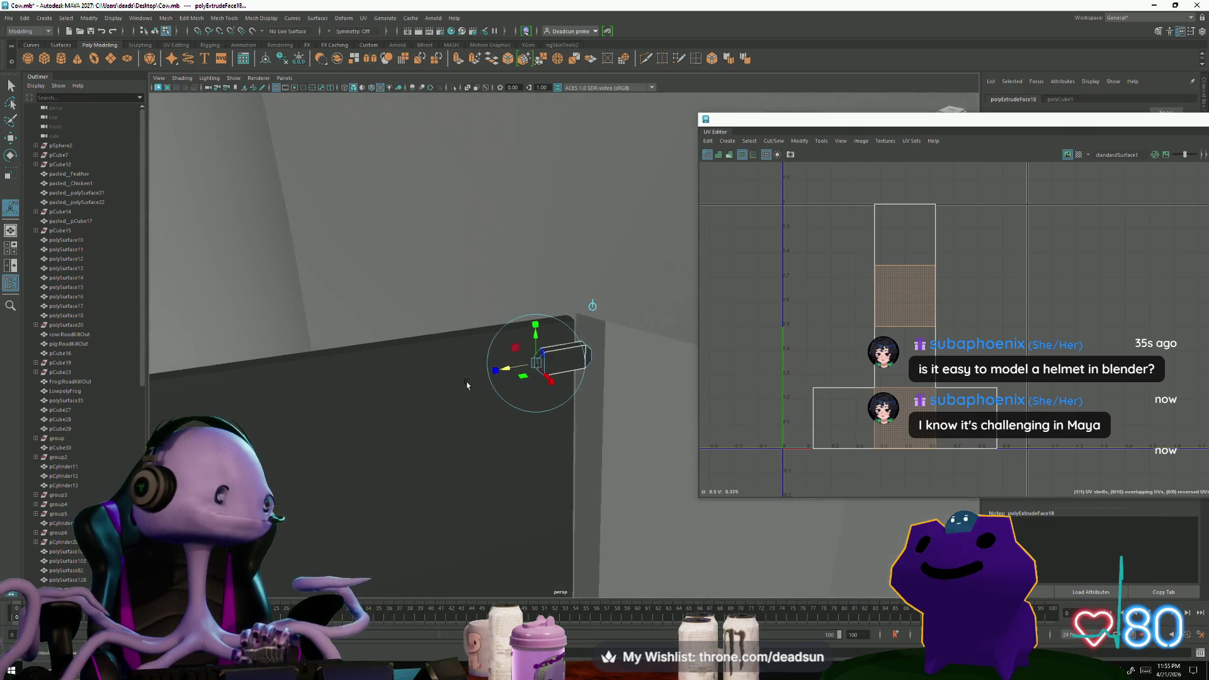
left_click_drag(450, 402, 408, 365, "alt")
right_click_drag(408, 364, 441, 354)
key("r")
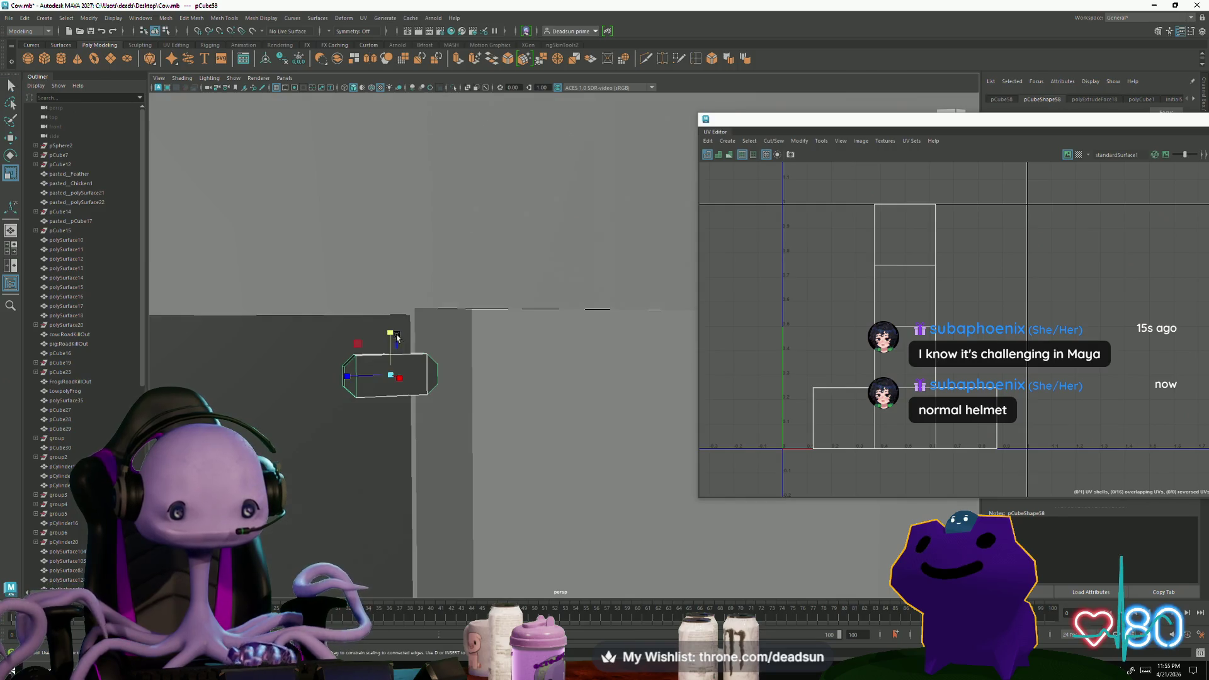
Select the hinge block in object mode and line up the view on the left door panel
left_click_drag(404, 316, 429, 379, "alt")
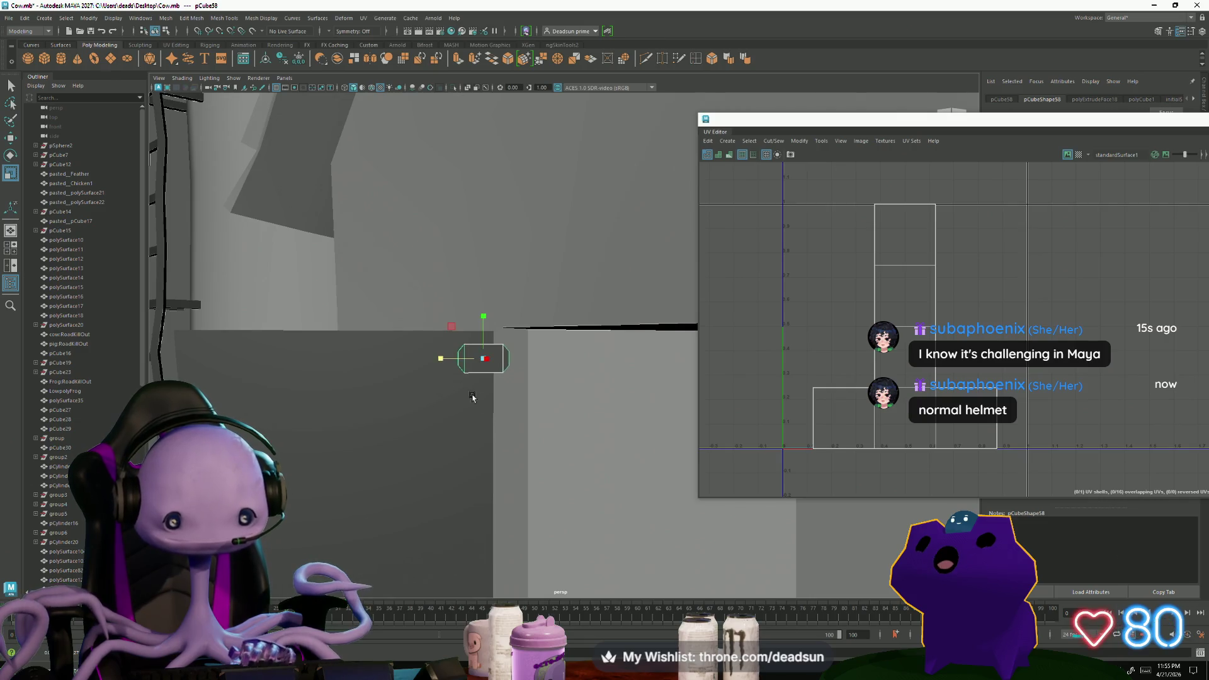
right_click_drag(468, 395, 296, 375, "alt")
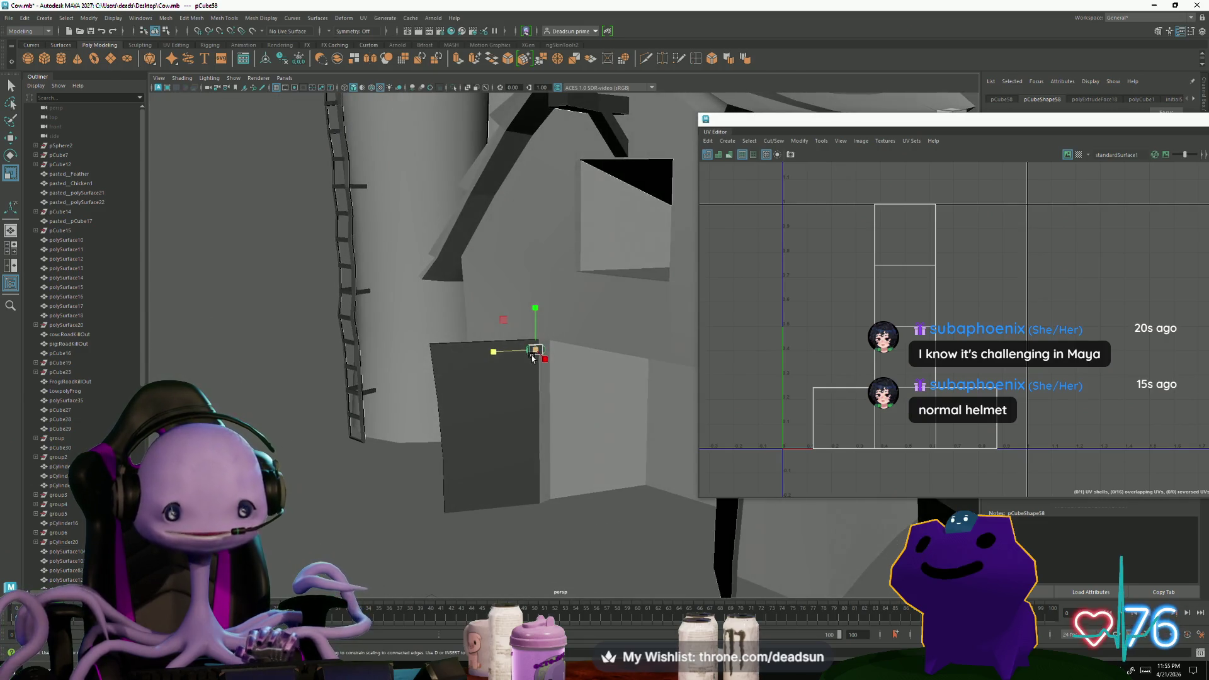
mouse_move(536, 351)
right_mouse_down()
mouse_move(566, 335)
mouse_move(337, 433)
right_mouse_up()
left_click(543, 353)
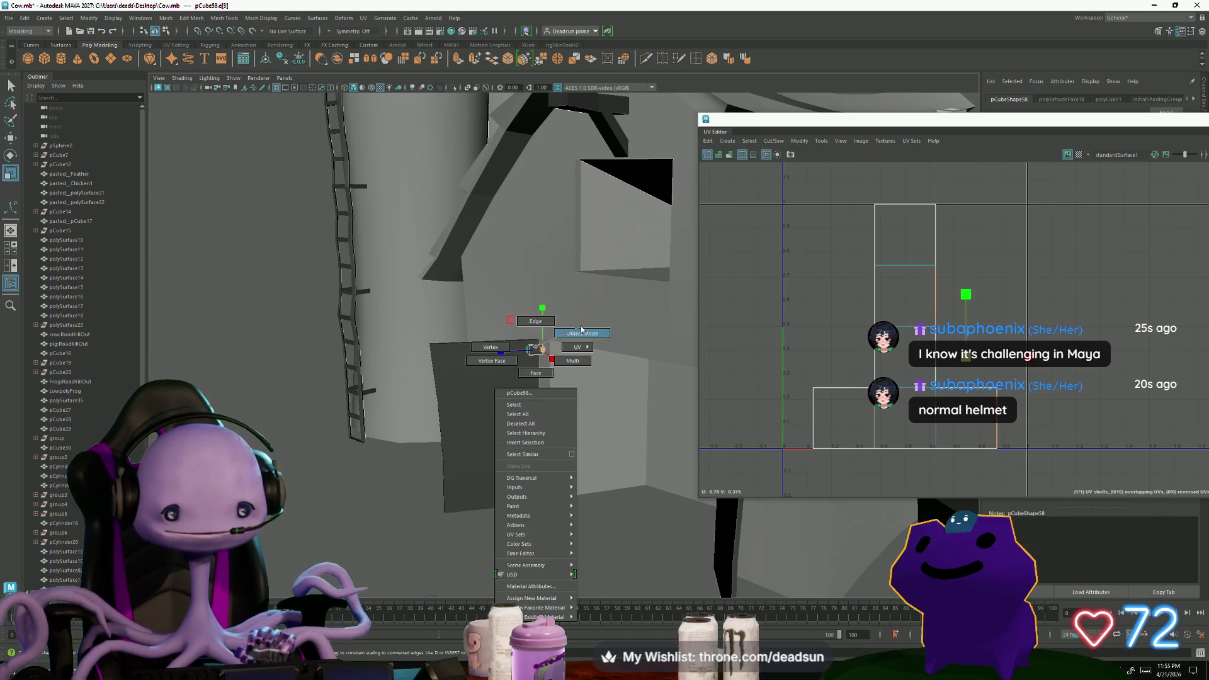
left_click(542, 360)
scroll(541, 364, "down", 5)
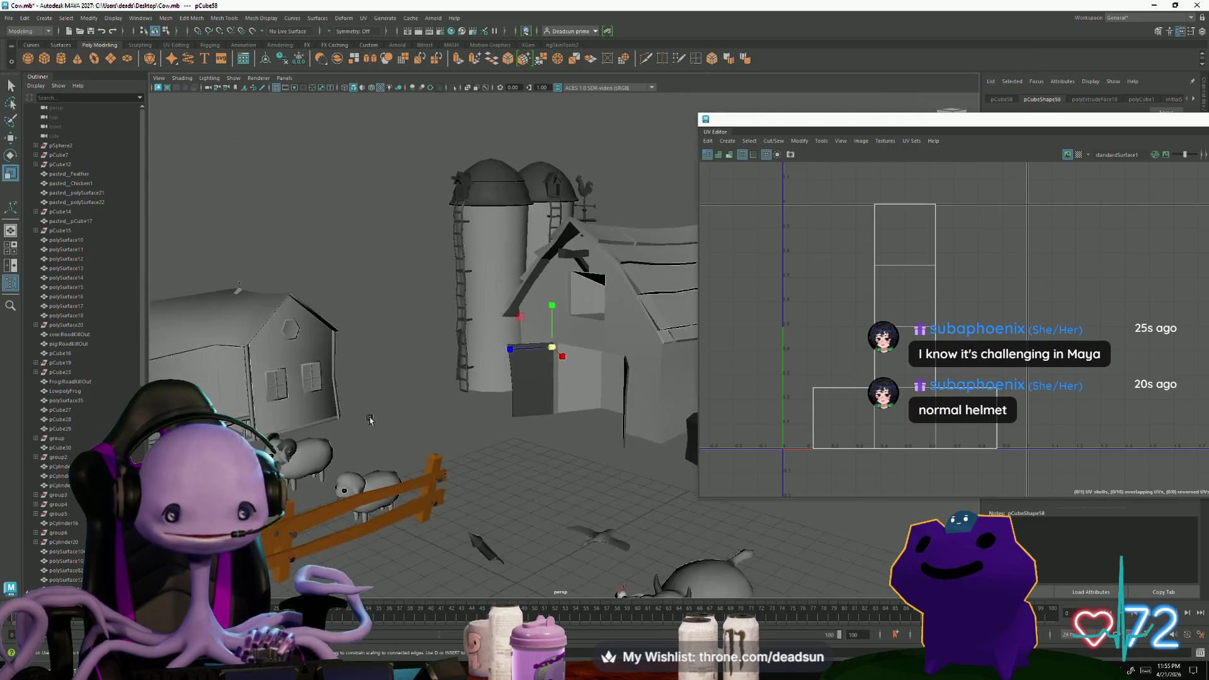
scroll(541, 368, "down", 3)
scroll(541, 373, "down", 2)
left_click_drag(541, 377, 424, 418, "alt")
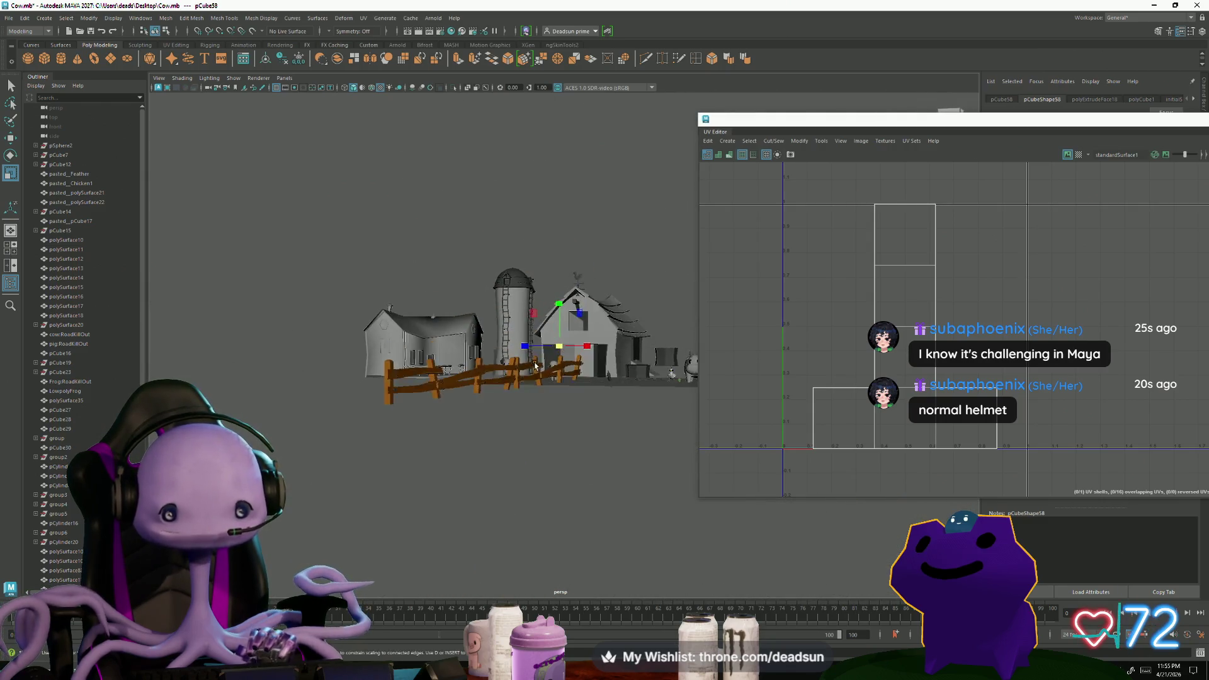
scroll(423, 418, "up", 5)
scroll(424, 418, "up", 3)
scroll(423, 417, "up", 3)
scroll(491, 413, "up", 2)
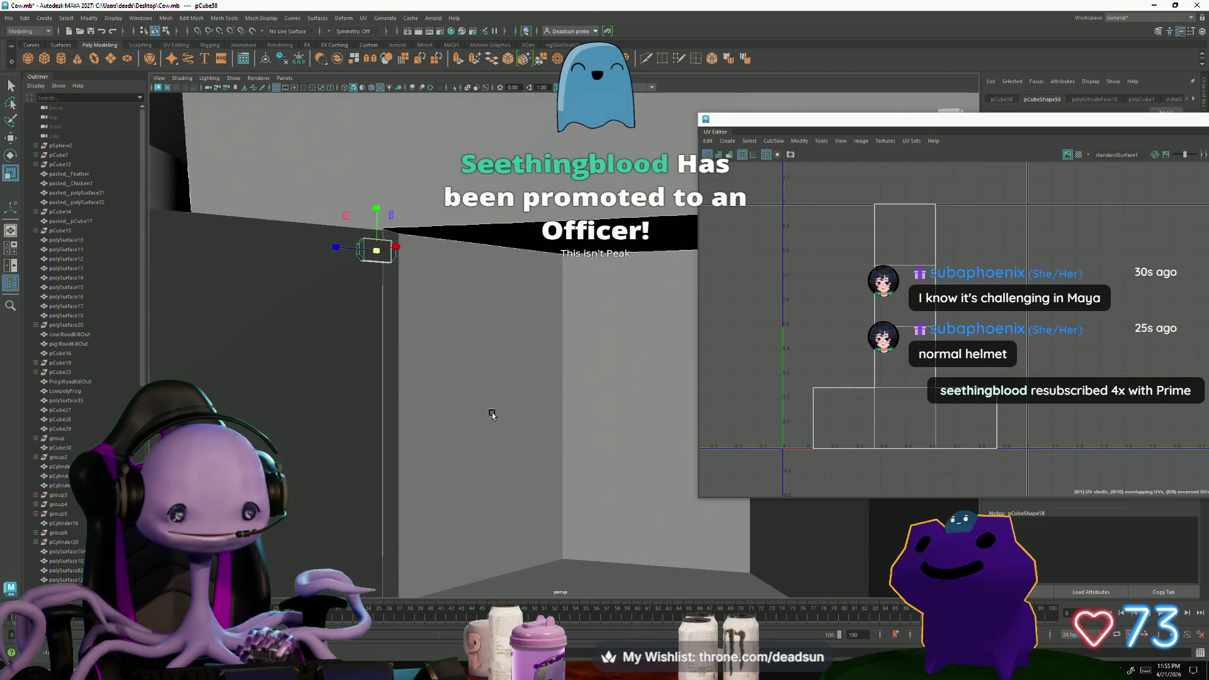
left_click_drag(476, 423, 394, 406, "alt")
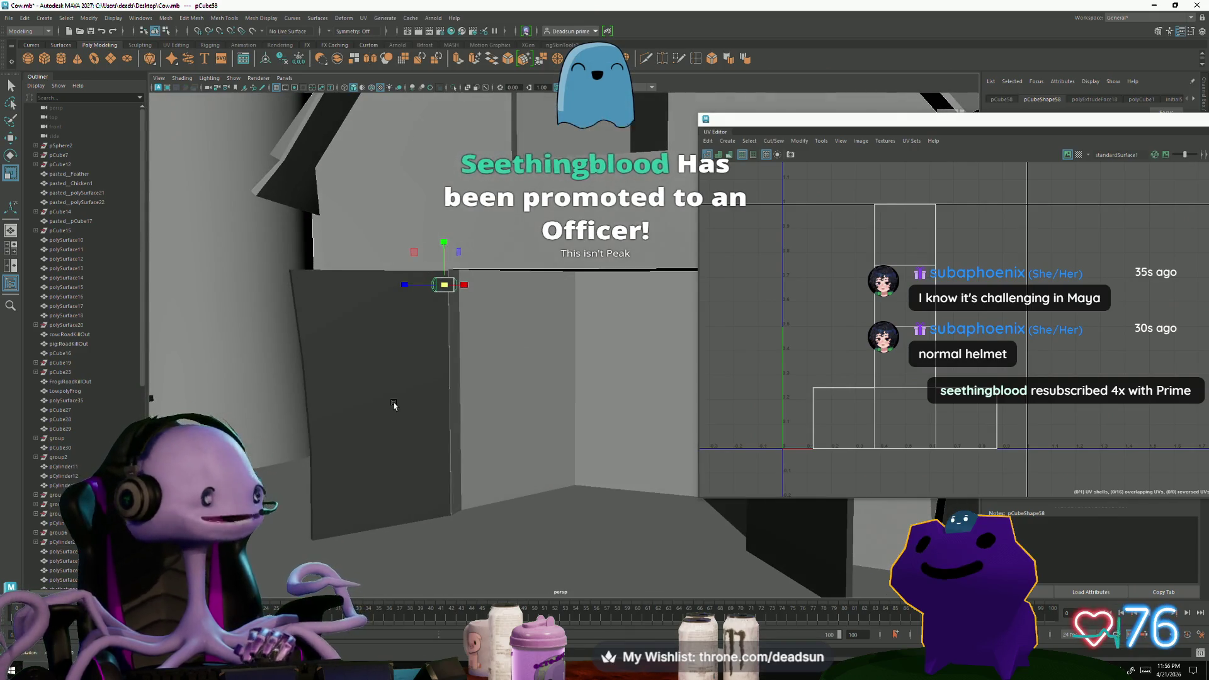
scroll(397, 405, "down", 2)
scroll(401, 401, "down", 1)
scroll(399, 405, "down", 1)
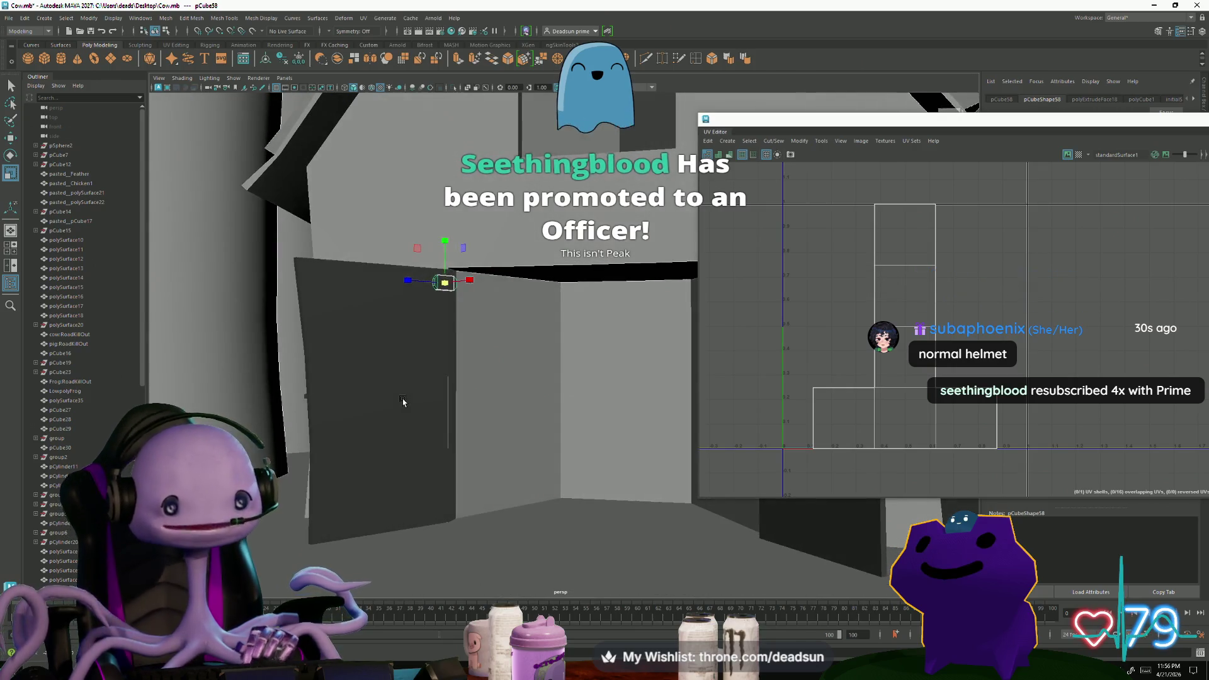
scroll(369, 407, "down", 2)
left_click_drag(348, 409, 448, 433, "alt")
scroll(400, 402, "down", 3)
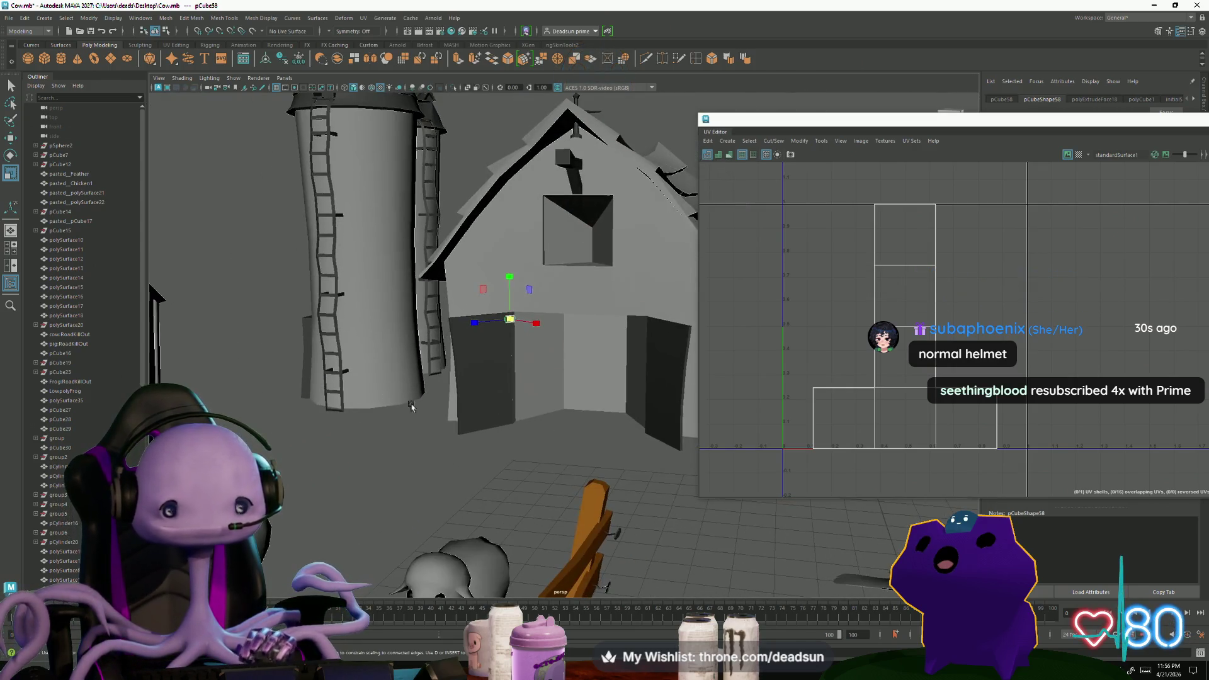
Place a duplicate hinge near the door's bottom, then select both left-door hinges
key("w")
left_click_drag(516, 432, 507, 428, "alt")
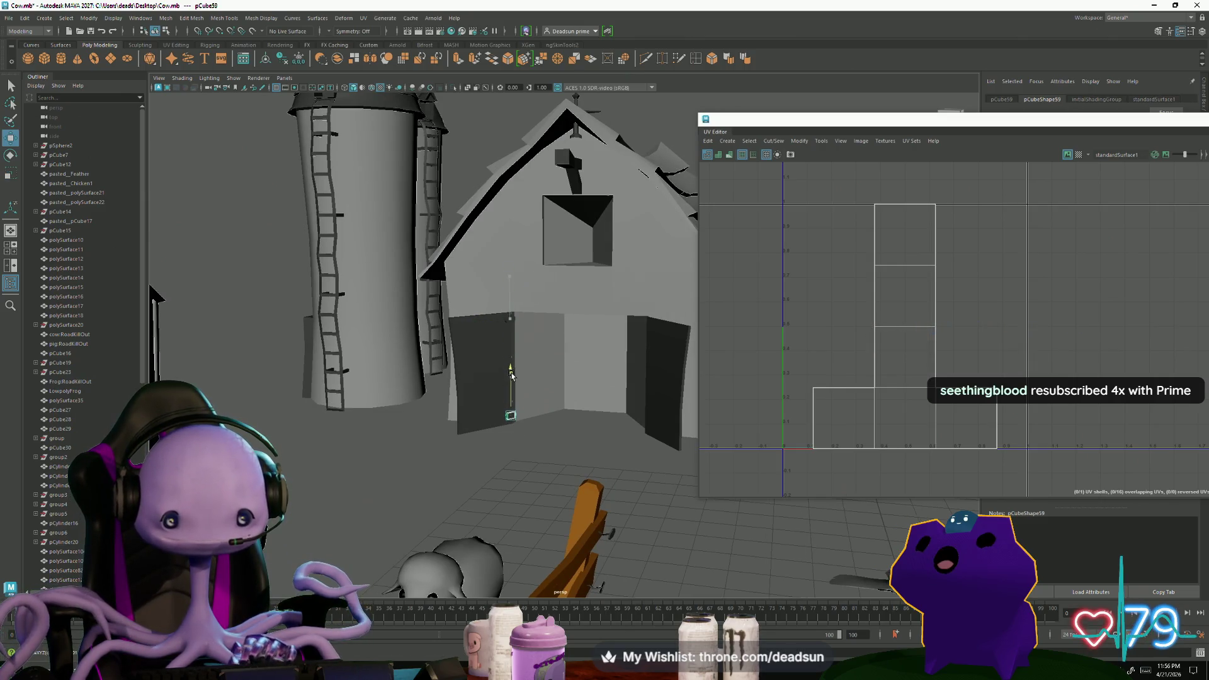
mouse_move(452, 437)
left_mouse_down("alt")
mouse_move(409, 456)
mouse_move(440, 470)
left_mouse_up("alt")
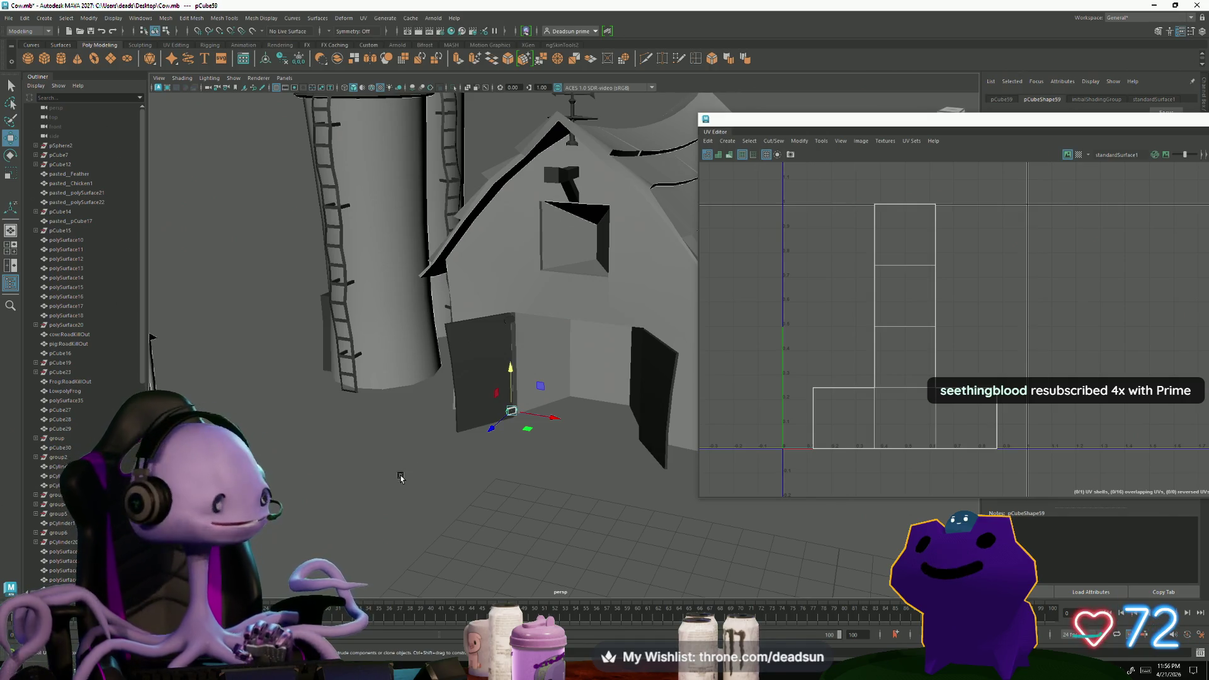
scroll(431, 422, "up", 5)
left_click_drag(569, 526, 486, 488, "alt")
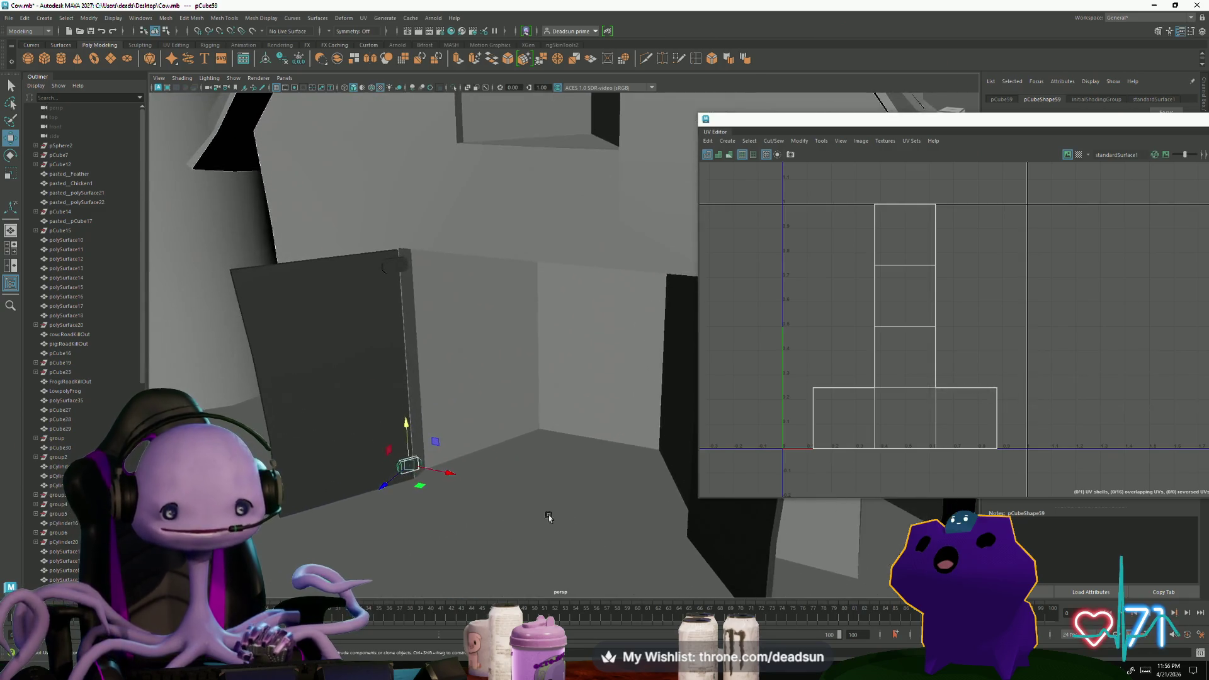
left_click(516, 507)
scroll(549, 517, "down", 4)
scroll(489, 529, "up", 3)
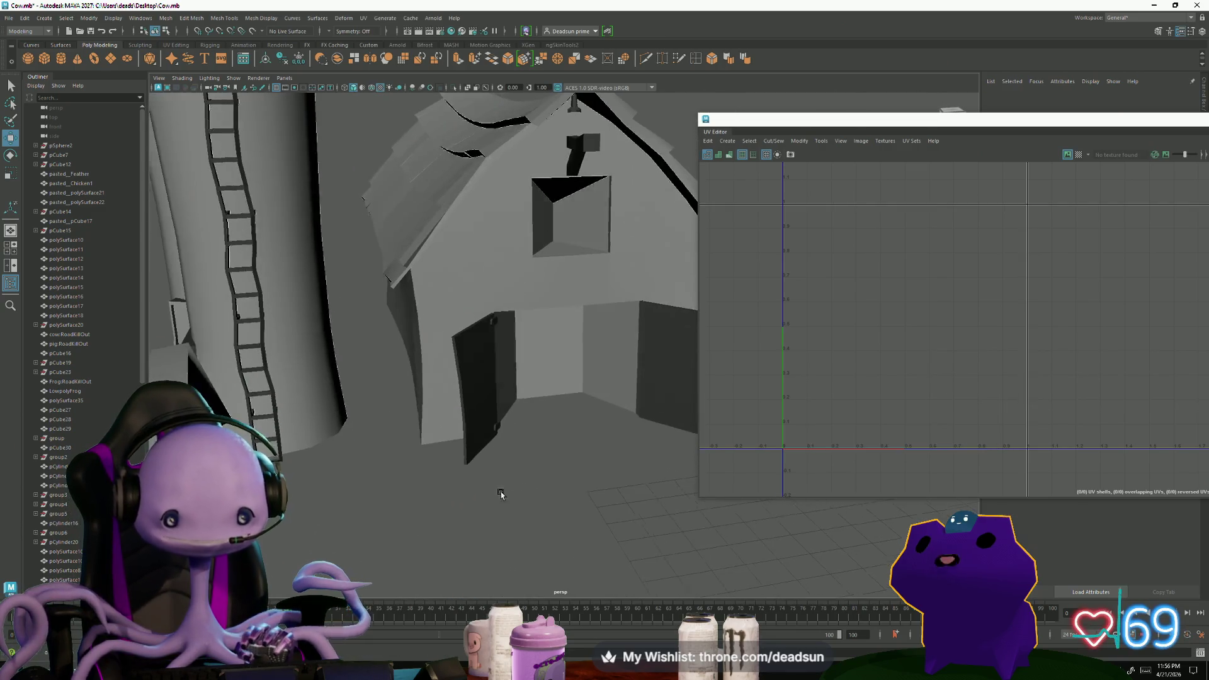
scroll(489, 528, "up", 3)
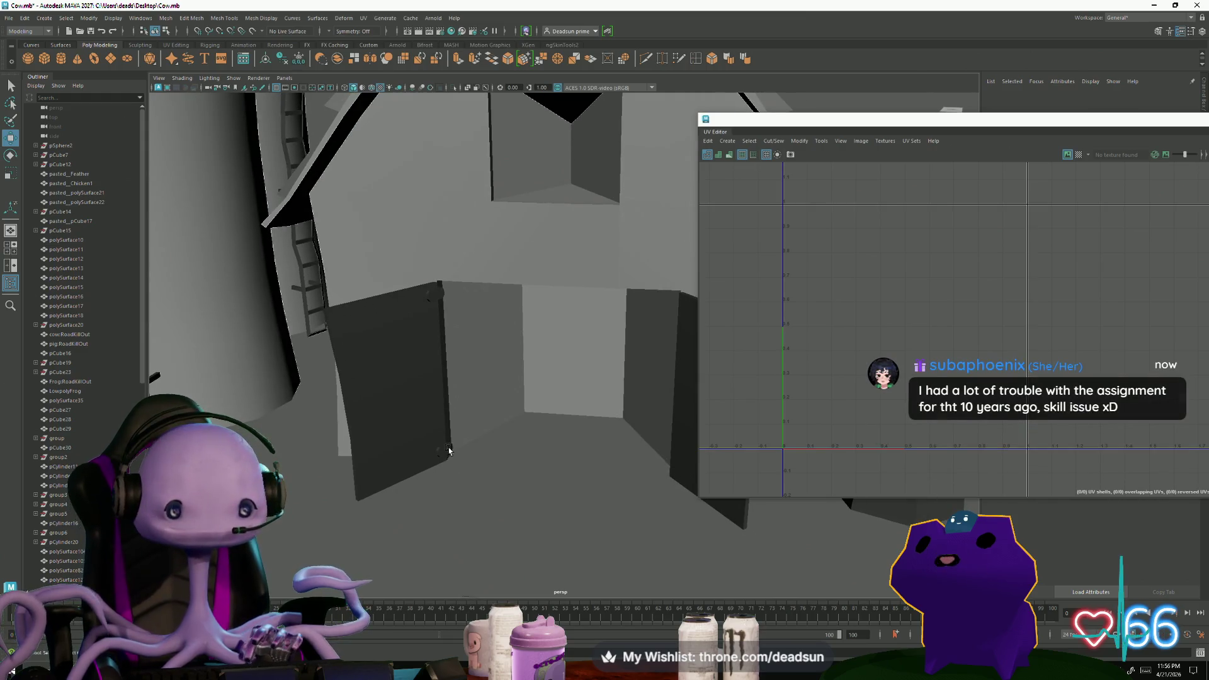
left_click(438, 331)
scroll(439, 297, "down", 3)
left_click_drag(438, 297, 455, 477, "alt")
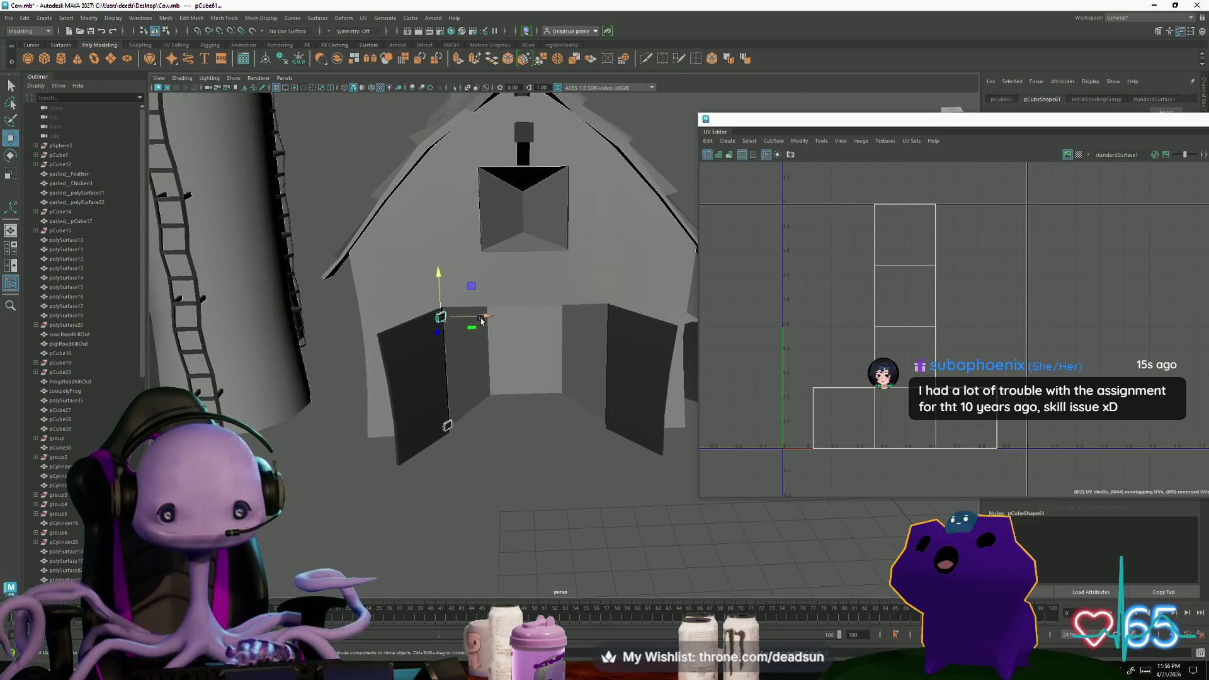
Rotate the hinge copies to face the right door and slide them onto its outer edge
key("e")
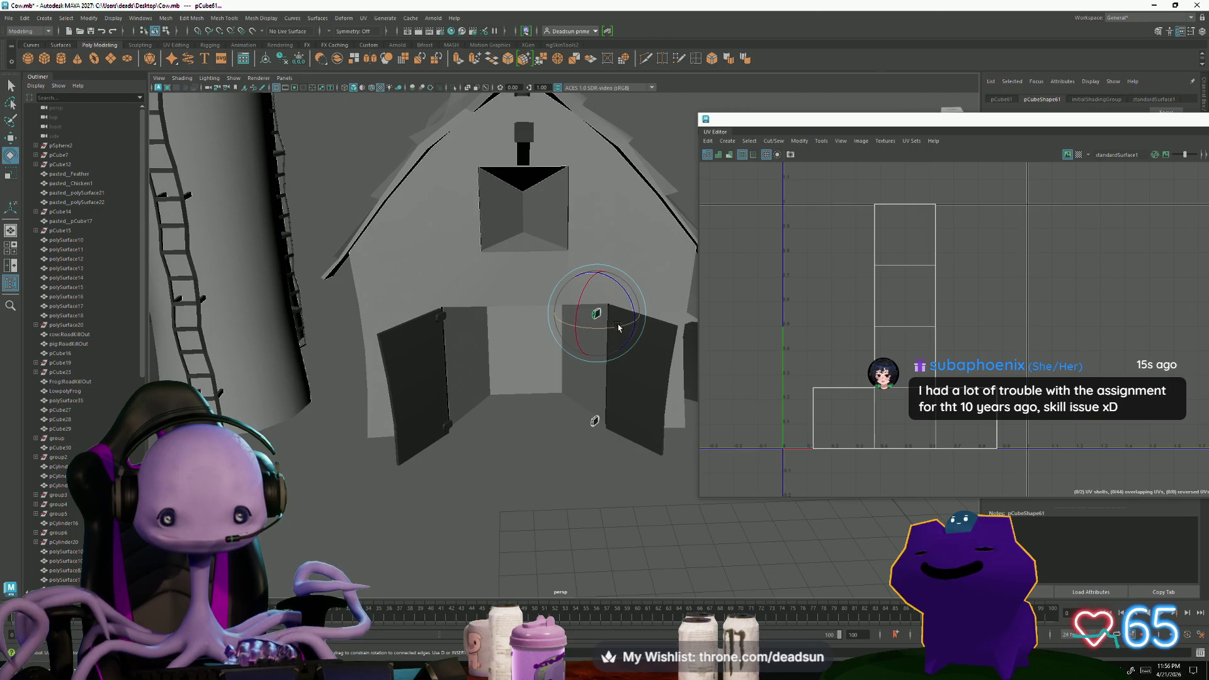
left_click_drag(584, 327, 543, 326)
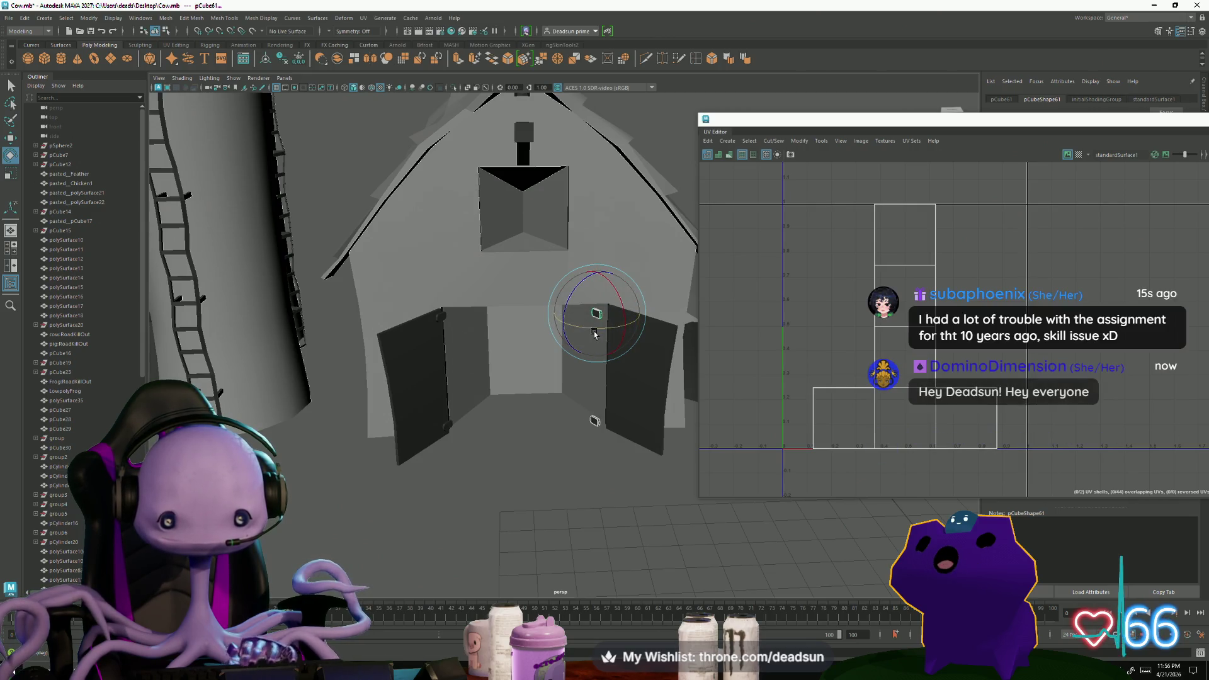
key("f")
mouse_move(593, 333)
left_mouse_down("alt")
mouse_move(528, 379)
mouse_move(541, 292)
left_mouse_up("alt")
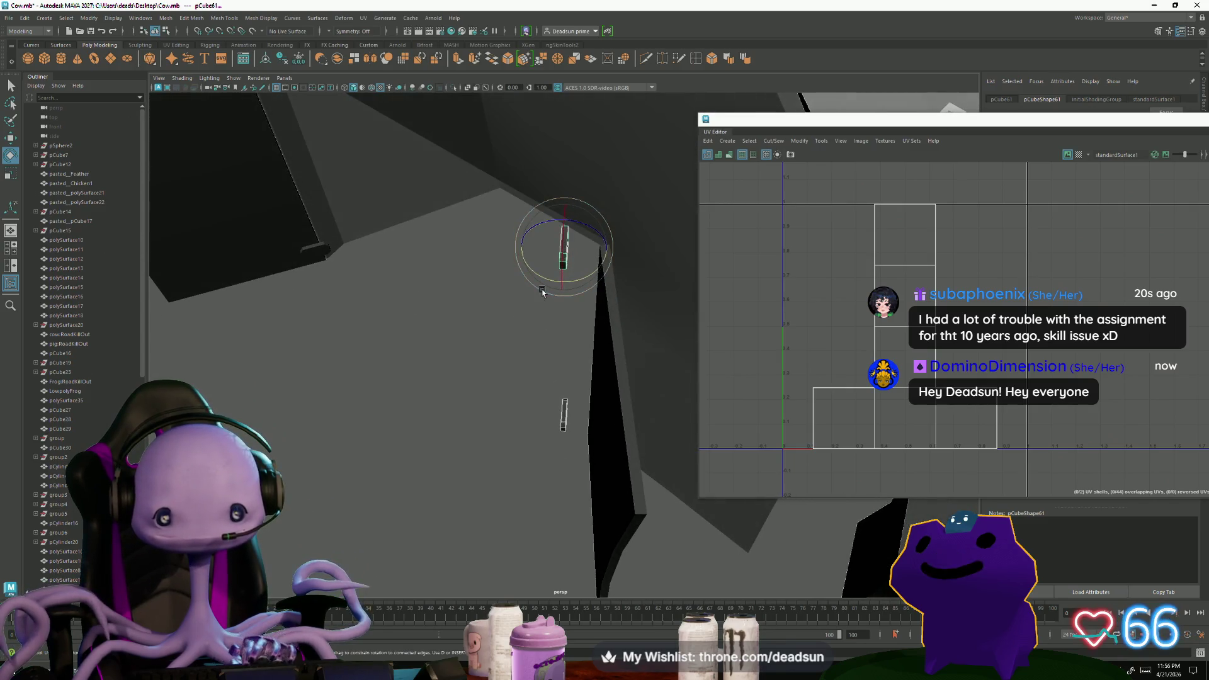
key("w")
left_click_drag(601, 271, 623, 290)
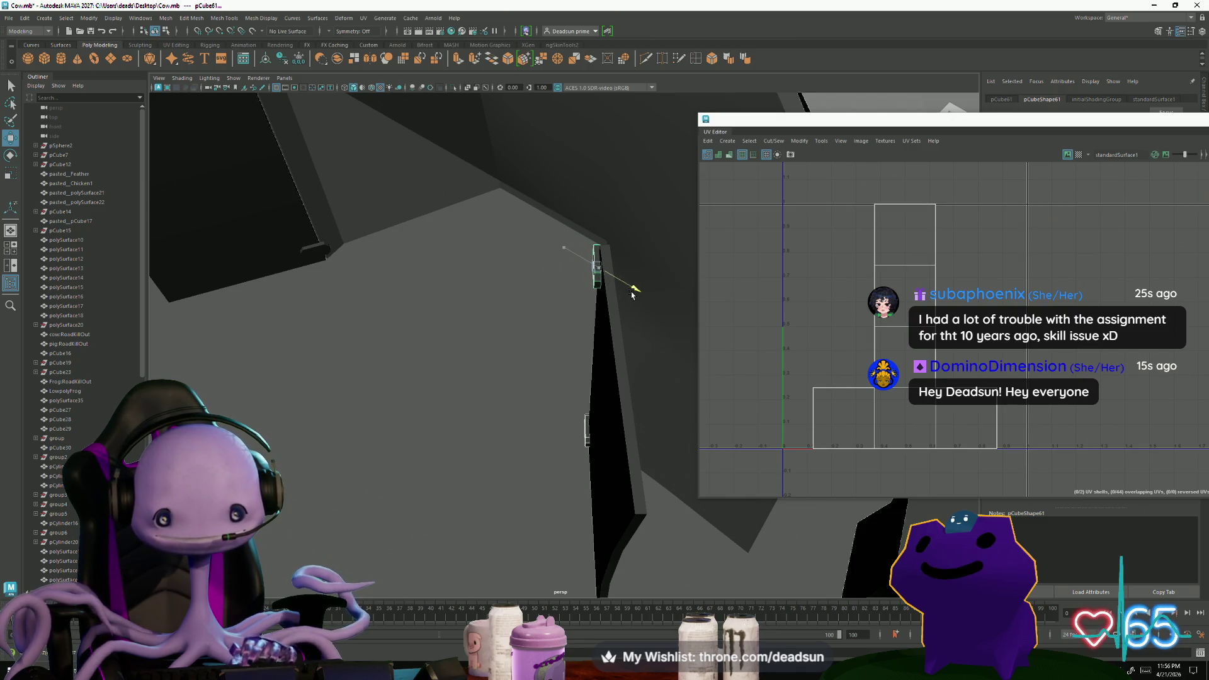
scroll(305, 441, "down", 5)
scroll(386, 432, "down", 3)
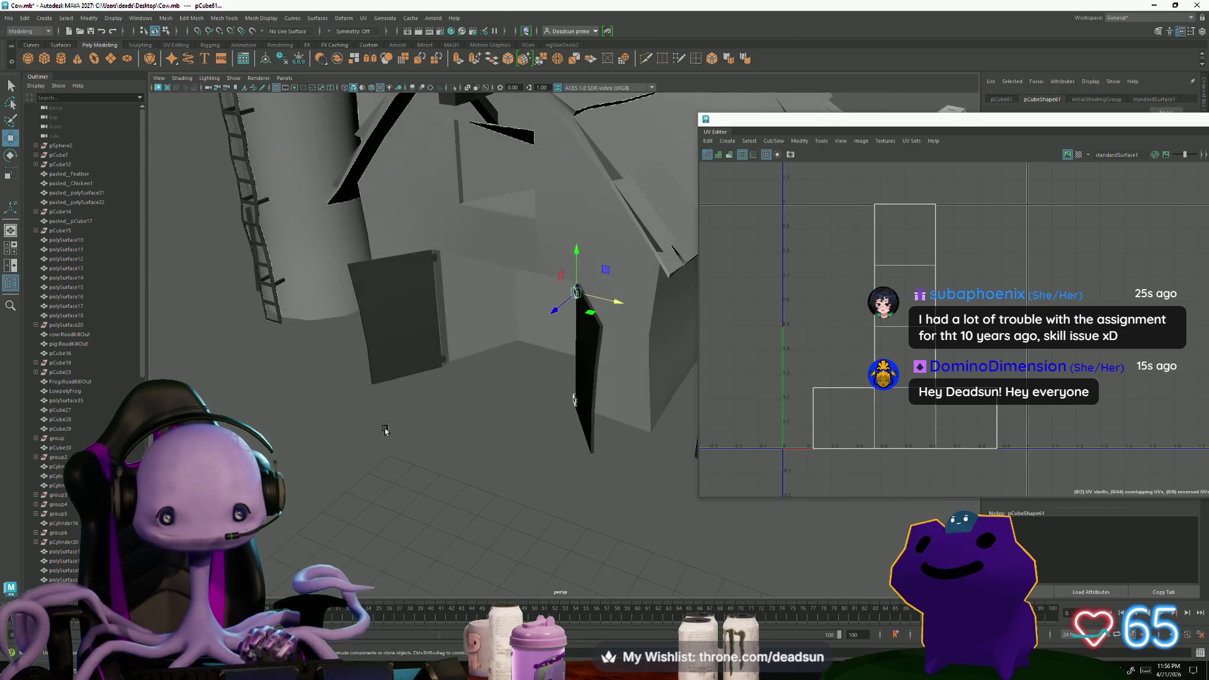
scroll(436, 495, "down", 2)
mouse_move(436, 495)
left_mouse_down("alt")
mouse_move(500, 515)
mouse_move(575, 489)
mouse_move(419, 445)
left_mouse_up("alt")
scroll(529, 524, "down", 2)
scroll(564, 534, "up", 3)
scroll(564, 534, "up", 2)
scroll(483, 471, "up", 2)
scroll(483, 470, "up", 2)
scroll(526, 505, "up", 3)
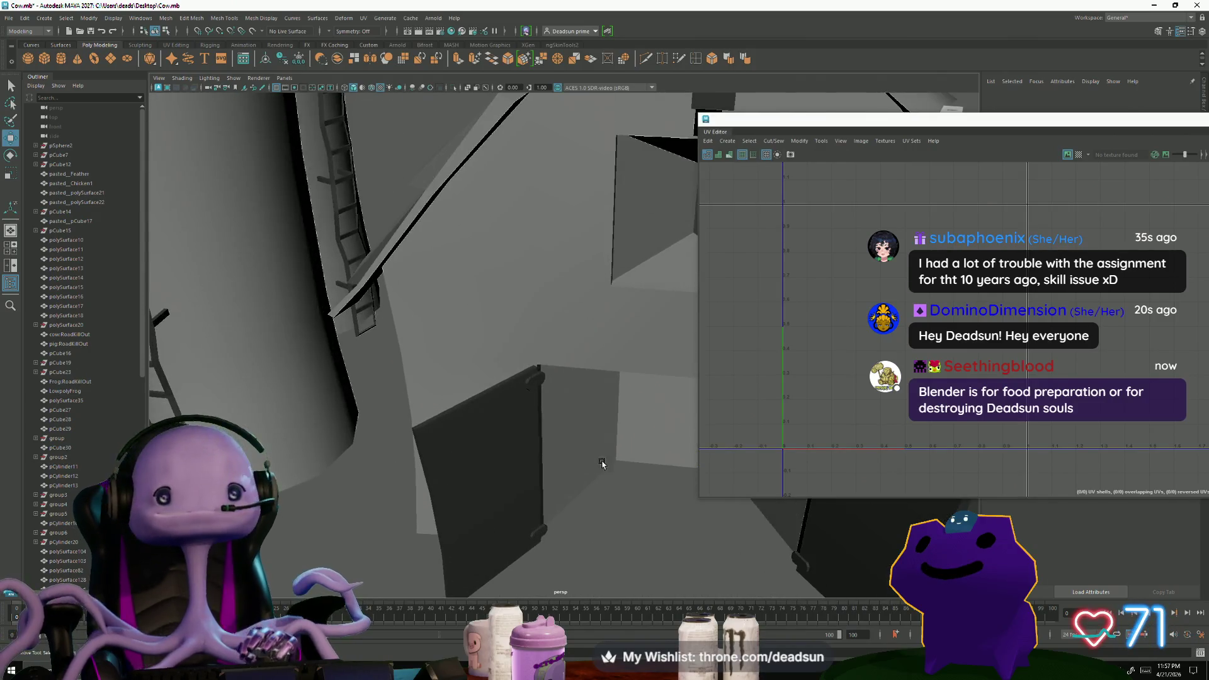
scroll(598, 464, "up", 3)
Select the right door's bottom hinge and bring up its material options
left_click(337, 350)
left_click(360, 505)
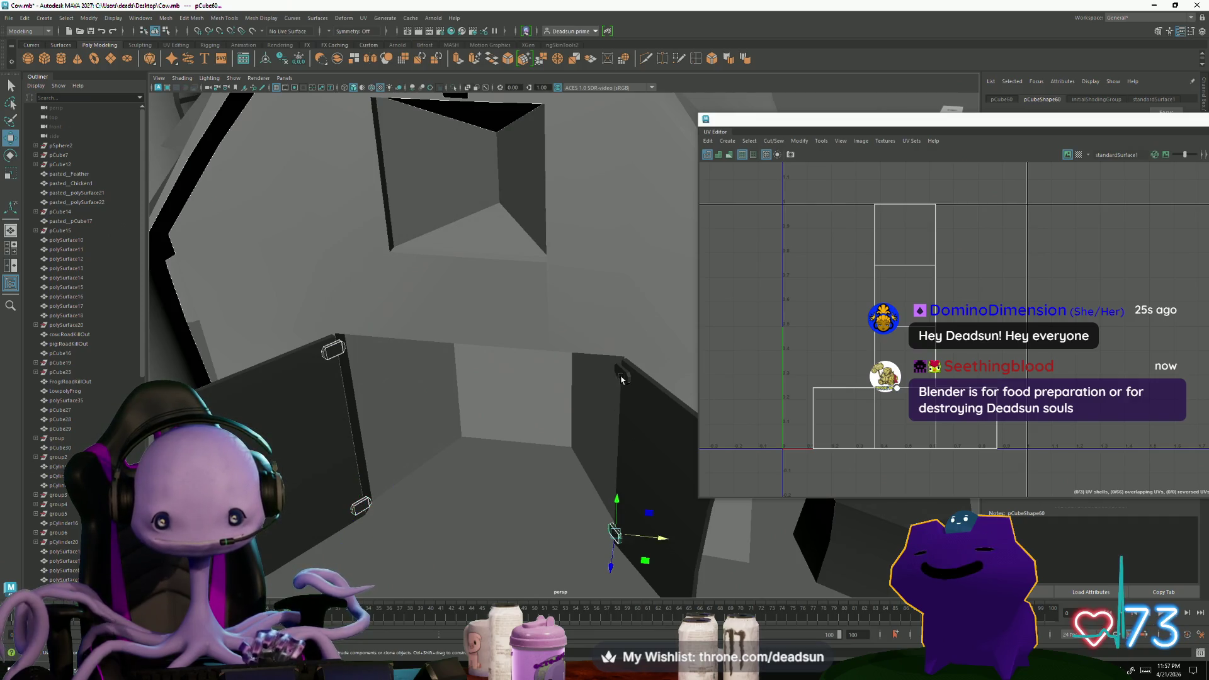
right_click_drag(622, 378, 609, 456)
mouse_move(619, 637)
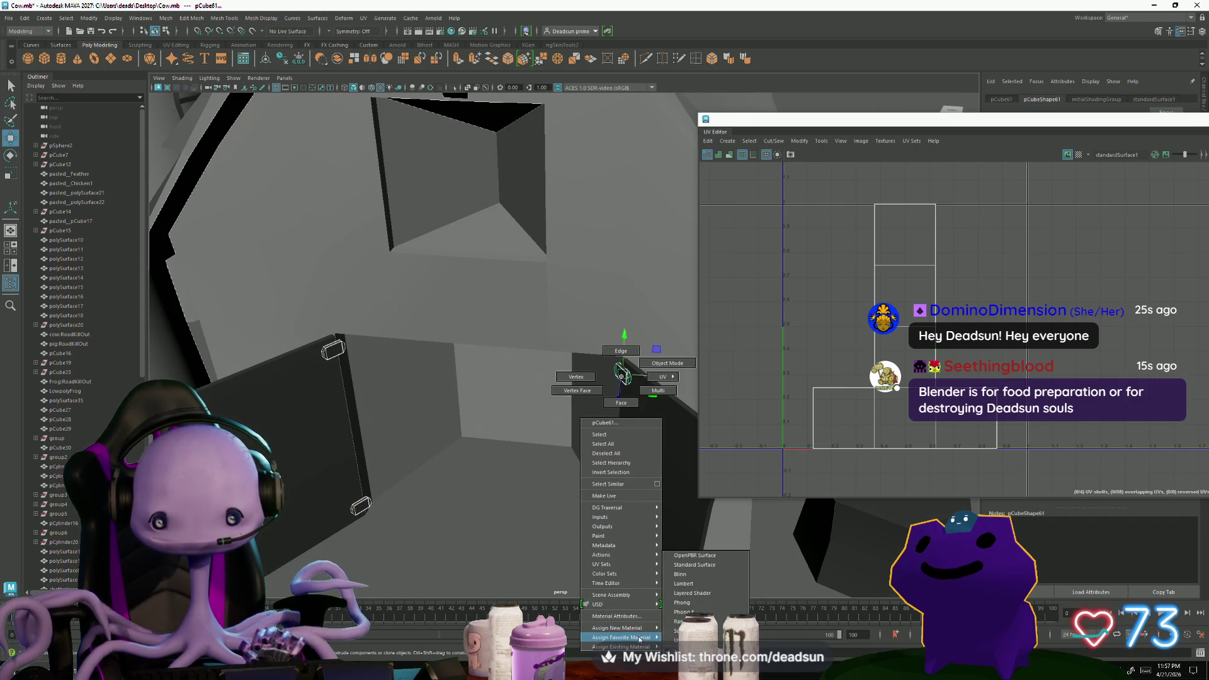
Assign a Blinn material, raise its Color slider to lighten it, and close the UV Editor
left_click(700, 576)
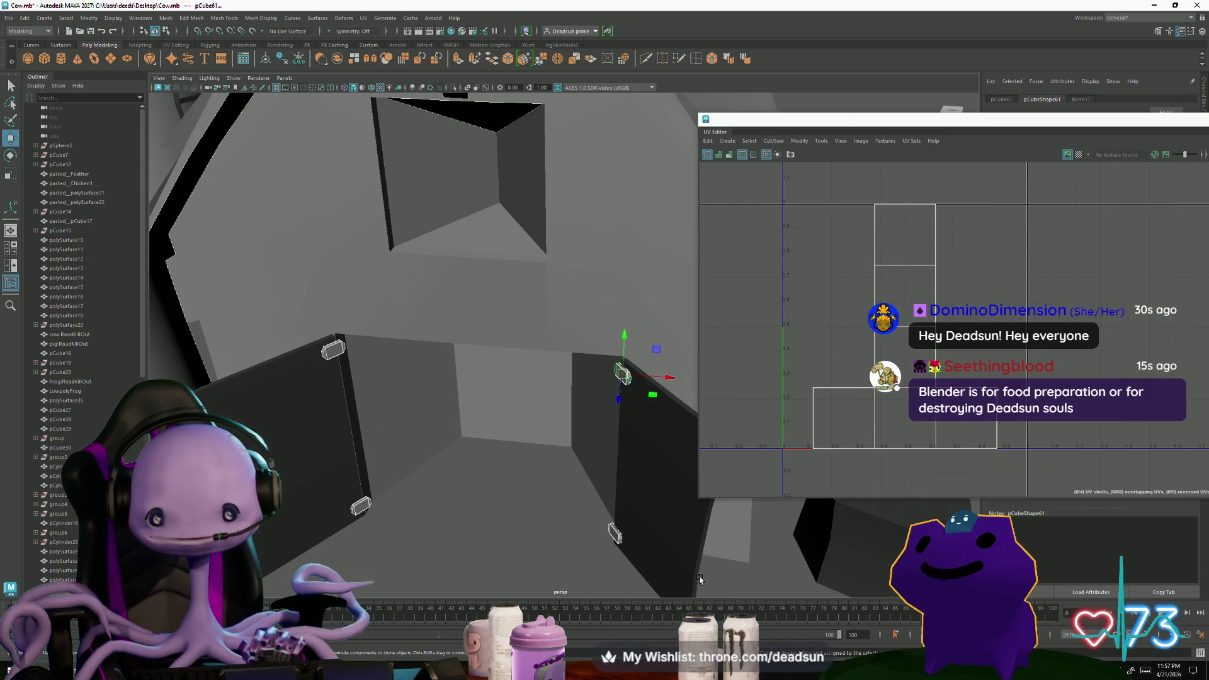
left_click_drag(1046, 125, 809, 300)
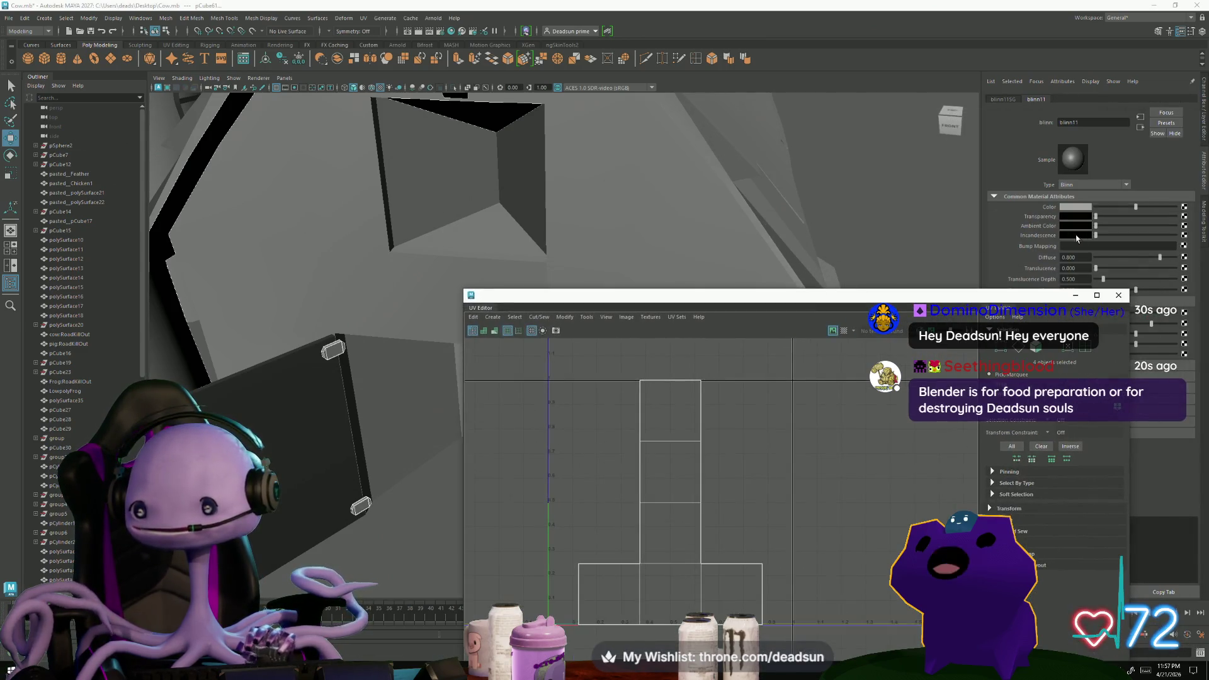
left_click_drag(1136, 205, 1164, 209)
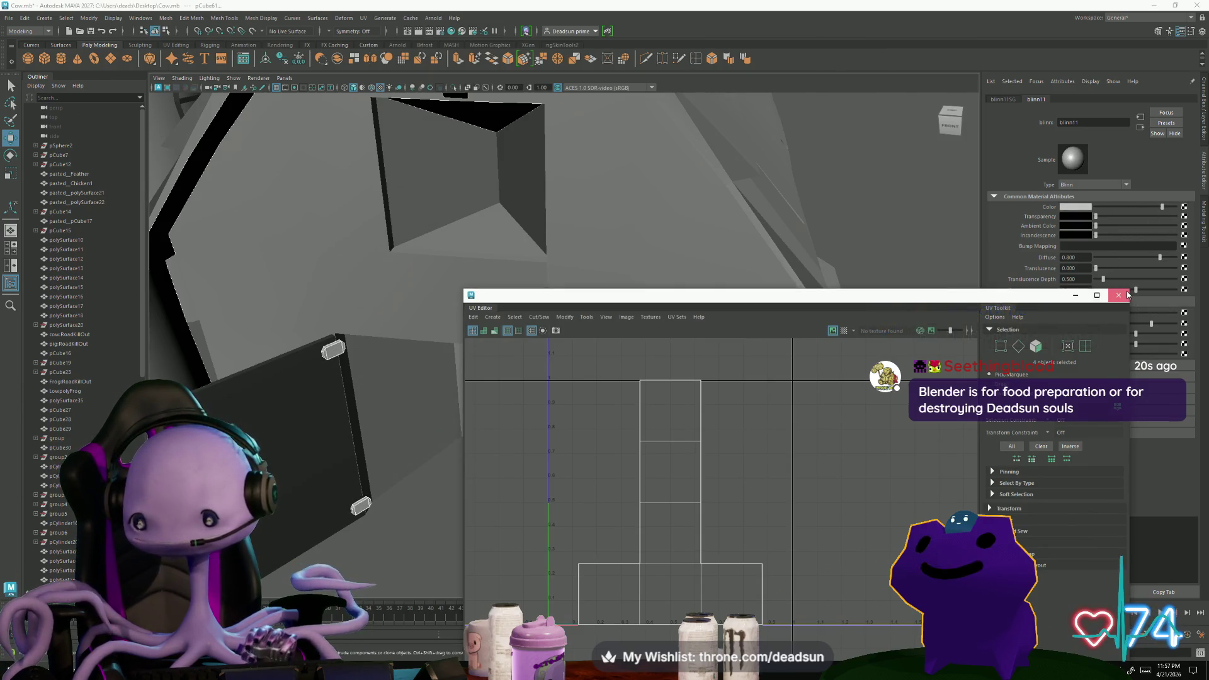
left_click(1118, 295)
scroll(506, 349, "down", 5)
mouse_move(506, 349)
left_mouse_down("alt")
mouse_move(498, 325)
mouse_move(421, 482)
mouse_move(394, 439)
mouse_move(374, 491)
mouse_move(347, 496)
left_mouse_up("alt")
scroll(468, 329, "down", 3)
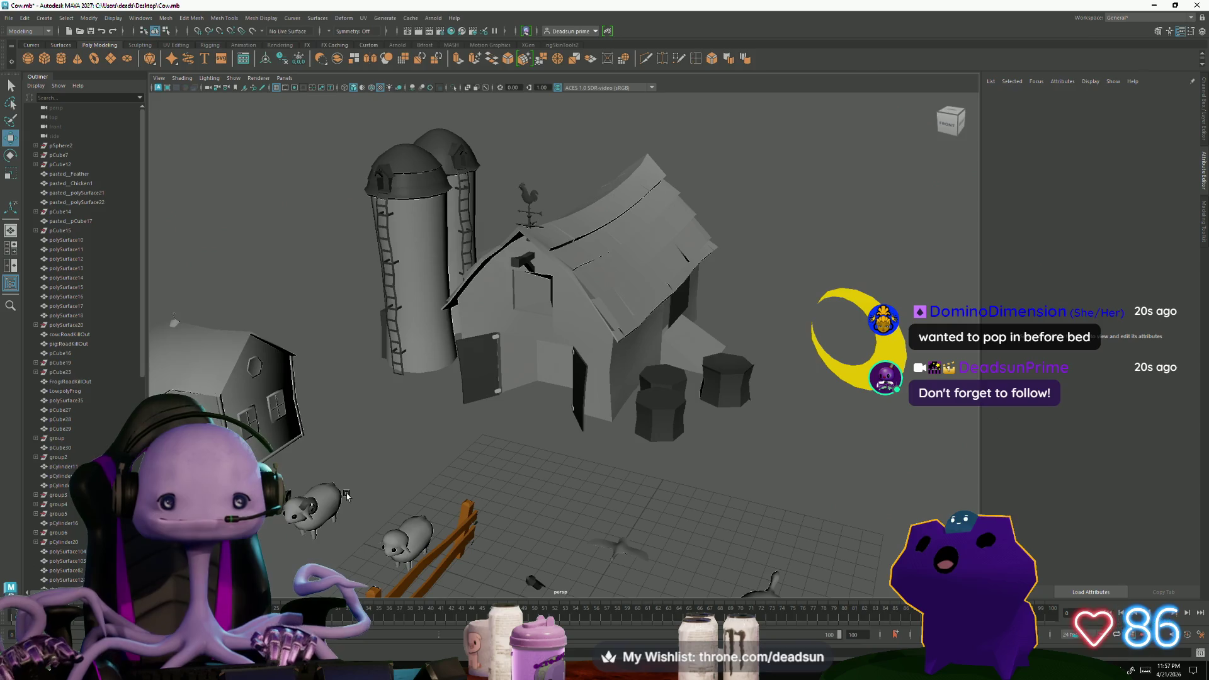
Select the barn door panel and start the edge-ring loop tool for it
mouse_move(306, 412)
left_mouse_down("alt")
mouse_move(511, 473)
mouse_move(408, 476)
mouse_move(467, 505)
left_mouse_up("alt")
left_click(574, 459)
mouse_move(642, 505)
left_mouse_down("alt")
mouse_move(471, 512)
mouse_move(429, 531)
mouse_move(468, 531)
mouse_move(600, 482)
mouse_move(529, 364)
left_mouse_up("alt")
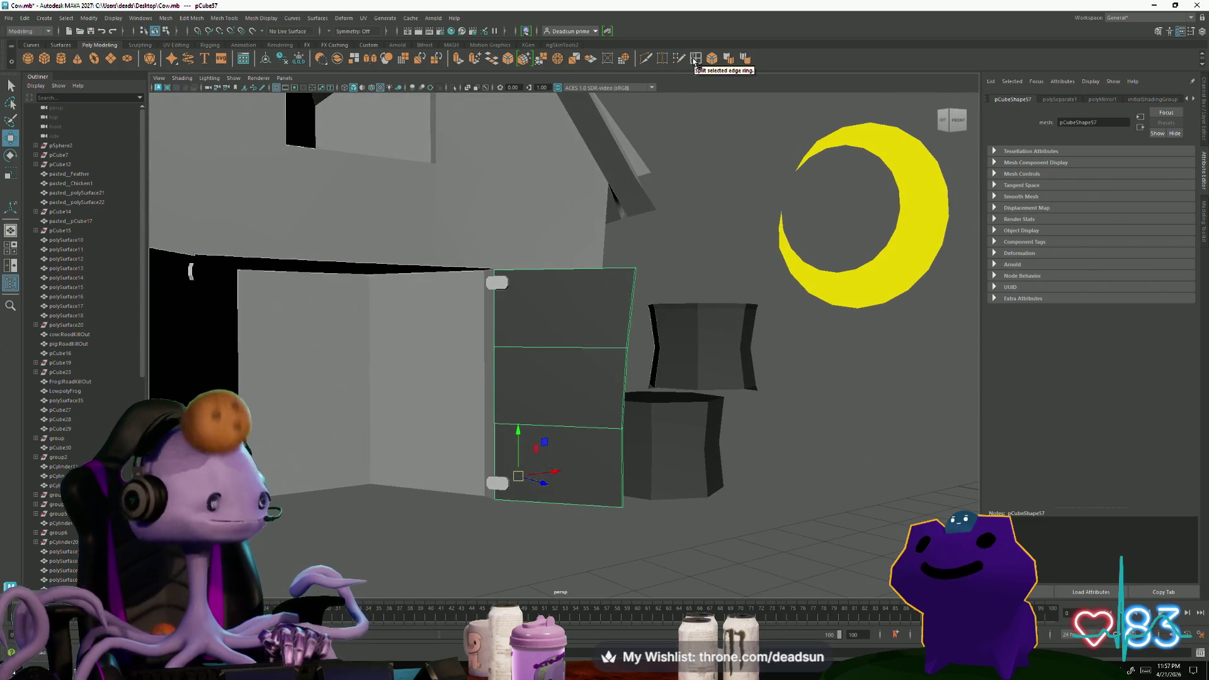
left_click(695, 58)
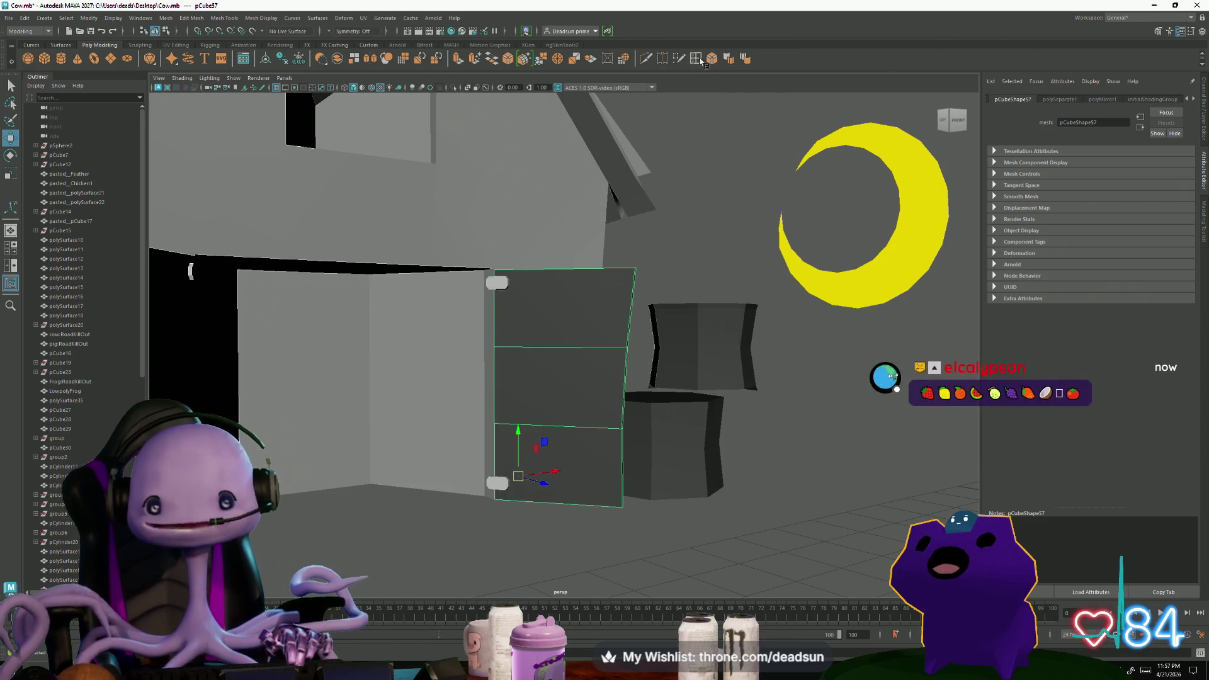
Insert vertical edge loops across both barn door panels
left_click(613, 351)
mouse_move(612, 351)
left_mouse_down("alt")
mouse_move(551, 406)
mouse_move(411, 346)
left_mouse_up("alt")
left_click(387, 348)
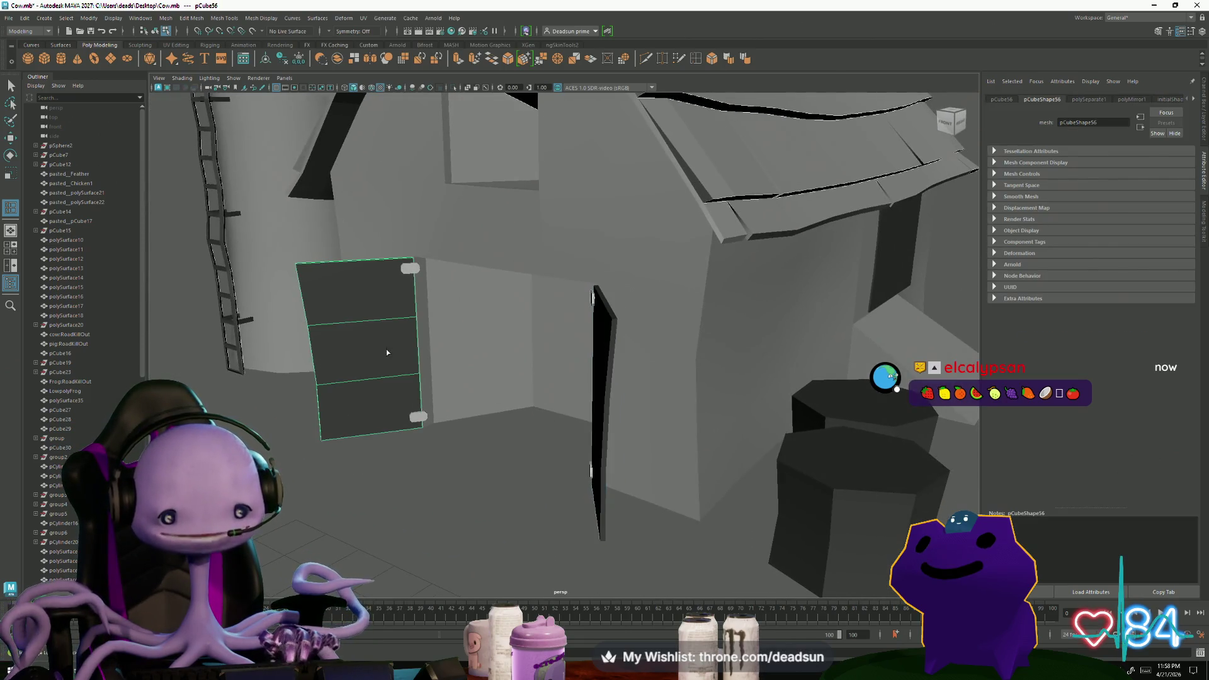
left_click(326, 325)
left_click_drag(379, 324, 739, 323, "alt")
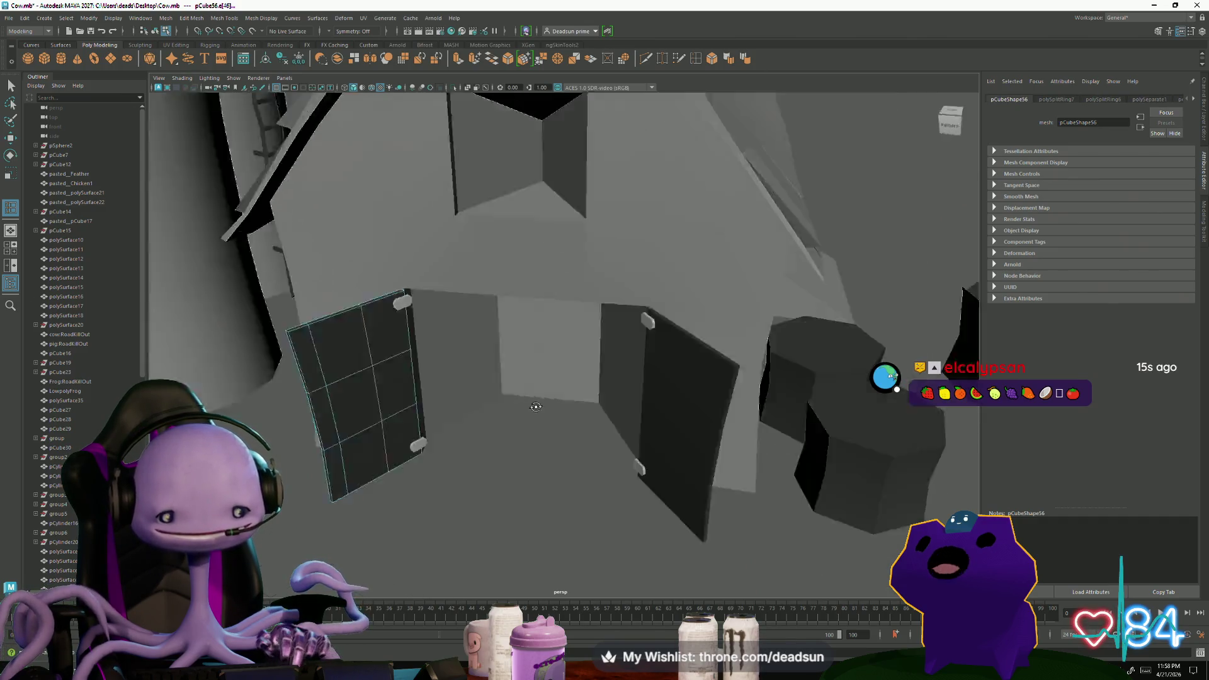
left_click(739, 322)
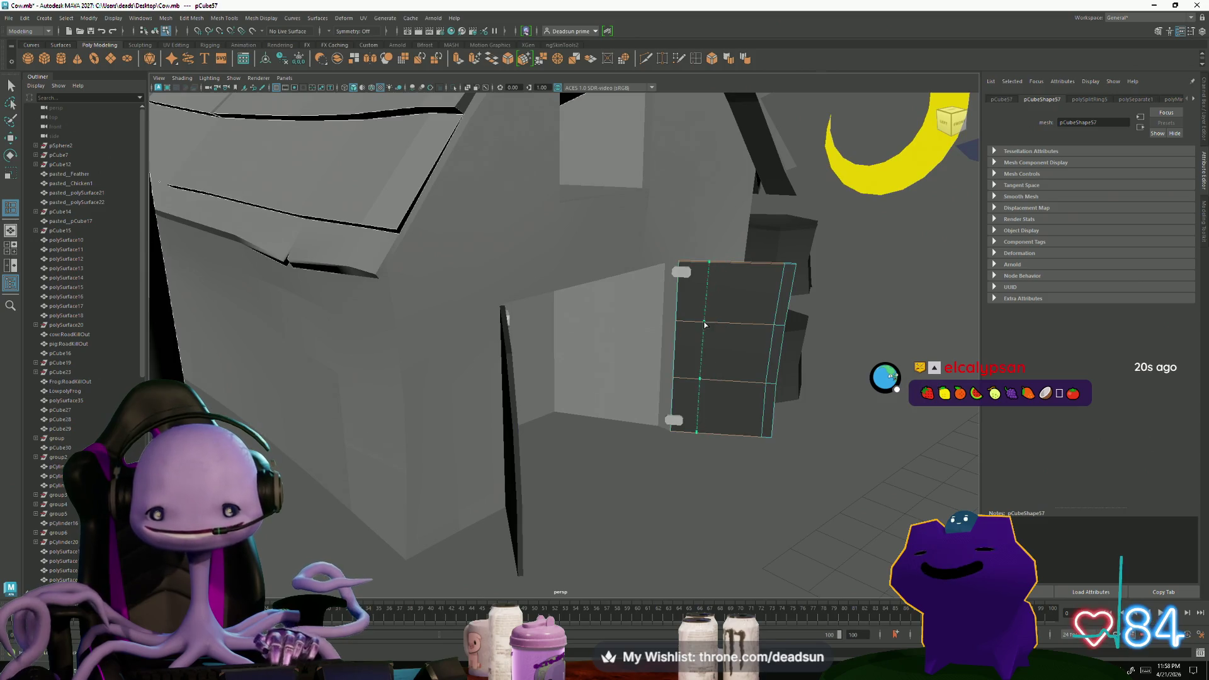
left_click(717, 325)
Add a vertical edge loop to the front wall panel, then select the left barn door
mouse_move(749, 349)
left_mouse_down("alt")
mouse_move(806, 360)
mouse_move(653, 381)
left_mouse_up("alt")
left_click(654, 381)
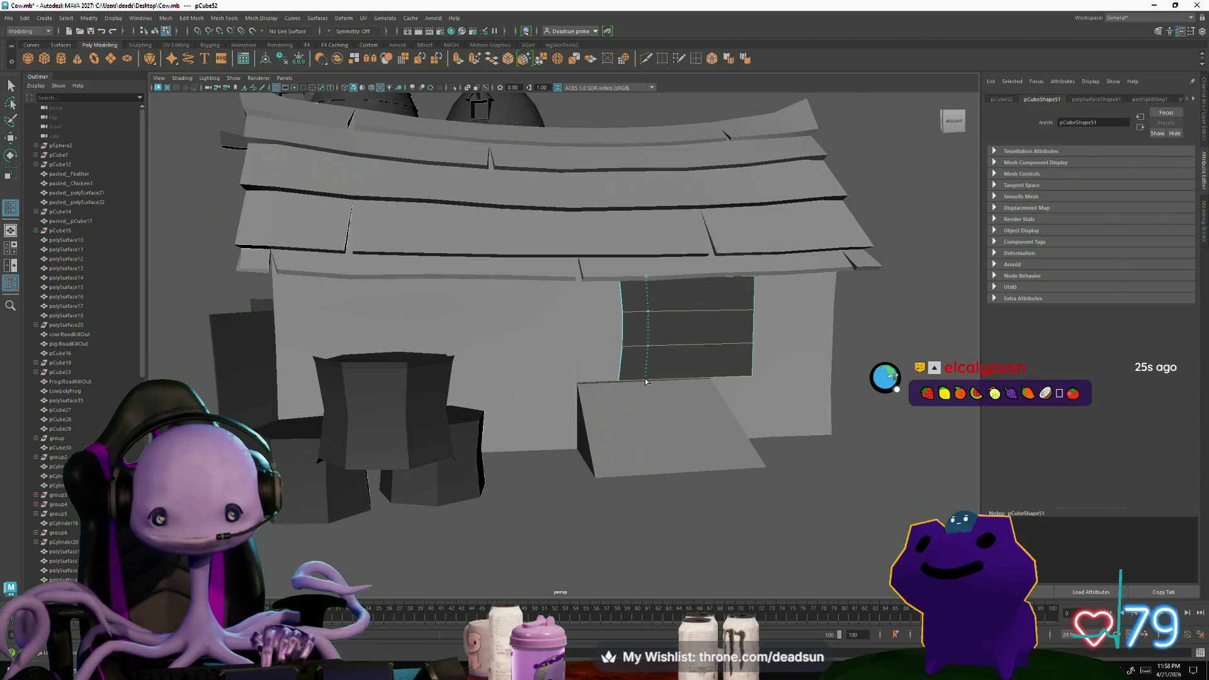
left_click(646, 381)
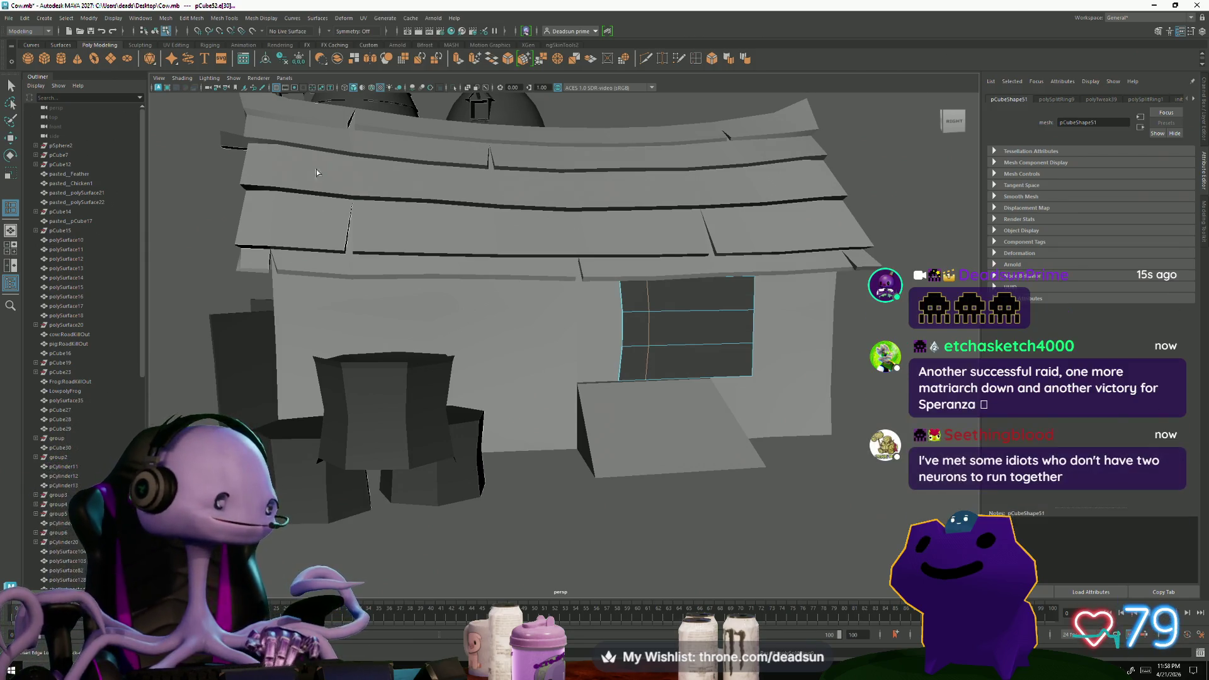
mouse_move(337, 279)
left_mouse_down("alt")
mouse_move(546, 370)
mouse_move(642, 271)
mouse_move(368, 349)
mouse_move(562, 501)
mouse_move(502, 494)
mouse_move(529, 509)
mouse_move(450, 513)
mouse_move(516, 505)
mouse_move(520, 492)
mouse_move(496, 494)
left_mouse_up("alt")
left_click(369, 349)
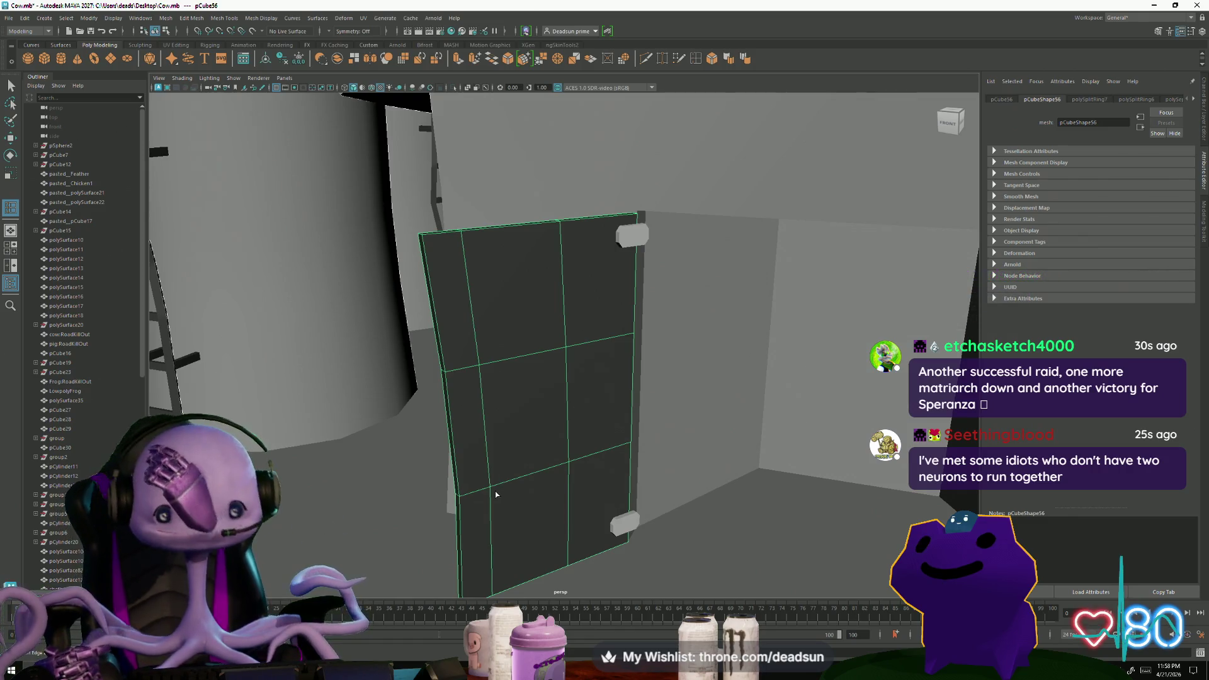
Preview a new edge loop across the left door panel, then frame the whole scene
mouse_move(468, 137)
left_mouse_down("alt")
mouse_move(460, 236)
mouse_move(476, 270)
mouse_move(523, 302)
mouse_move(501, 291)
left_mouse_up("alt")
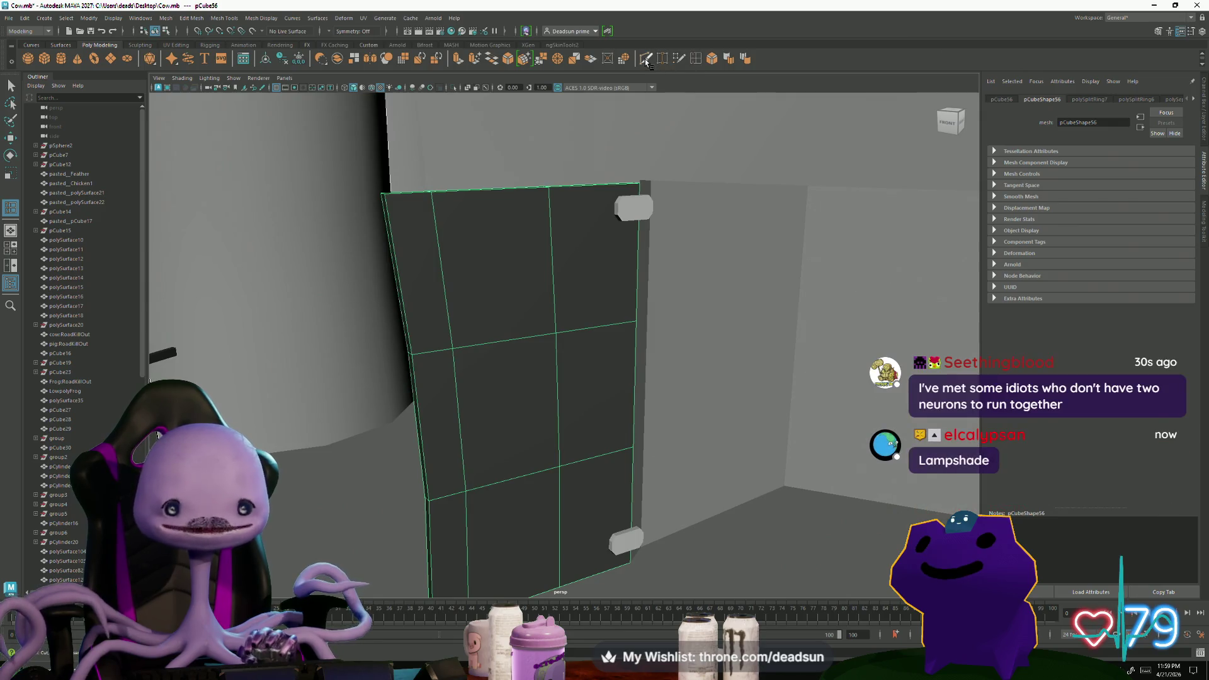
left_click(397, 338)
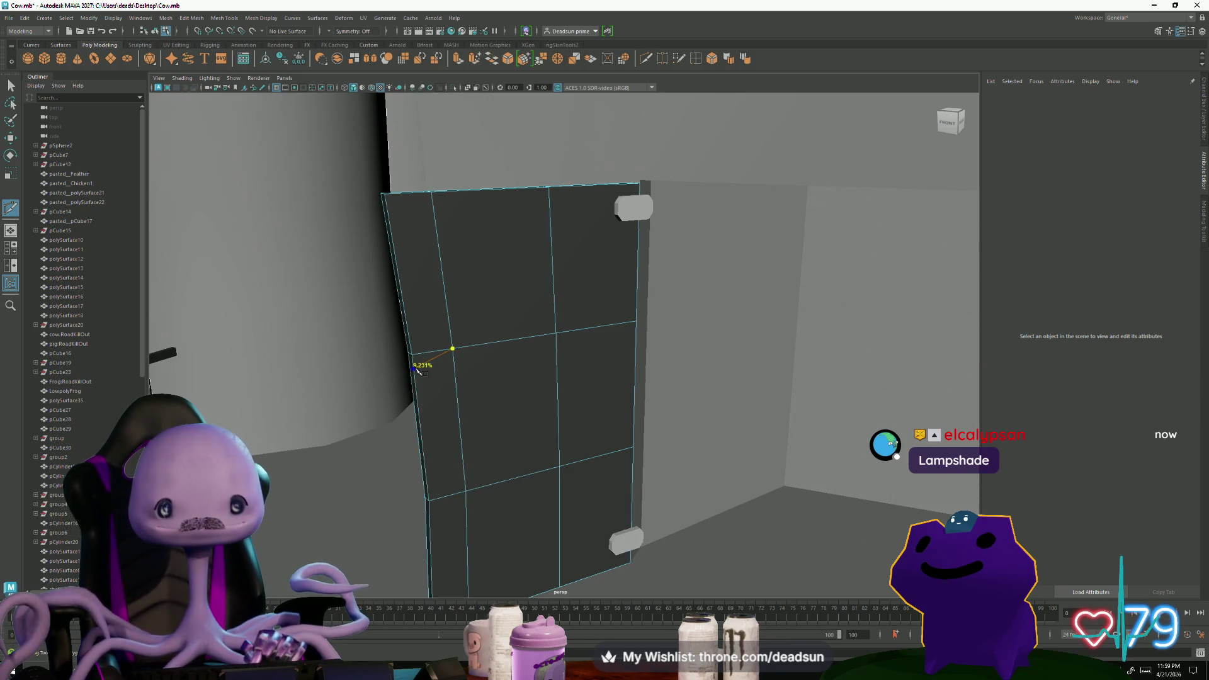
mouse_move(415, 365)
left_mouse_down("alt")
mouse_move(477, 431)
mouse_move(283, 338)
left_mouse_up("alt")
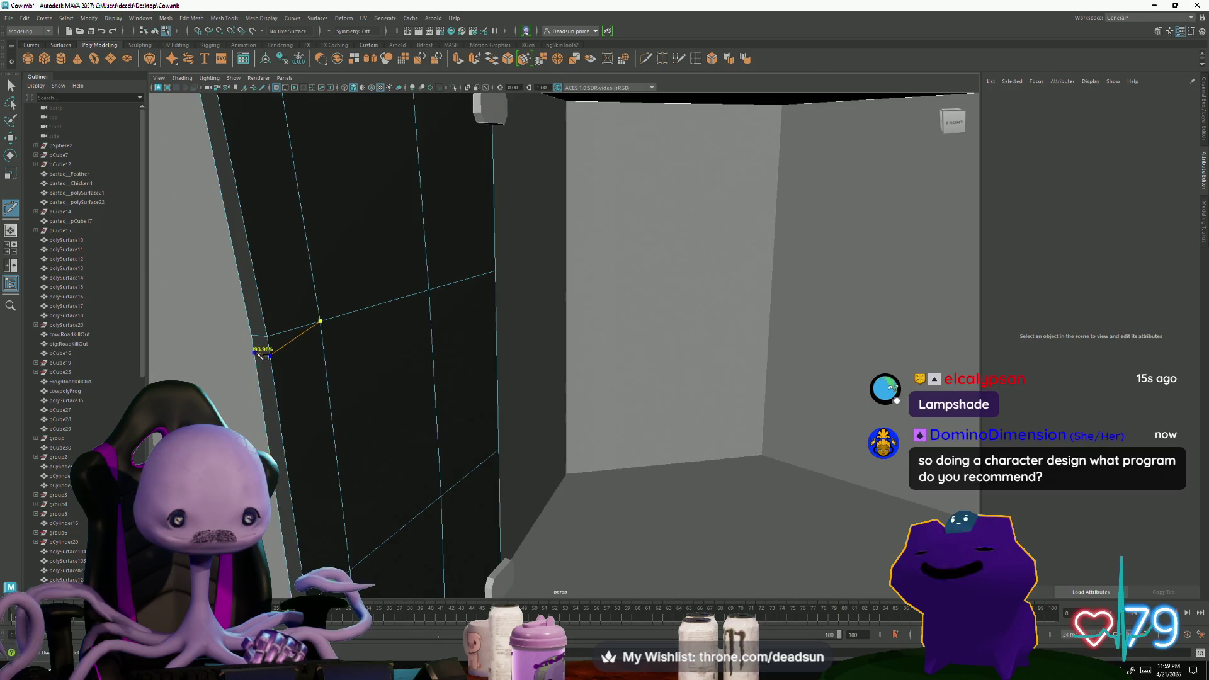
key("a")
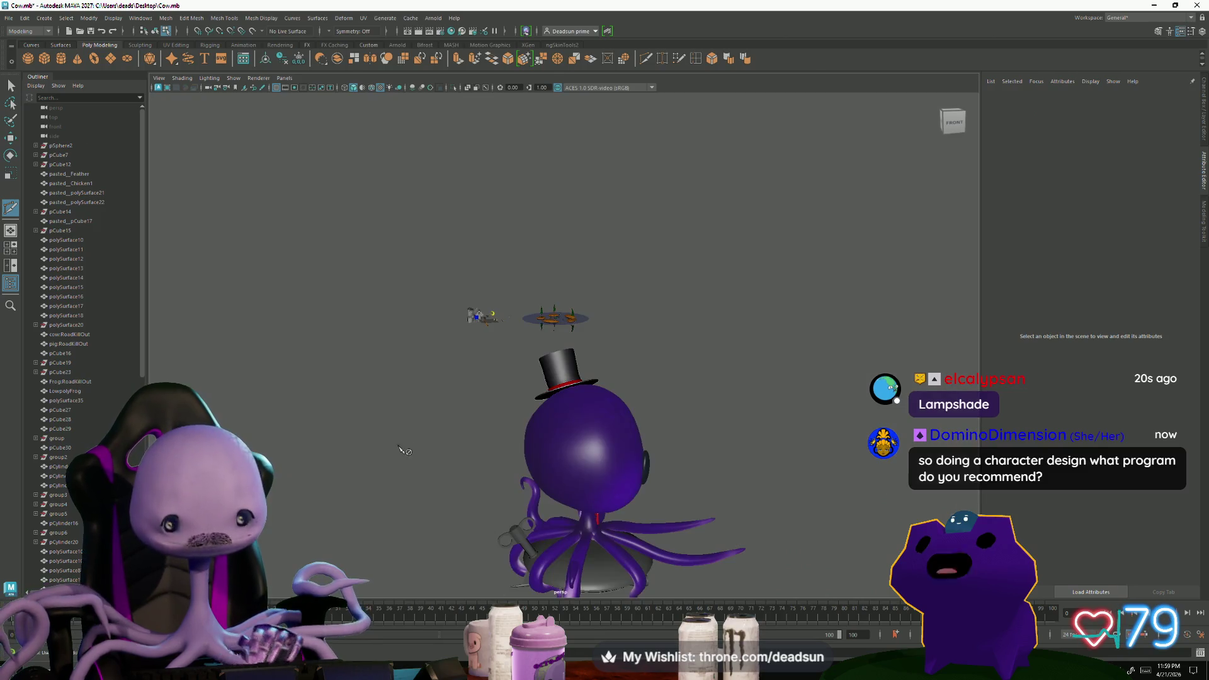
scroll(401, 428, "up", 3)
scroll(560, 484, "up", 3)
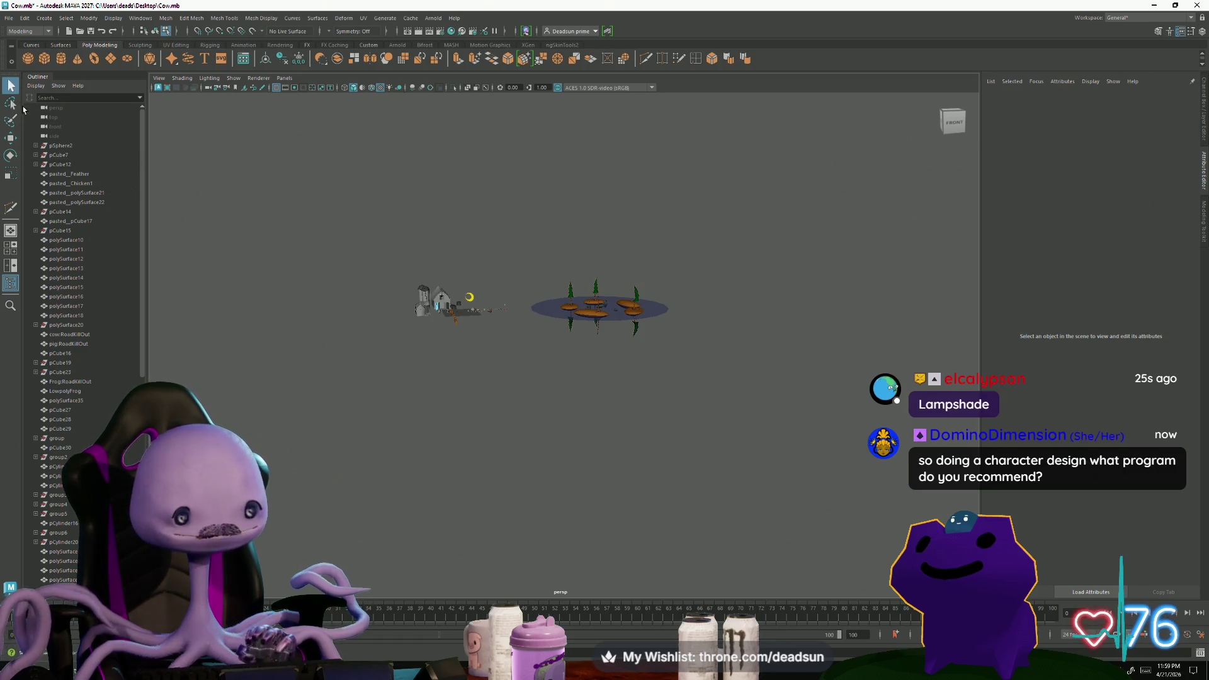
Select pCube56, frame and tumble around it, then bring the reference browser over the scene
left_click(436, 308)
right_click(435, 308)
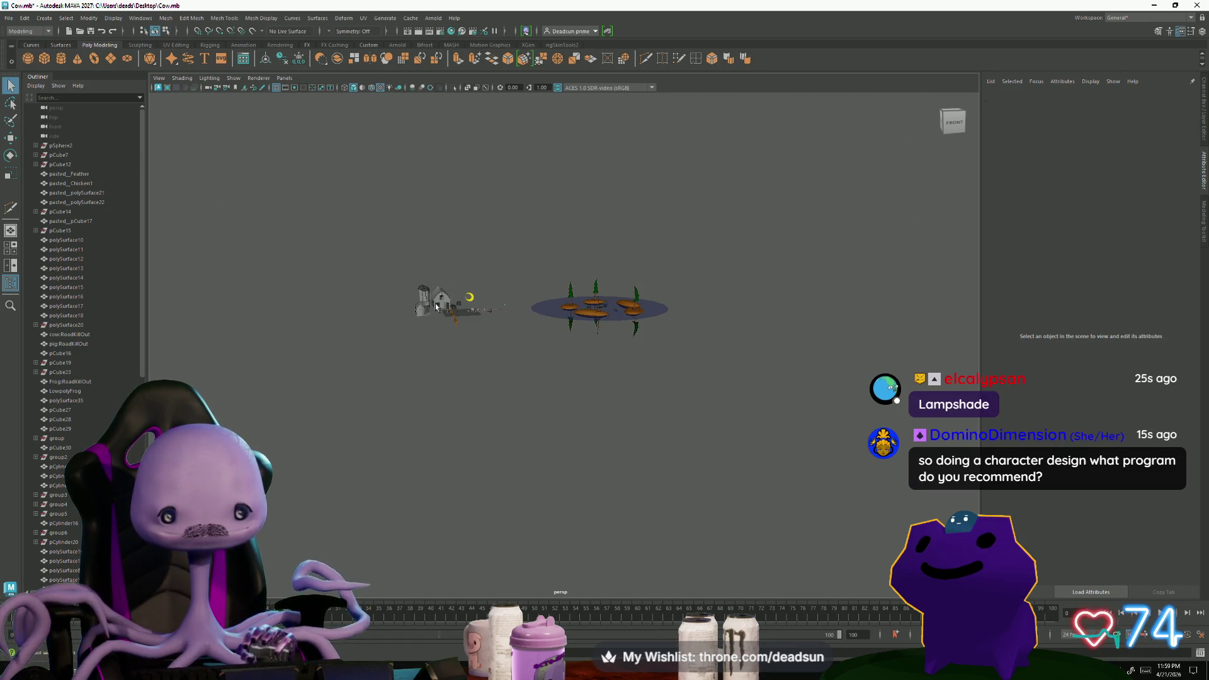
left_click(438, 308)
key("f")
mouse_move(424, 418)
left_mouse_down("alt")
mouse_move(624, 464)
mouse_move(576, 459)
left_mouse_up("alt")
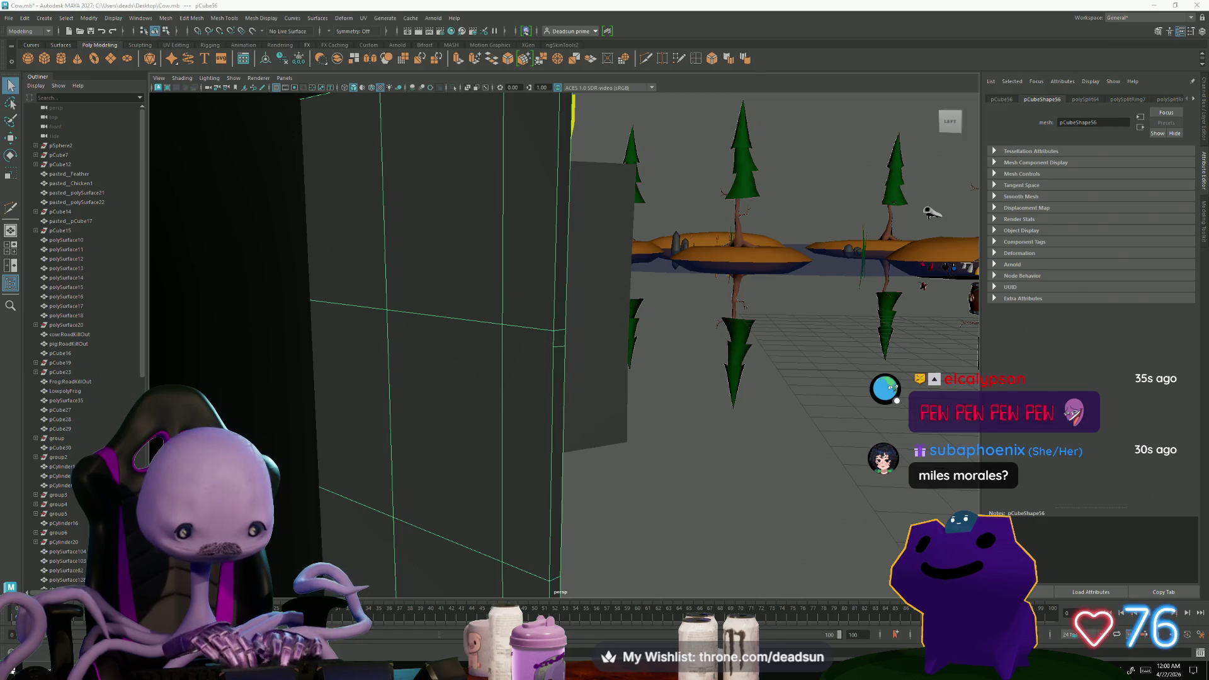
left_click_drag(534, 314, 937, 135)
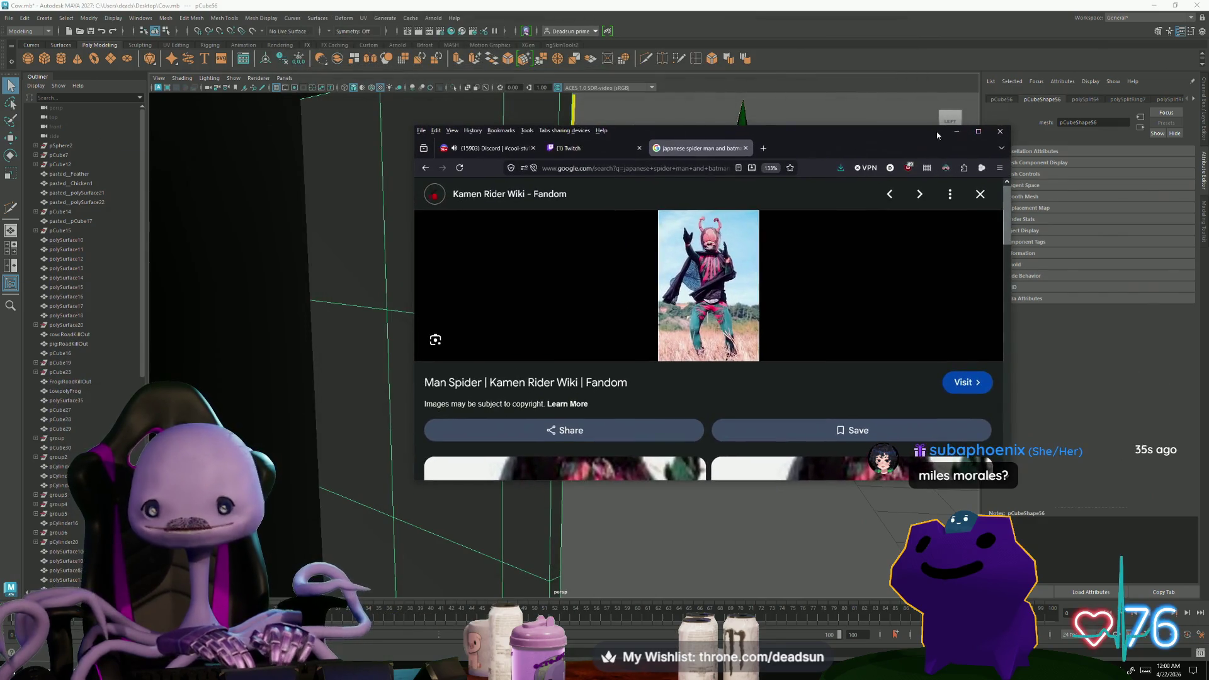
Maximize the browser and reopen the Man Spider Kamen Rider image preview
left_click(975, 131)
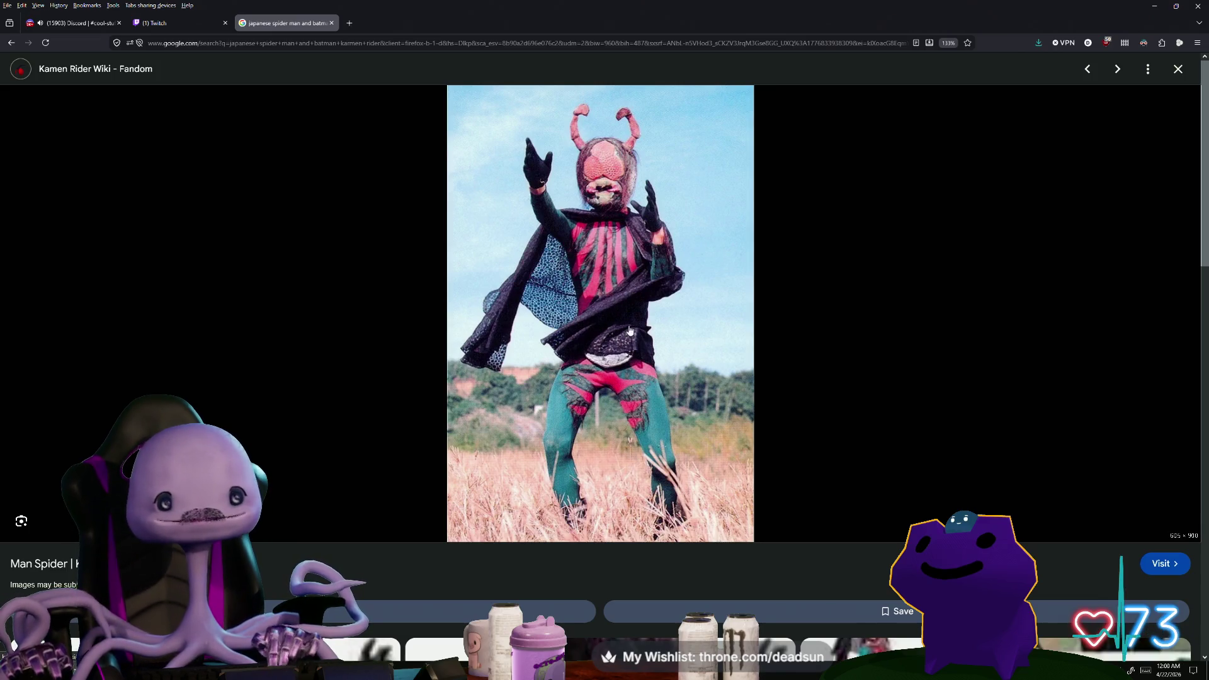
scroll(616, 314, "down", 2)
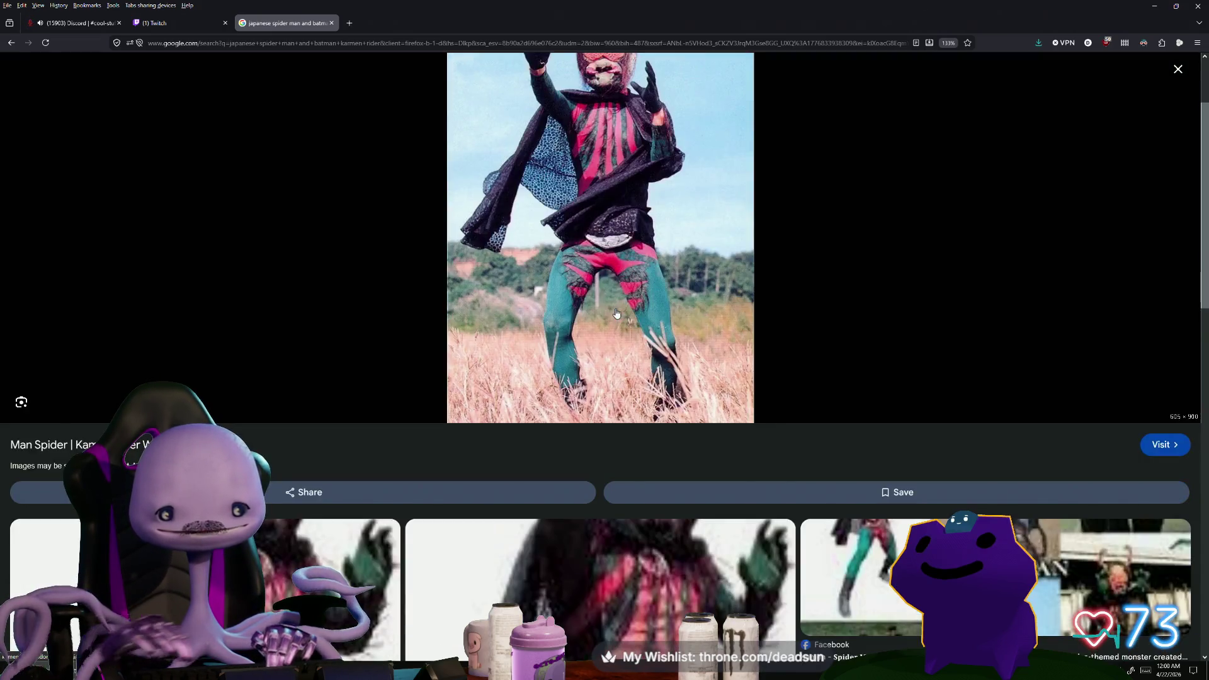
scroll(617, 313, "up", 2)
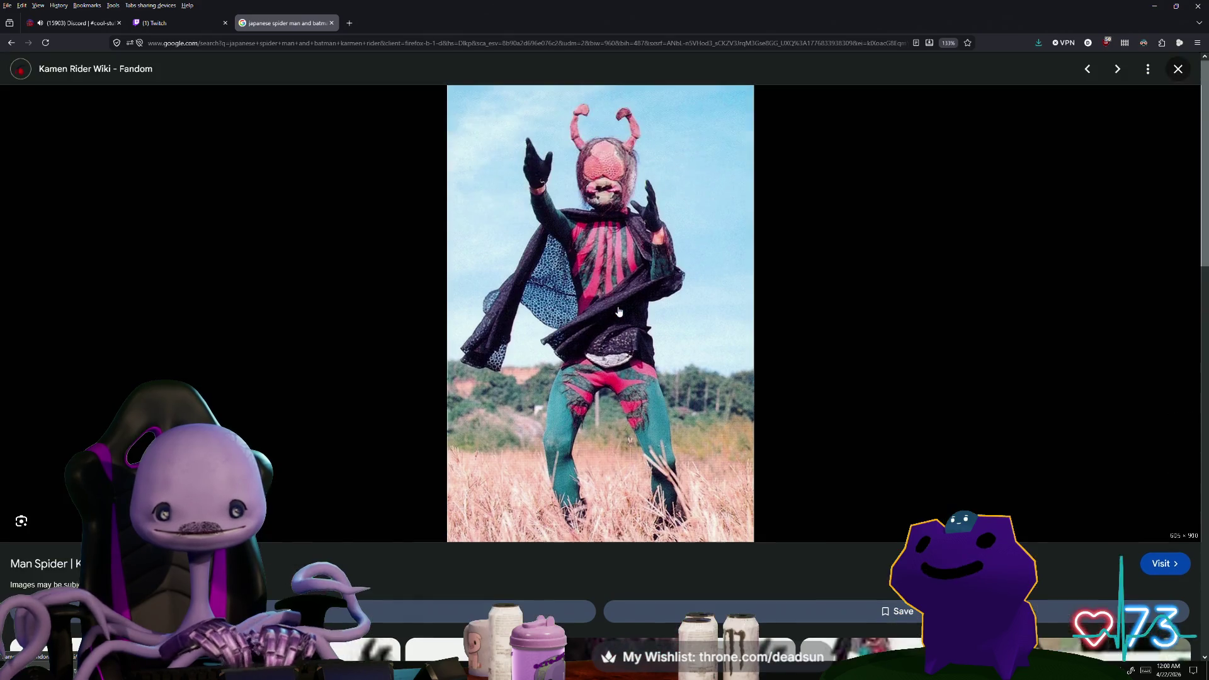
scroll(625, 321, "down", 2)
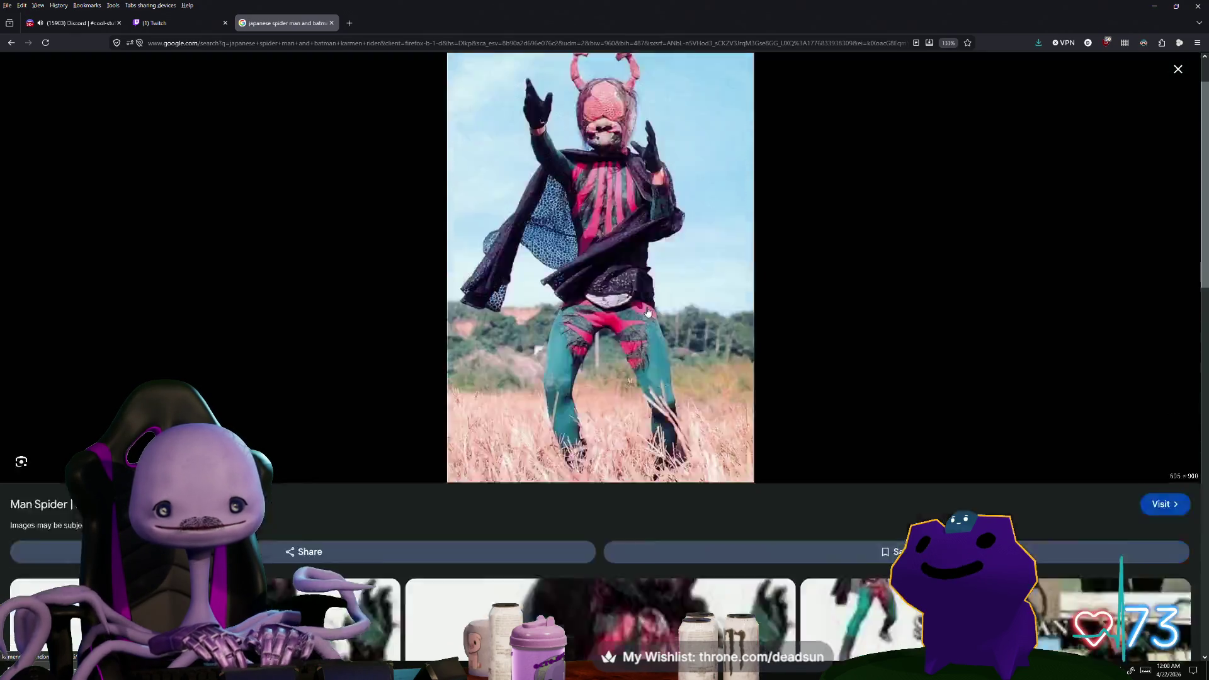
scroll(633, 320, "down", 5)
scroll(647, 319, "down", 3)
scroll(665, 318, "down", 2)
scroll(665, 318, "down", 3)
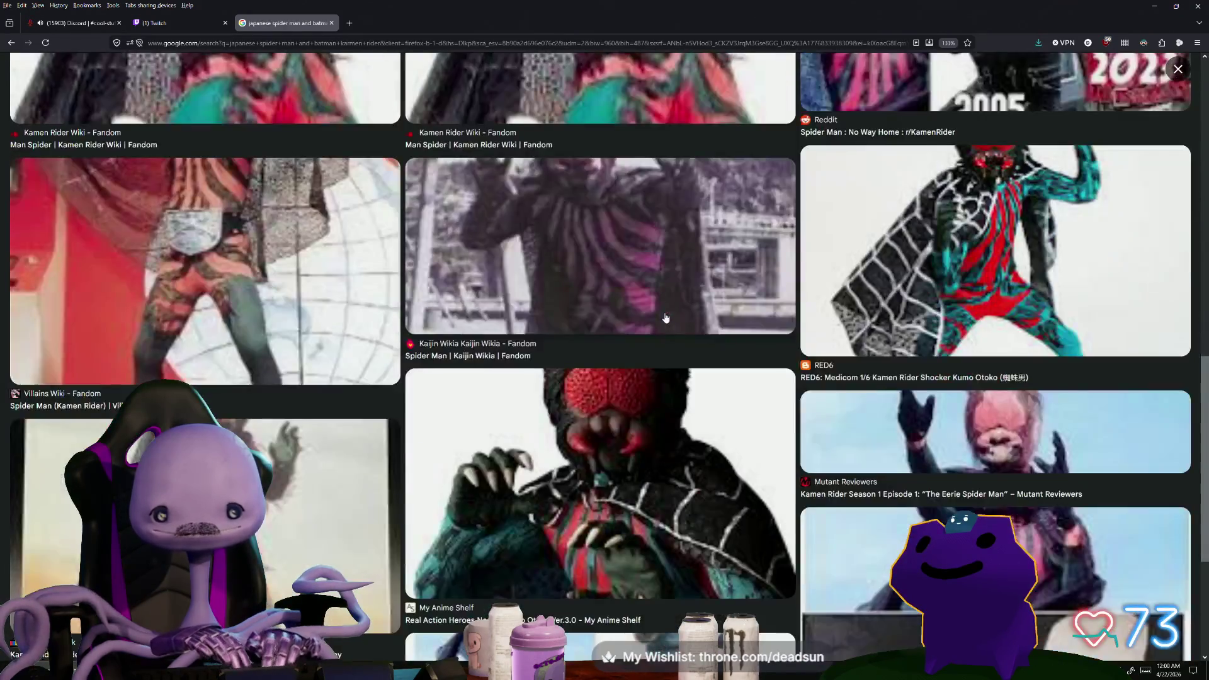
scroll(518, 358, "down", 2)
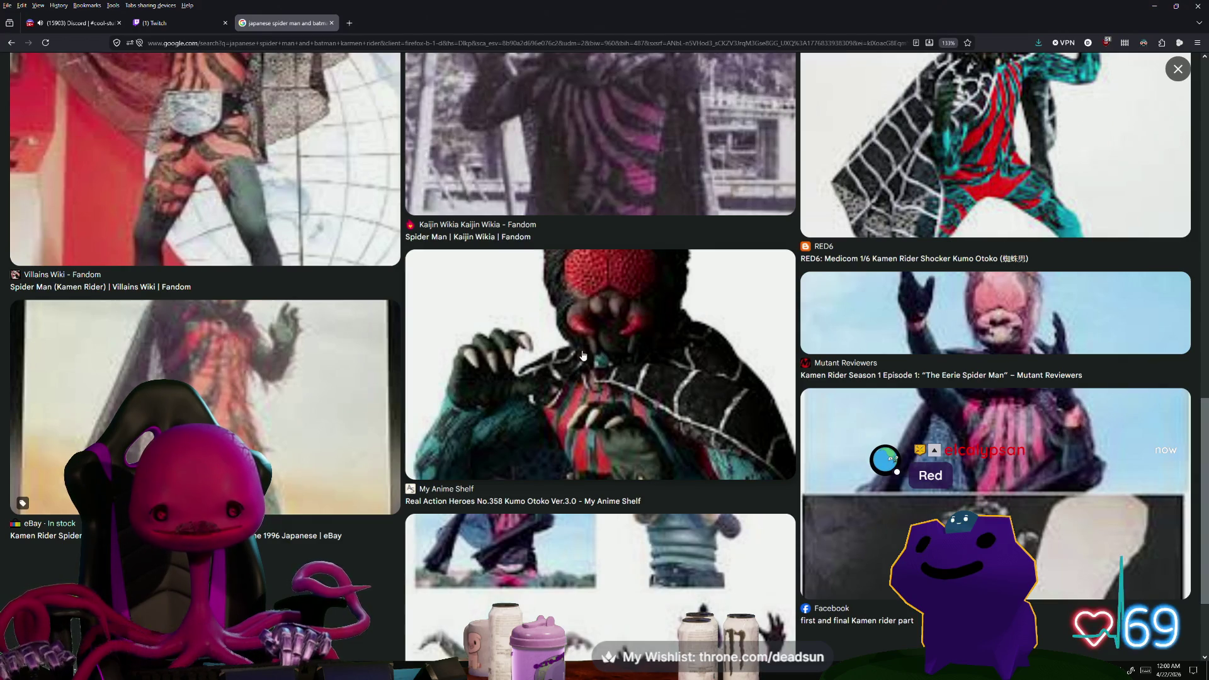
scroll(582, 369, "up", 2)
left_click(577, 389)
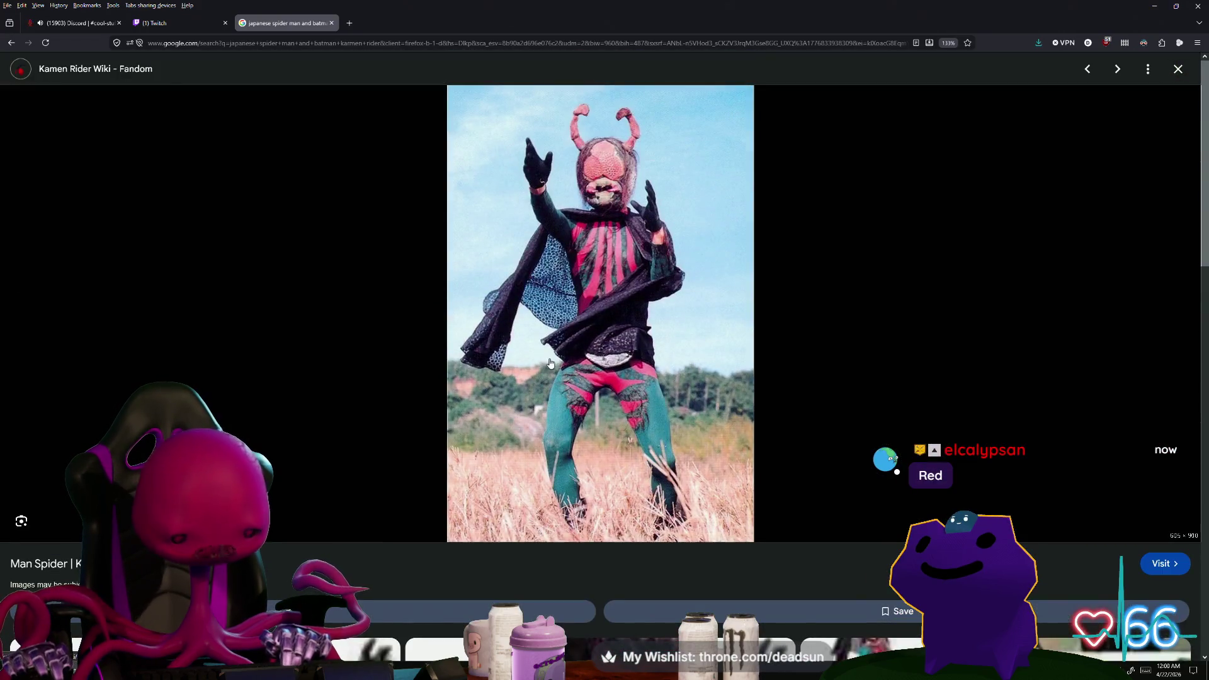
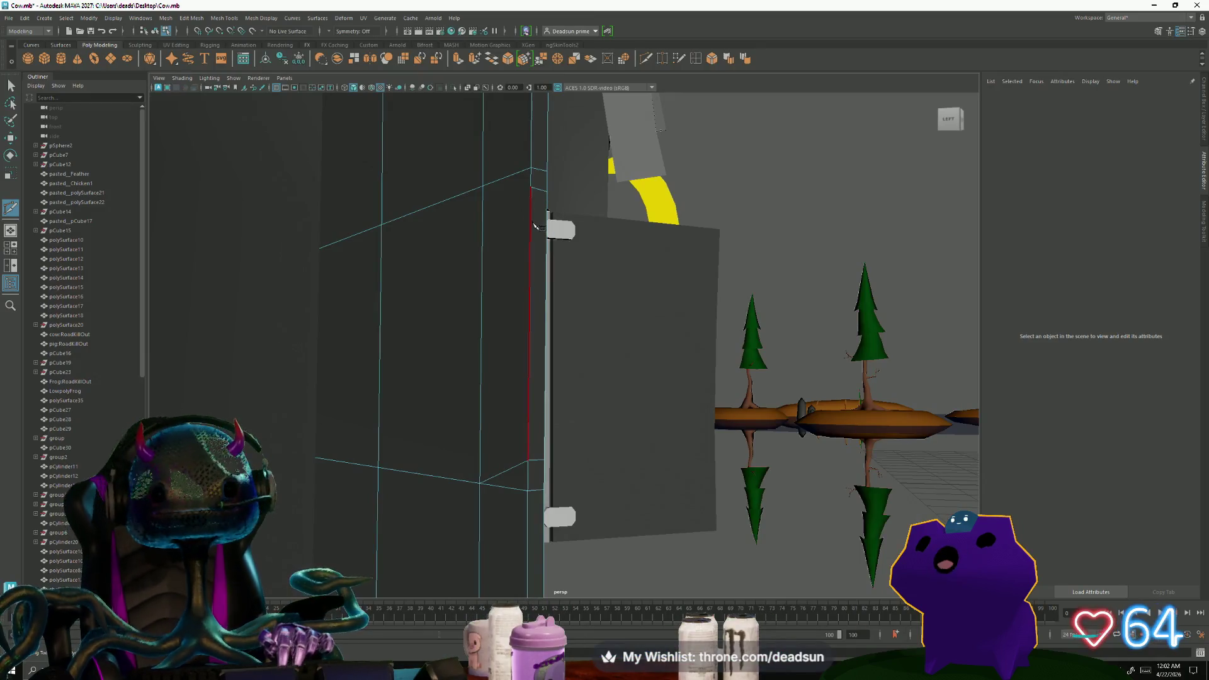
Complete the Multi-Cut across the wall panel's top edge and return to plain selection
left_click(501, 187)
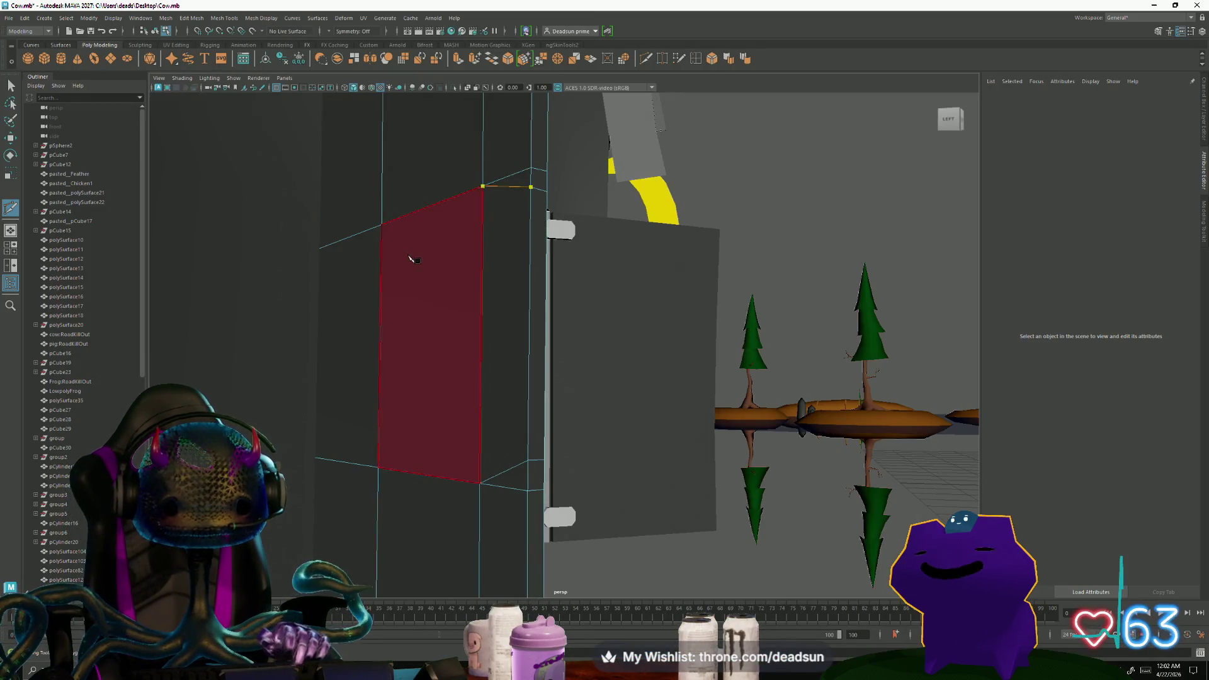
key("q")
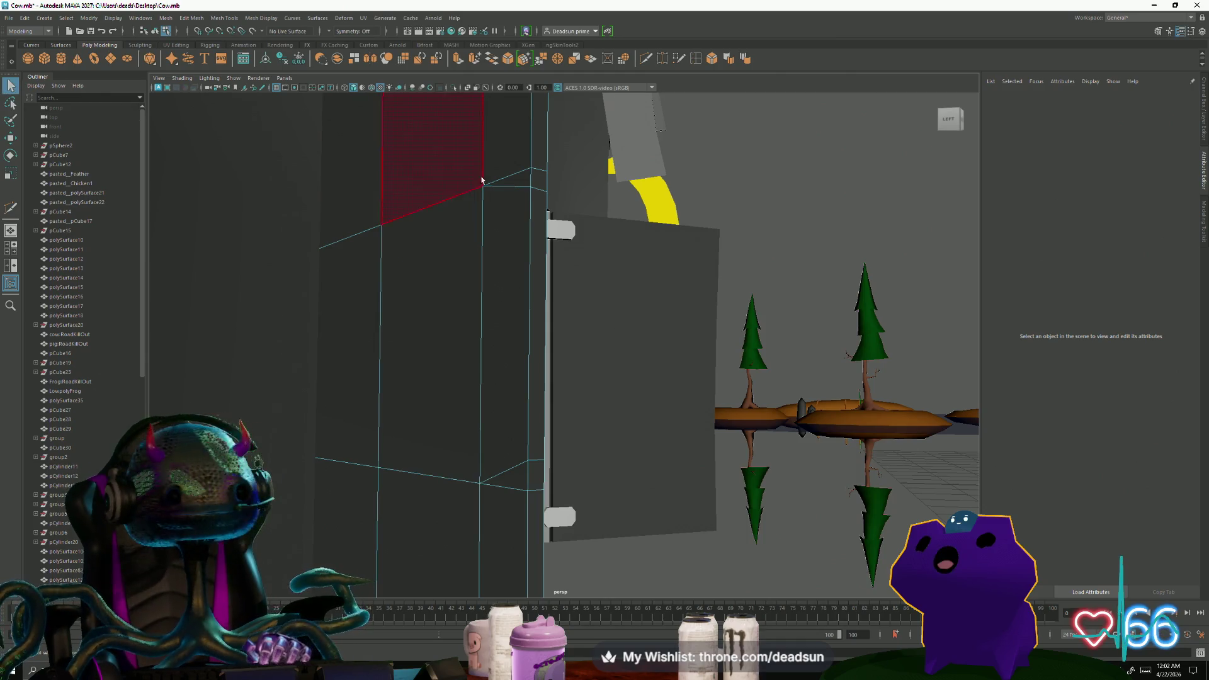
left_click(530, 179)
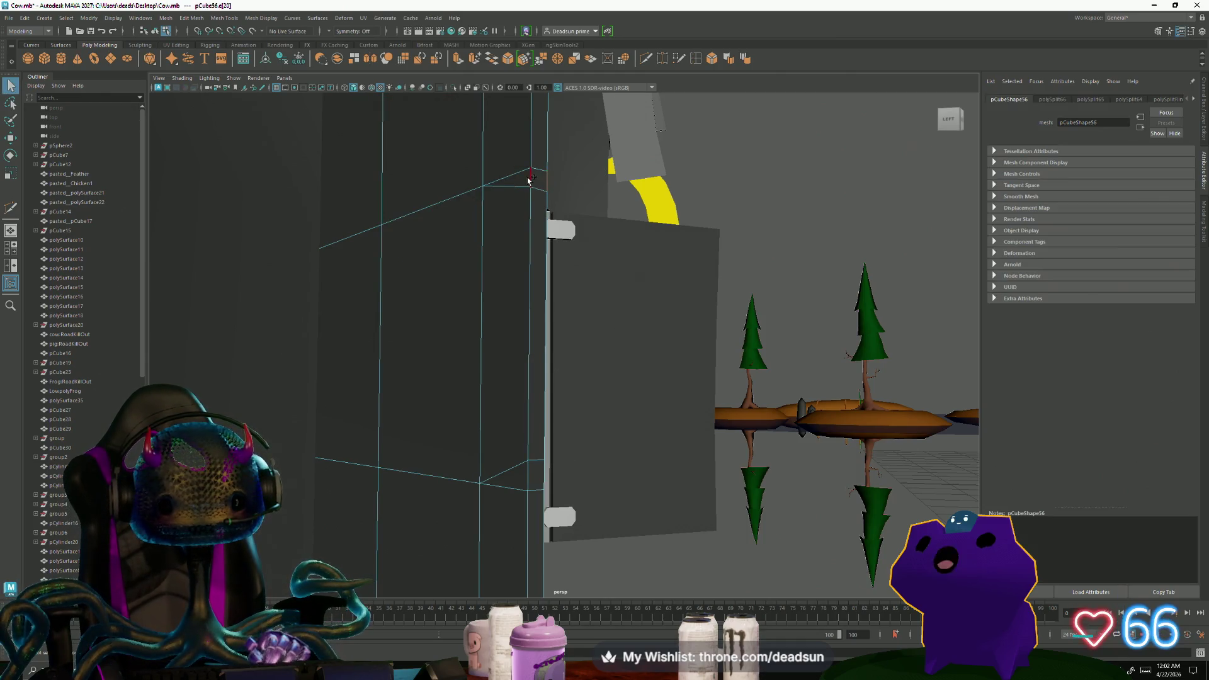
mouse_move(579, 495)
left_mouse_down("alt")
mouse_move(411, 479)
mouse_move(461, 456)
mouse_move(620, 118)
left_mouse_up("alt")
left_click(414, 476)
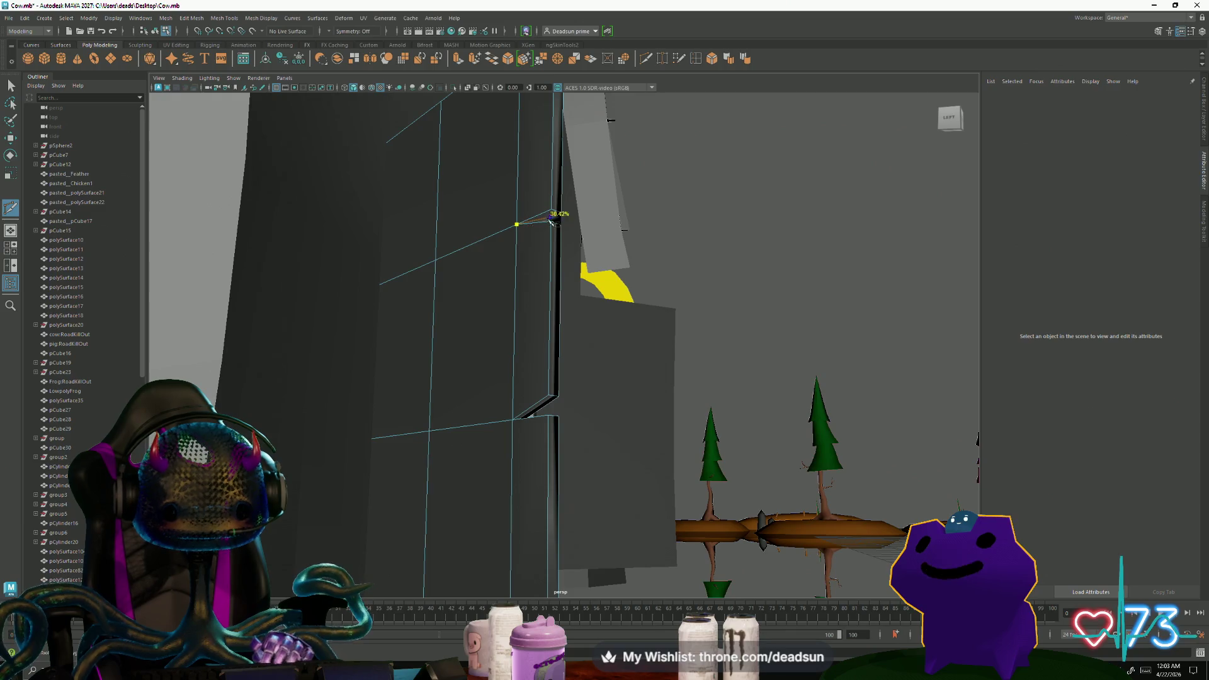
Put the door mesh in vertex mode and grab a left-edge vertex with the Move tool
mouse_move(364, 297)
left_mouse_down("alt")
mouse_move(418, 294)
mouse_move(375, 291)
left_mouse_up("alt")
right_click_drag(485, 305, 443, 276)
left_click_drag(472, 297, 462, 253)
key("w")
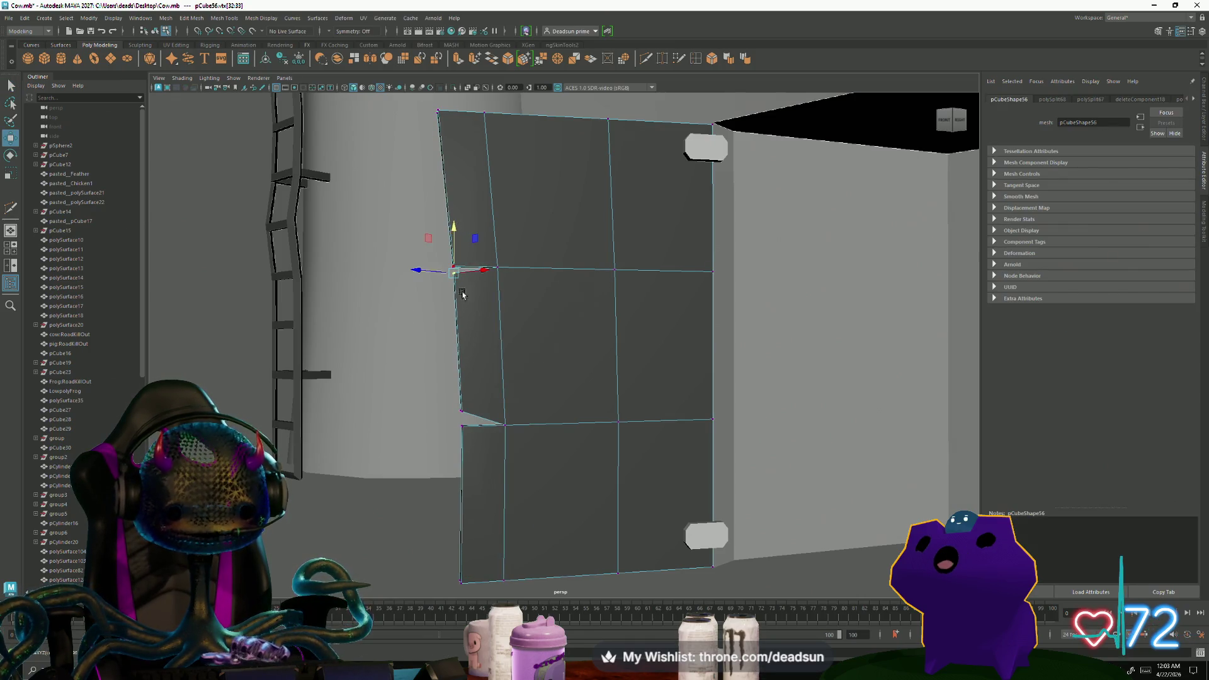
Select the lower door-edge vertex, then drop the selection while orbiting above the door
left_click_drag(495, 420, 495, 420)
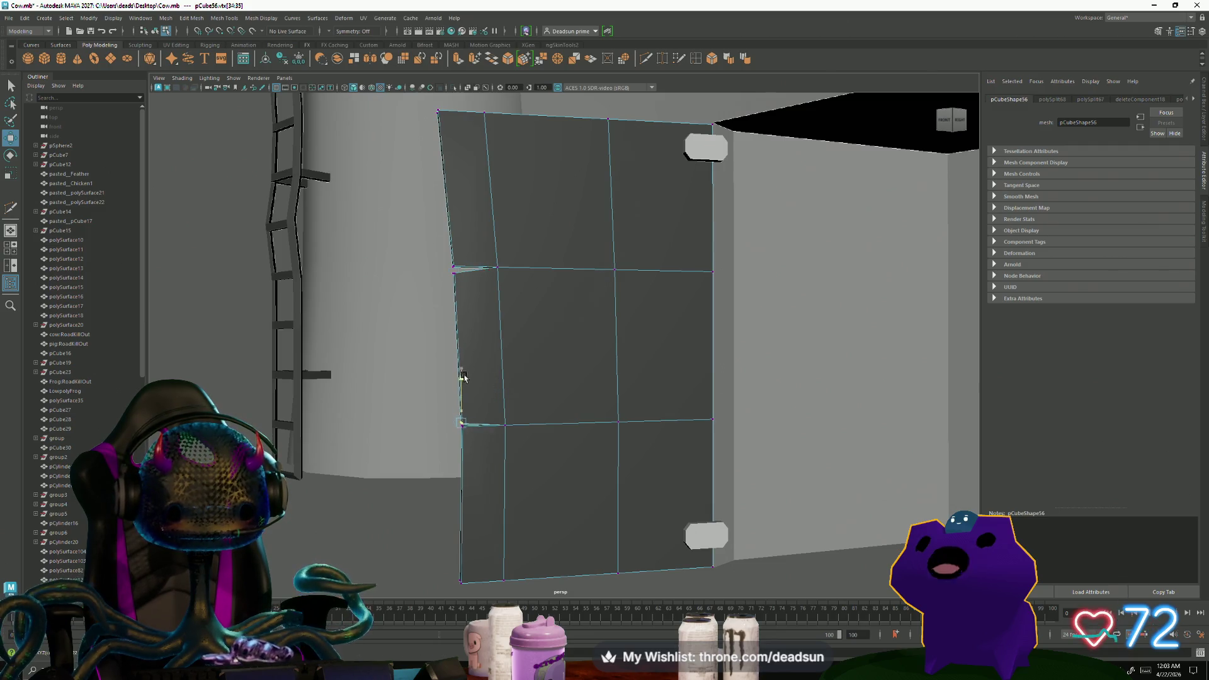
scroll(463, 376, "down", 3)
mouse_move(486, 365)
left_mouse_down("alt")
mouse_move(483, 448)
mouse_move(473, 350)
left_mouse_up("alt")
left_click(432, 425)
mouse_move(432, 424)
left_mouse_down("alt")
mouse_move(572, 385)
mouse_move(510, 378)
left_mouse_up("alt")
Select the whole left barn door and frame it in the viewport
left_click(510, 379)
key("f")
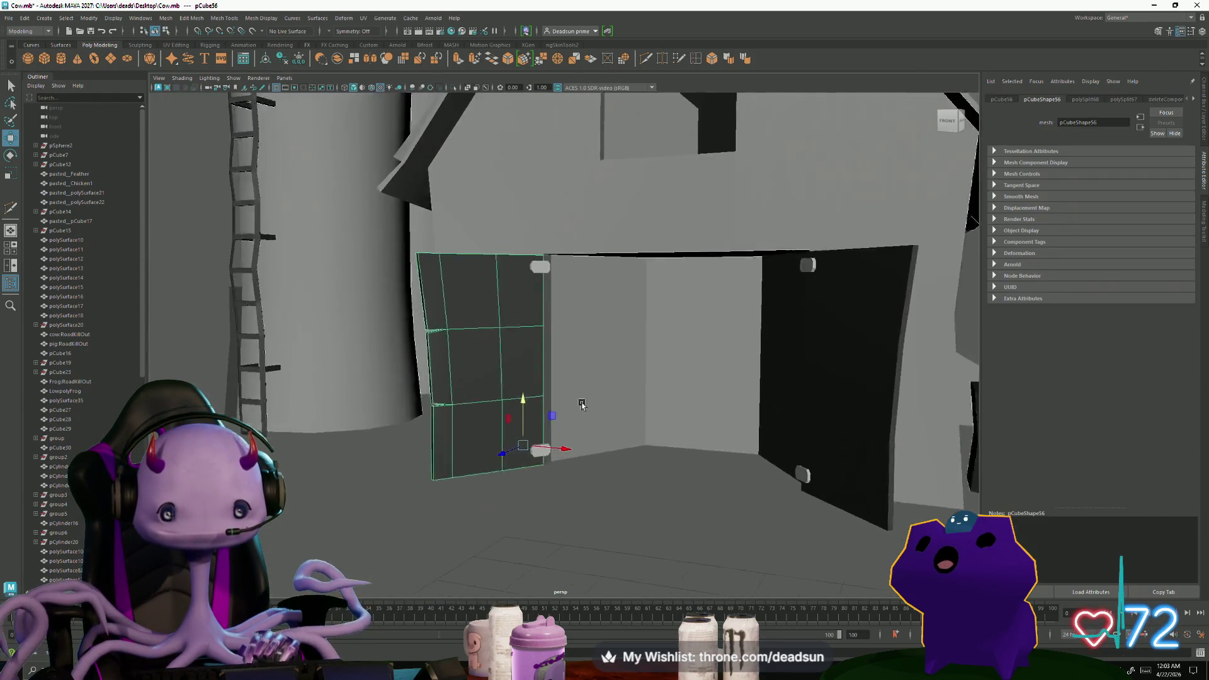
middle_click_drag(411, 358, 456, 441, "alt")
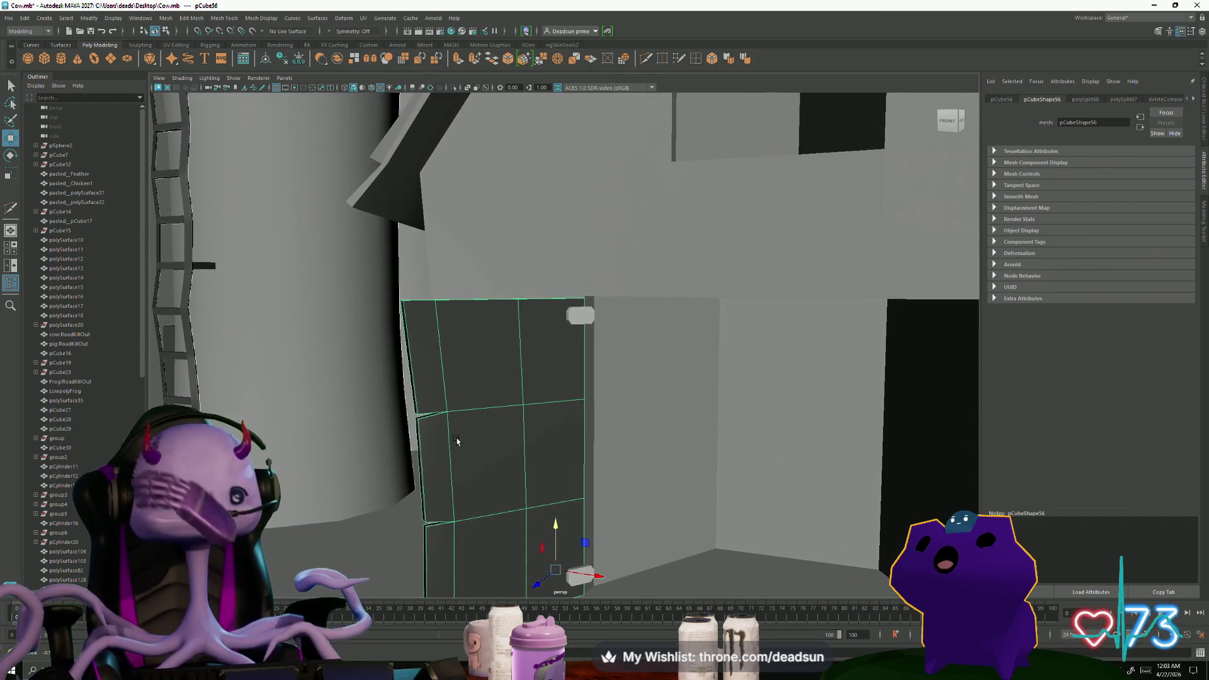
scroll(456, 441, "down", 3)
scroll(445, 438, "down", 3)
mouse_move(445, 437)
left_mouse_down("alt")
mouse_move(497, 444)
mouse_move(463, 398)
mouse_move(497, 448)
mouse_move(487, 433)
left_mouse_up("alt")
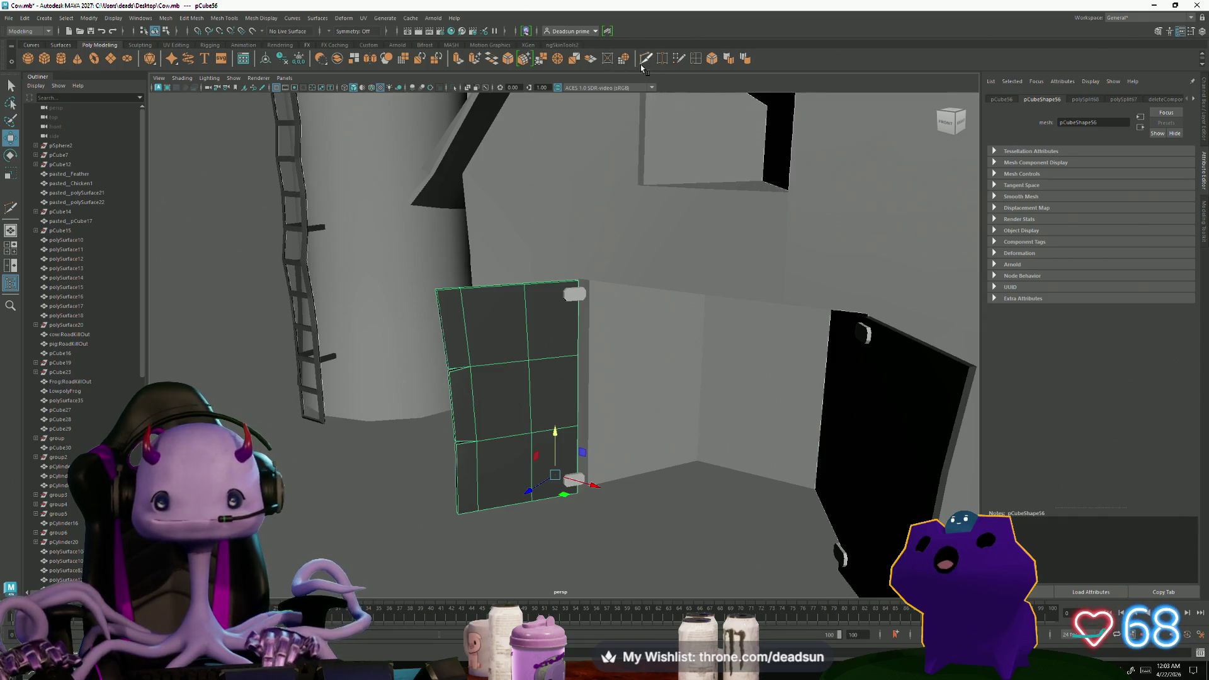
Insert two vertical edge loops on the door with Multi-Cut, then undo them
left_click(697, 59)
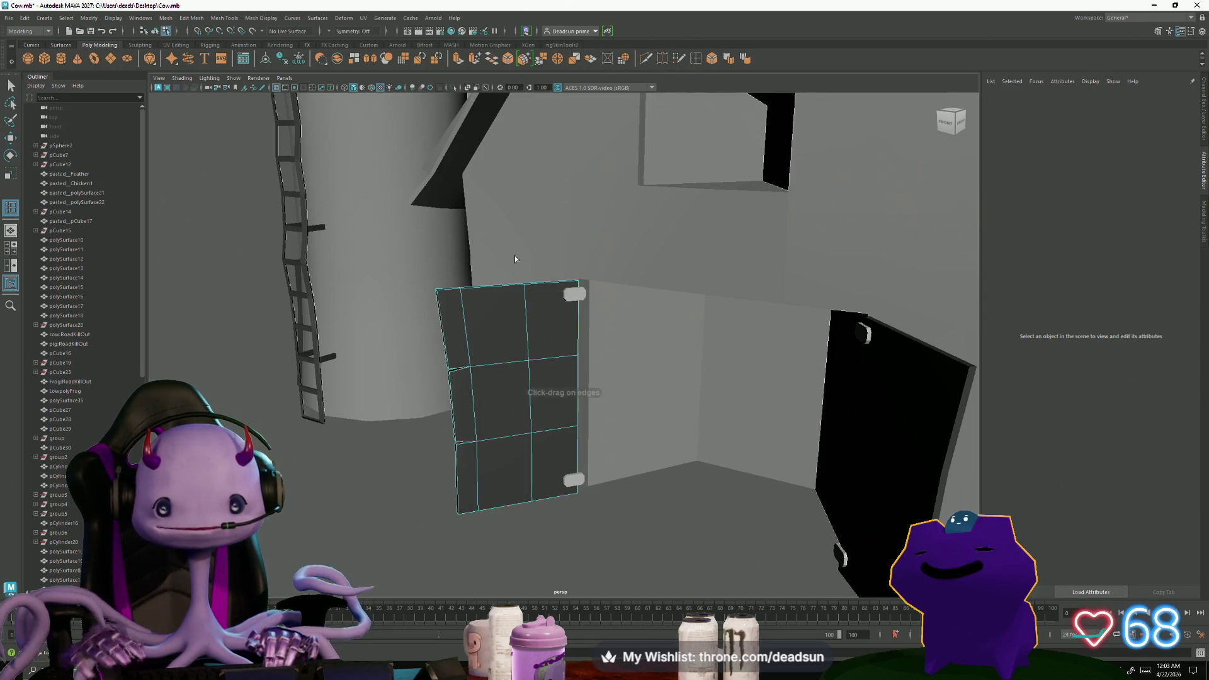
left_click(493, 290, "ctrl")
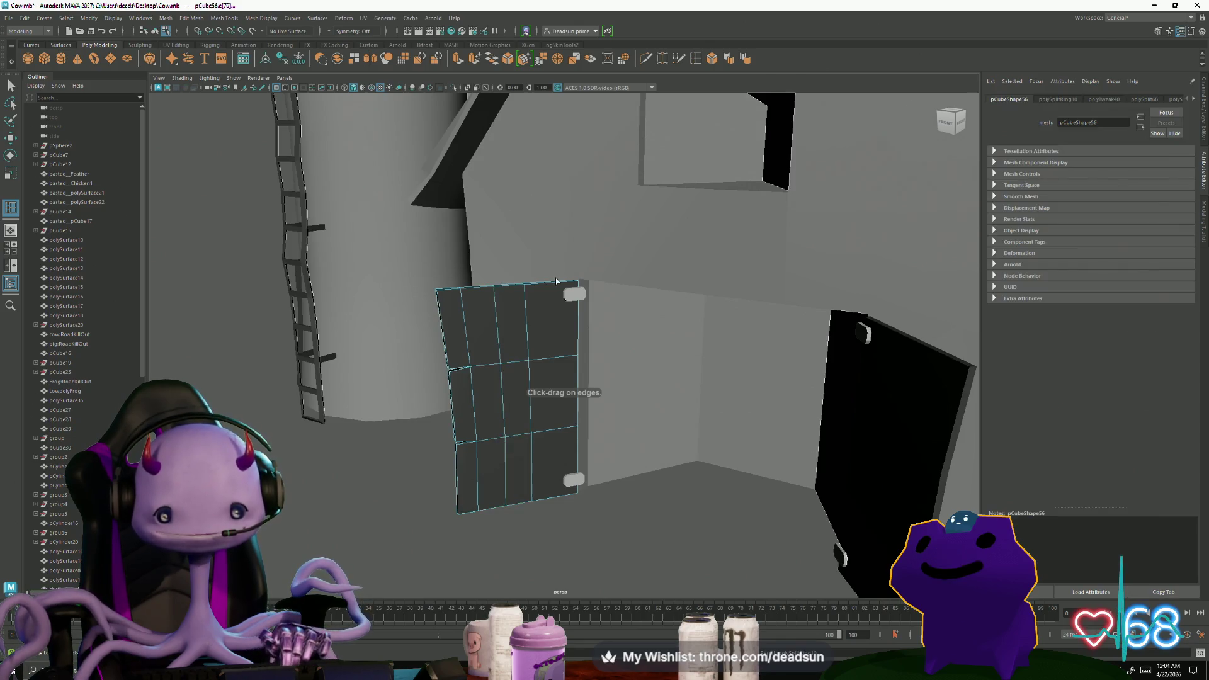
left_click(551, 284, "ctrl")
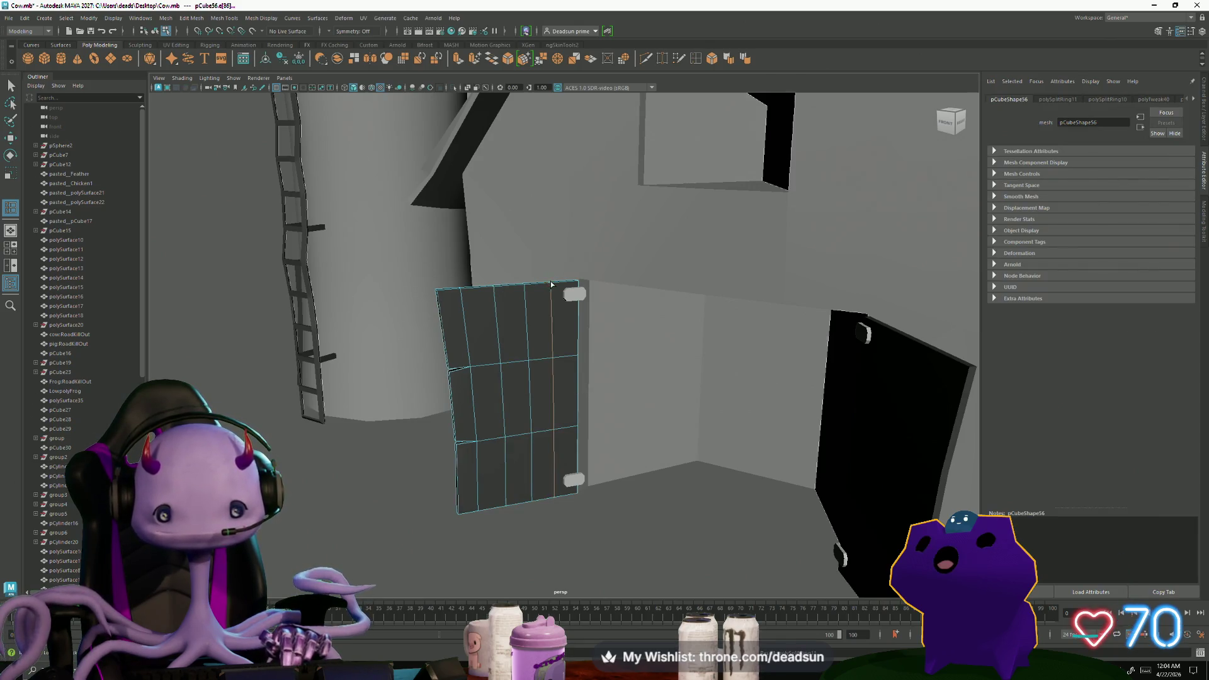
scroll(386, 264, "up", 3)
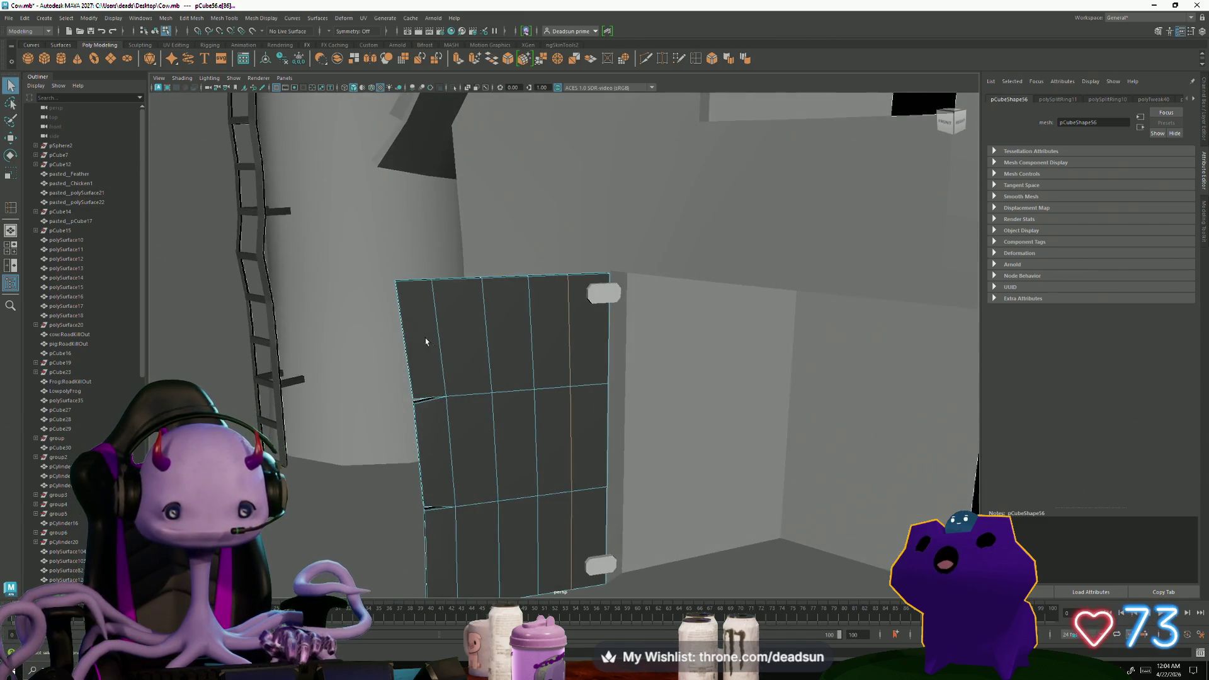
scroll(270, 314, "down", 3)
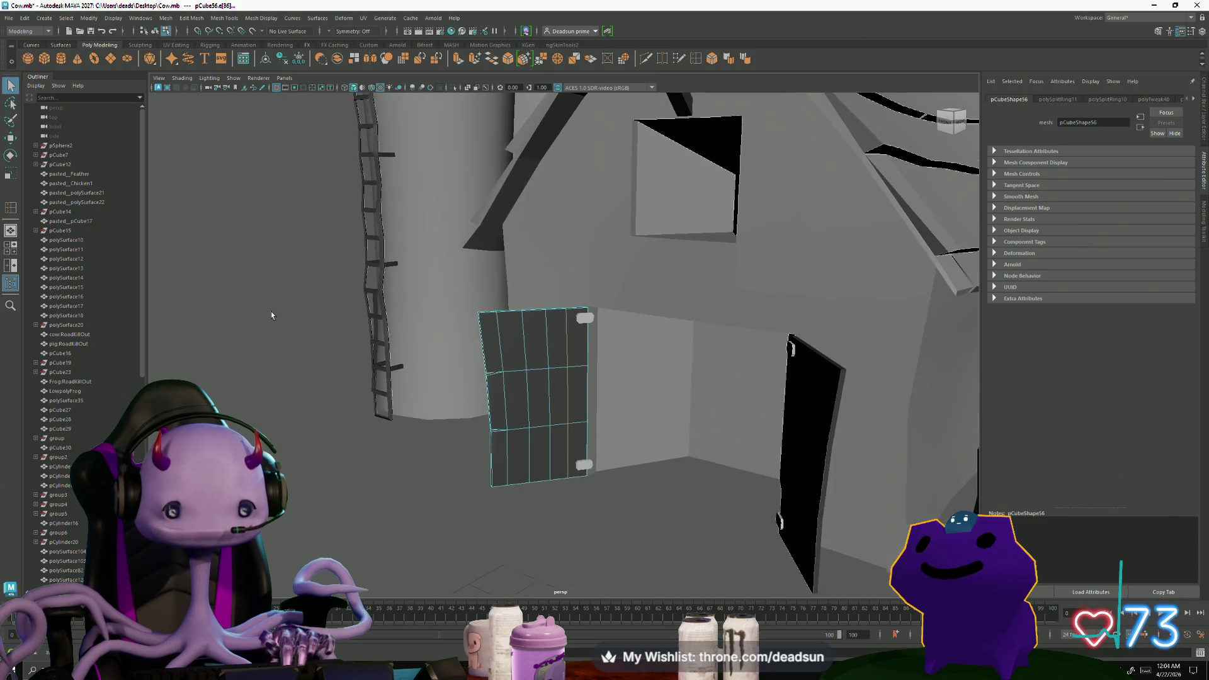
left_click(353, 361)
key("ctrl+z")
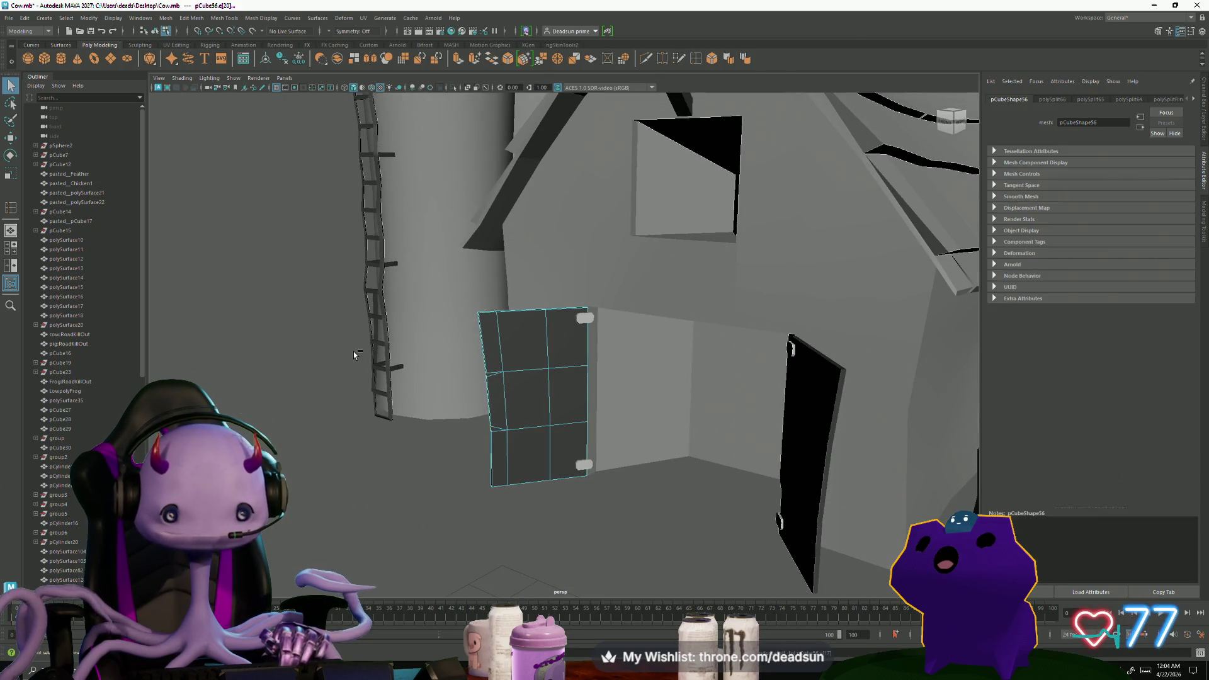
left_click(353, 356)
key("ctrl+z")
left_click(353, 355)
Insert a fresh vertical edge loop on the door and bring up the Discord window
left_click_drag(353, 355, 676, 85, "alt")
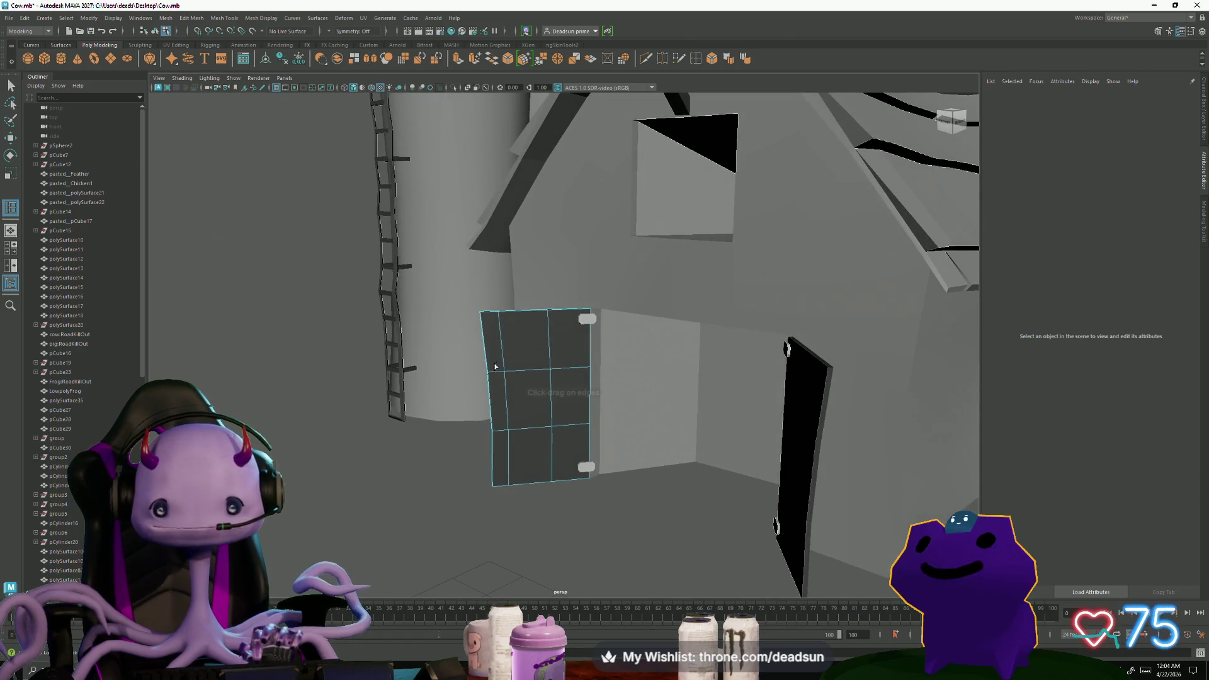
left_click(525, 315)
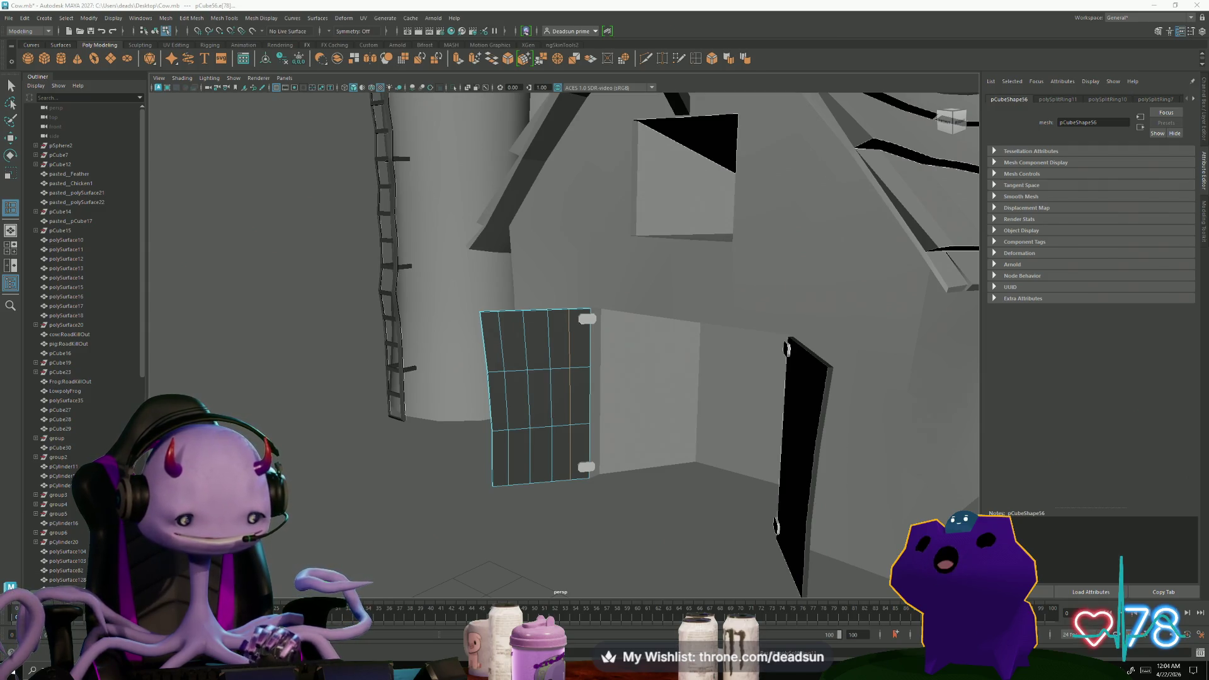
key("alt+Tab")
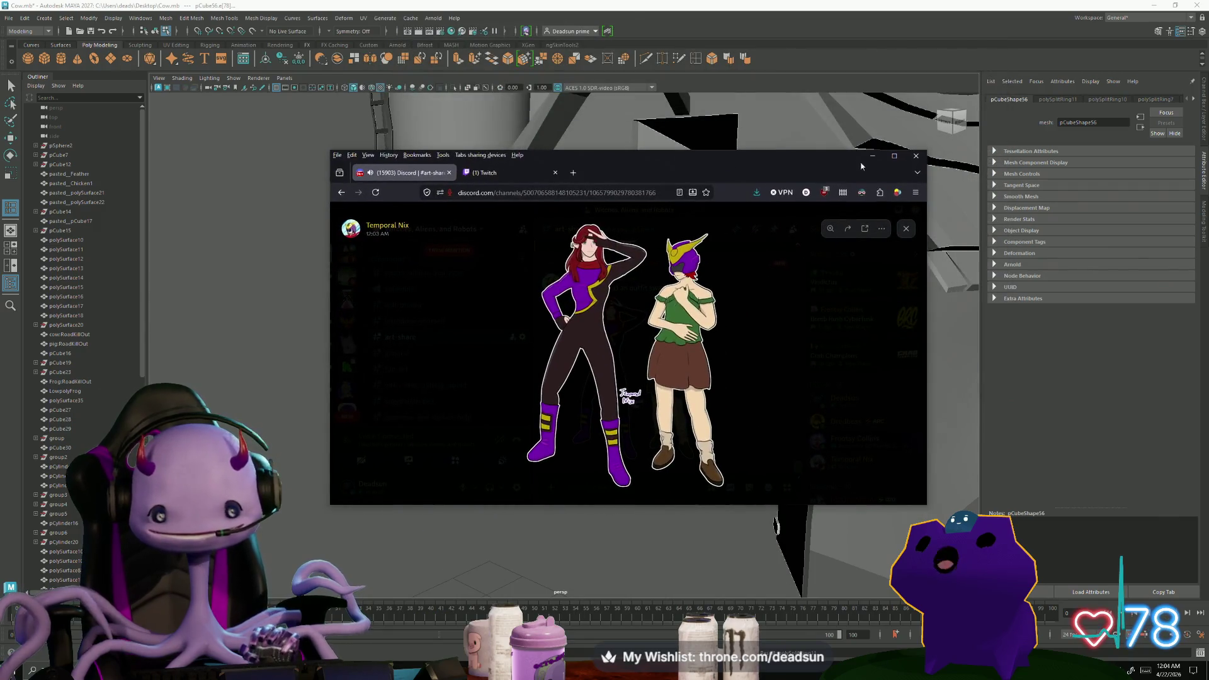
Maximize the browser and zoom in and out of the shared character artwork
left_click(896, 157)
left_click(758, 272)
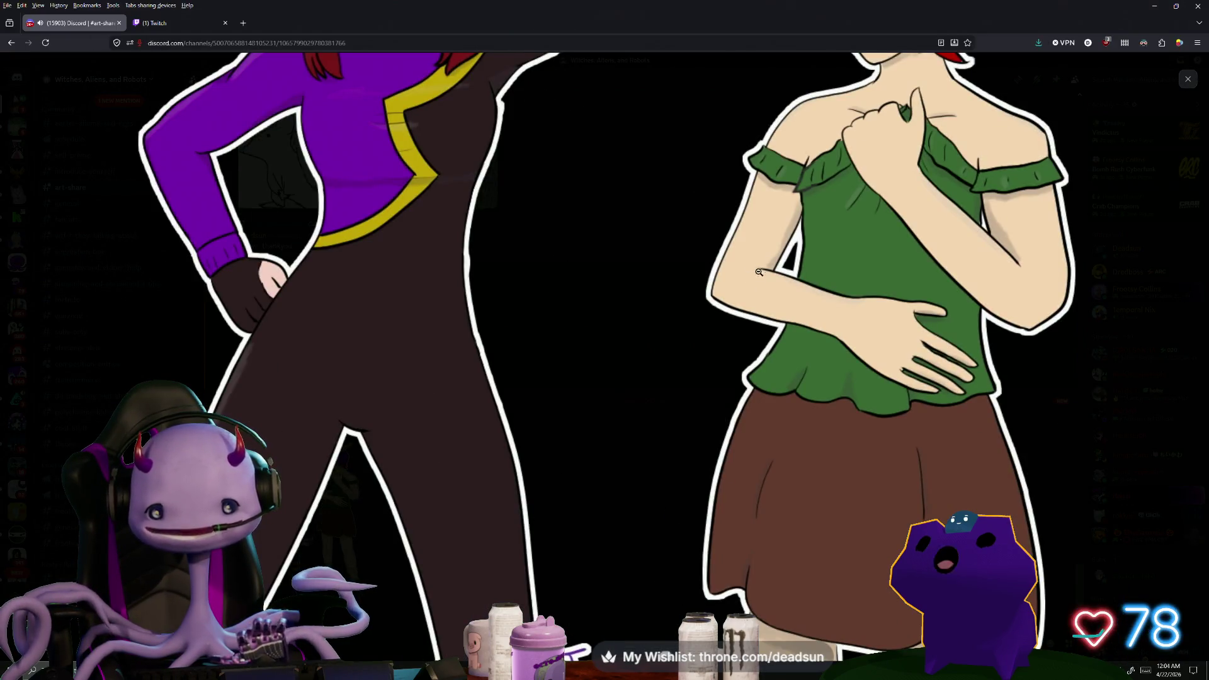
left_click(708, 199)
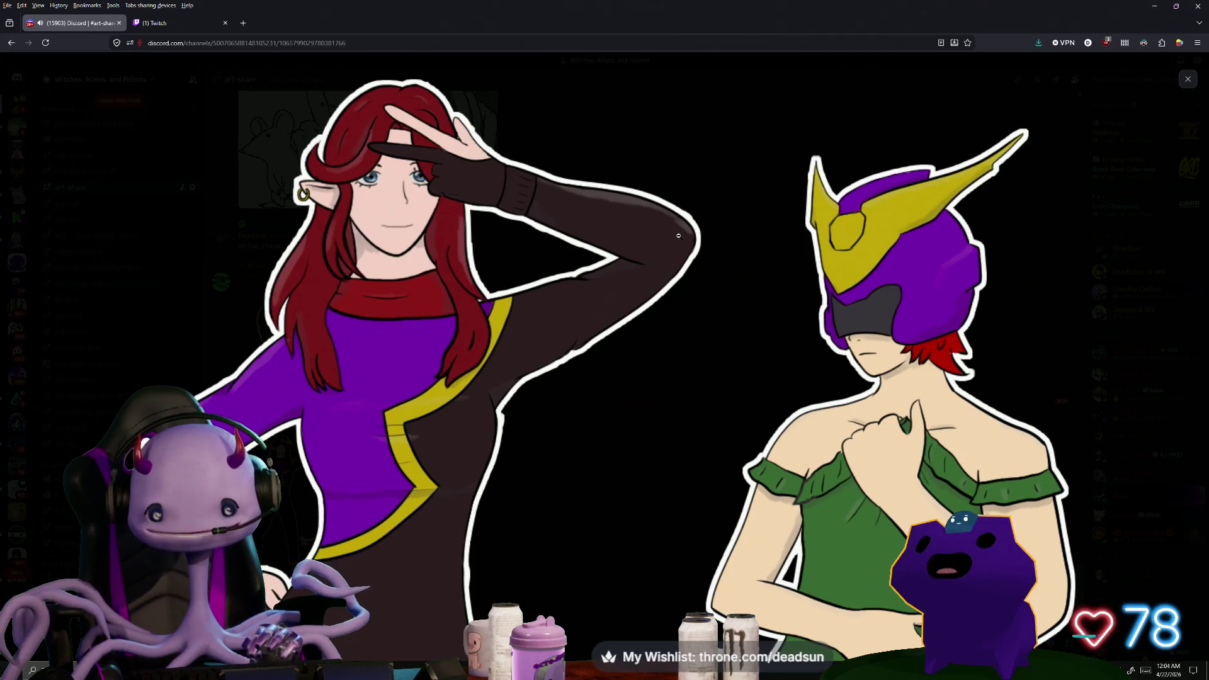
scroll(683, 236, "down", 2)
scroll(686, 235, "down", 2)
scroll(687, 235, "down", 2)
scroll(688, 234, "down", 2)
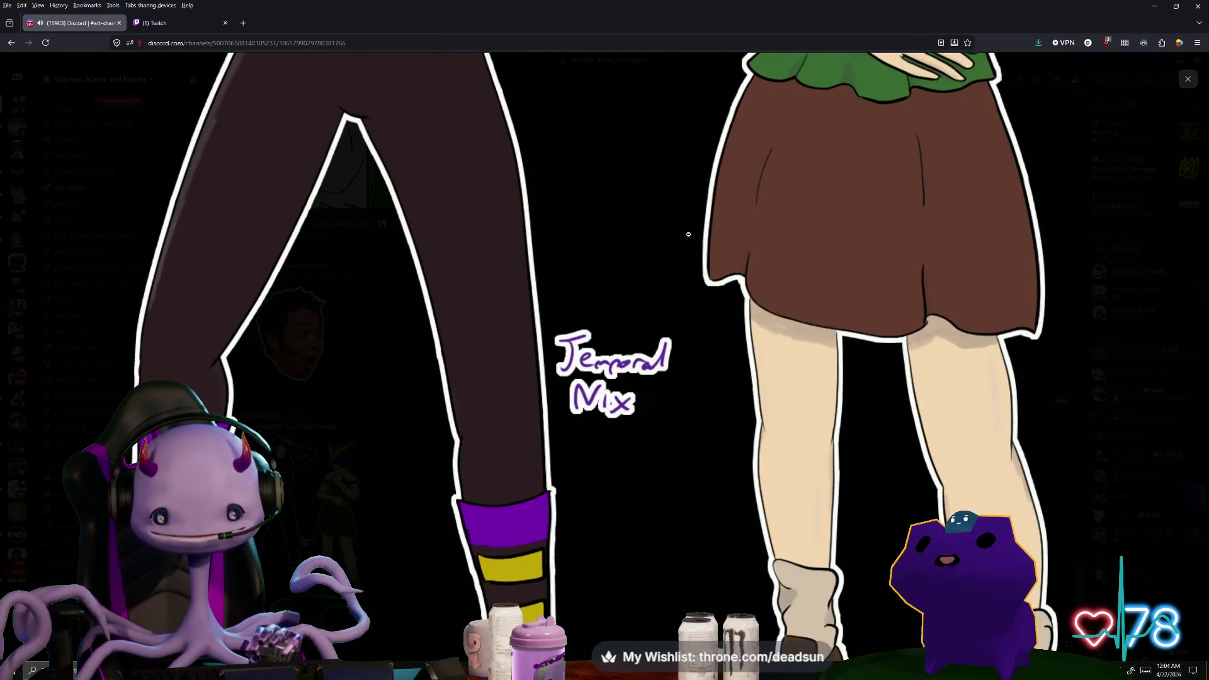
scroll(688, 233, "down", 2)
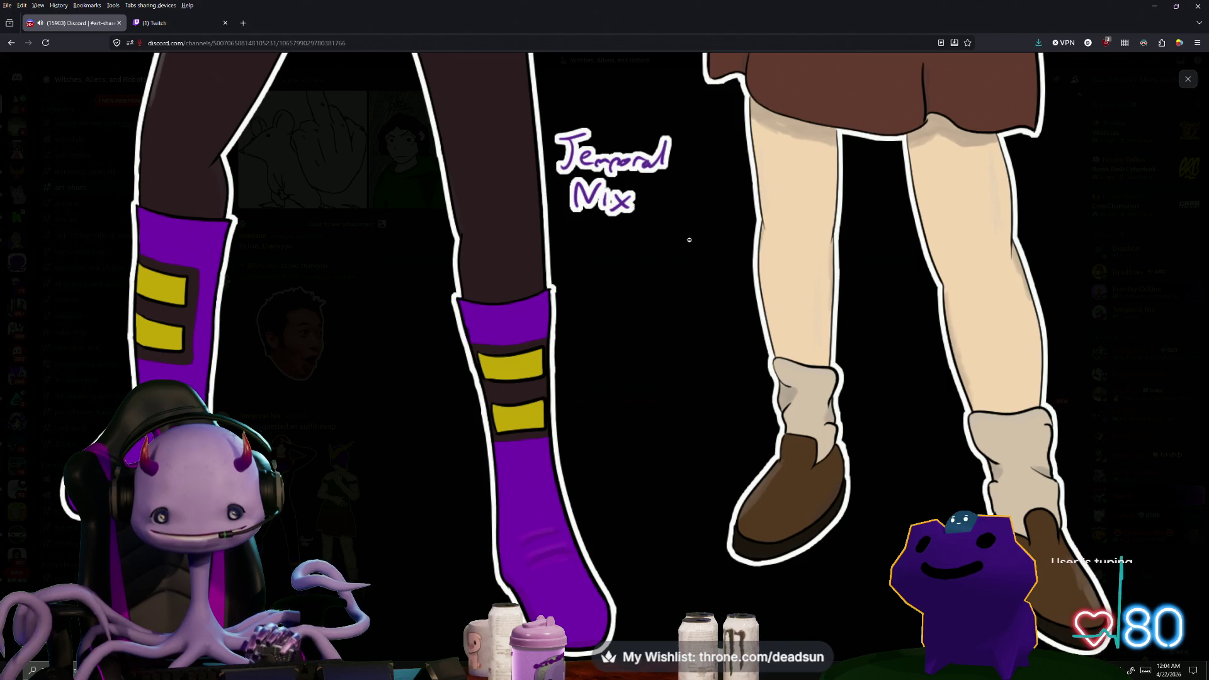
scroll(696, 228, "up", 4)
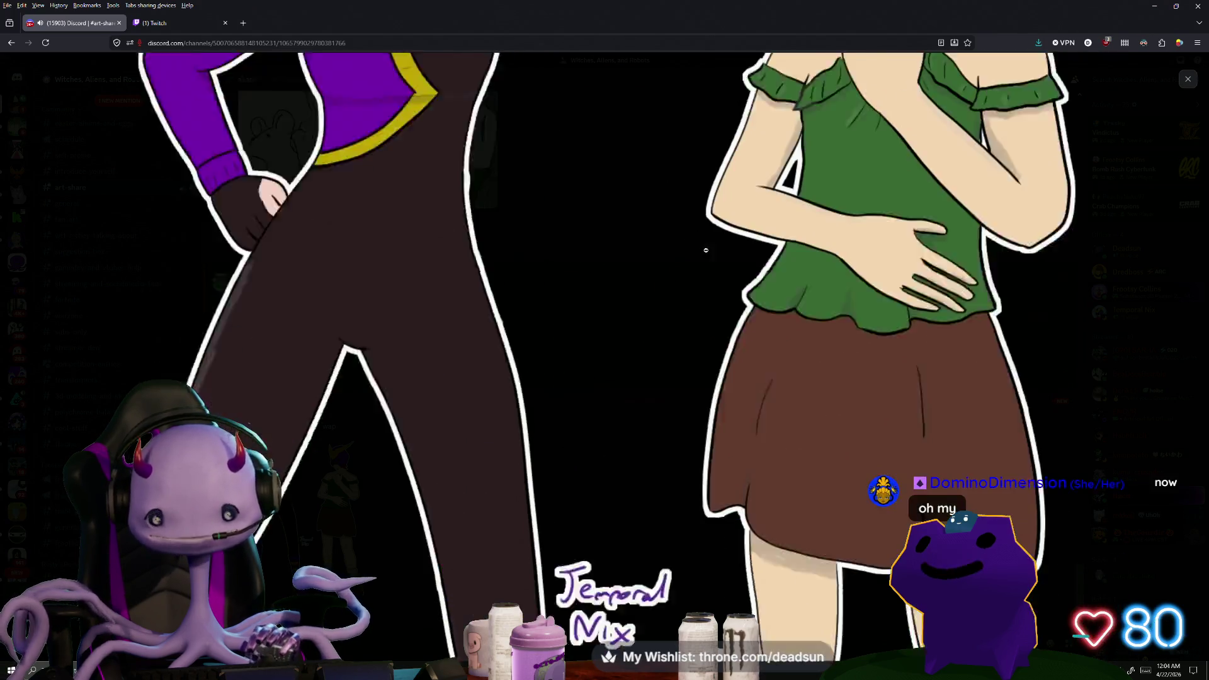
scroll(685, 238, "up", 4)
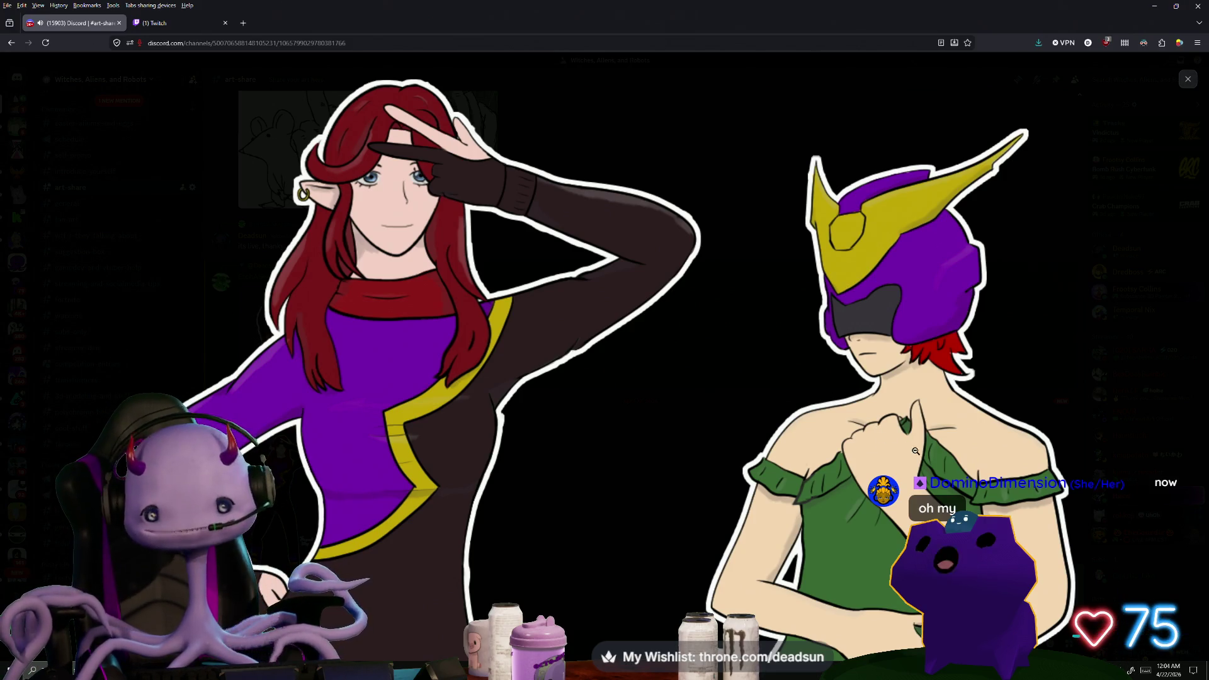
scroll(853, 452, "down", 3)
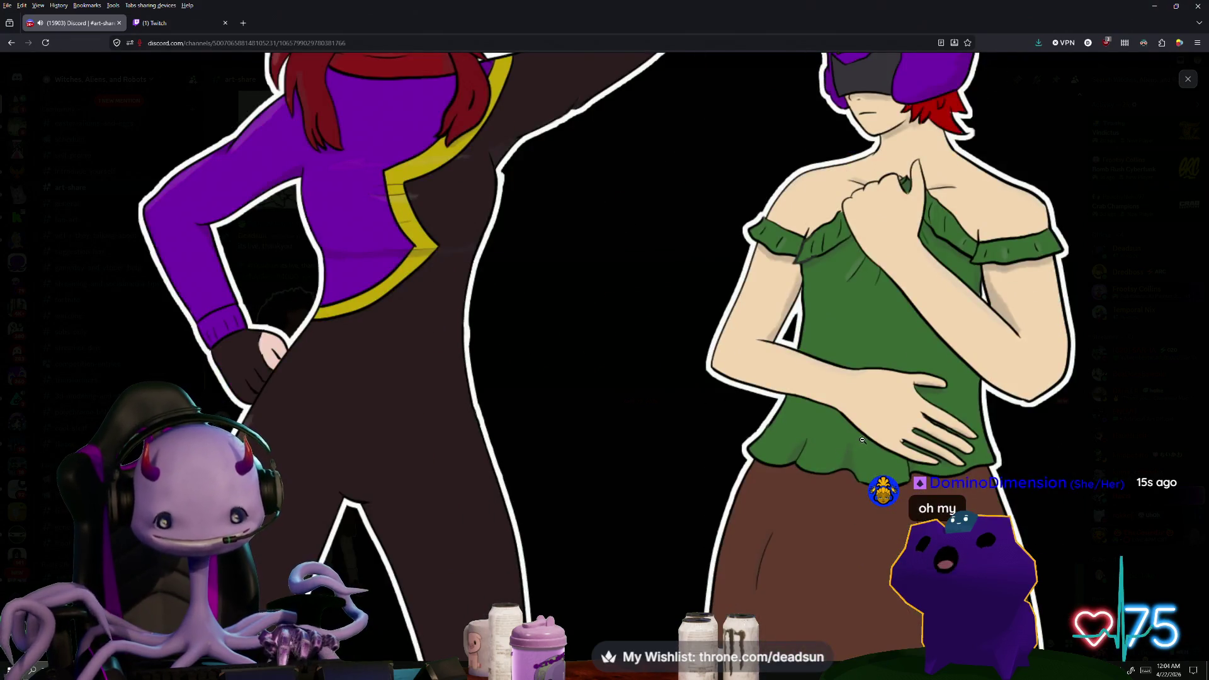
scroll(818, 440, "up", 3)
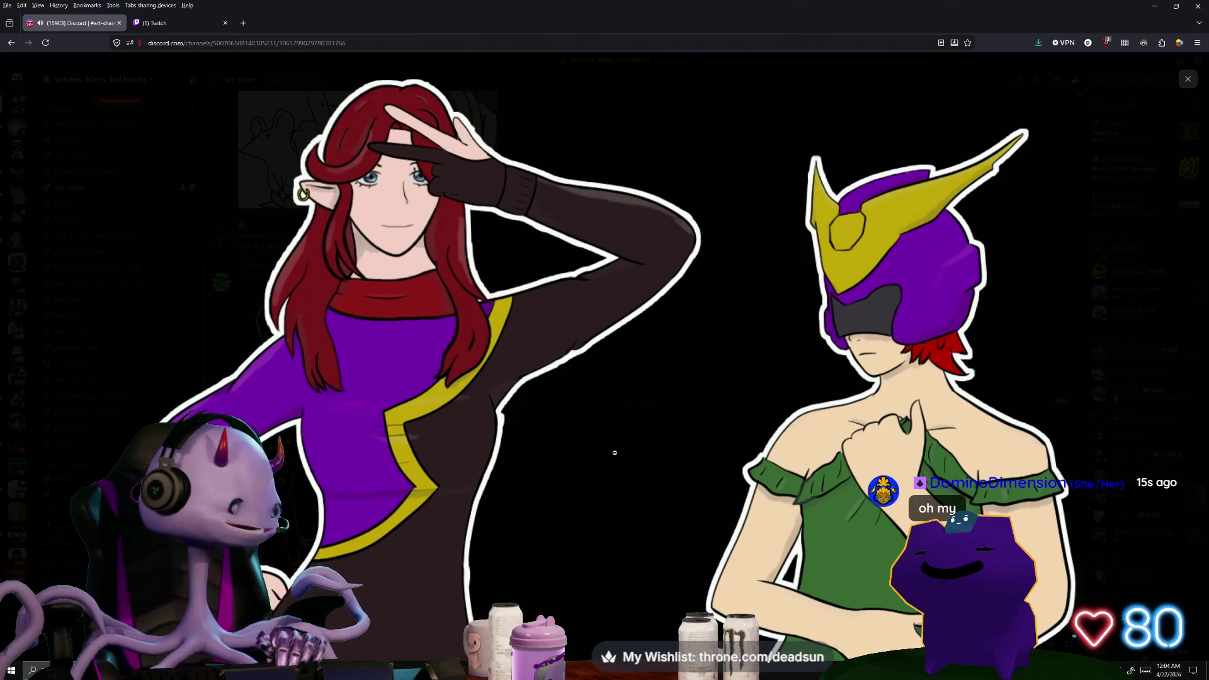
left_click(595, 453)
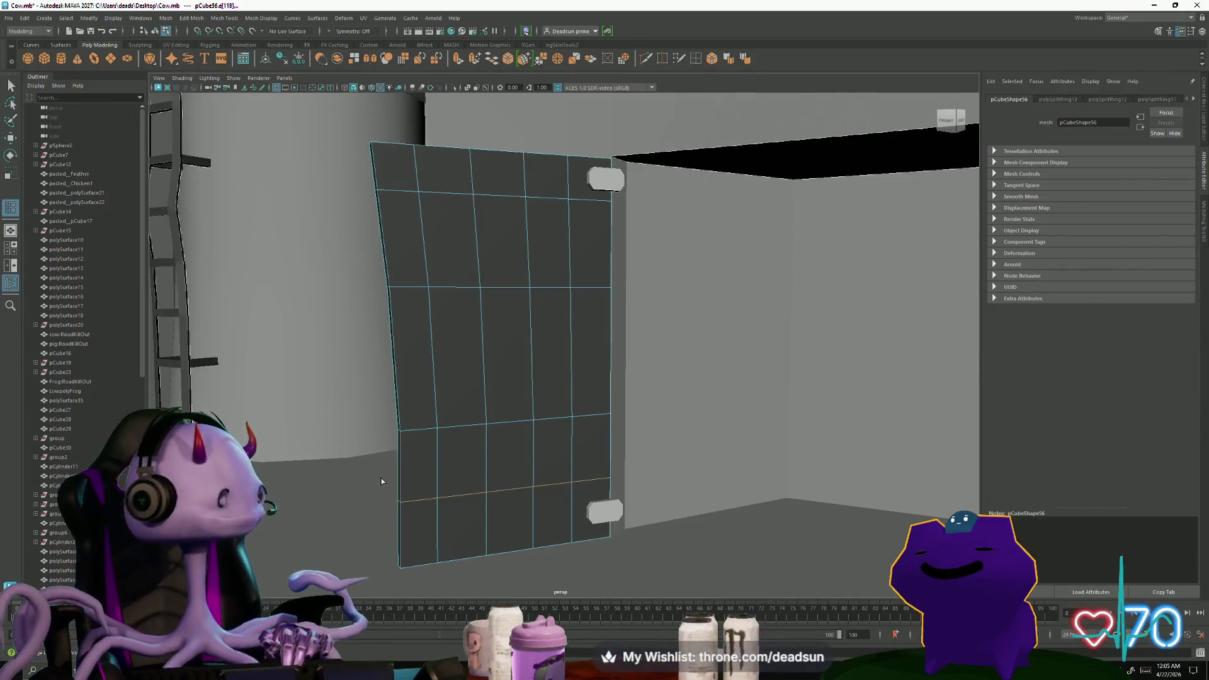
Select the vertices along the panel's left edge and nudge them slightly right with Move
middle_click_drag(401, 373, 419, 400, "alt")
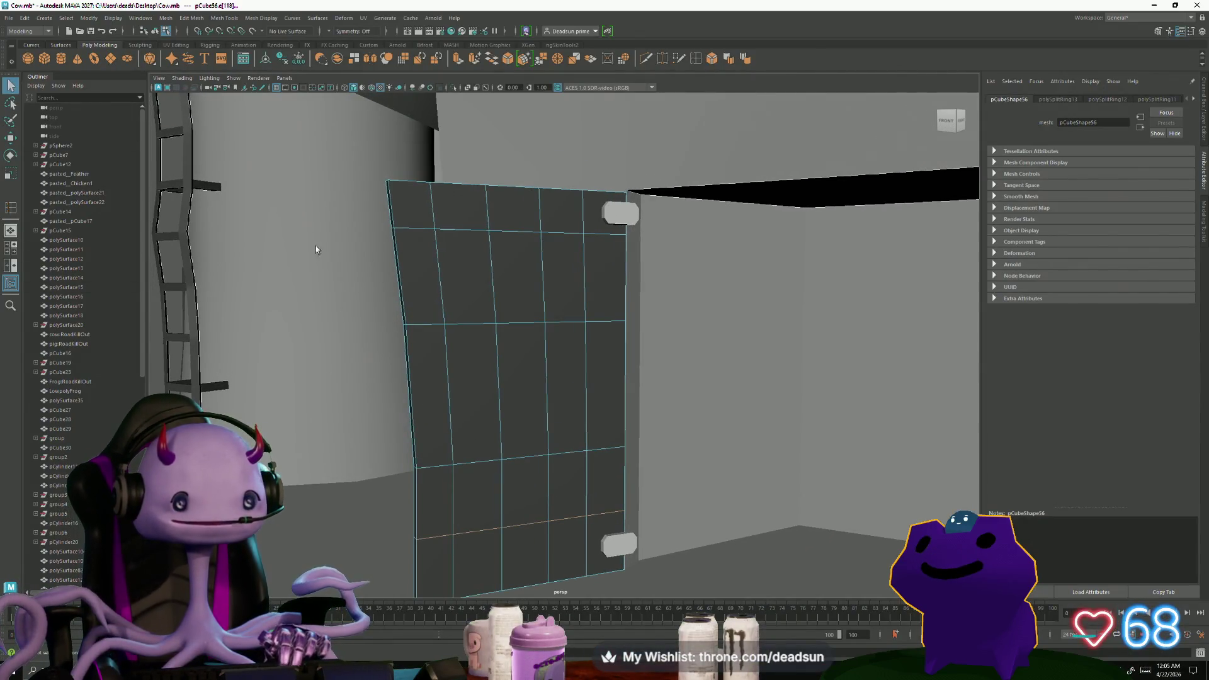
mouse_move(408, 247)
left_mouse_down("alt")
mouse_move(376, 476)
mouse_move(401, 483)
left_mouse_up("alt")
key("w")
left_click_drag(401, 483, 411, 386, "alt")
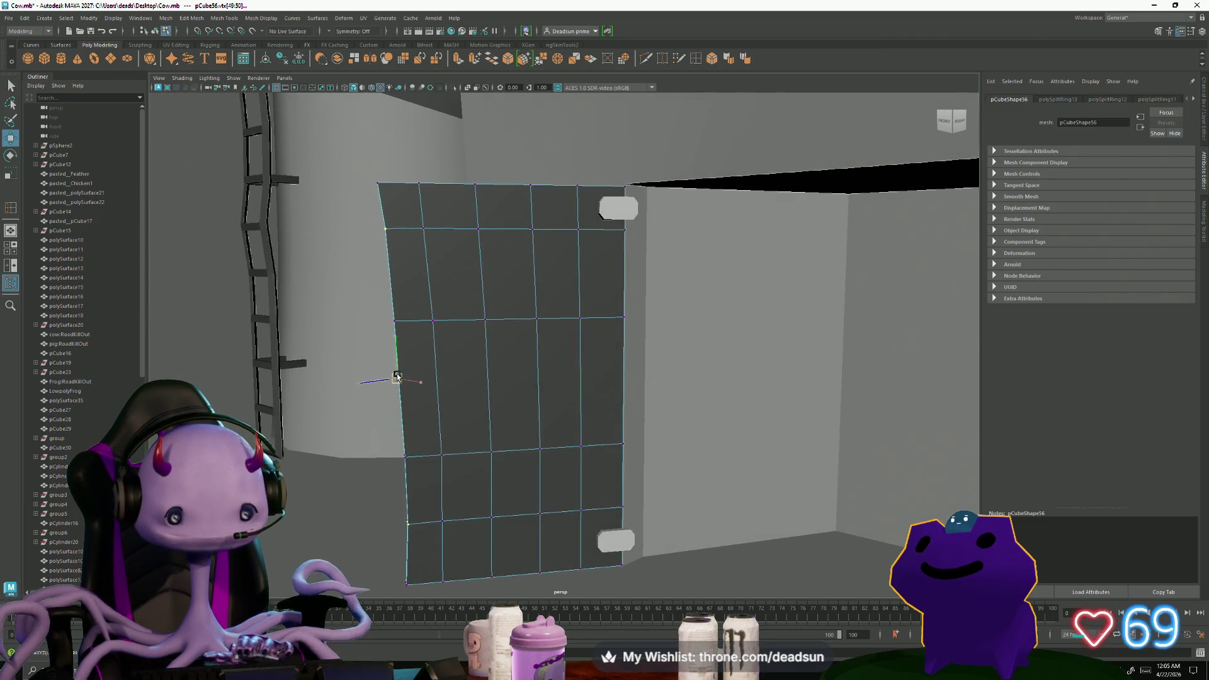
left_click_drag(417, 460, 414, 453)
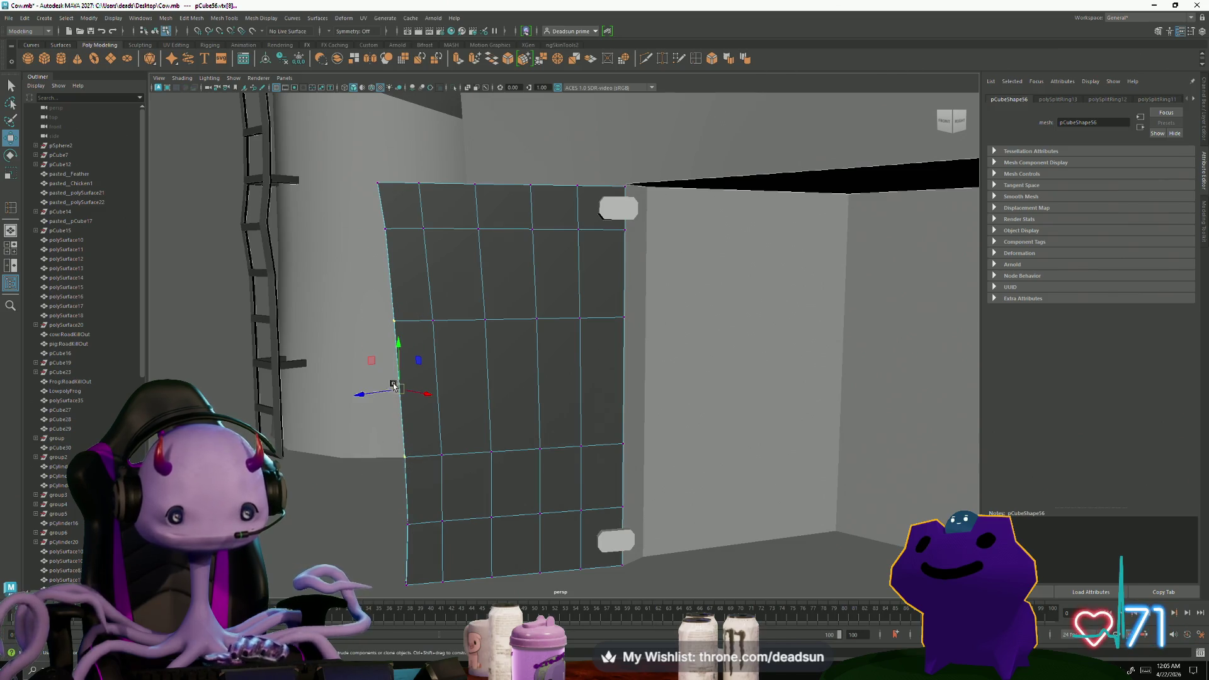
left_click_drag(394, 387, 398, 386)
Inspect the panel edge from the front and arm Multi-Cut for new edges
left_click_drag(495, 395, 427, 447, "alt")
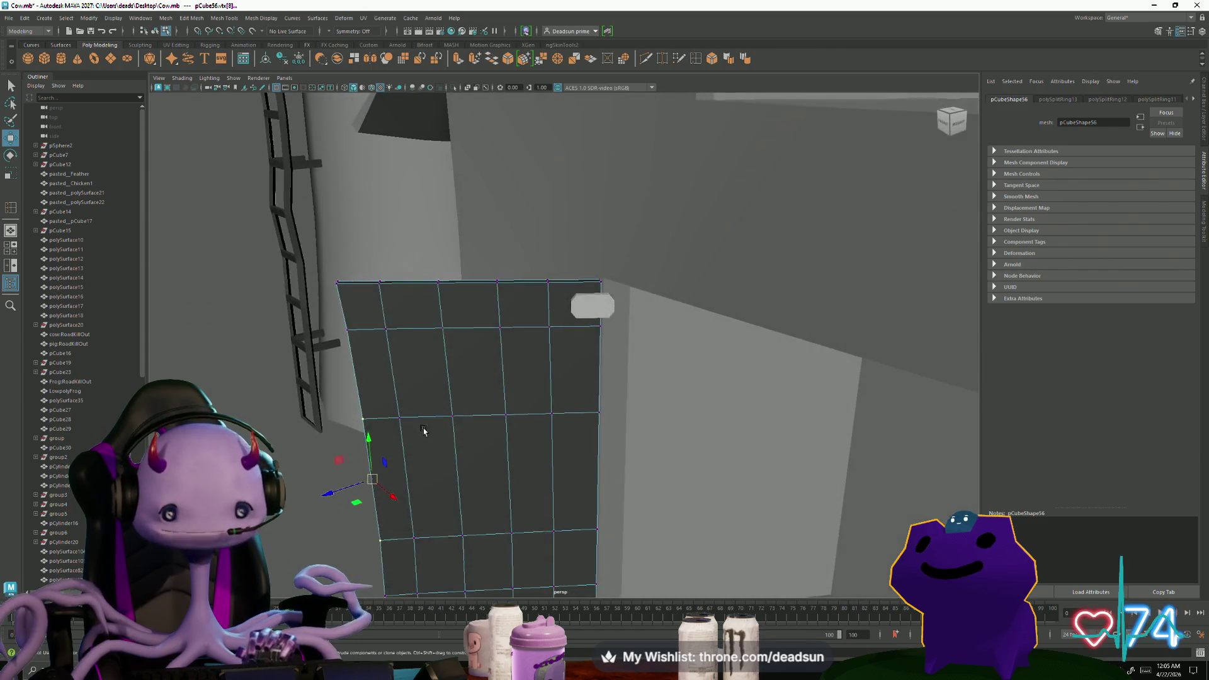
left_click_drag(427, 448, 413, 419, "alt")
left_click(646, 59)
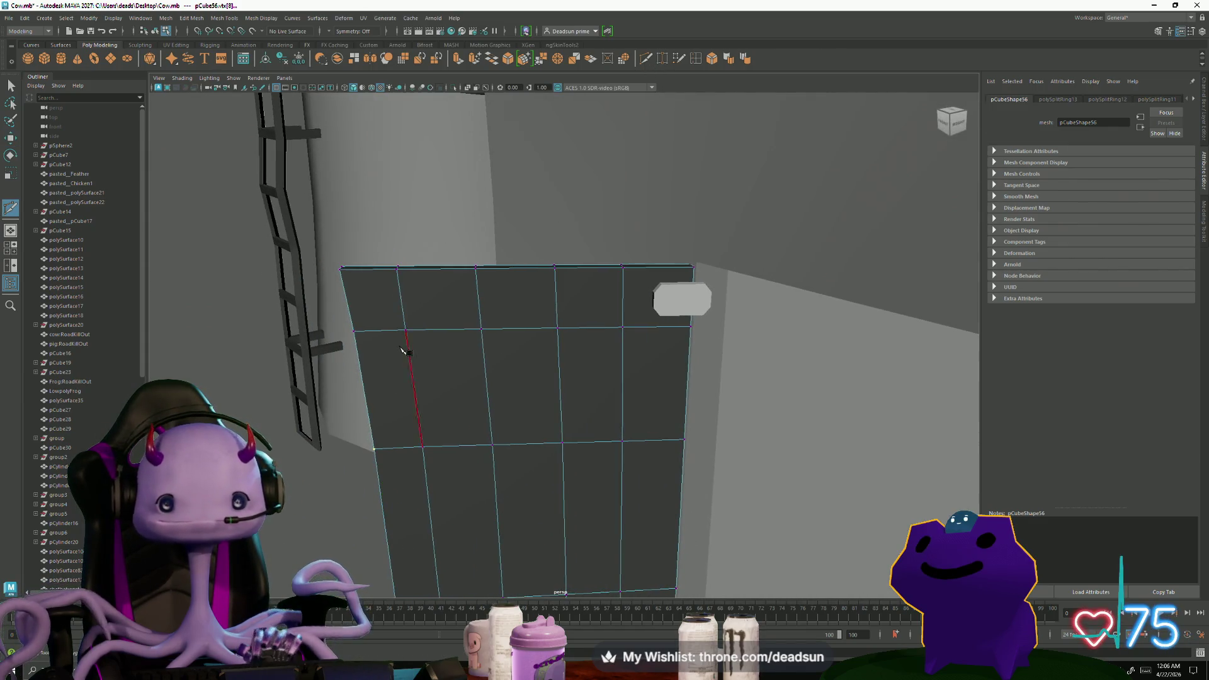
Add three short vertical cuts across the panel's top row with Multi-Cut
mouse_move(423, 390)
left_mouse_down("alt")
mouse_move(445, 334)
mouse_move(438, 370)
mouse_move(437, 282)
left_mouse_up("alt")
left_click(441, 273)
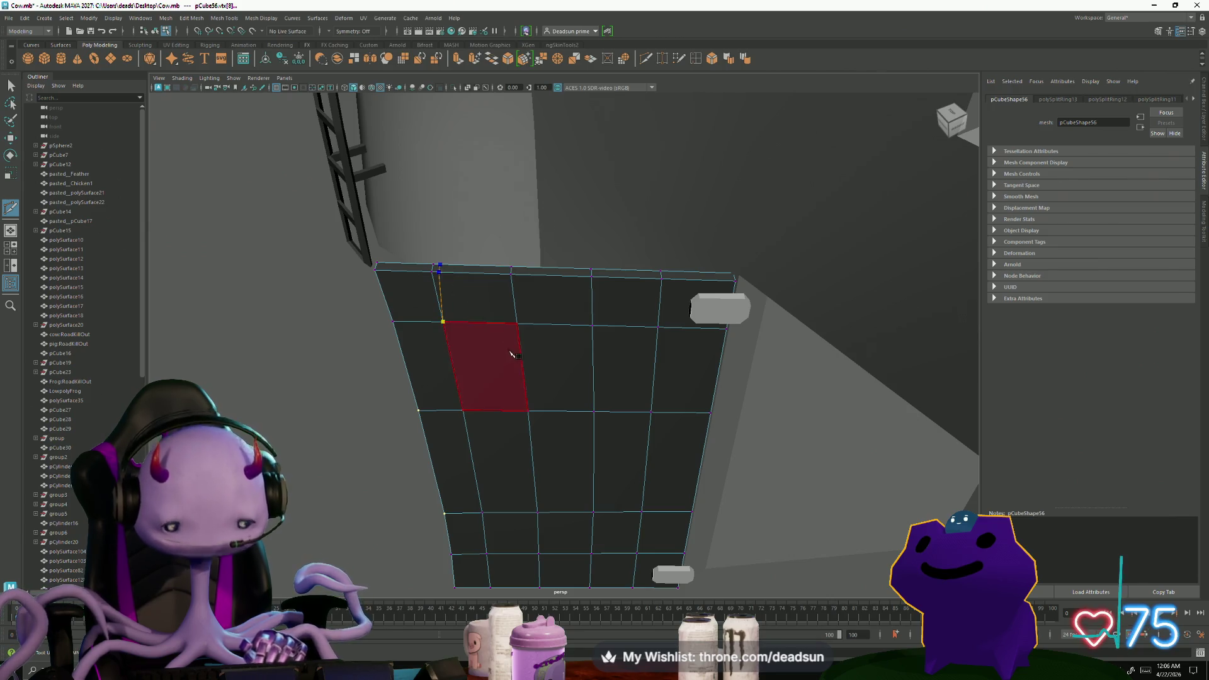
key("Return")
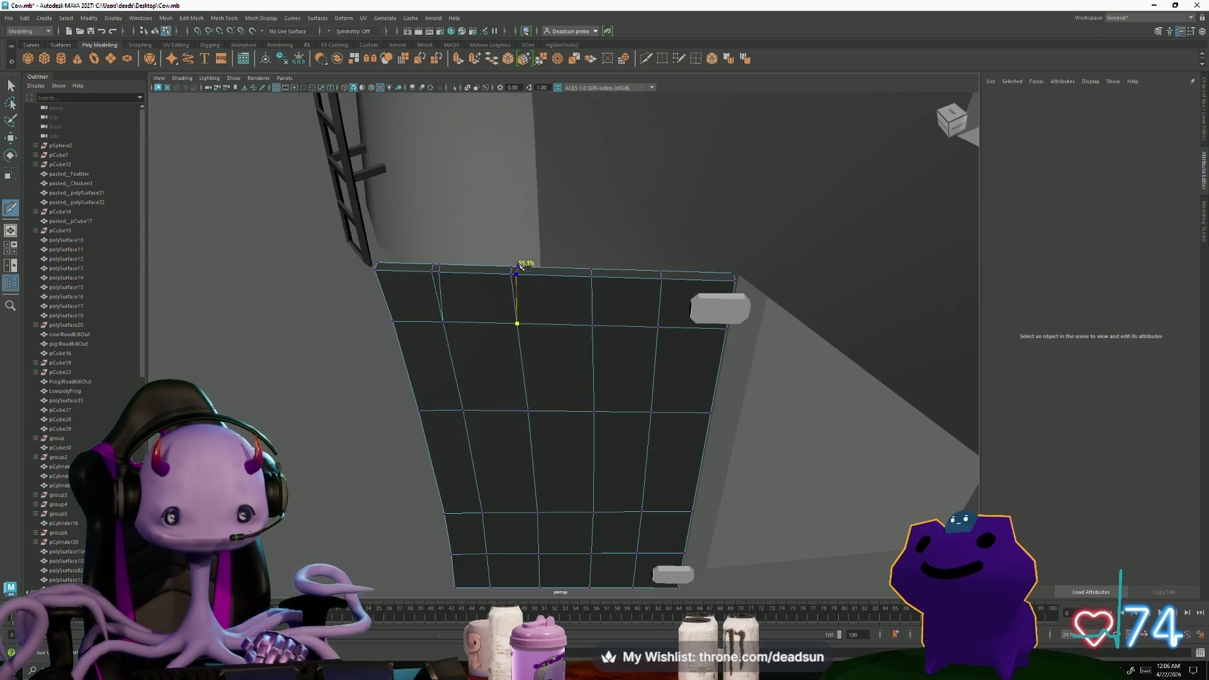
left_click(518, 272)
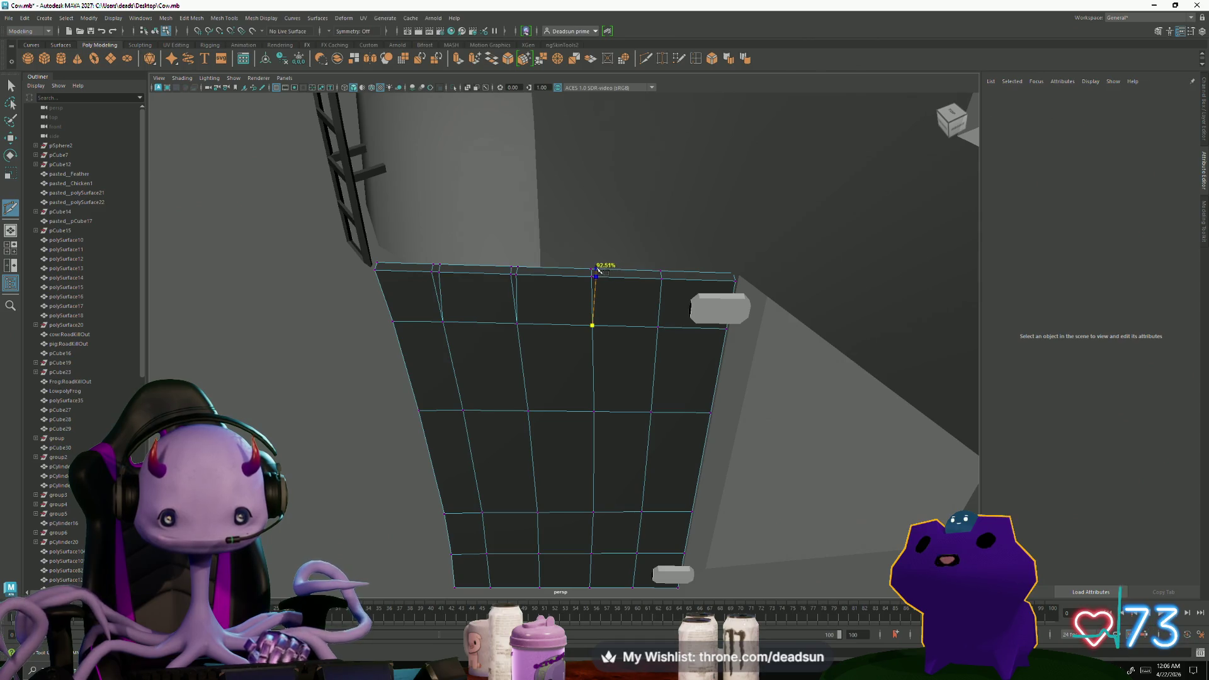
right_click(609, 371)
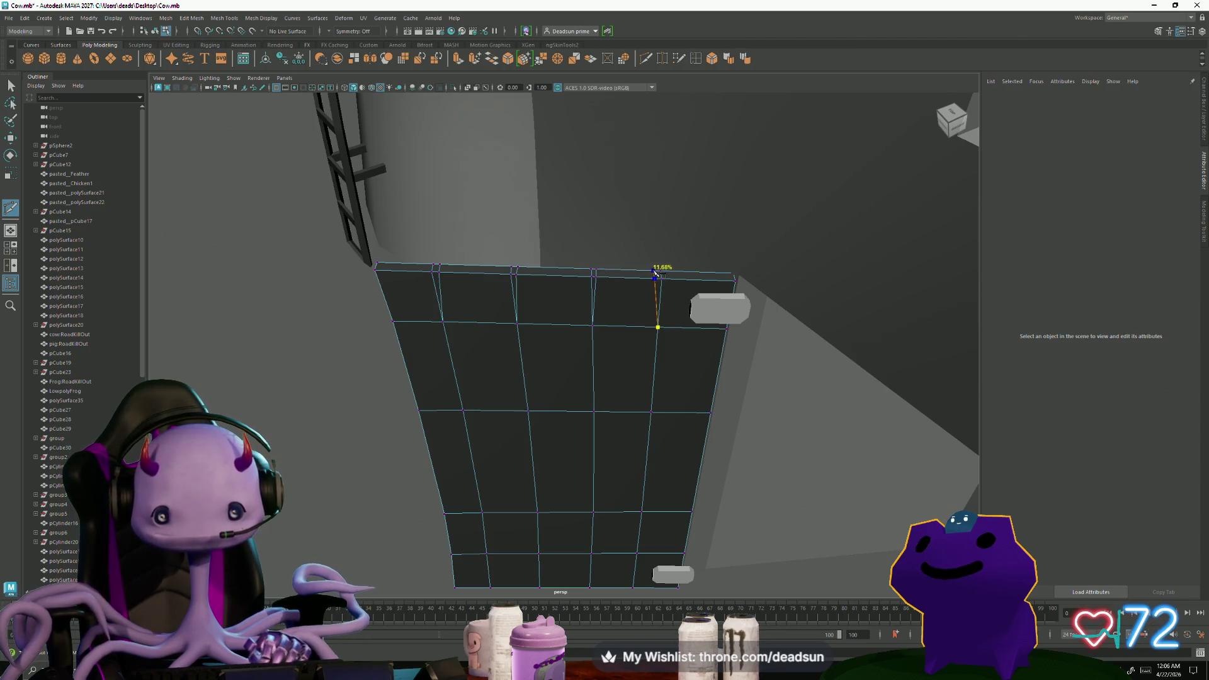
left_click(656, 272)
right_click(656, 272)
Add vertical cuts across the panel's bottom row, ending in the four-view layout
mouse_move(512, 410)
left_mouse_down("alt")
mouse_move(519, 378)
mouse_move(427, 419)
left_mouse_up("alt")
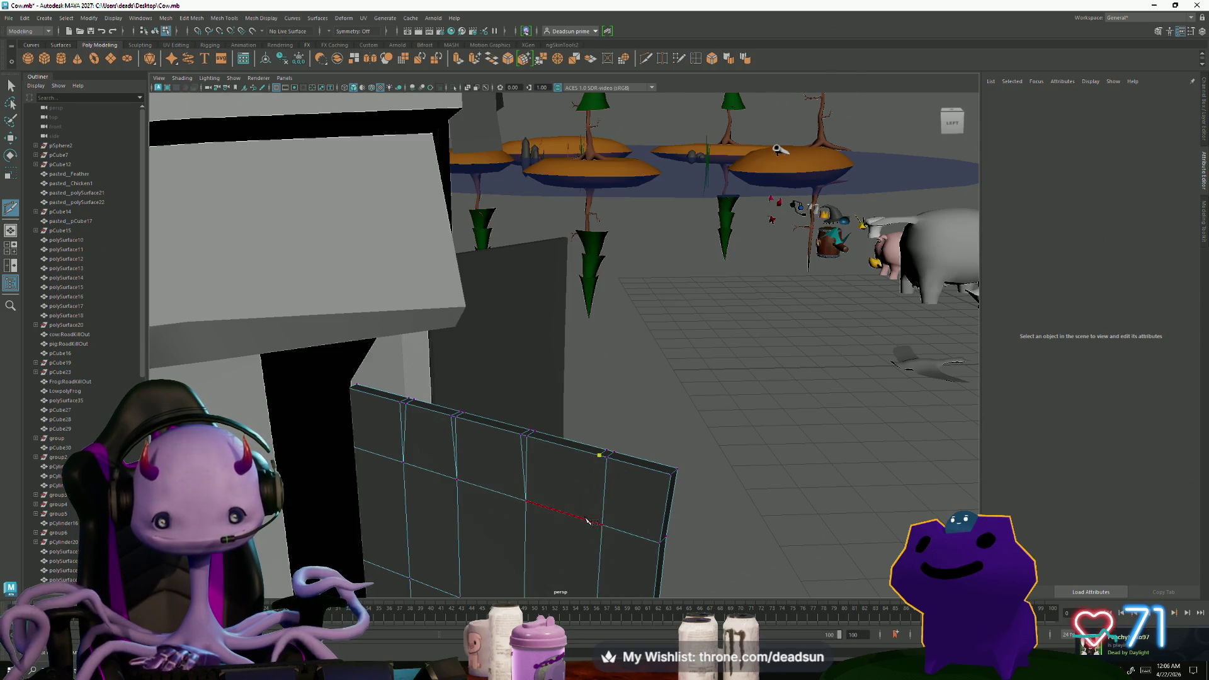
mouse_move(749, 529)
left_mouse_down("alt")
mouse_move(566, 410)
mouse_move(432, 410)
left_mouse_up("alt")
mouse_move(434, 483)
left_mouse_down("alt")
mouse_move(455, 379)
mouse_move(527, 502)
mouse_move(445, 520)
mouse_move(378, 445)
mouse_move(442, 466)
mouse_move(449, 503)
left_mouse_up("alt")
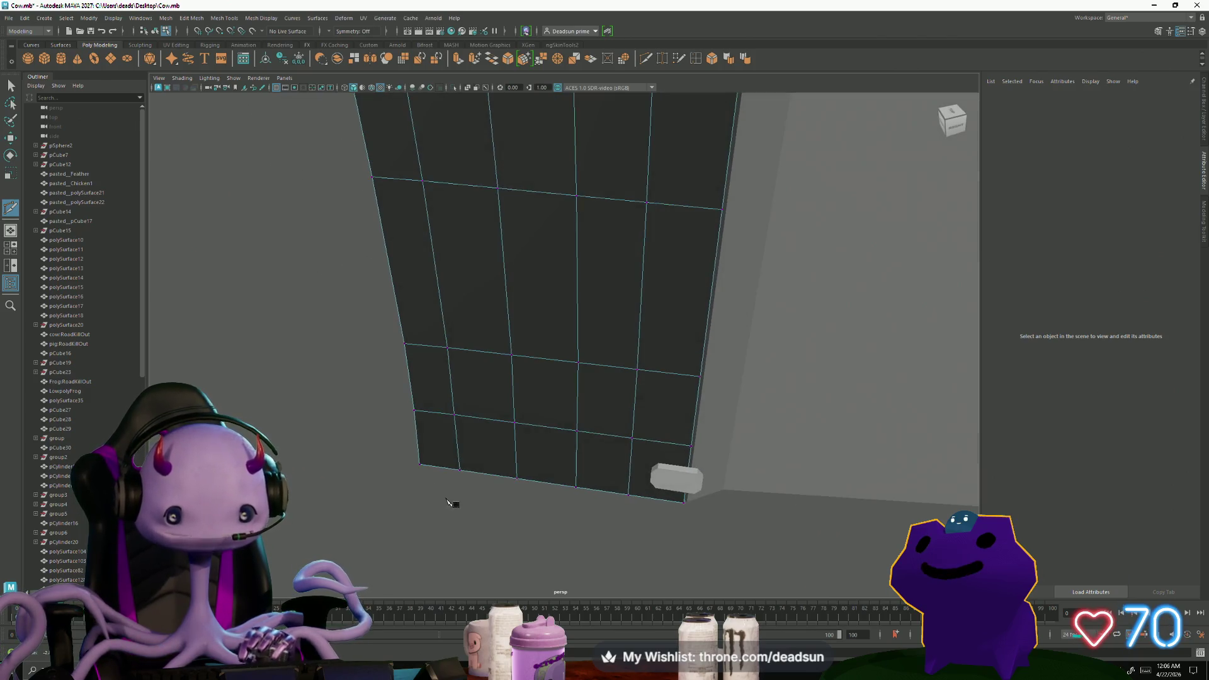
left_click(466, 470)
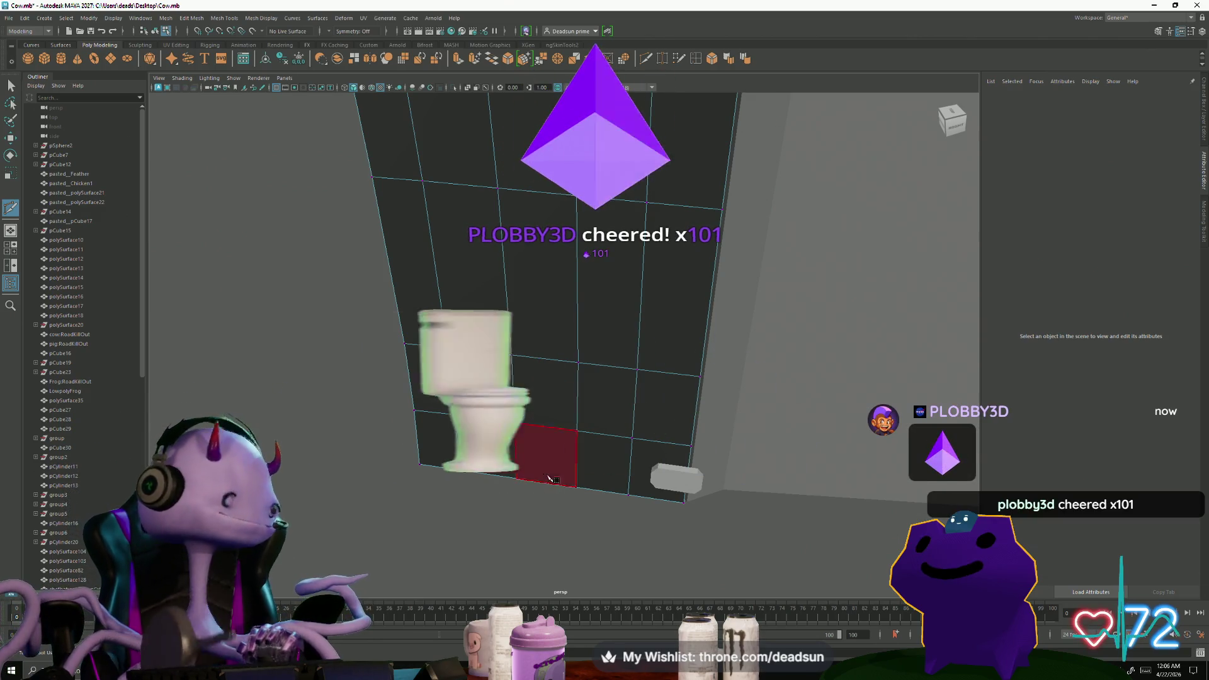
key("Return")
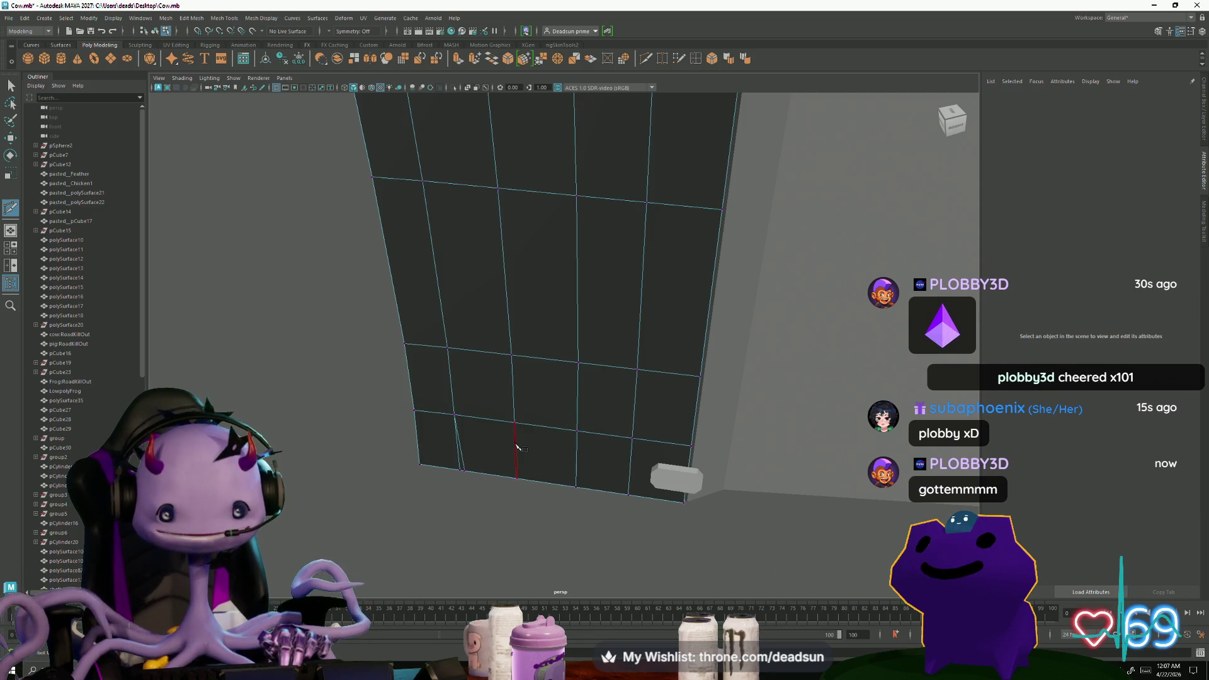
left_click(514, 480)
key("Return")
left_click(577, 431)
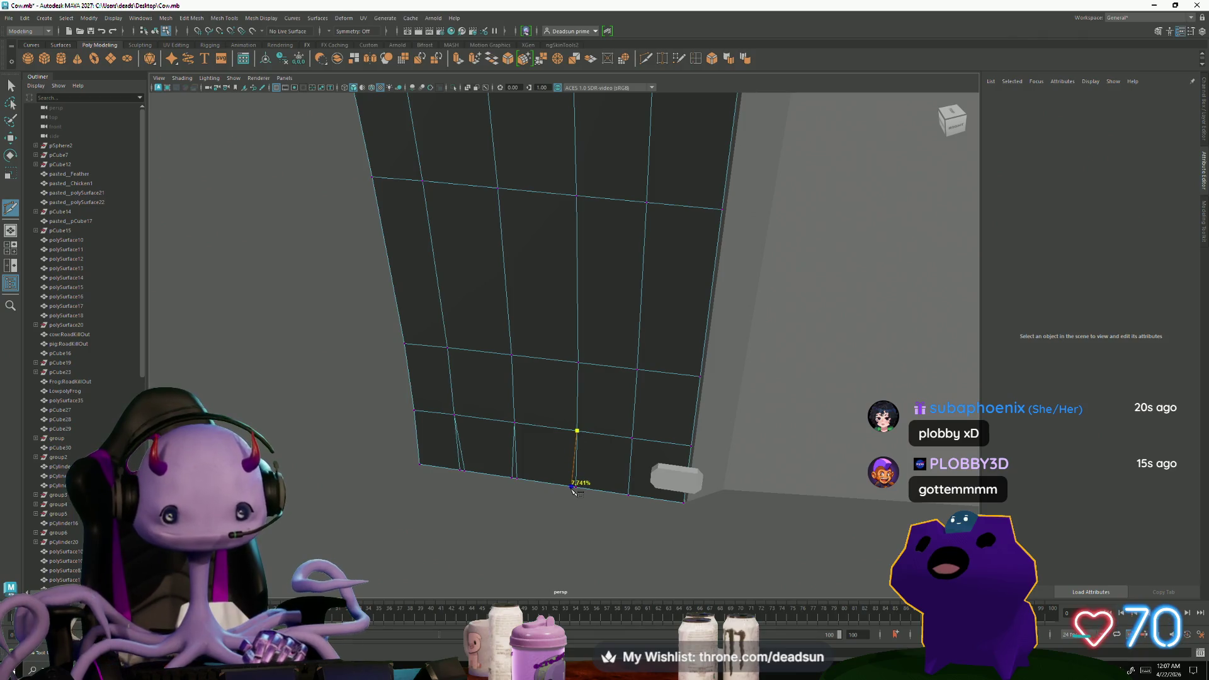
key("space")
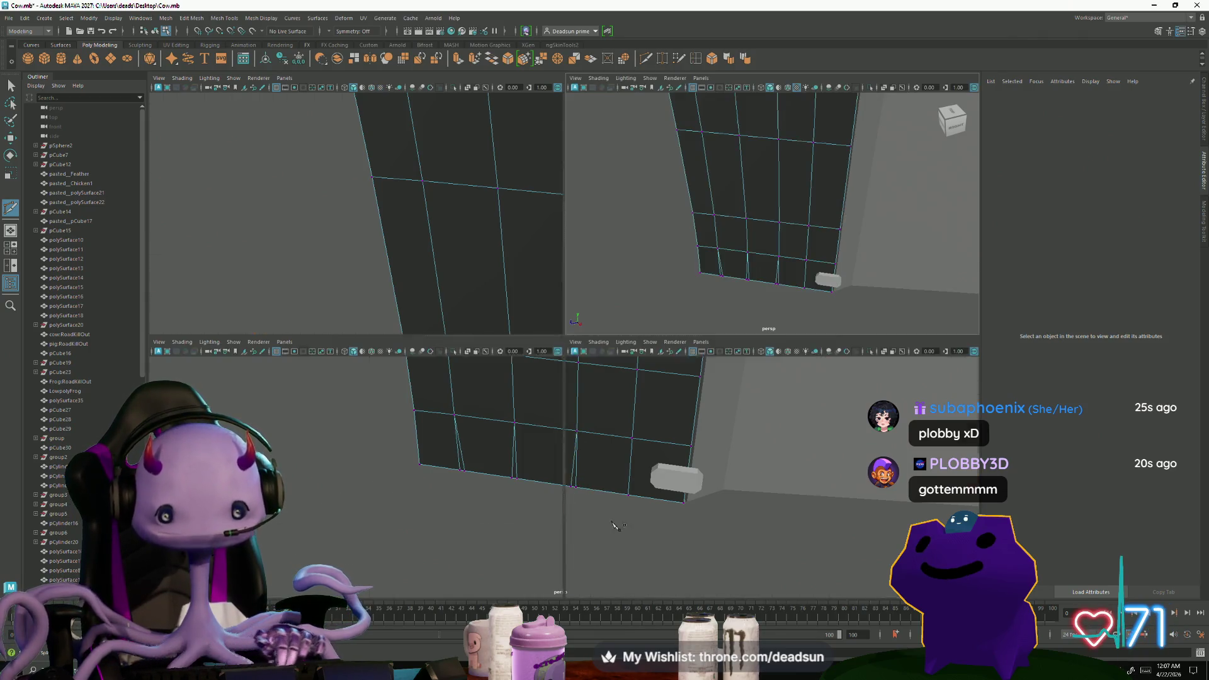
Back in the single perspective view, cut edges through the panel's side and bottom rim
key("space")
mouse_move(630, 337)
left_mouse_down("alt")
mouse_move(405, 359)
mouse_move(548, 330)
mouse_move(722, 473)
mouse_move(696, 383)
mouse_move(674, 370)
mouse_move(595, 387)
mouse_move(588, 378)
mouse_move(647, 386)
mouse_move(363, 400)
left_mouse_up("alt")
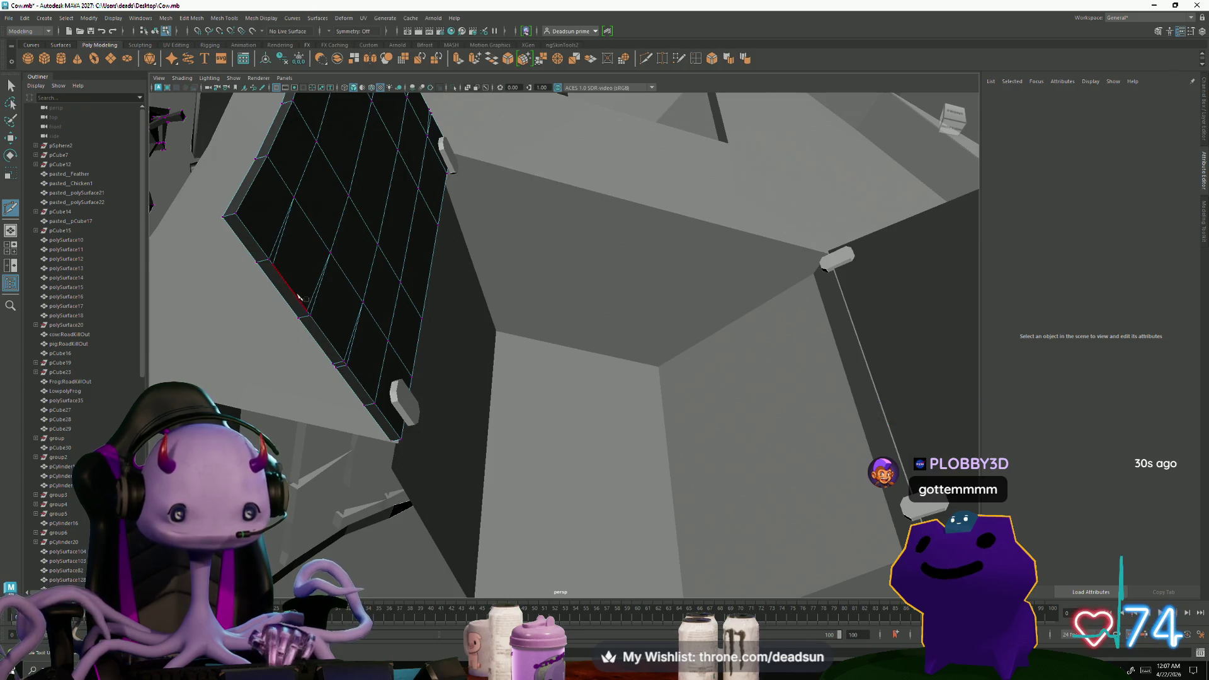
left_click(310, 312)
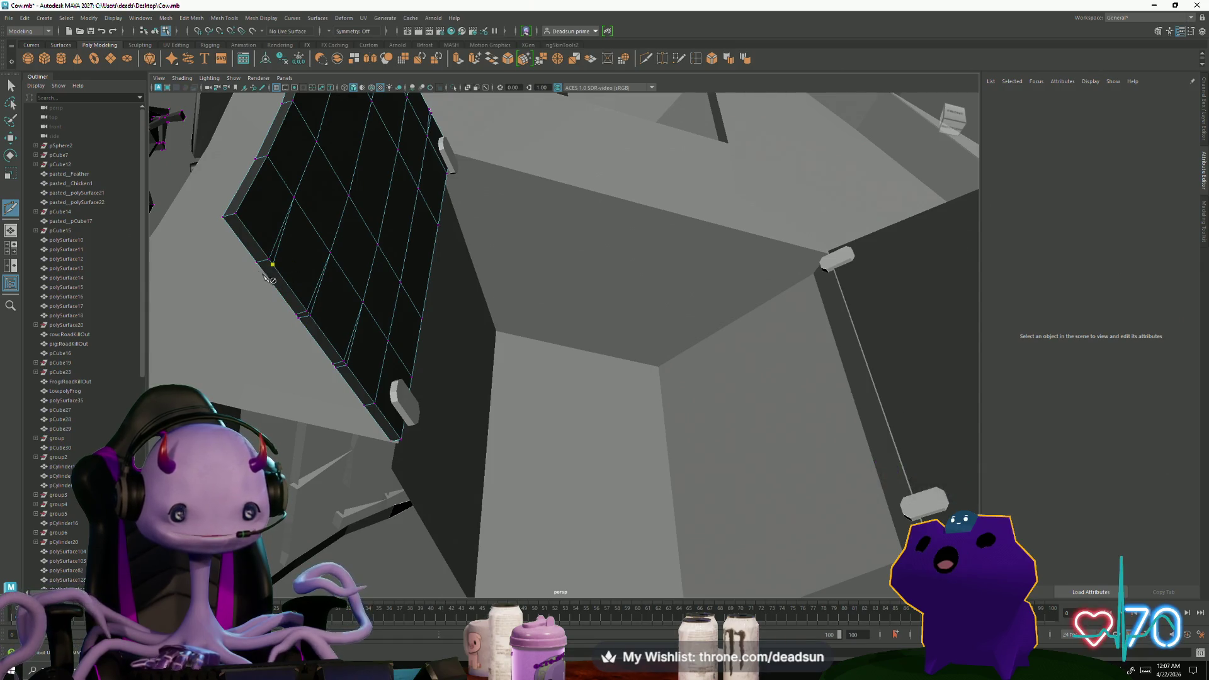
mouse_move(267, 265)
left_mouse_down("alt")
mouse_move(338, 398)
mouse_move(487, 535)
mouse_move(495, 520)
left_mouse_up("alt")
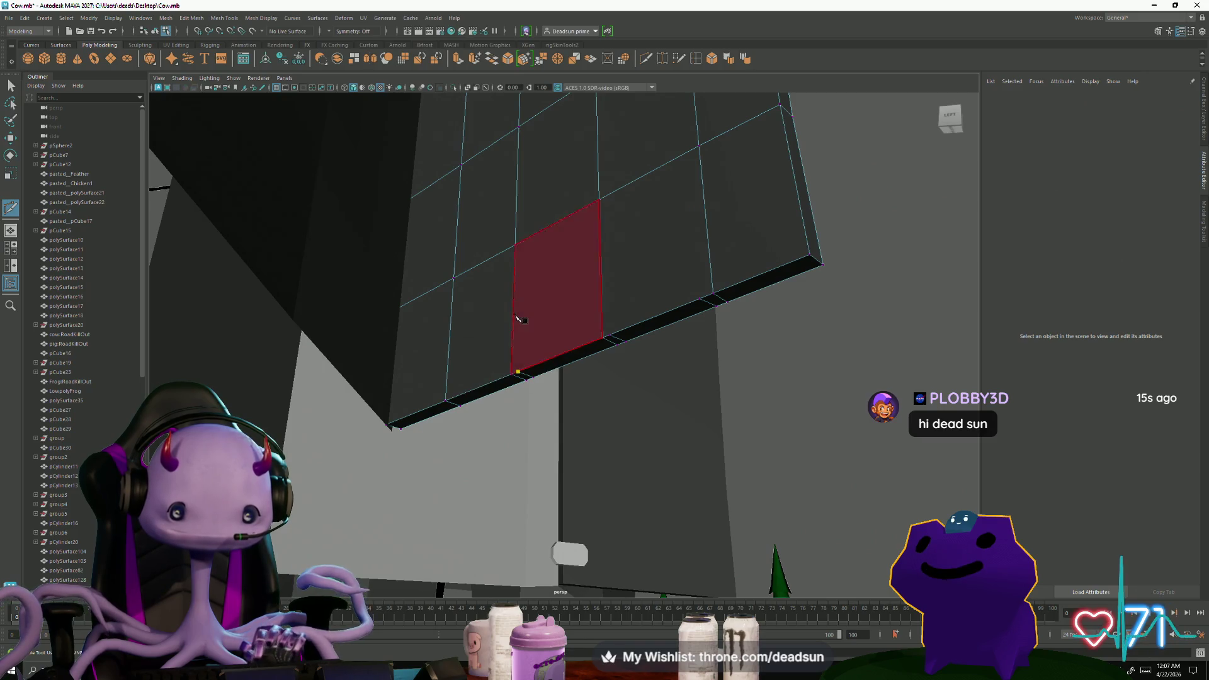
left_click(516, 247)
left_click(610, 335)
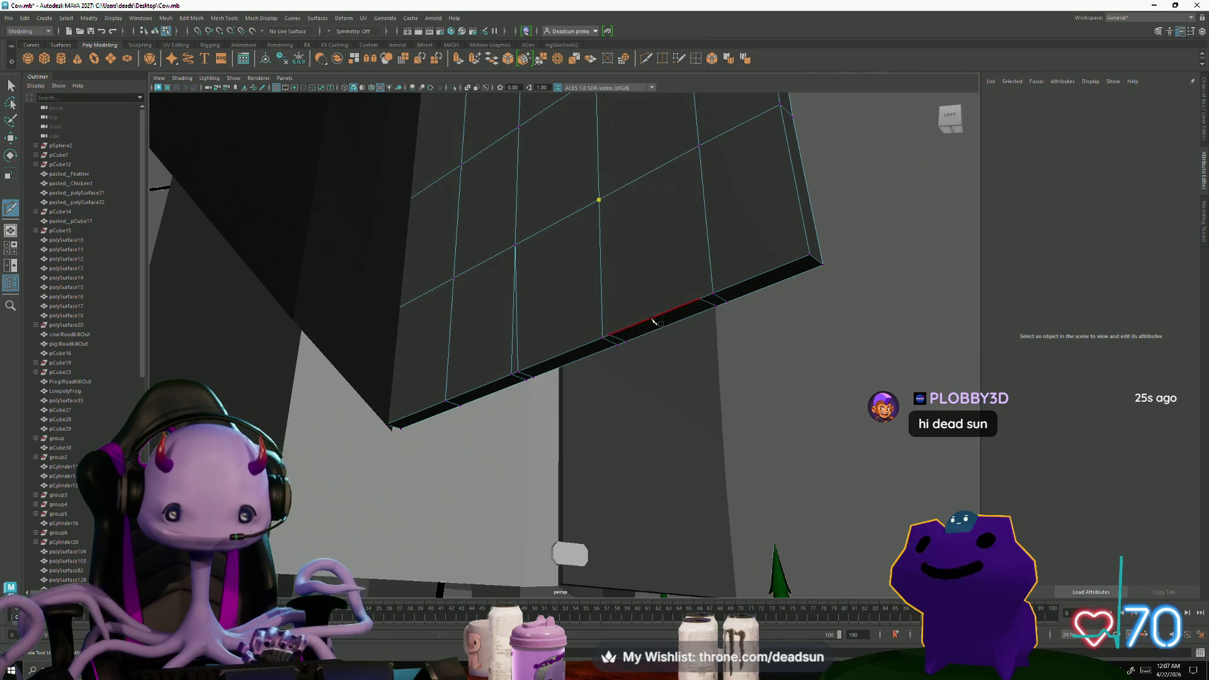
key("Return")
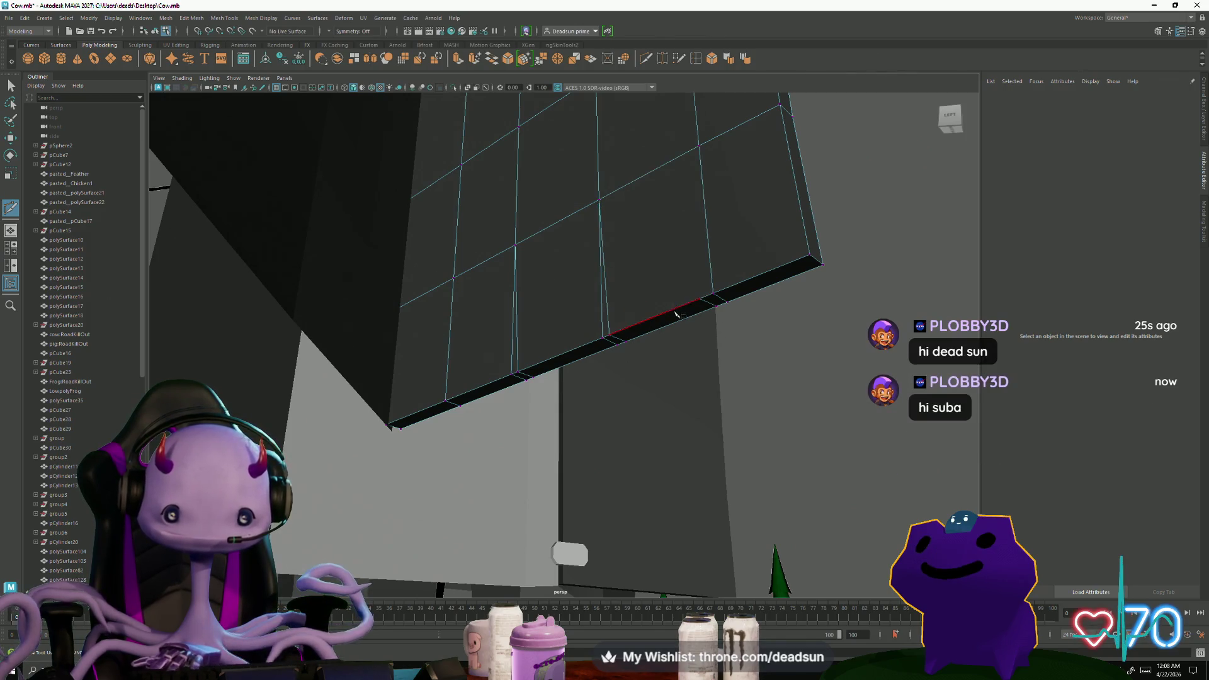
left_click(699, 300)
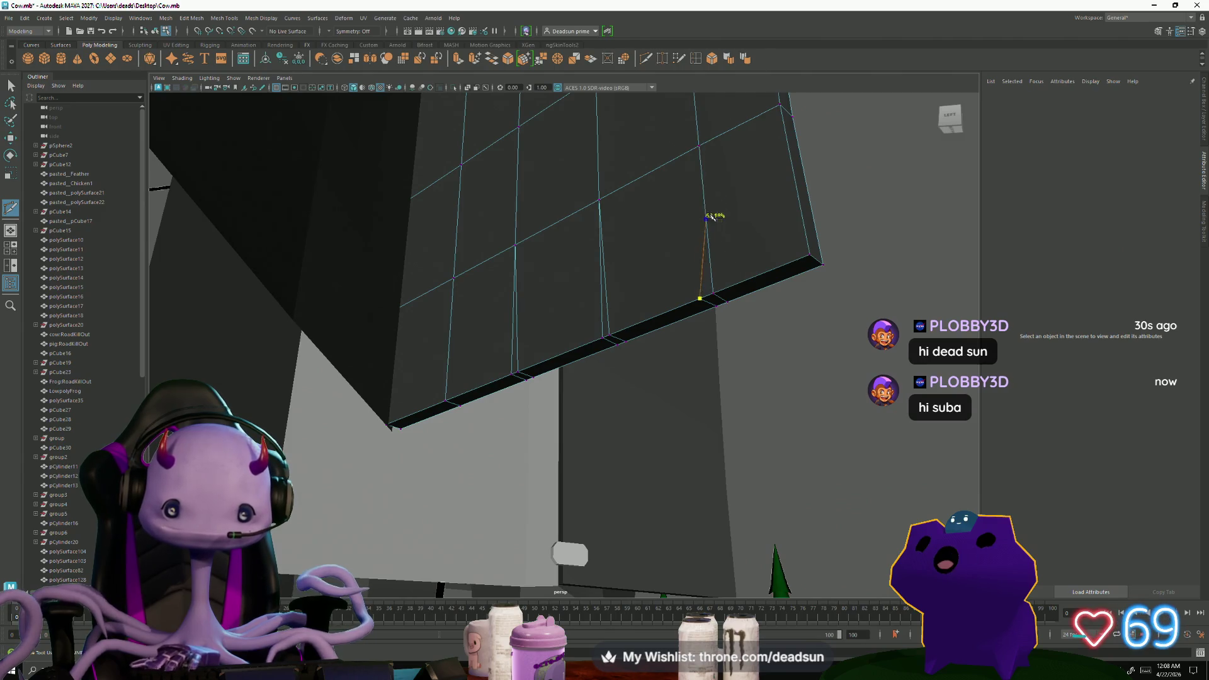
key("Return")
Inspect a wall-mesh edge up close, then clear the selection and face the wall
mouse_move(459, 283)
left_mouse_down("alt")
mouse_move(426, 359)
mouse_move(380, 392)
left_mouse_up("alt")
right_click_drag(484, 270, 530, 355, "shift")
left_click(534, 359)
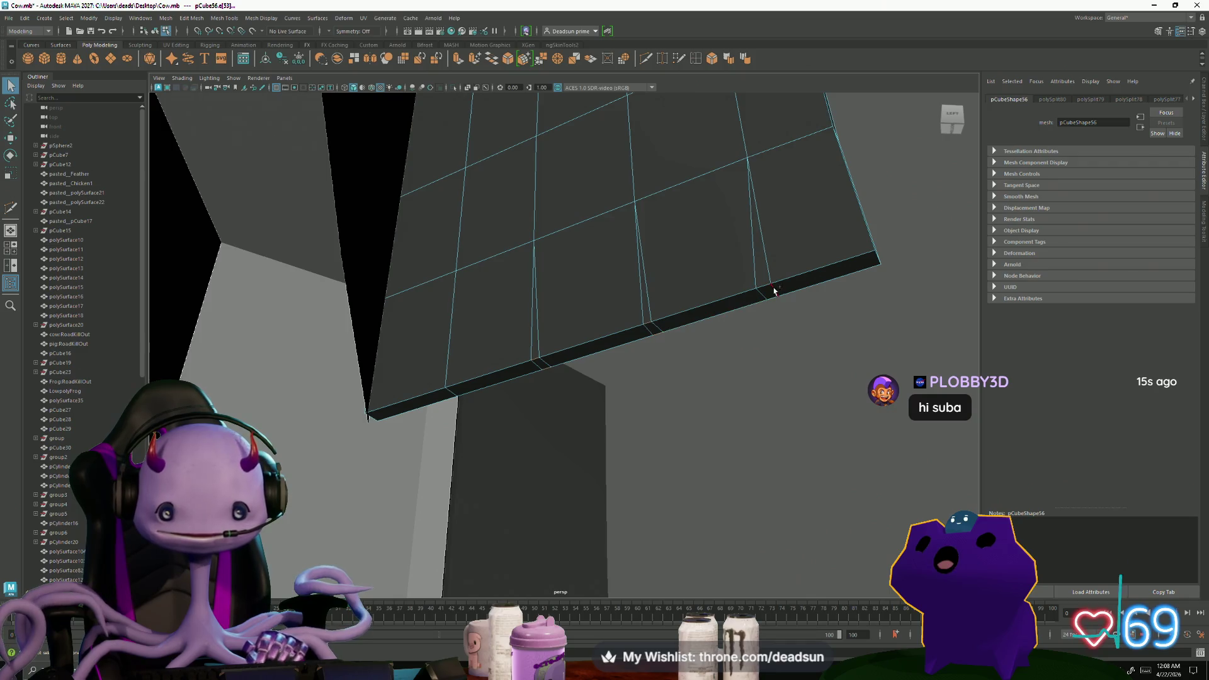
mouse_move(774, 299)
left_mouse_down("alt")
mouse_move(631, 358)
mouse_move(529, 264)
left_mouse_up("alt")
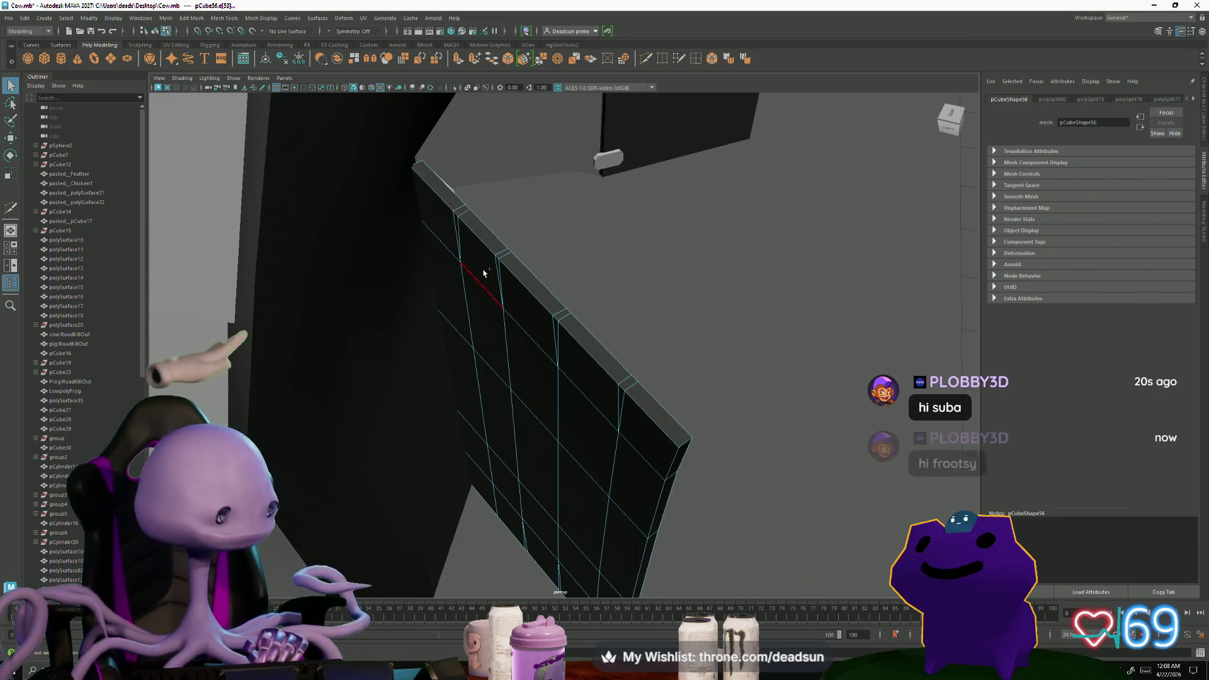
left_click_drag(467, 211, 503, 279, "alt")
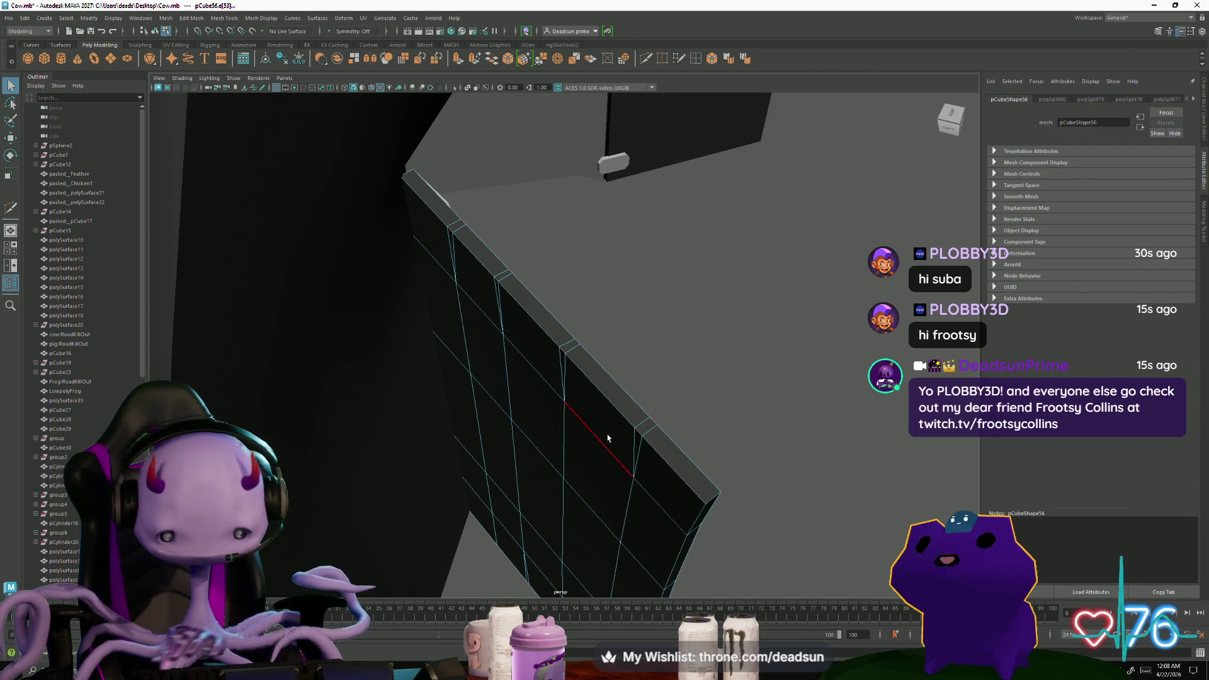
left_click(611, 434)
mouse_move(610, 432)
left_mouse_down("alt")
mouse_move(650, 464)
mouse_move(547, 432)
mouse_move(423, 423)
mouse_move(523, 467)
mouse_move(529, 453)
left_mouse_up("alt")
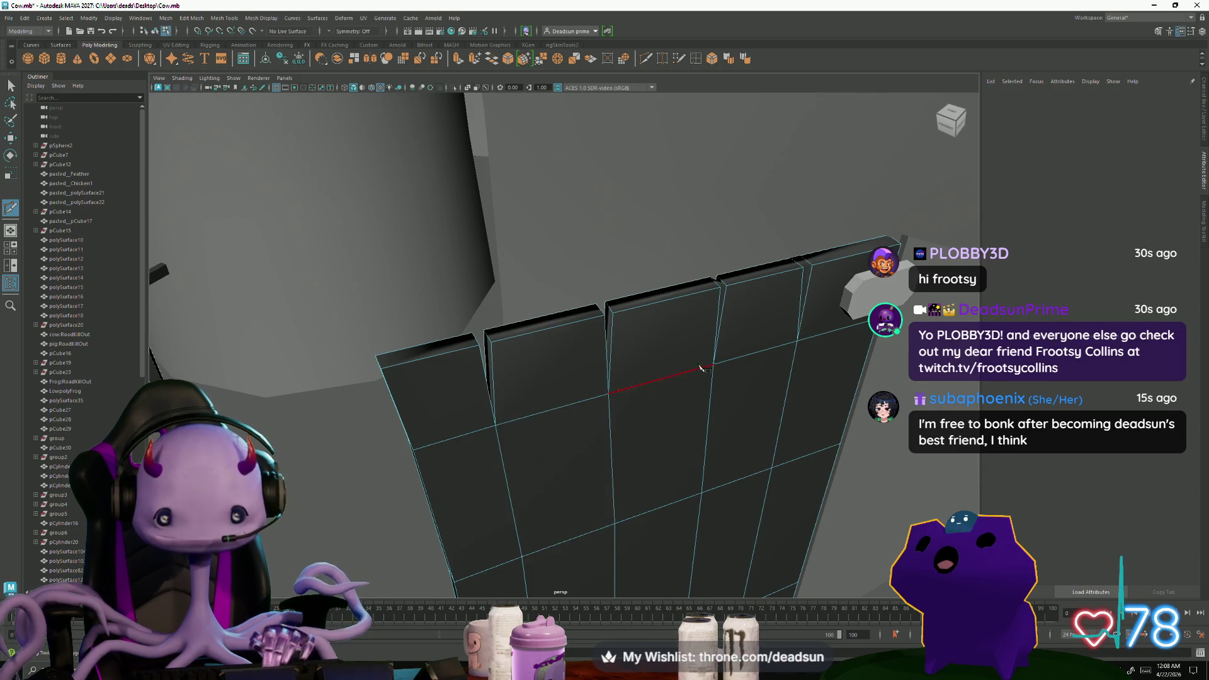
left_click_drag(737, 393, 526, 353, "alt")
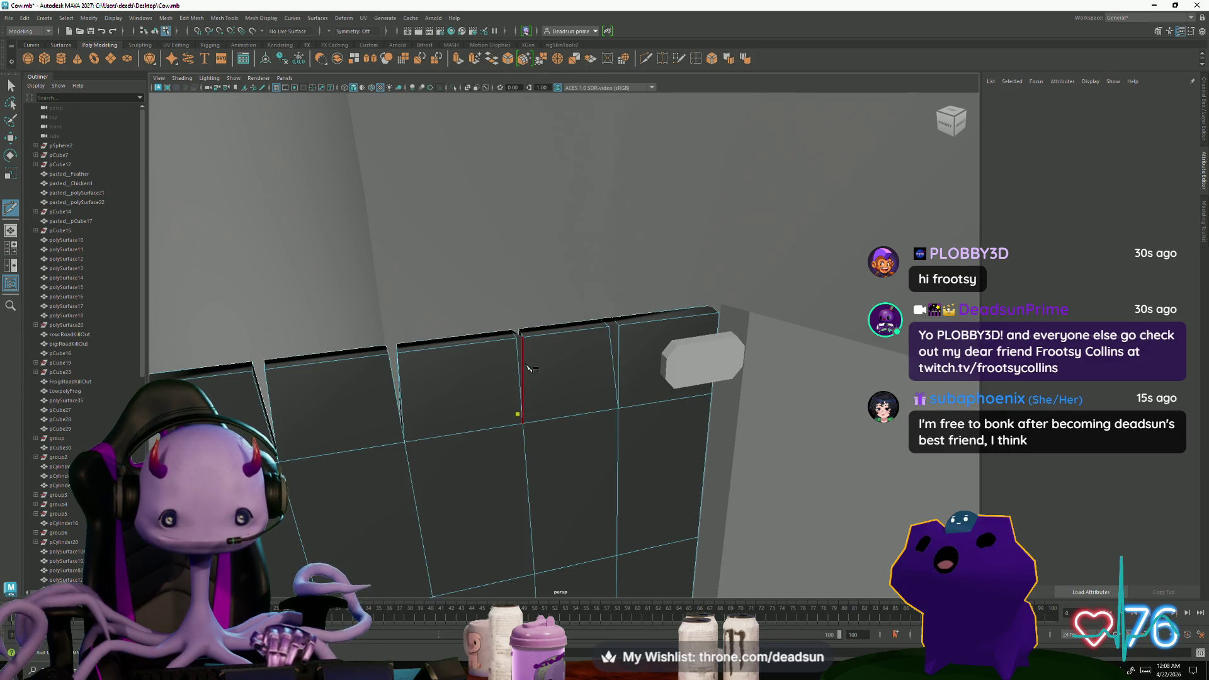
Try cut start points on the panel's vertical edge and vertices, then select its top edge
left_click(611, 400)
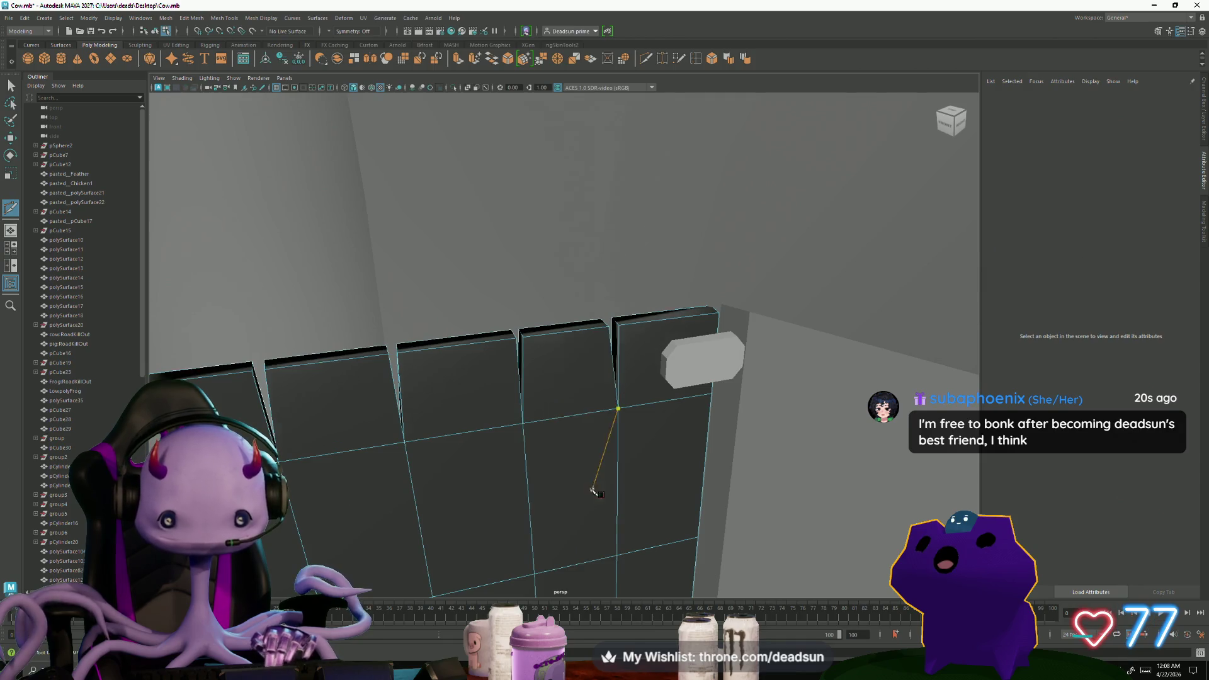
mouse_move(554, 508)
left_mouse_down("alt")
mouse_move(367, 349)
mouse_move(551, 517)
mouse_move(388, 561)
left_mouse_up("alt")
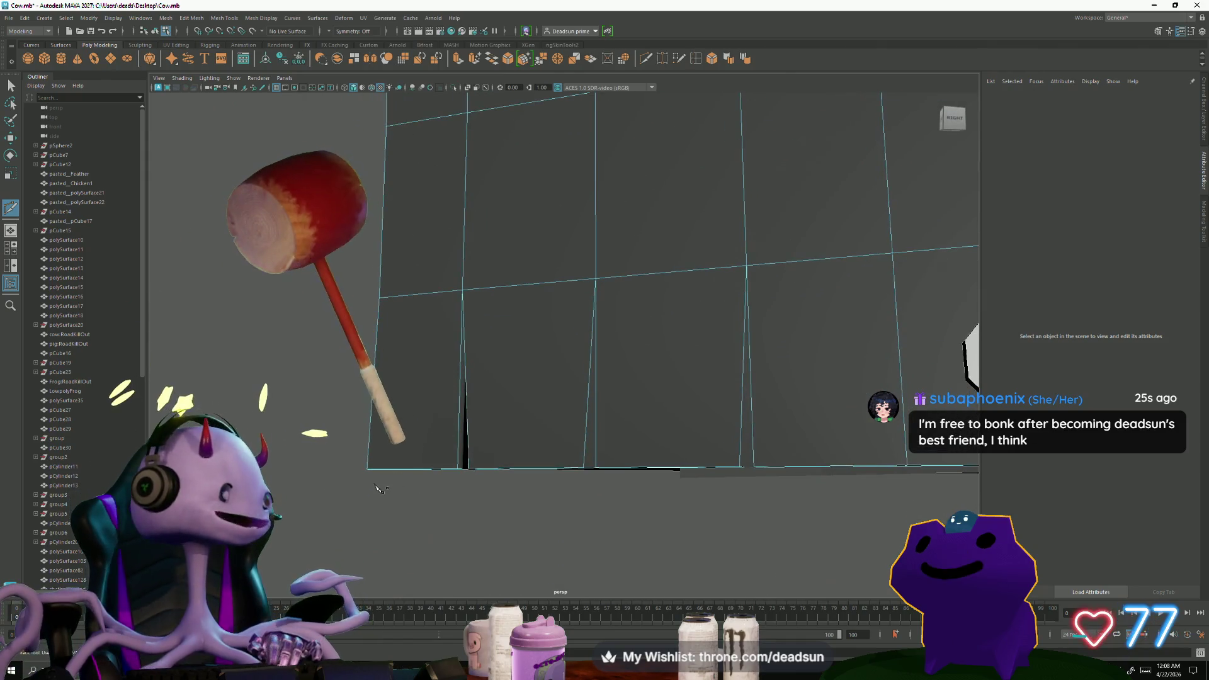
left_click(462, 291)
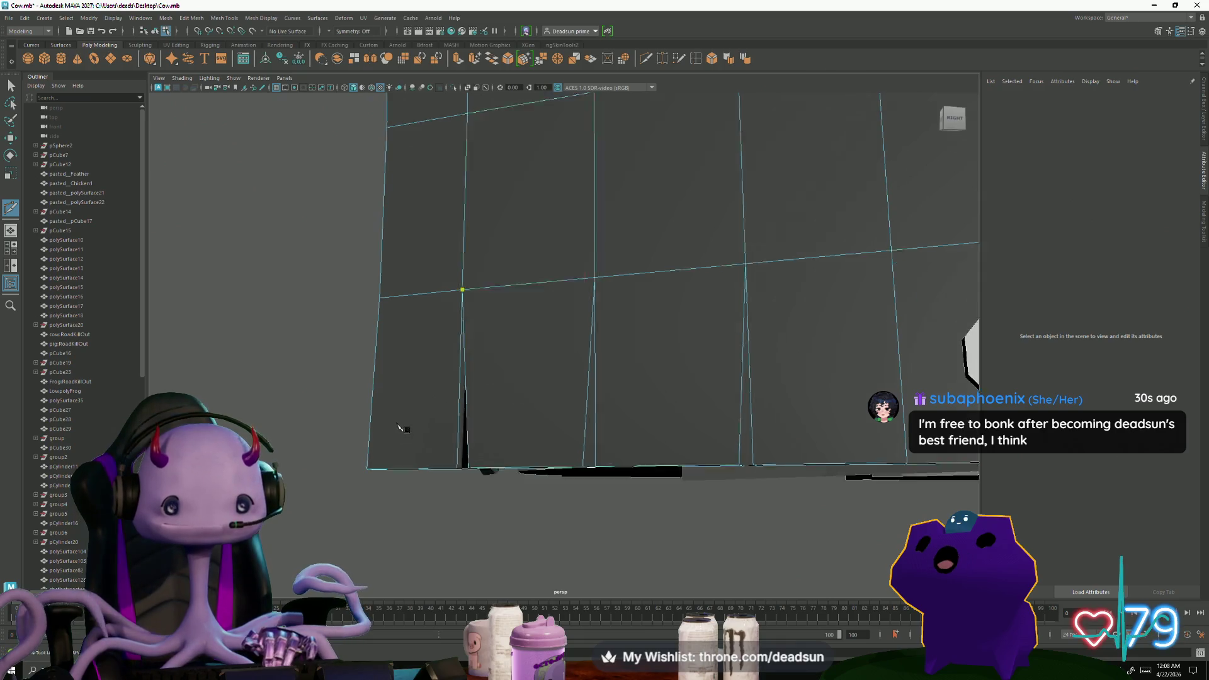
left_click_drag(399, 425, 393, 400, "alt")
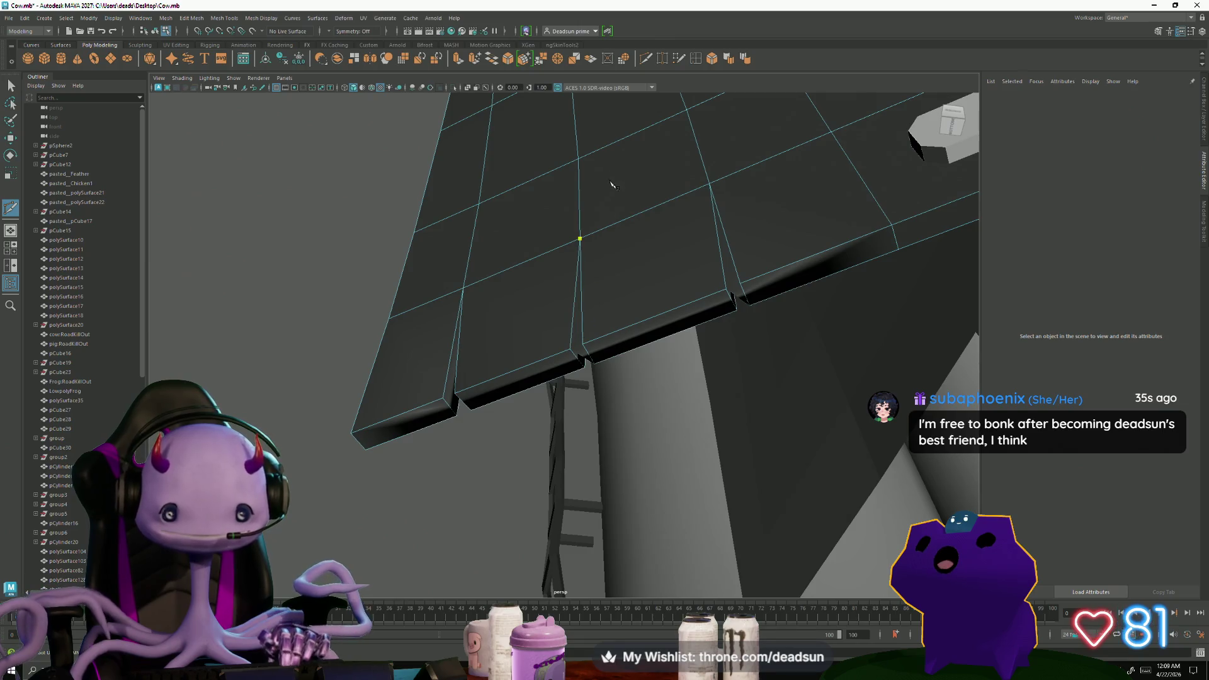
left_click(587, 357)
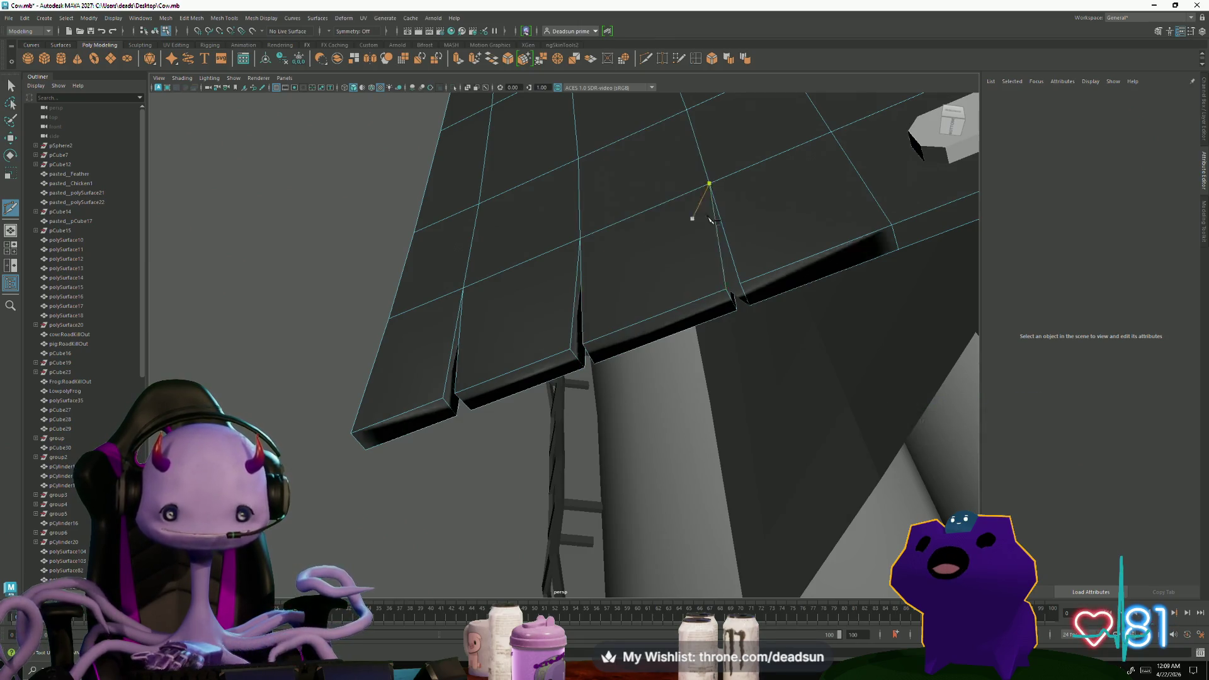
left_click_drag(734, 331, 706, 401, "alt")
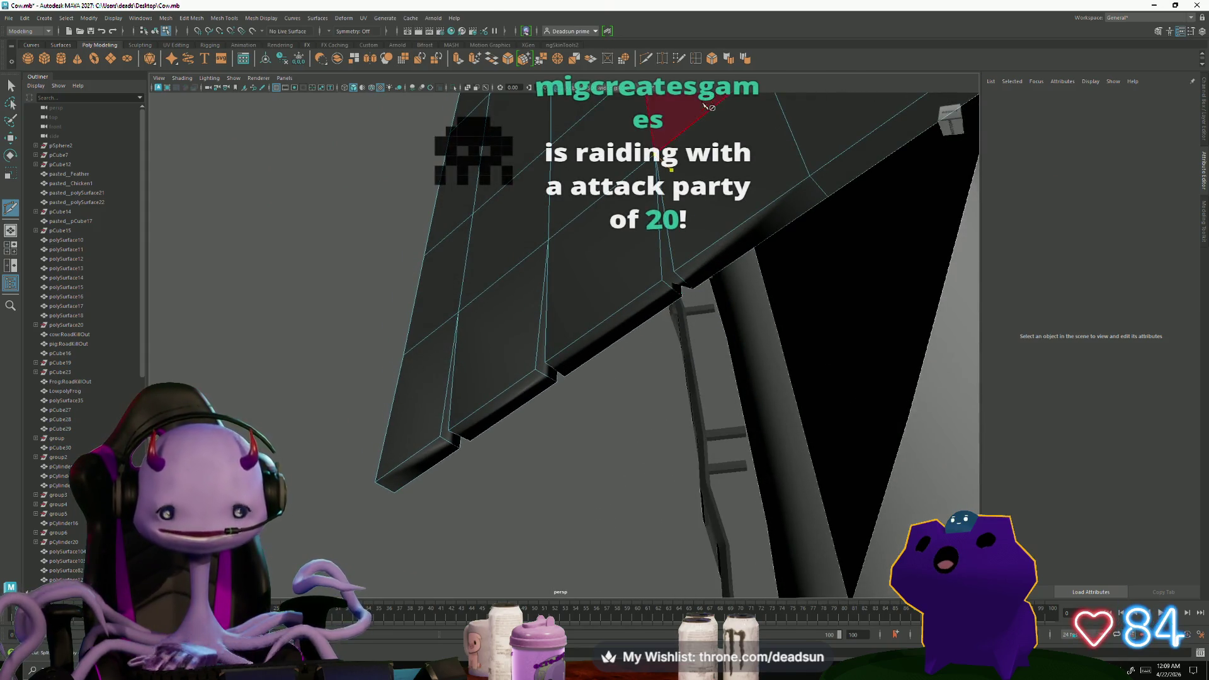
mouse_move(472, 463)
left_mouse_down("alt")
mouse_move(440, 481)
mouse_move(299, 464)
mouse_move(48, 174)
left_mouse_up("alt")
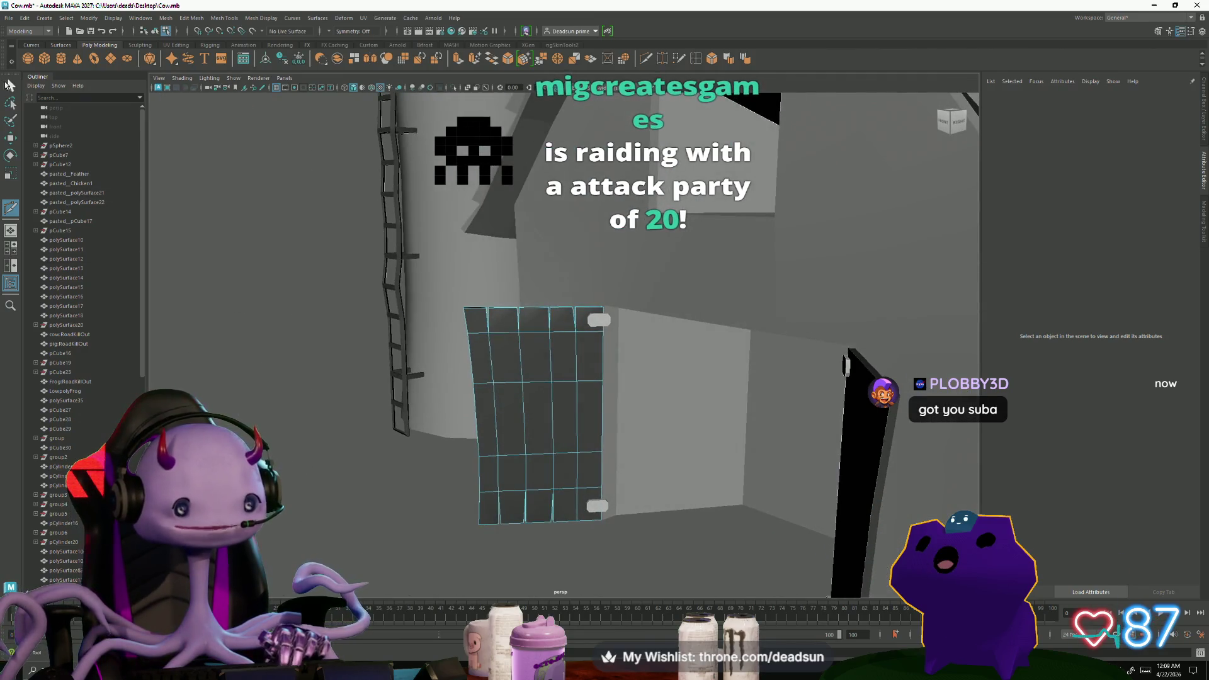
left_click_drag(257, 333, 416, 310, "alt")
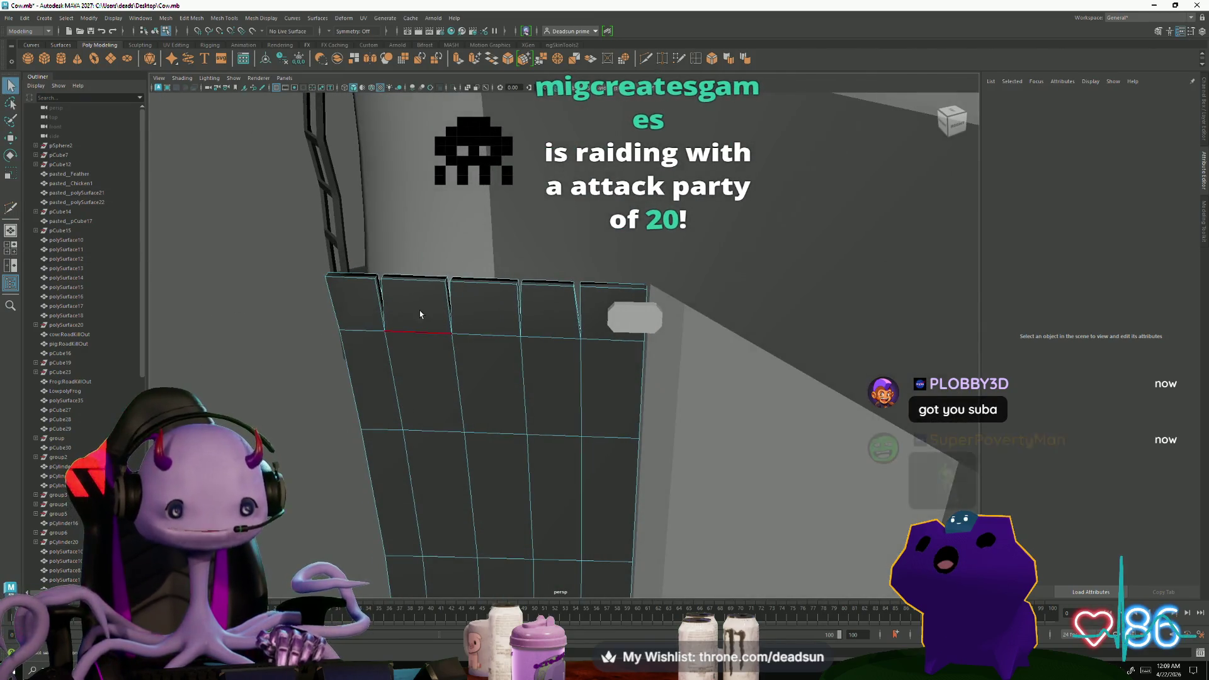
left_click(542, 280)
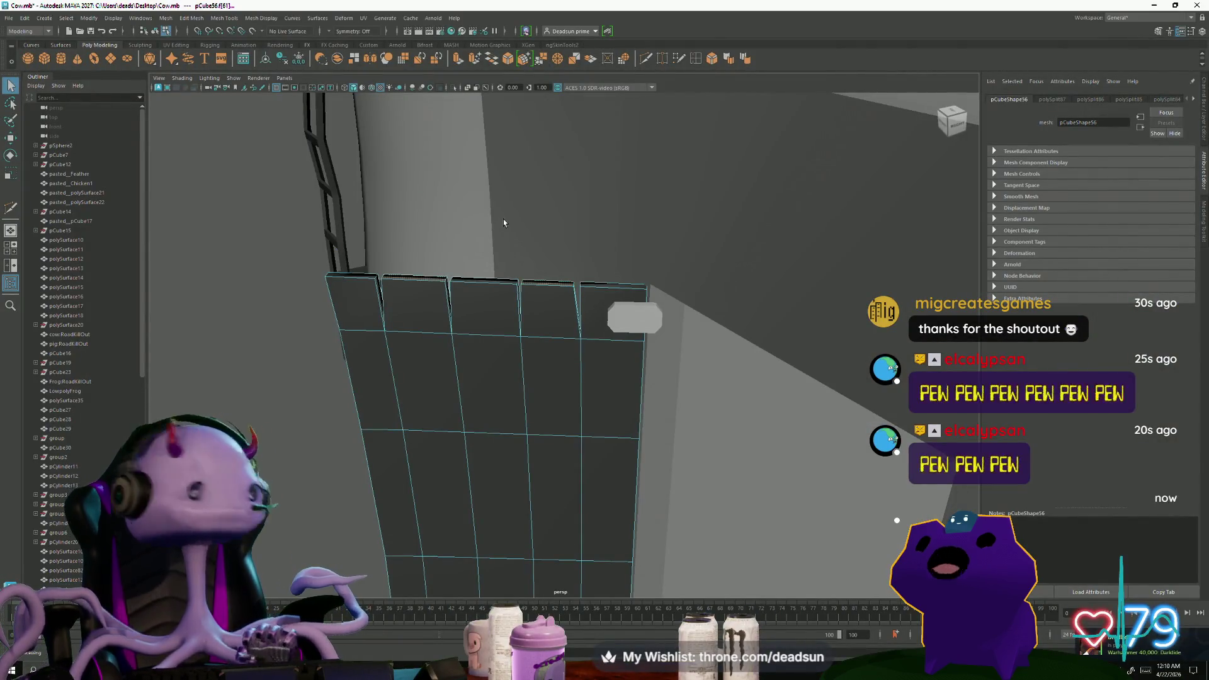
Cycle the door mesh through Move, Multi-Cut and Rotate while orbiting around it
left_click_drag(503, 219, 531, 255, "alt")
key("w")
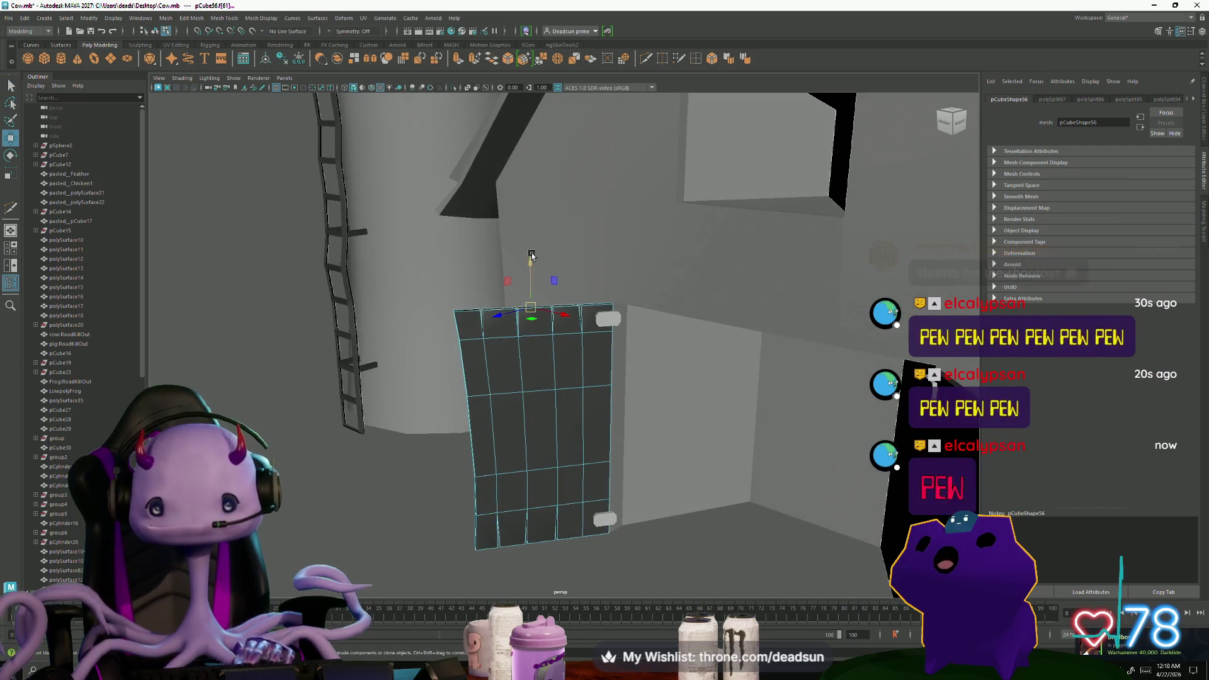
left_click_drag(531, 257, 618, 340, "alt")
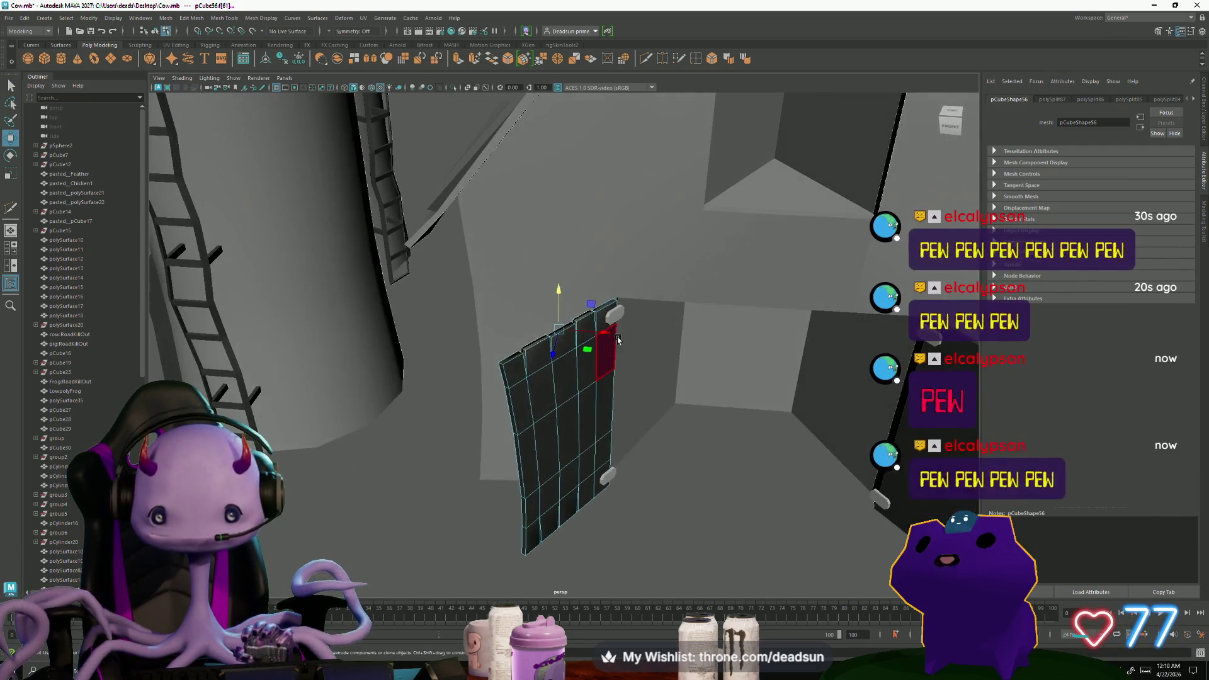
key("ctrl+shift+x")
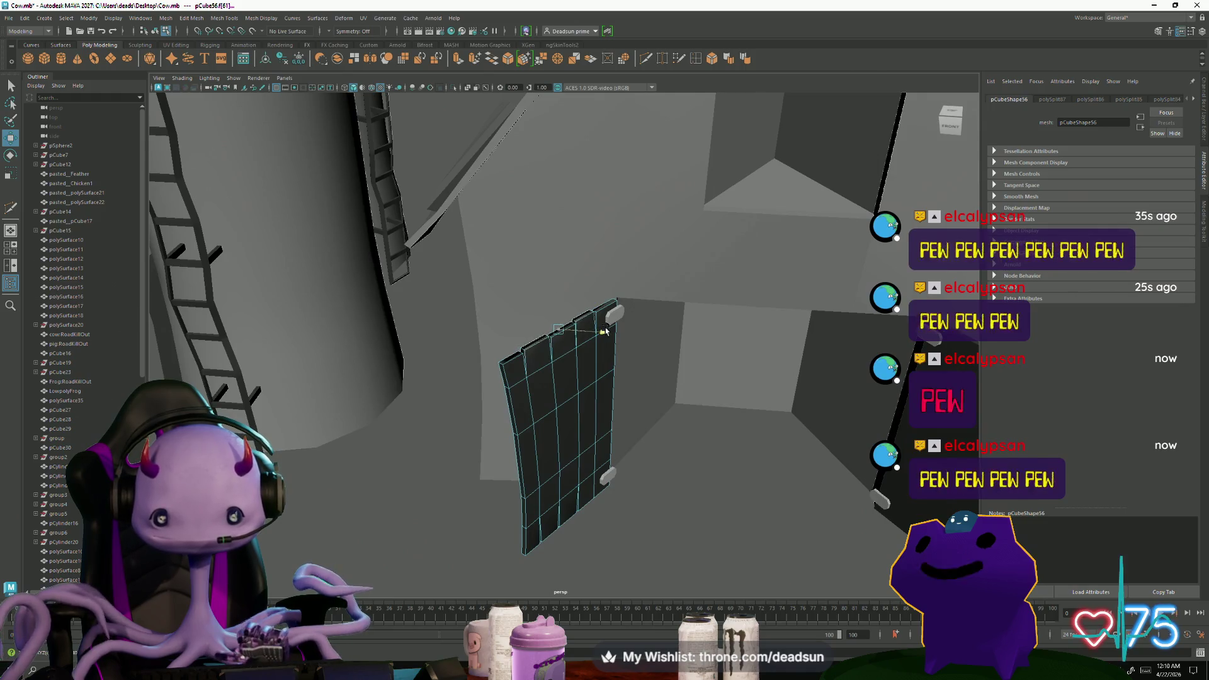
key("w")
left_click_drag(605, 330, 575, 312, "alt")
key("e")
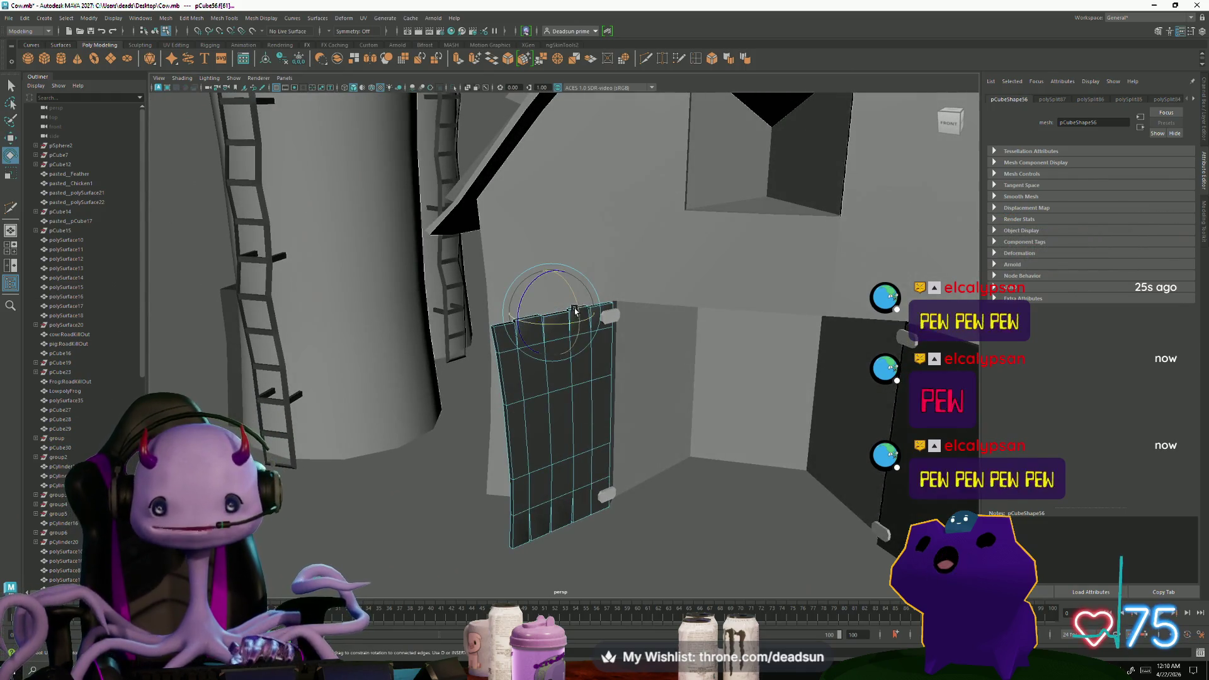
scroll(569, 300, "down", 3)
scroll(570, 300, "down", 5)
mouse_move(570, 300)
left_mouse_down("alt")
mouse_move(567, 403)
mouse_move(529, 444)
left_mouse_up("alt")
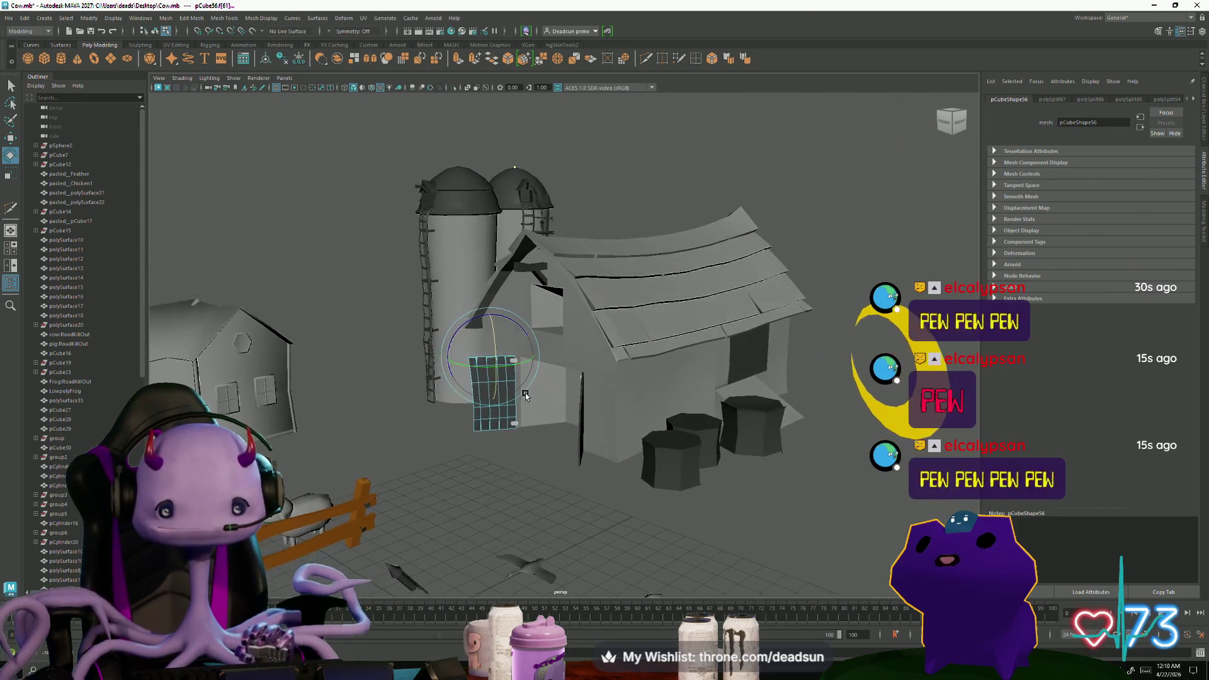
scroll(488, 480, "up", 3)
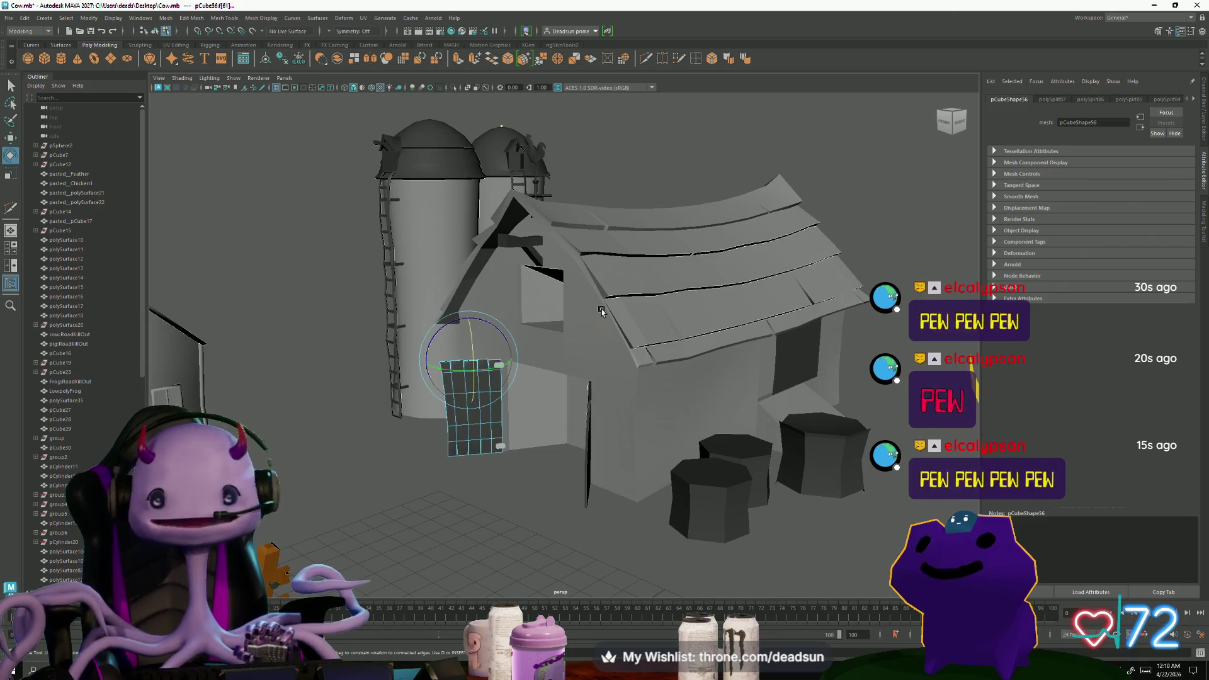
Select a door face with Move and snap its pivot to the planks' bottom corner
mouse_move(438, 499)
left_mouse_down("alt")
mouse_move(562, 374)
mouse_move(506, 487)
left_mouse_up("alt")
scroll(562, 375, "up", 5)
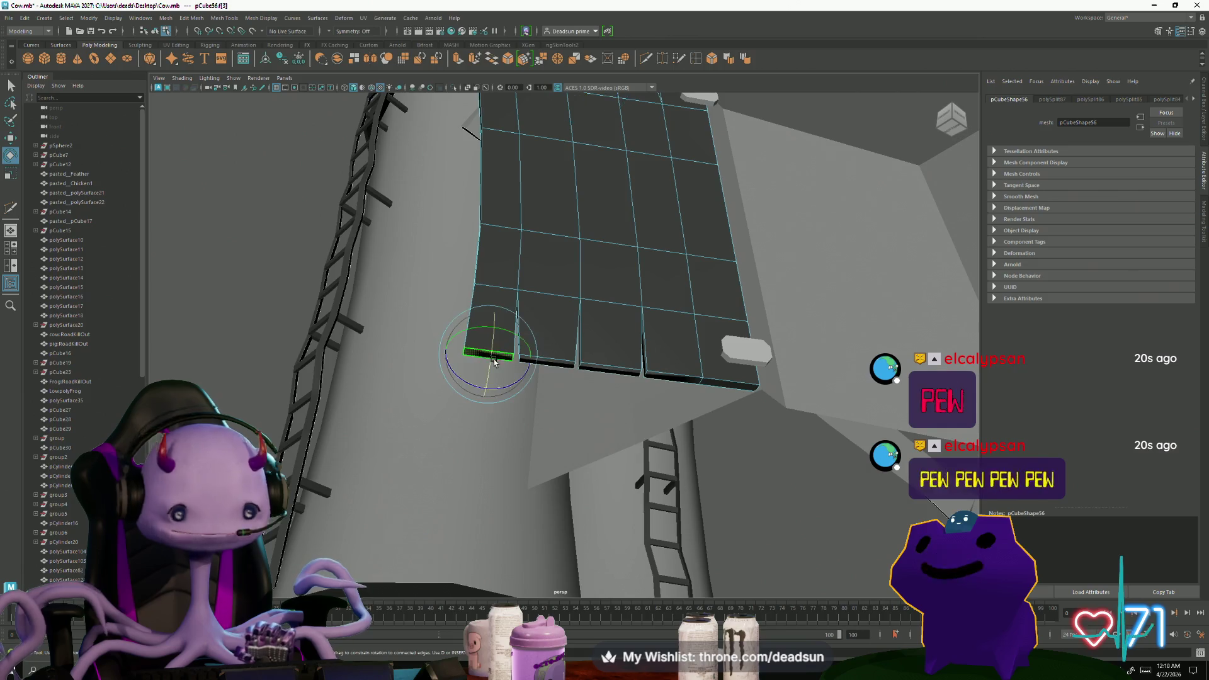
left_click_drag(493, 362, 496, 463, "alt")
left_click(499, 445)
key("w")
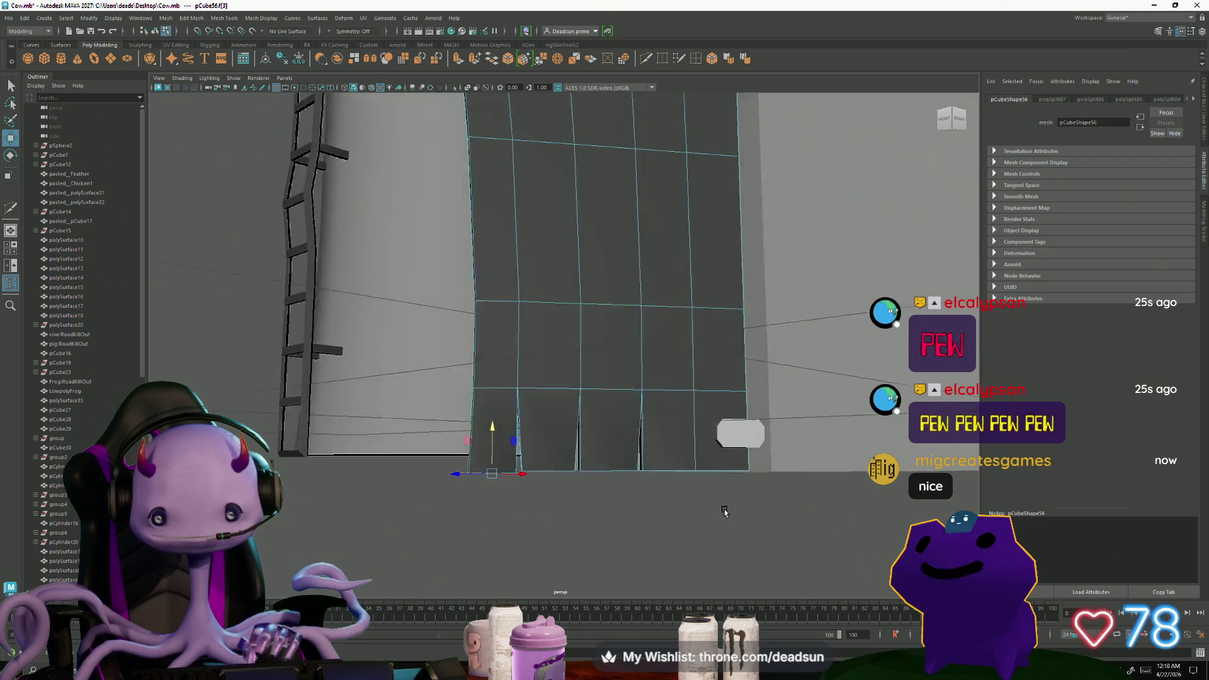
left_click_drag(498, 442, 491, 432, "alt")
left_click(702, 432)
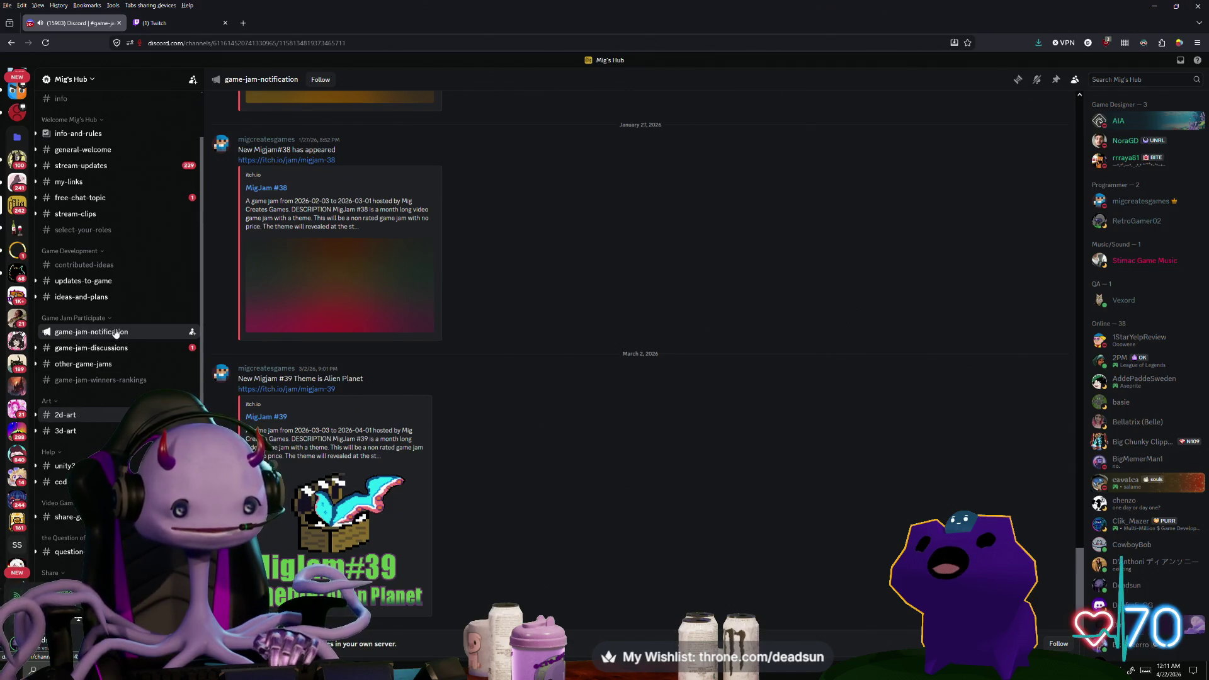
scroll(325, 383, "up", 1)
scroll(258, 374, "down", 1)
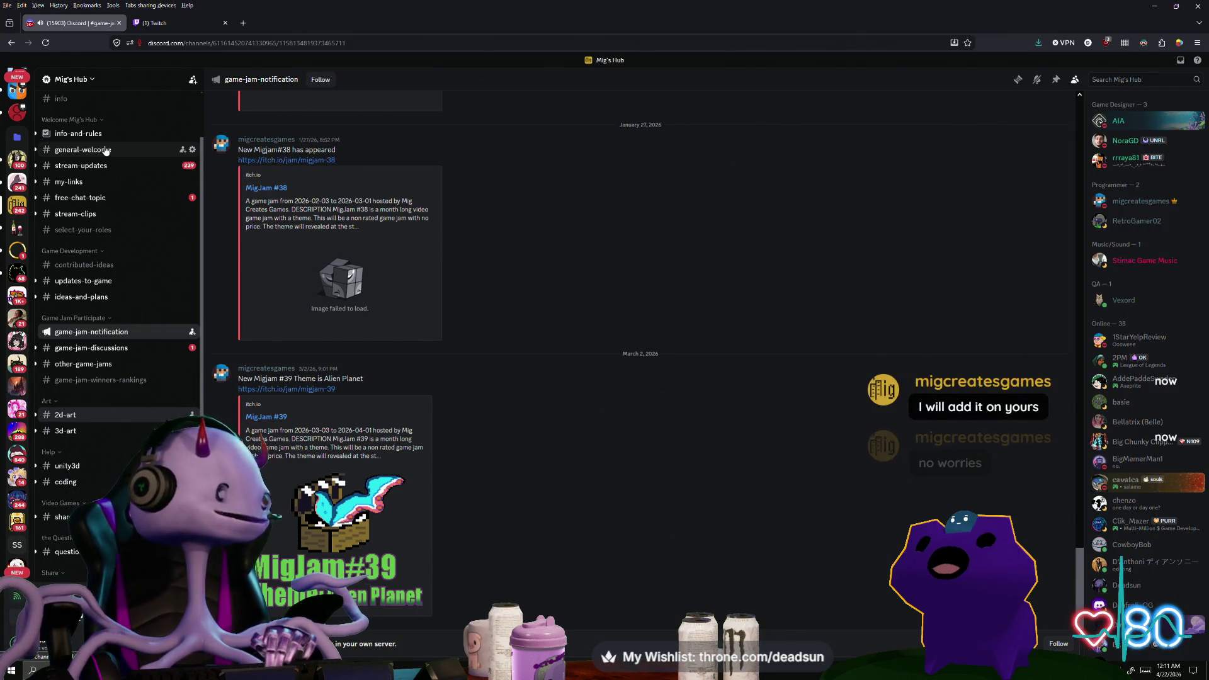
scroll(20, 242, "up", 5)
scroll(17, 229, "up", 3)
Open #general in the Witches, Aliens, and Robots server and zoom through an image post
left_click(18, 104)
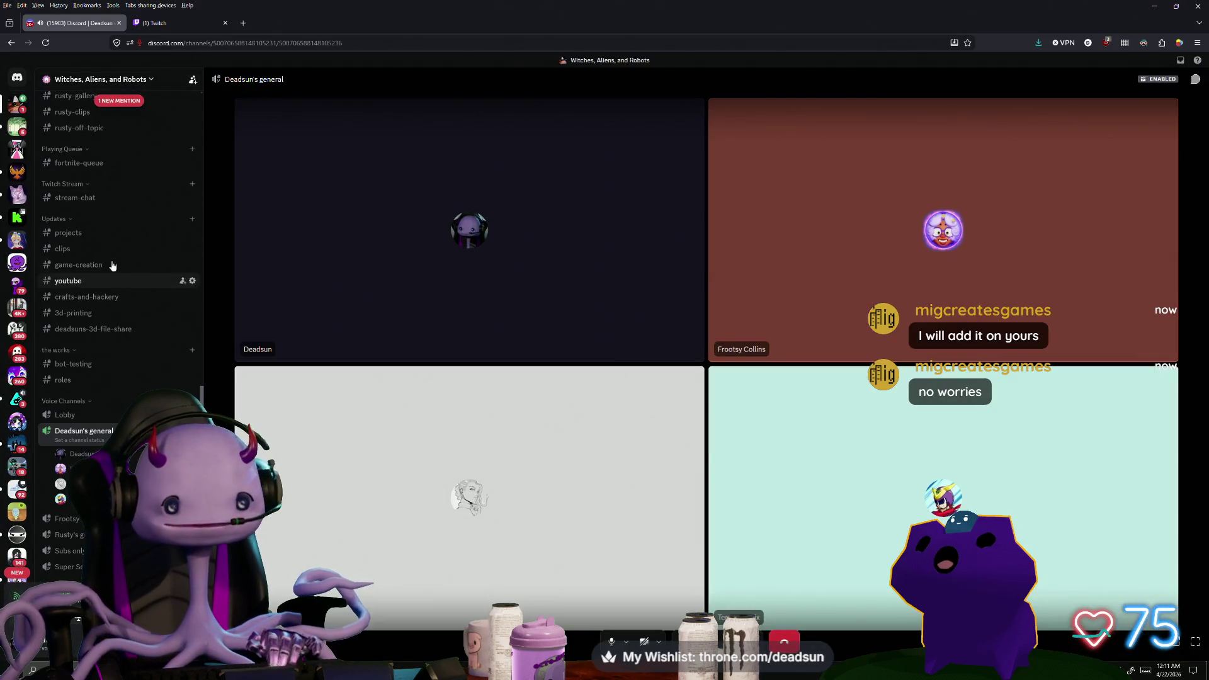
scroll(117, 305, "up", 5)
scroll(116, 305, "up", 5)
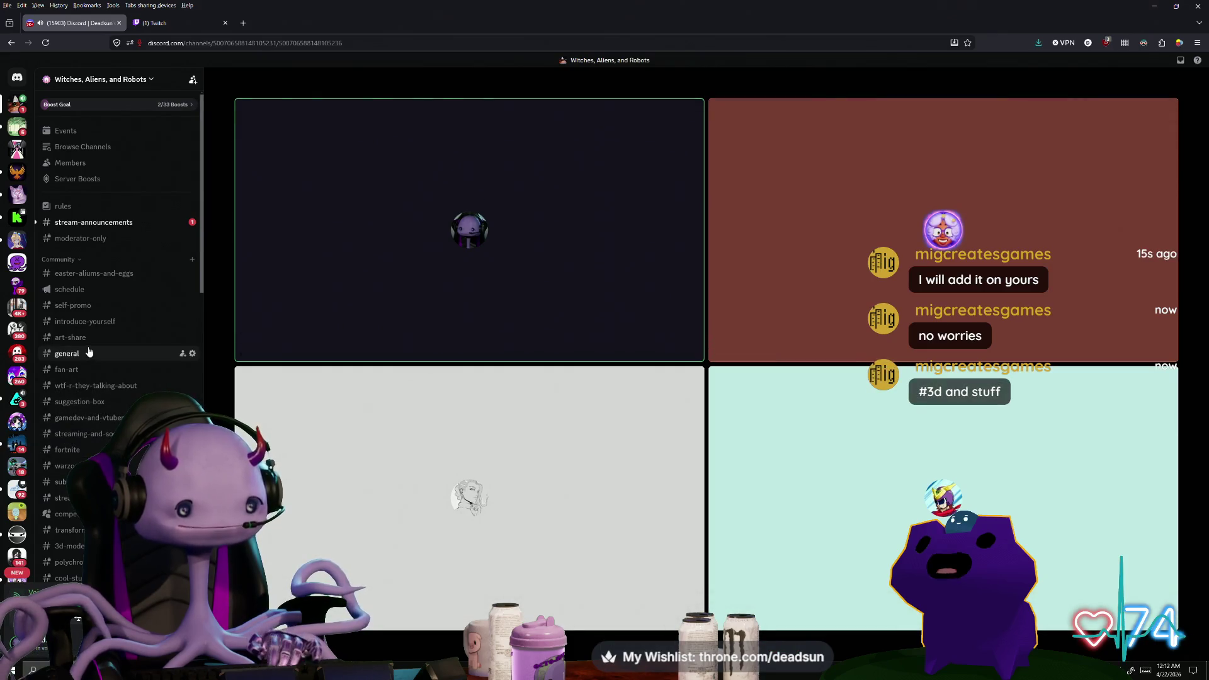
left_click(66, 354)
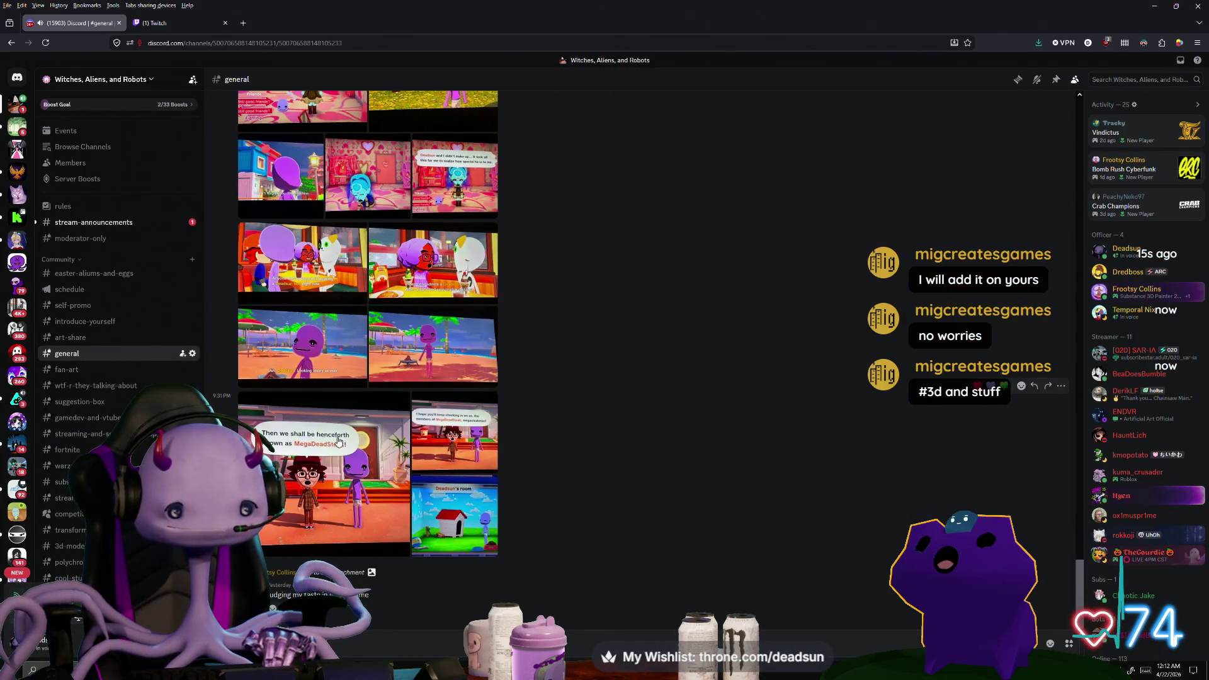
left_click(338, 442)
left_click(563, 421)
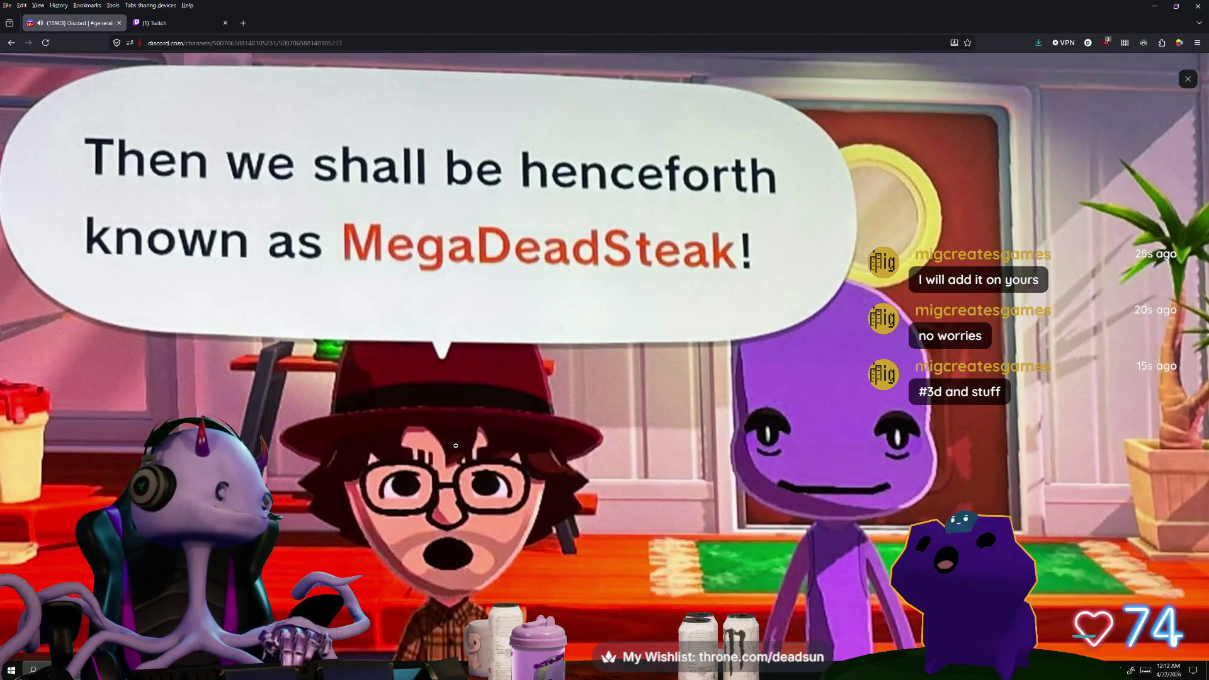
left_click(456, 445)
key("Escape")
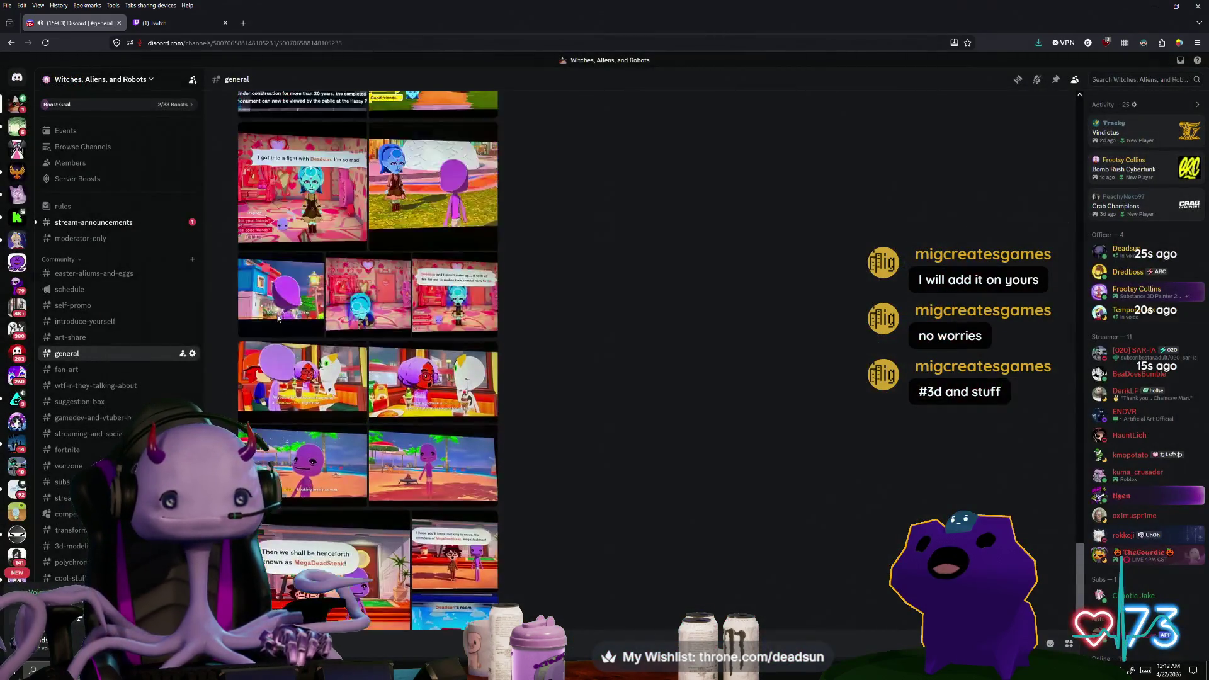
scroll(279, 318, "up", 2)
scroll(279, 284, "up", 2)
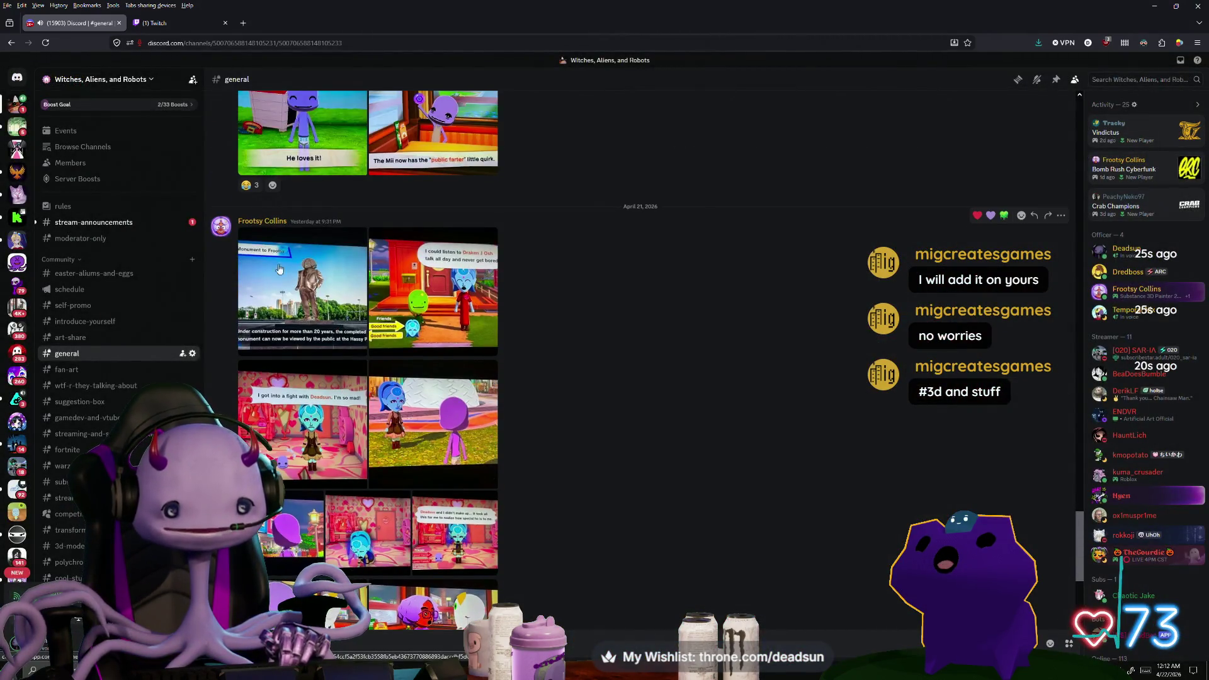
View the monument picture zoomed in, close it, and shrink the browser to uncover Maya
left_click(279, 270)
left_click(556, 371)
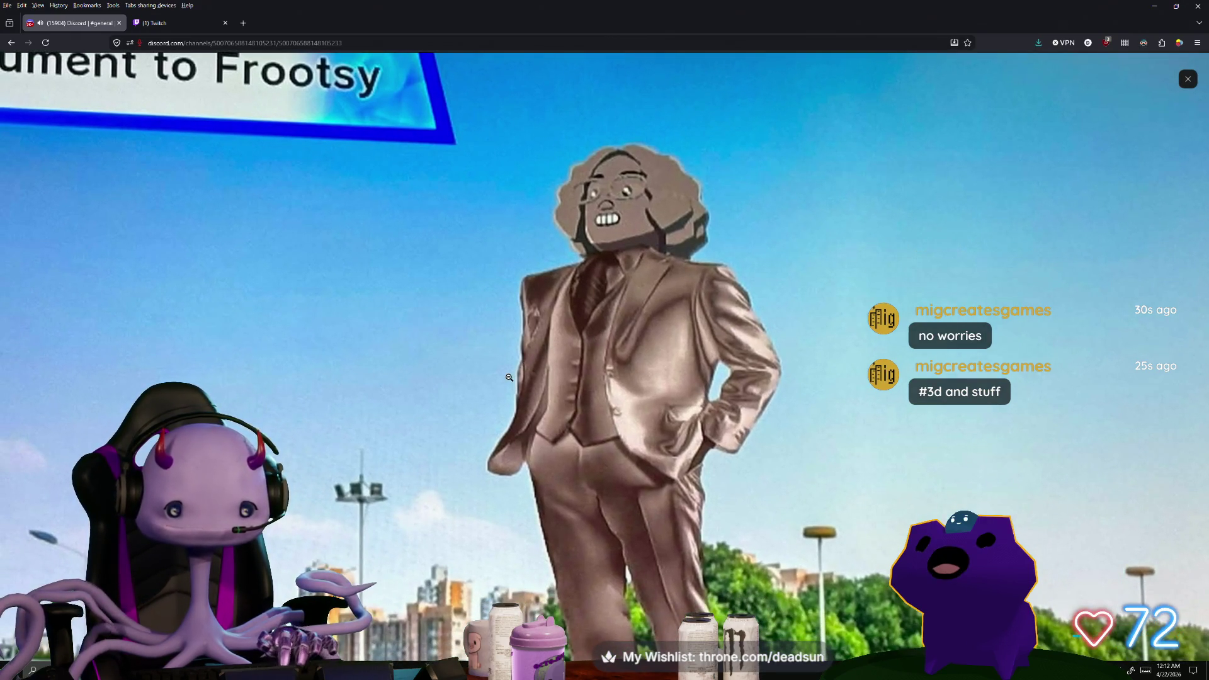
left_click(512, 374)
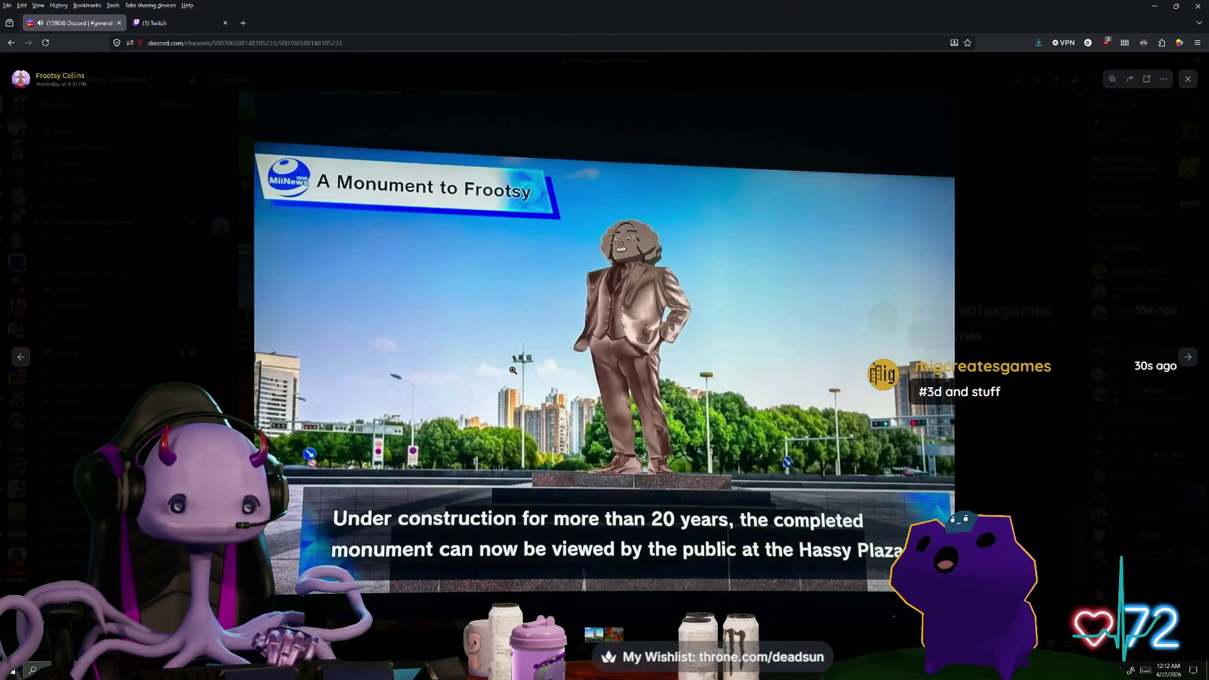
left_click(186, 355)
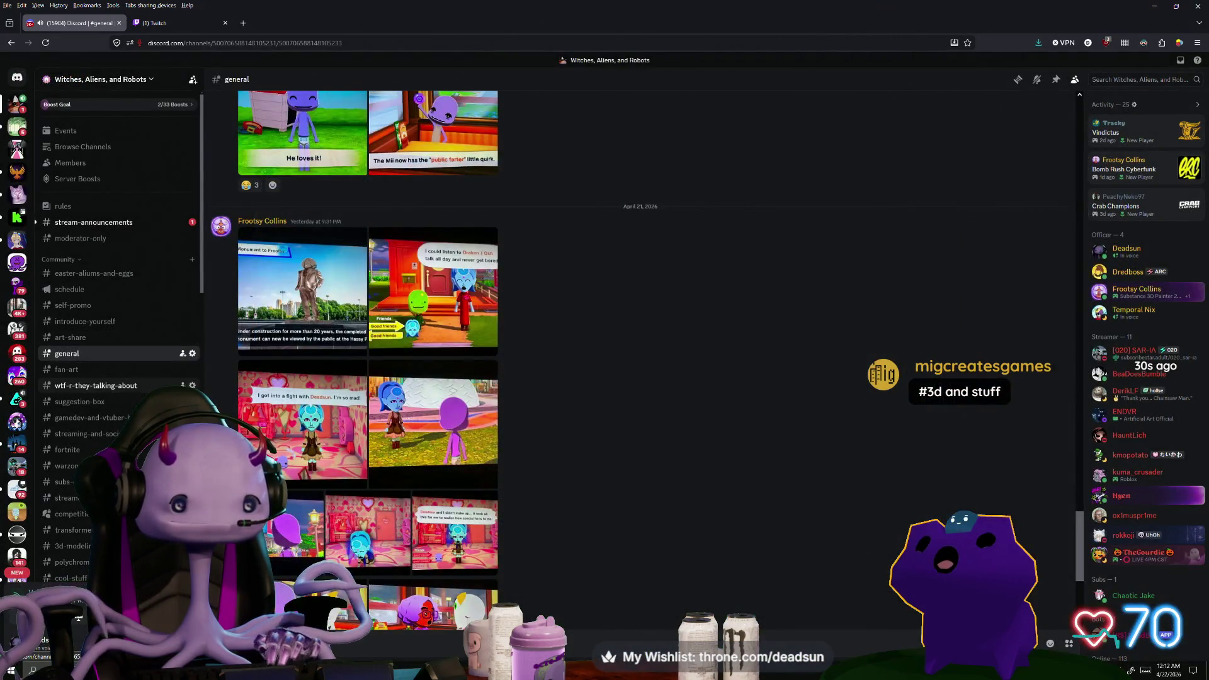
scroll(321, 420, "down", 4)
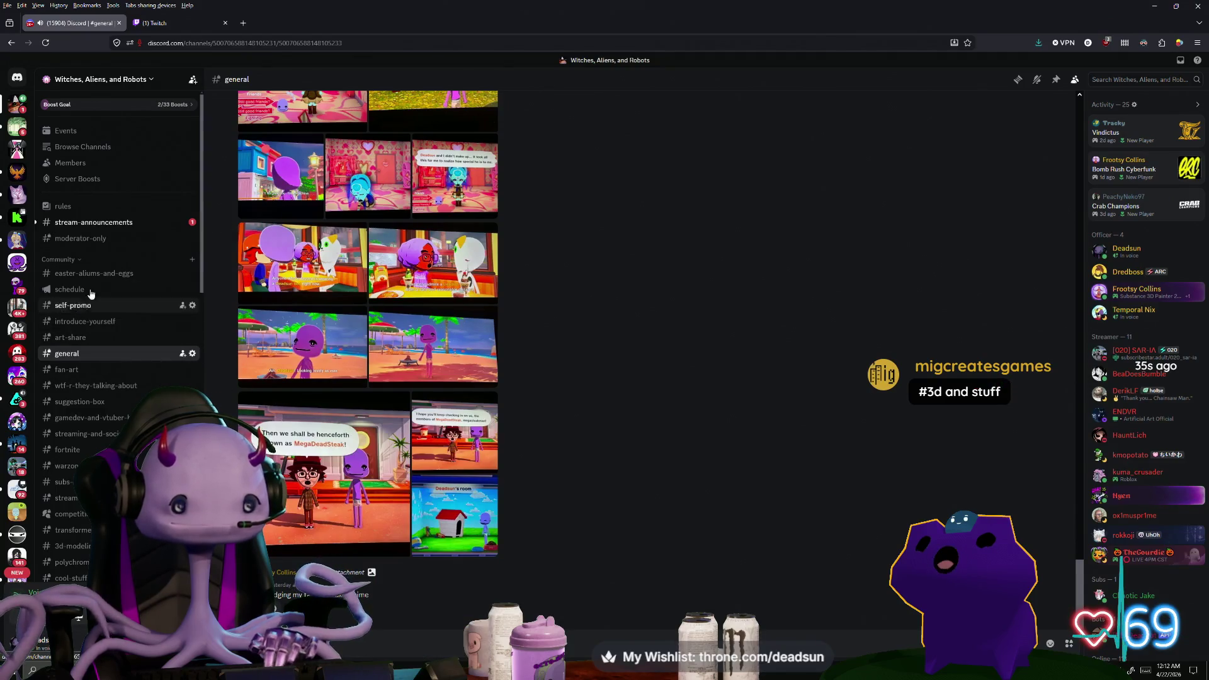
mouse_move(284, 19)
left_mouse_down()
mouse_move(361, 498)
mouse_move(0, 567)
left_mouse_up()
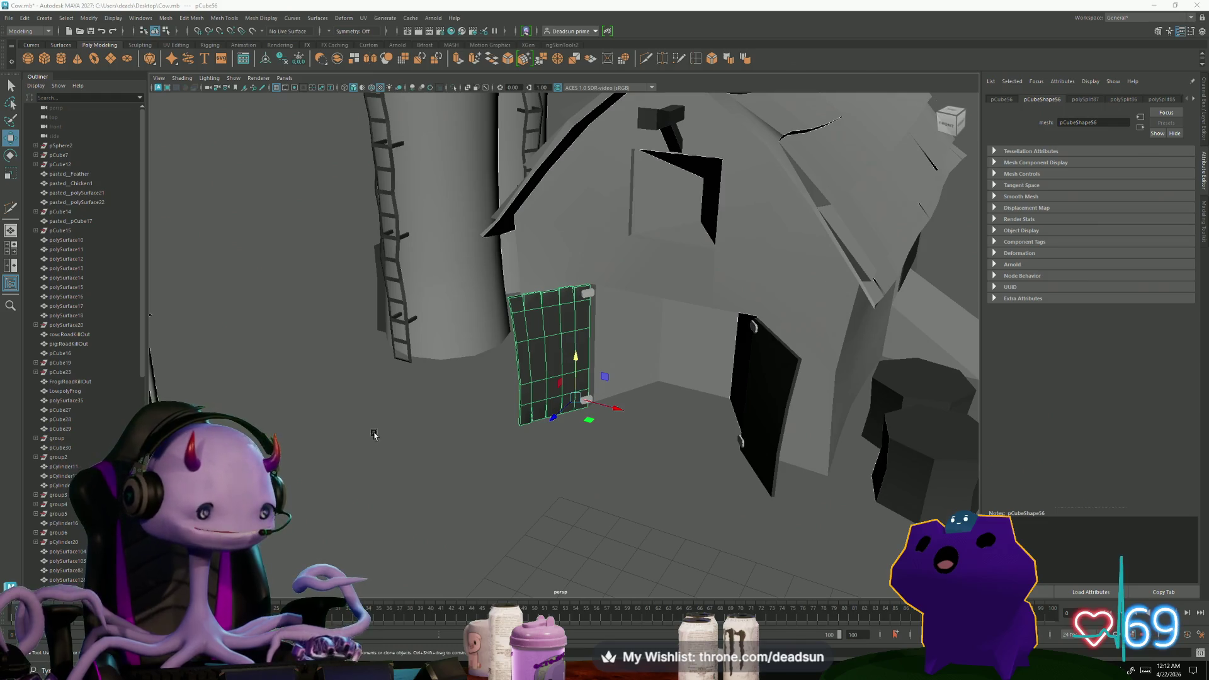
Select the door mesh and apply Mesh Display > Harden Edge for faceted shading
mouse_move(528, 355)
left_mouse_down("alt")
mouse_move(566, 397)
mouse_move(546, 409)
mouse_move(615, 401)
mouse_move(395, 267)
left_mouse_up("alt")
scroll(604, 425, "up", 5)
scroll(603, 424, "down", 3)
scroll(547, 408, "up", 5)
scroll(547, 408, "down", 3)
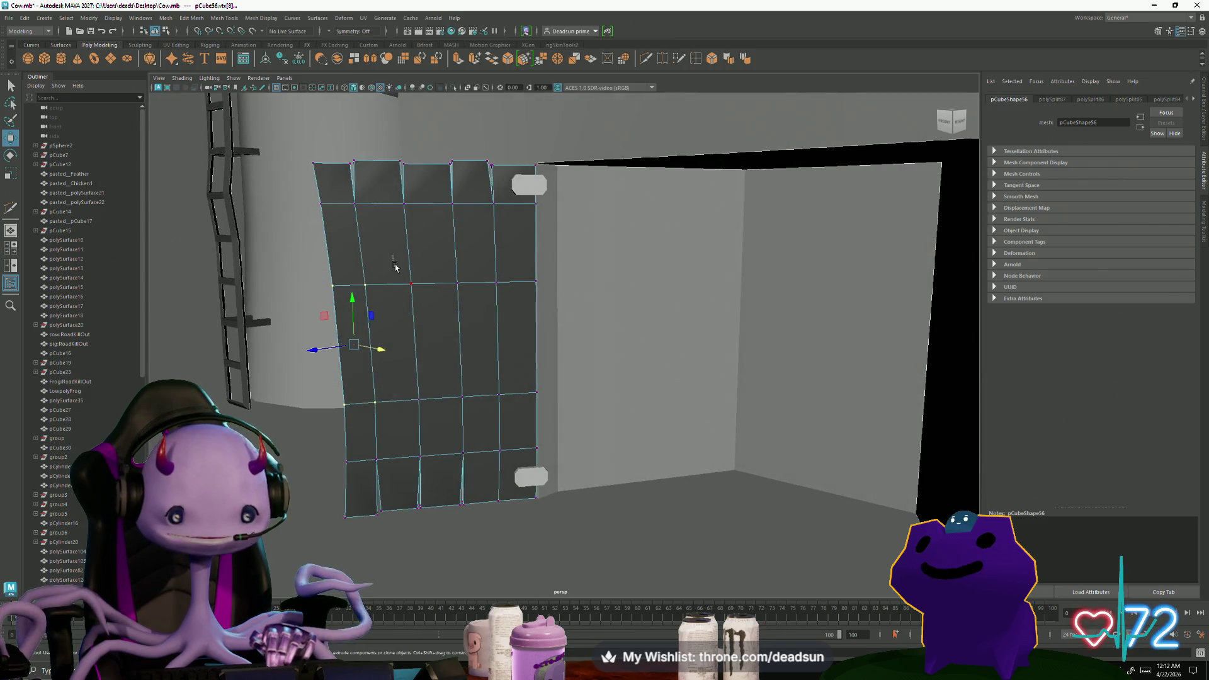
left_click_drag(477, 417, 350, 236, "alt")
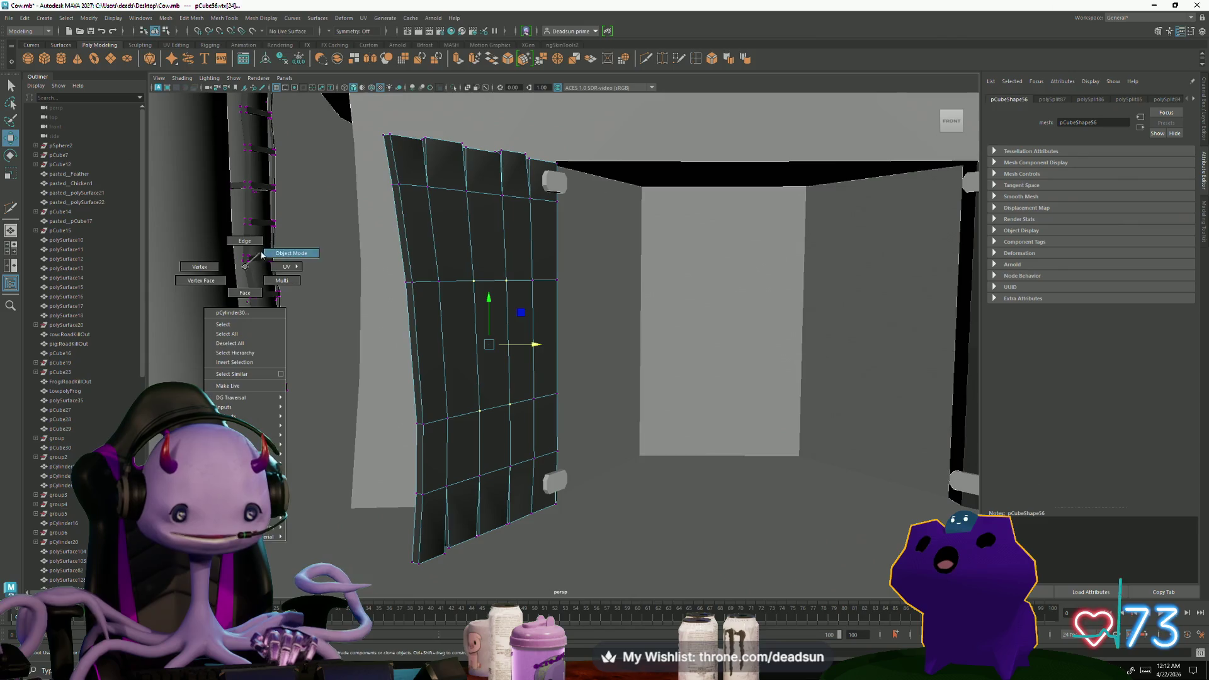
left_click(339, 224)
left_click(518, 349)
left_click_drag(519, 349, 461, 344, "alt")
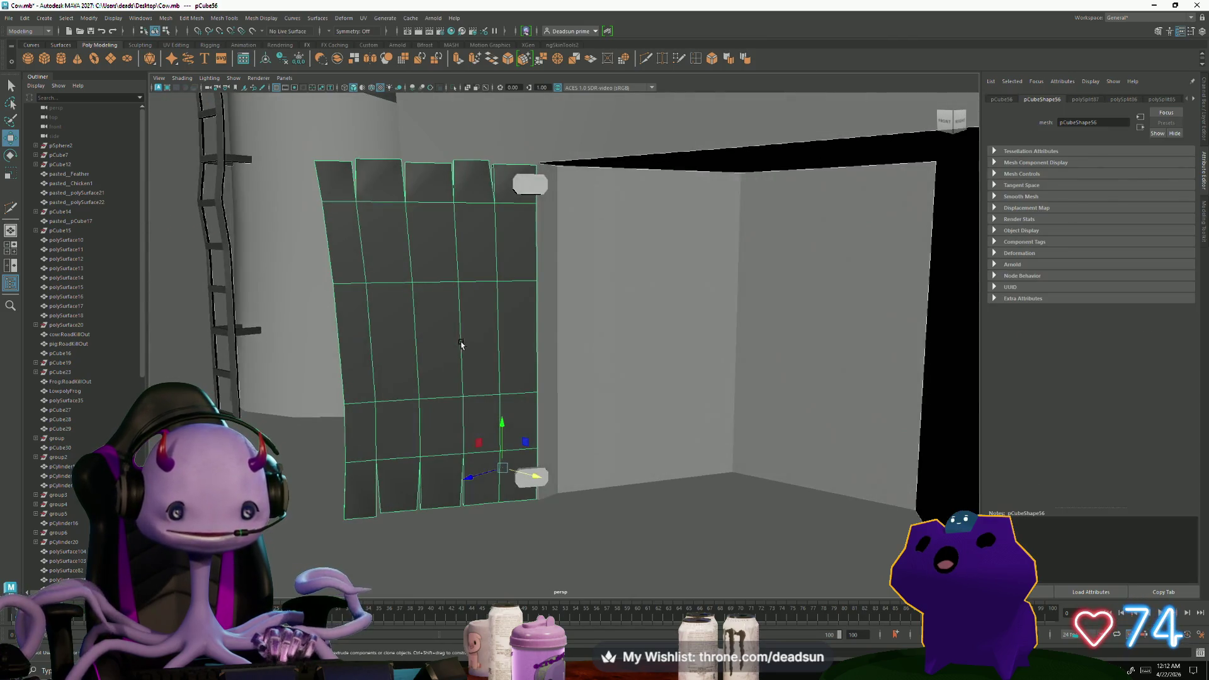
left_click_drag(406, 327, 426, 243, "alt")
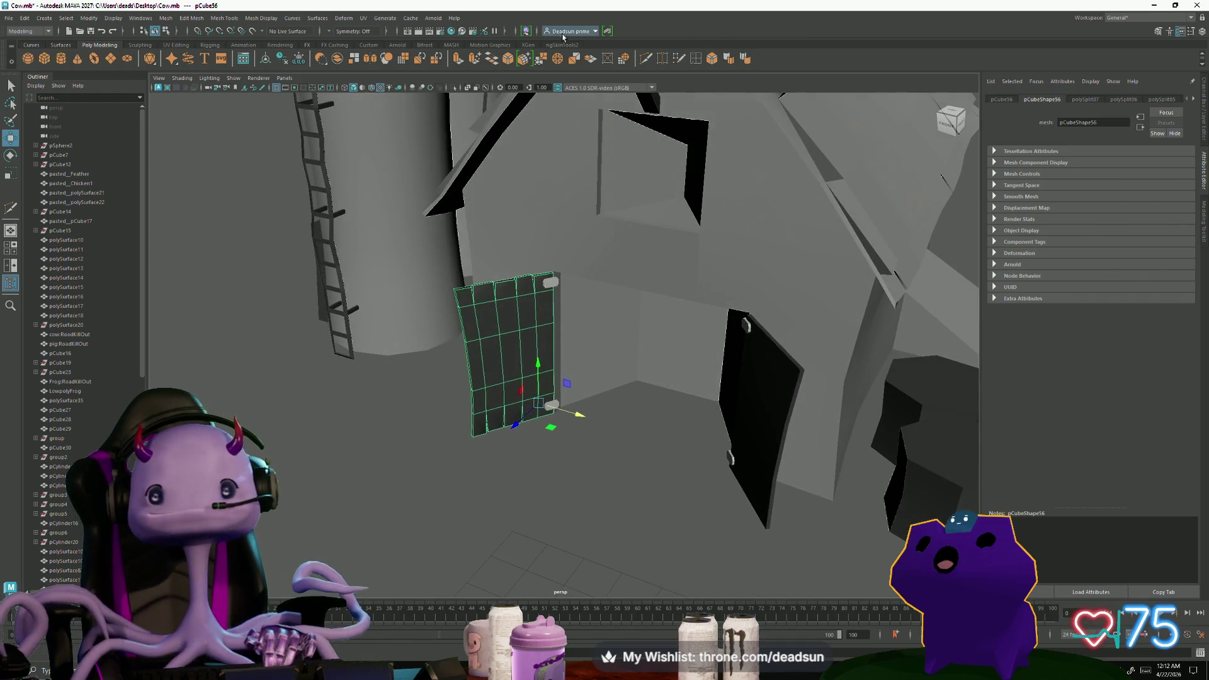
left_click(188, 18)
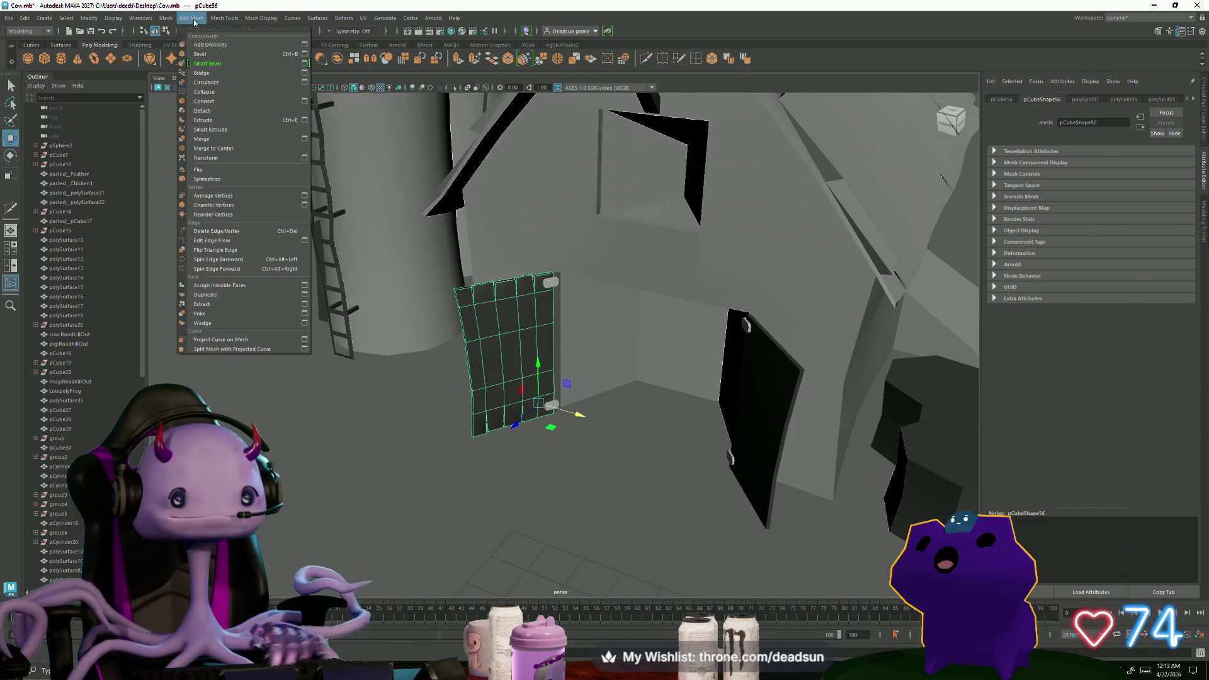
mouse_move(261, 17)
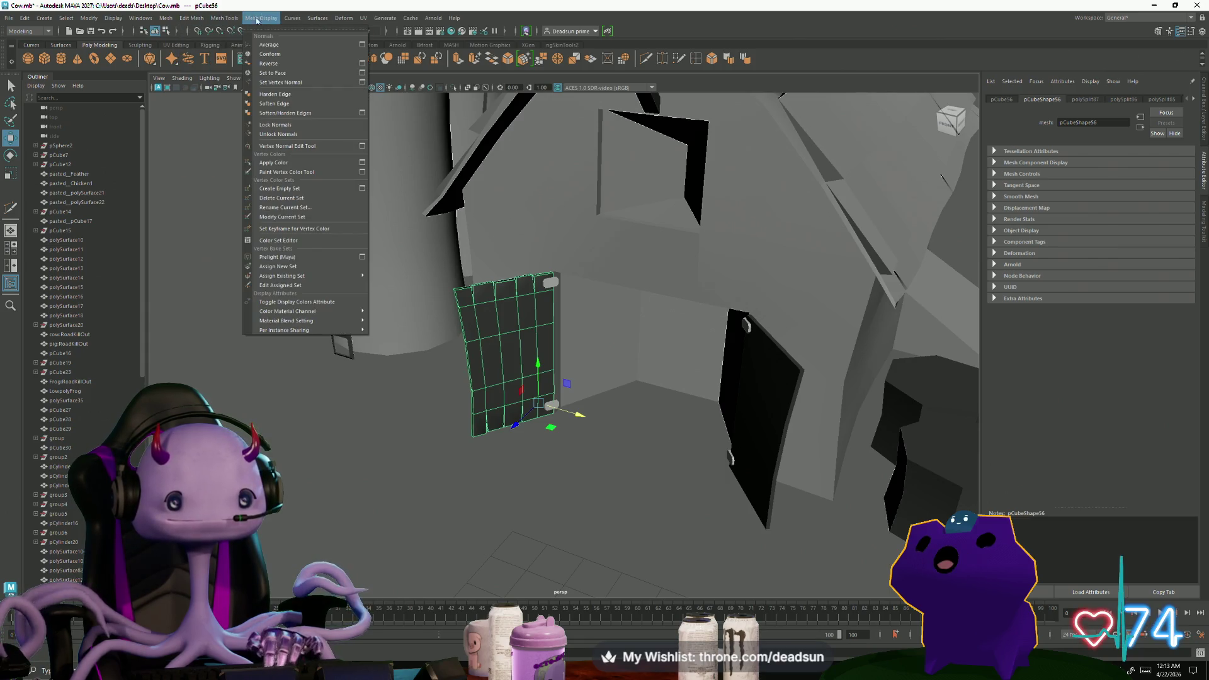
left_click(289, 95)
Reselect the door, put it in vertex mode, and bring the Discord window forward
right_click(477, 316)
mouse_move(441, 397)
left_mouse_down("alt")
mouse_move(294, 375)
mouse_move(554, 431)
left_mouse_up("alt")
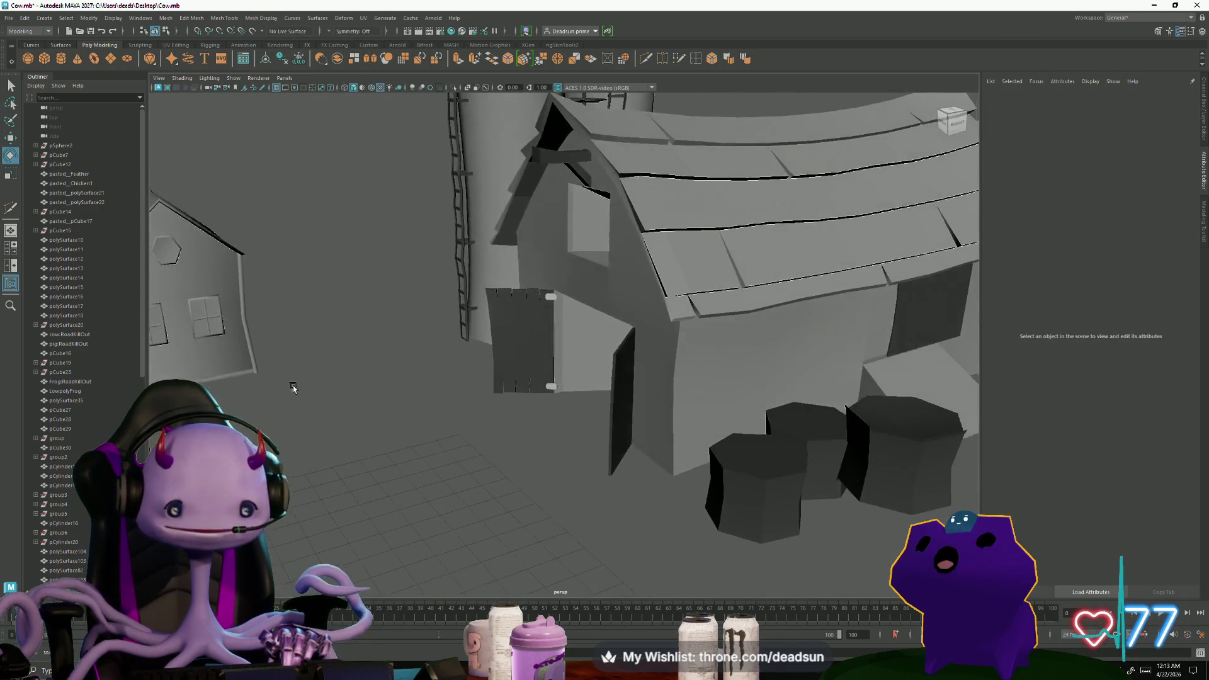
left_click(378, 202)
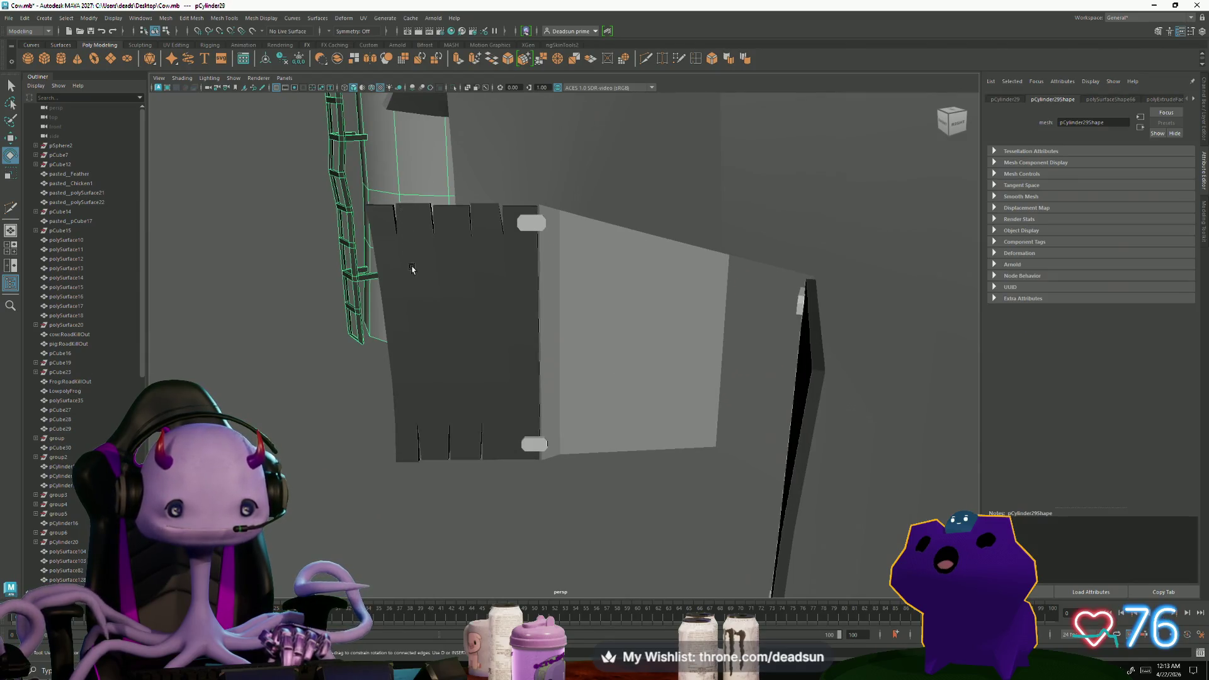
left_click(415, 248)
right_click_drag(406, 236, 406, 212)
mouse_move(406, 213)
left_mouse_down("alt")
mouse_move(454, 270)
mouse_move(436, 318)
mouse_move(463, 312)
left_mouse_up("alt")
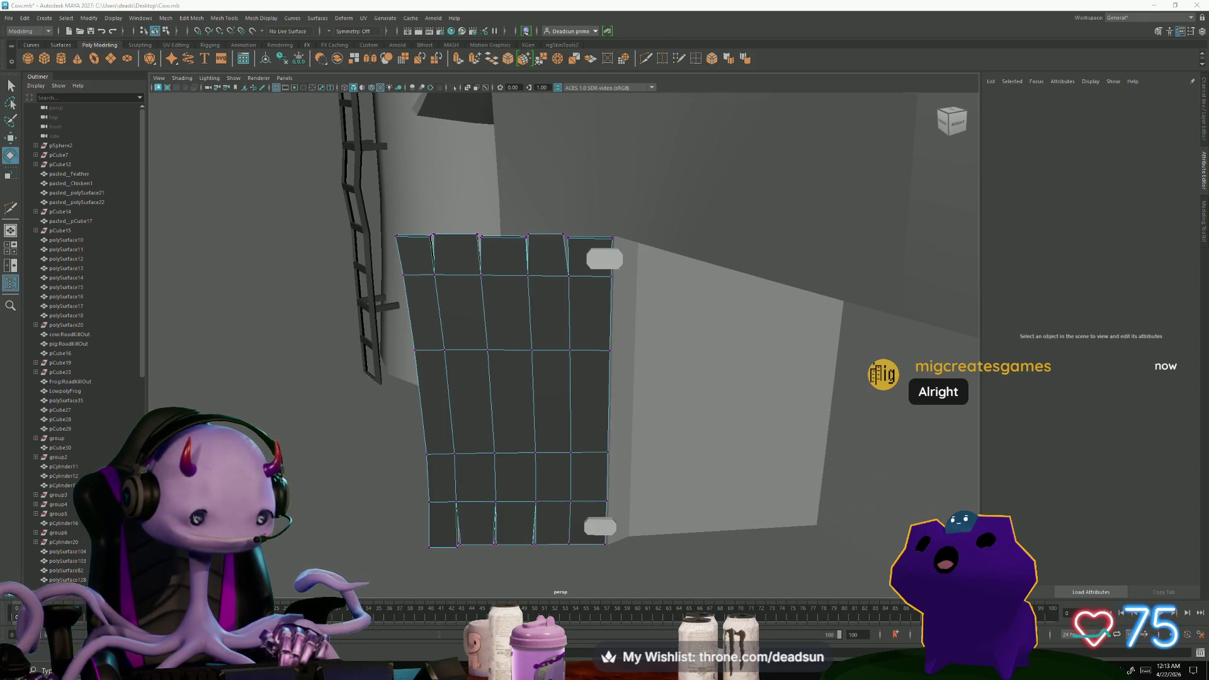
key("alt+Tab")
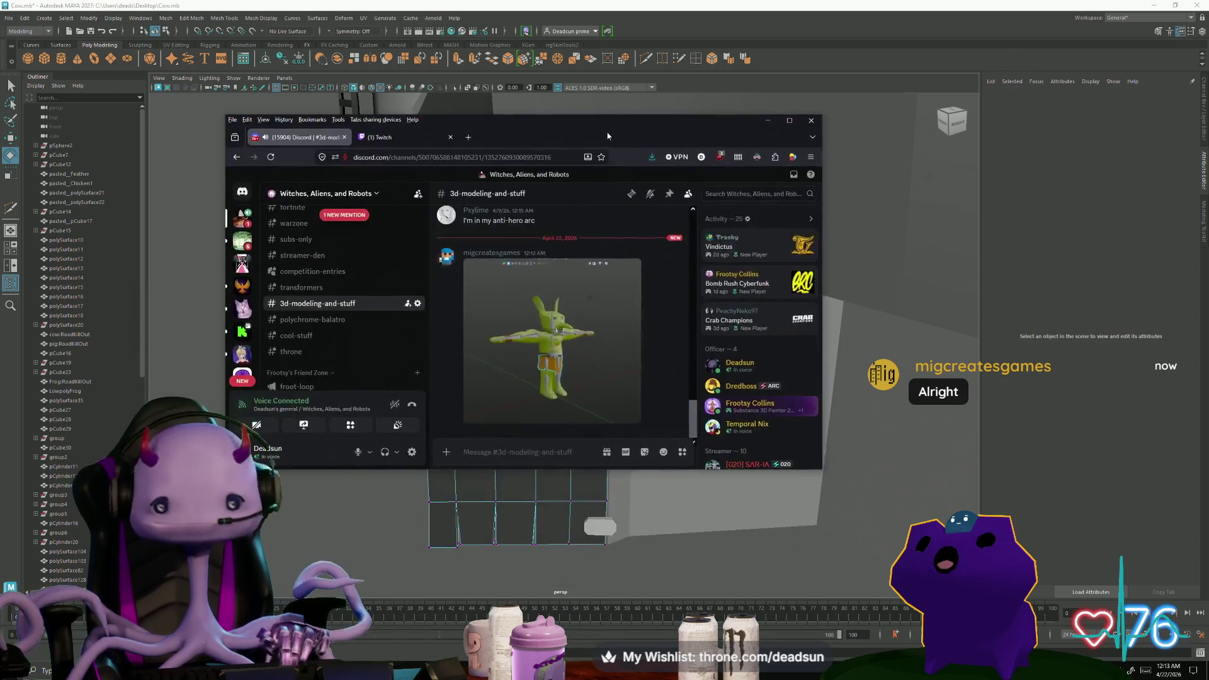
Maximize Discord, view the posted goblin image enlarged, then dismiss the full-screen viewer
double_click(781, 121)
left_click(368, 501)
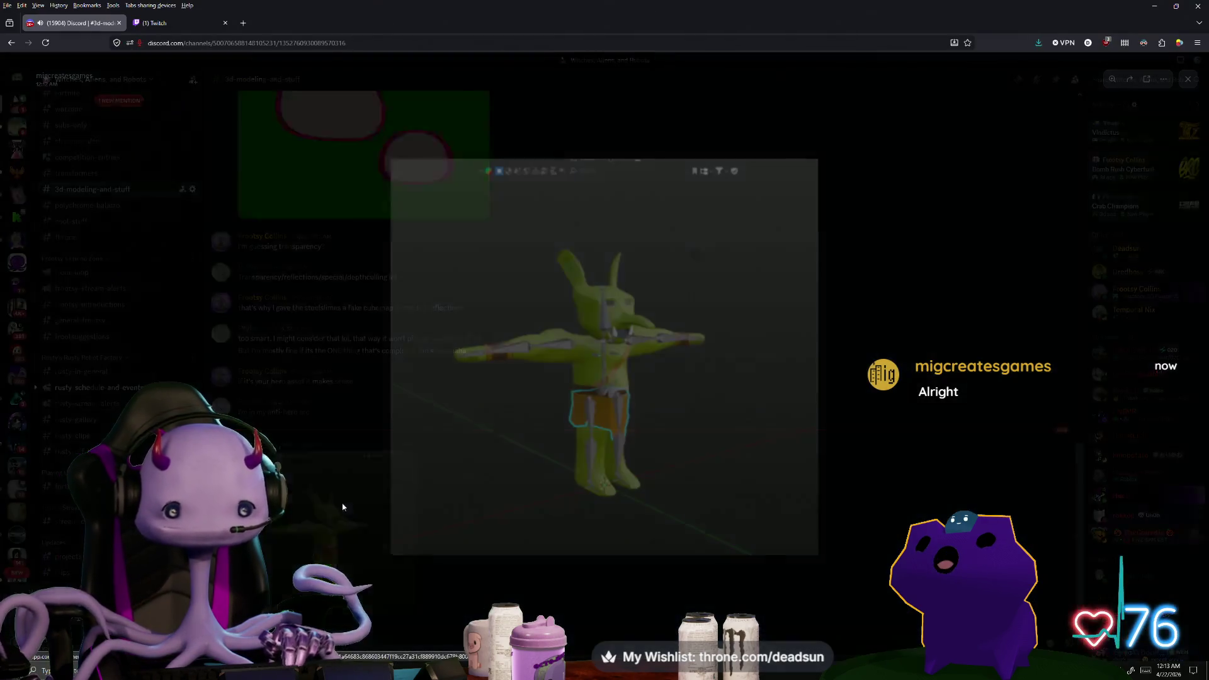
left_click(609, 365)
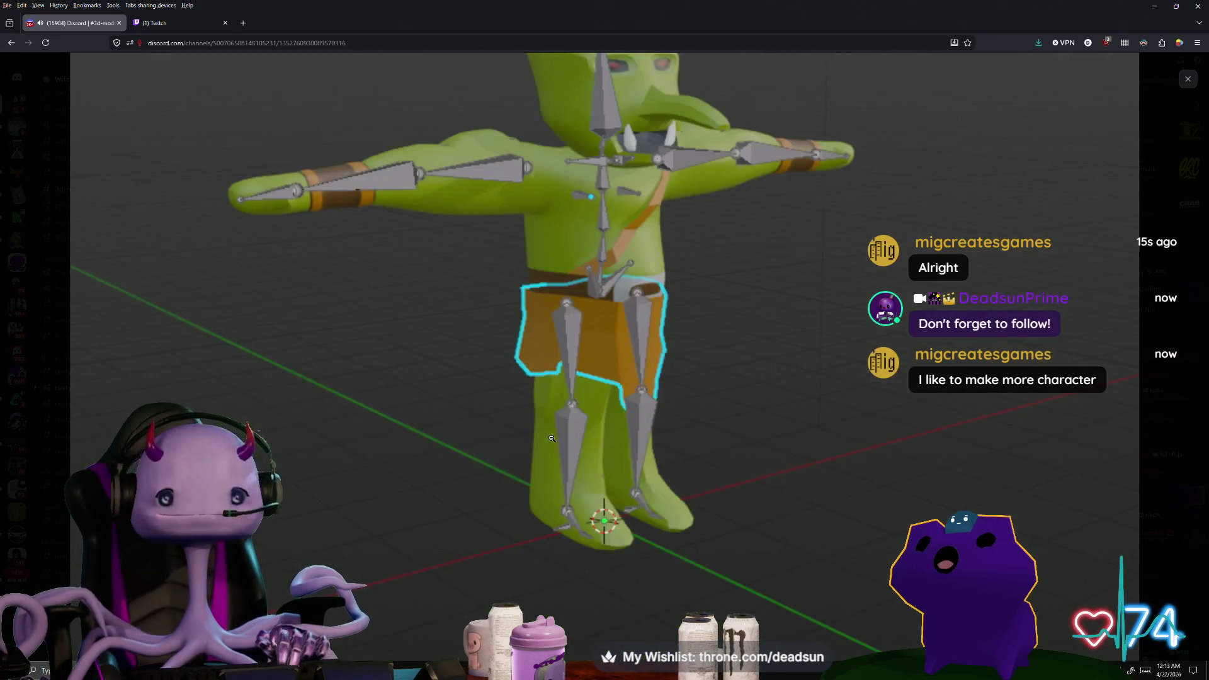
scroll(551, 438, "up", 1)
scroll(554, 443, "up", 1)
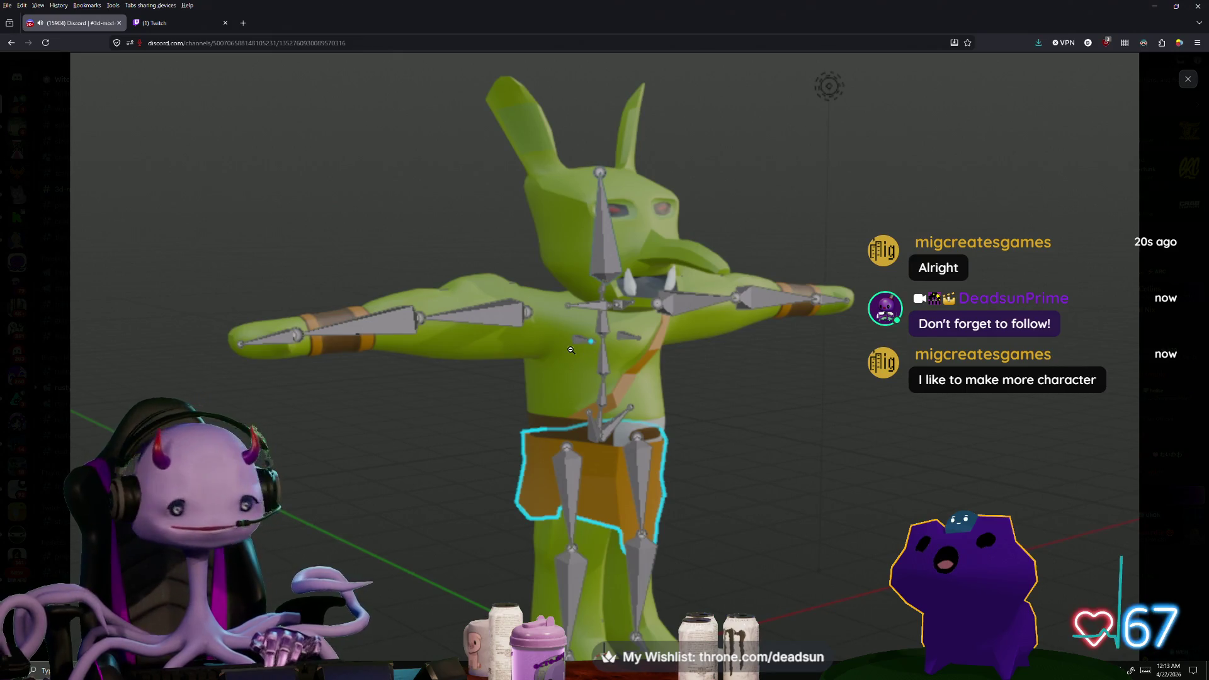
scroll(605, 360, "up", 1)
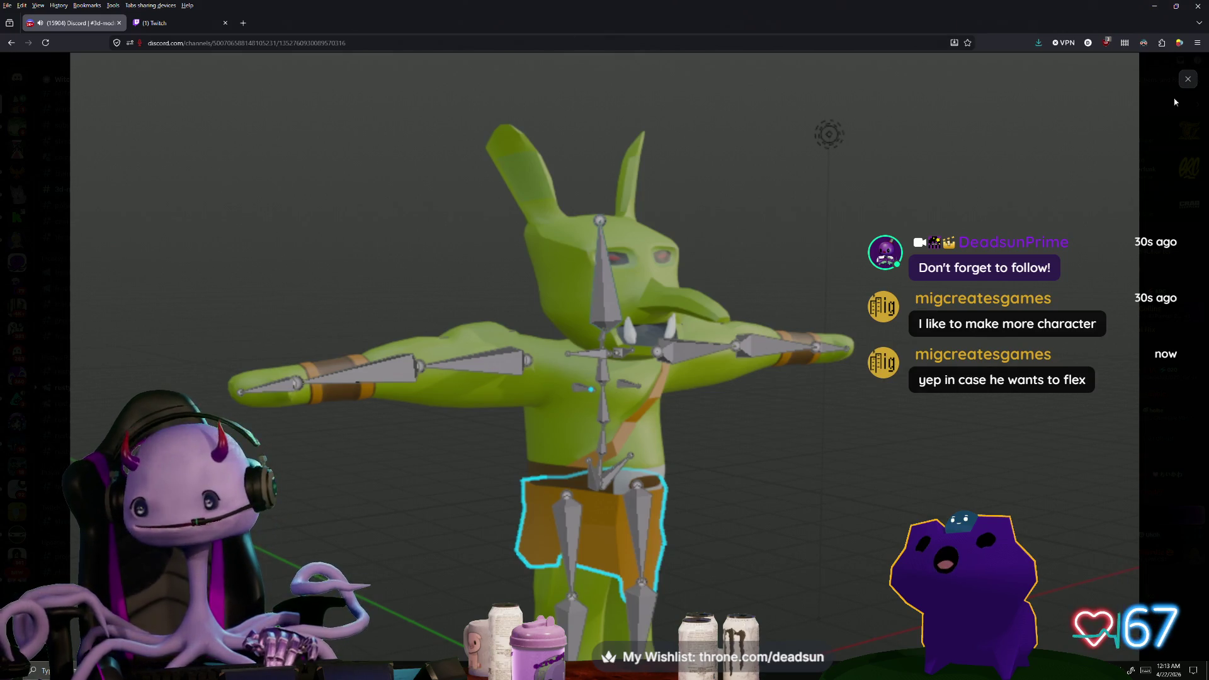
key("Escape")
scroll(114, 435, "up", 5)
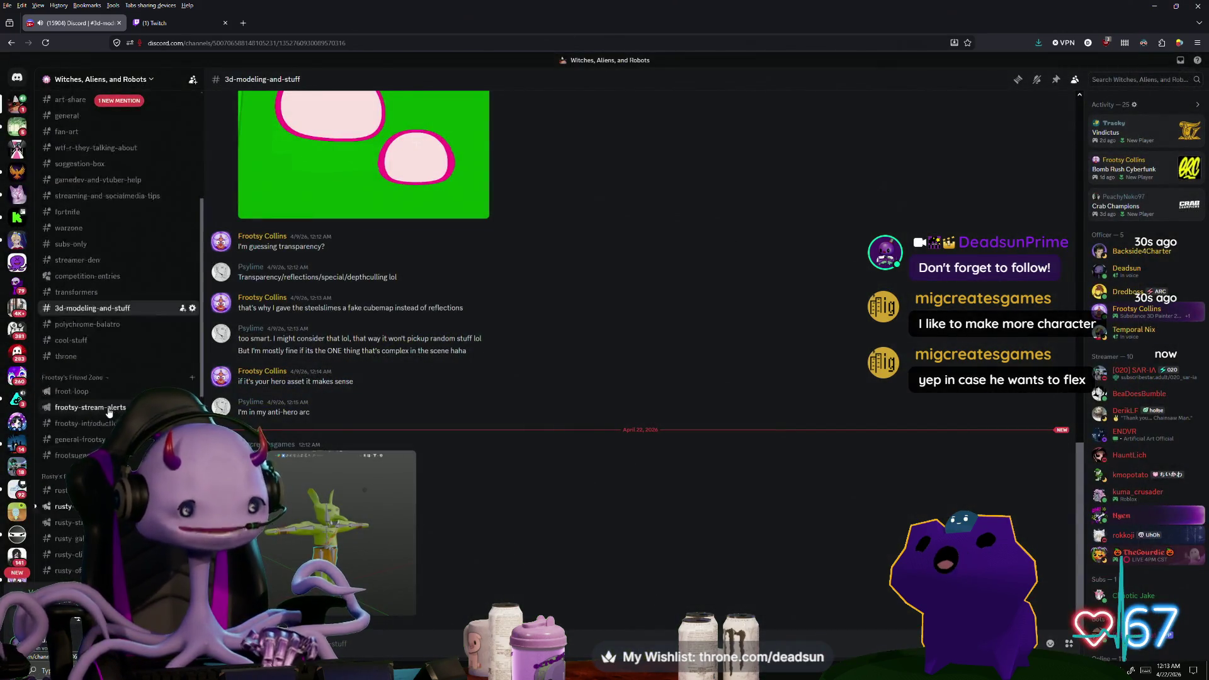
Return to Maya, select the door panel's top vertices and lower one to tilt the top edge
key("alt+Tab")
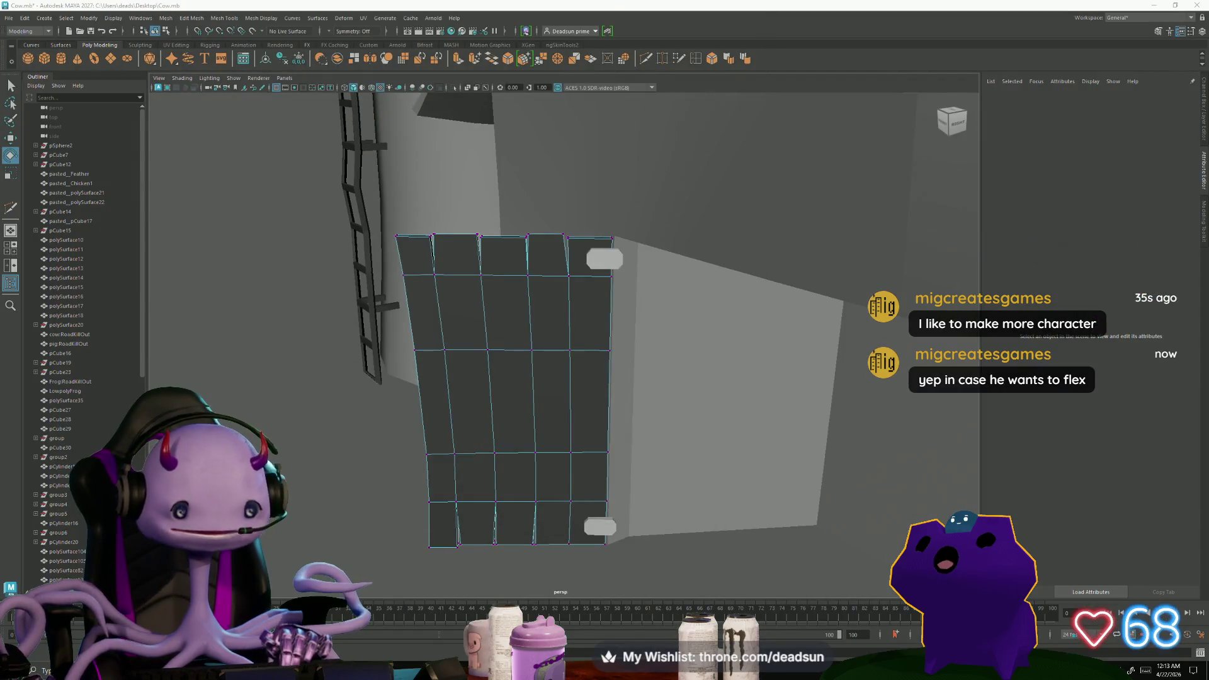
mouse_move(486, 265)
left_mouse_down("alt")
mouse_move(537, 290)
mouse_move(474, 295)
left_mouse_up("alt")
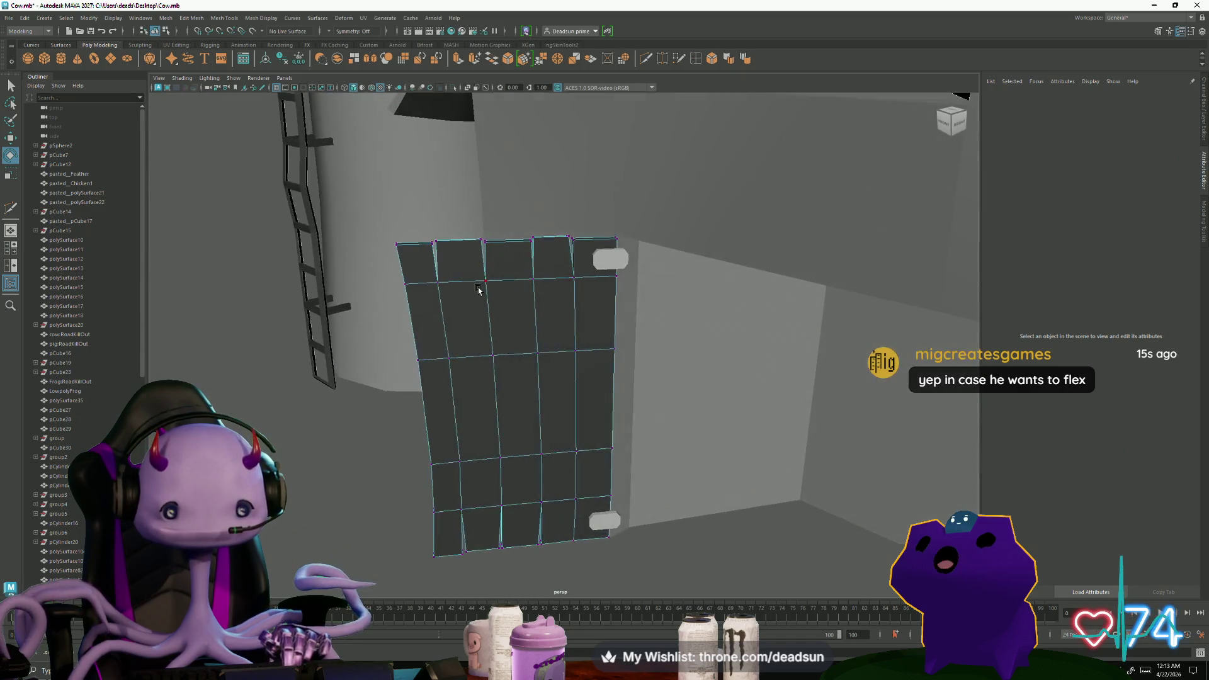
left_click(436, 246)
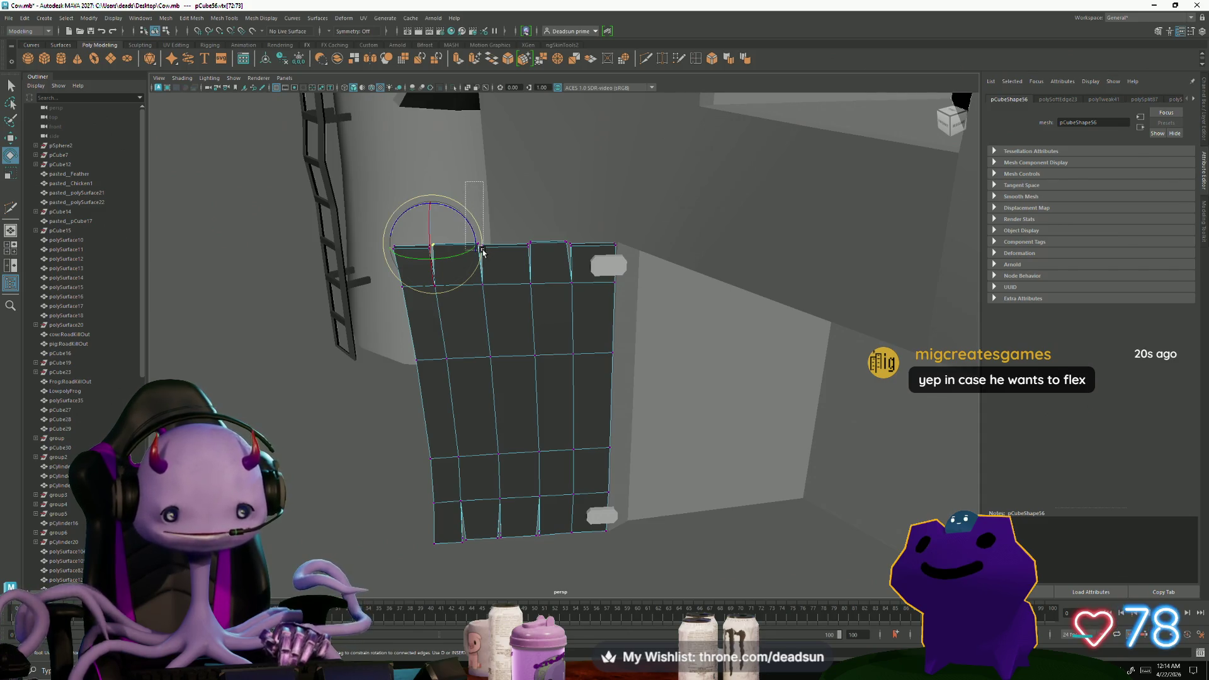
left_click_drag(480, 252, 569, 328, "alt")
key("w")
left_click(557, 318)
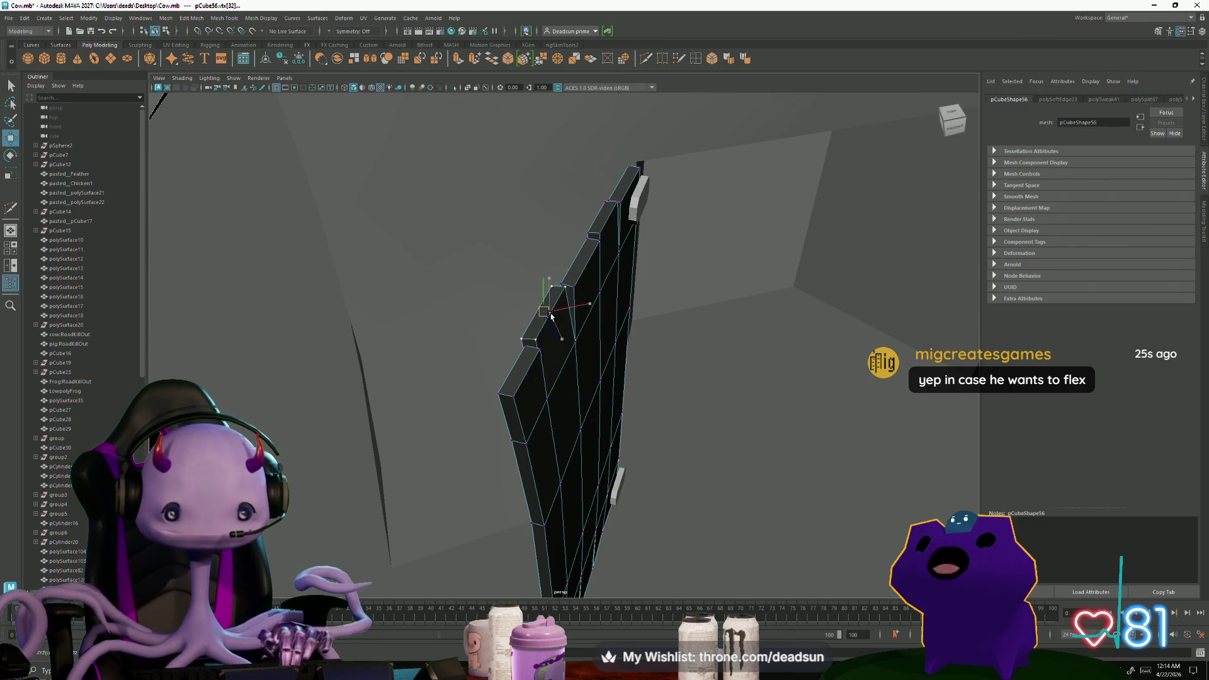
key("e")
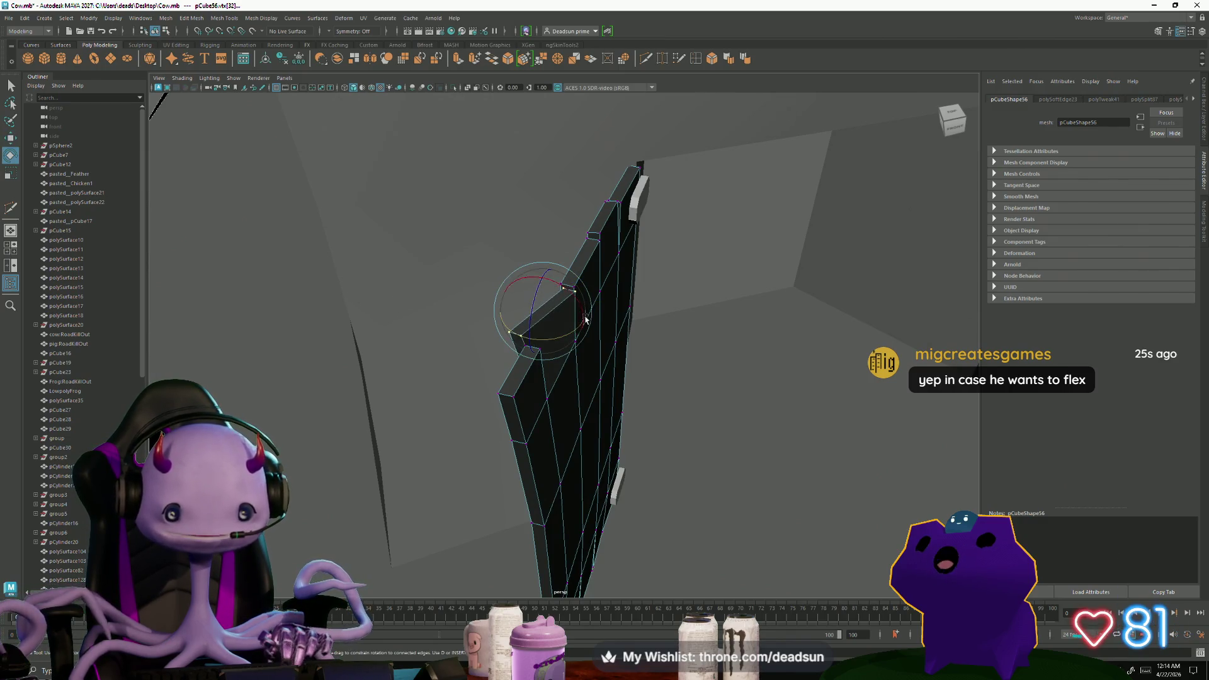
key("w")
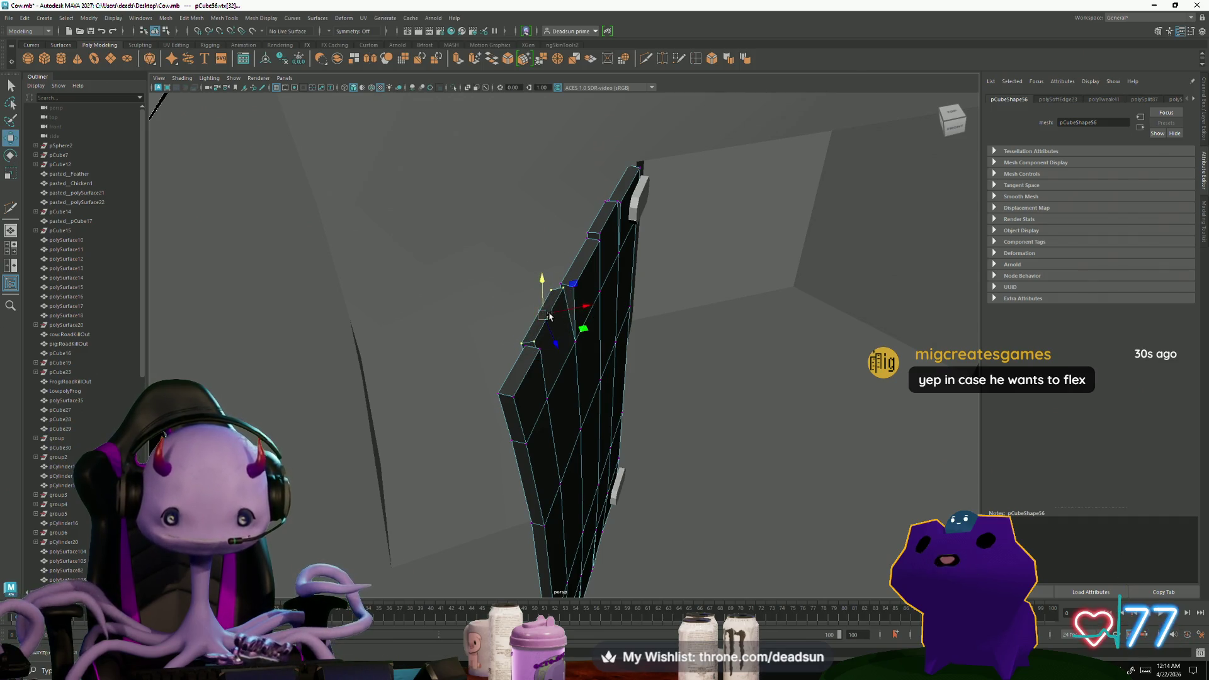
left_click_drag(518, 337, 460, 309, "alt")
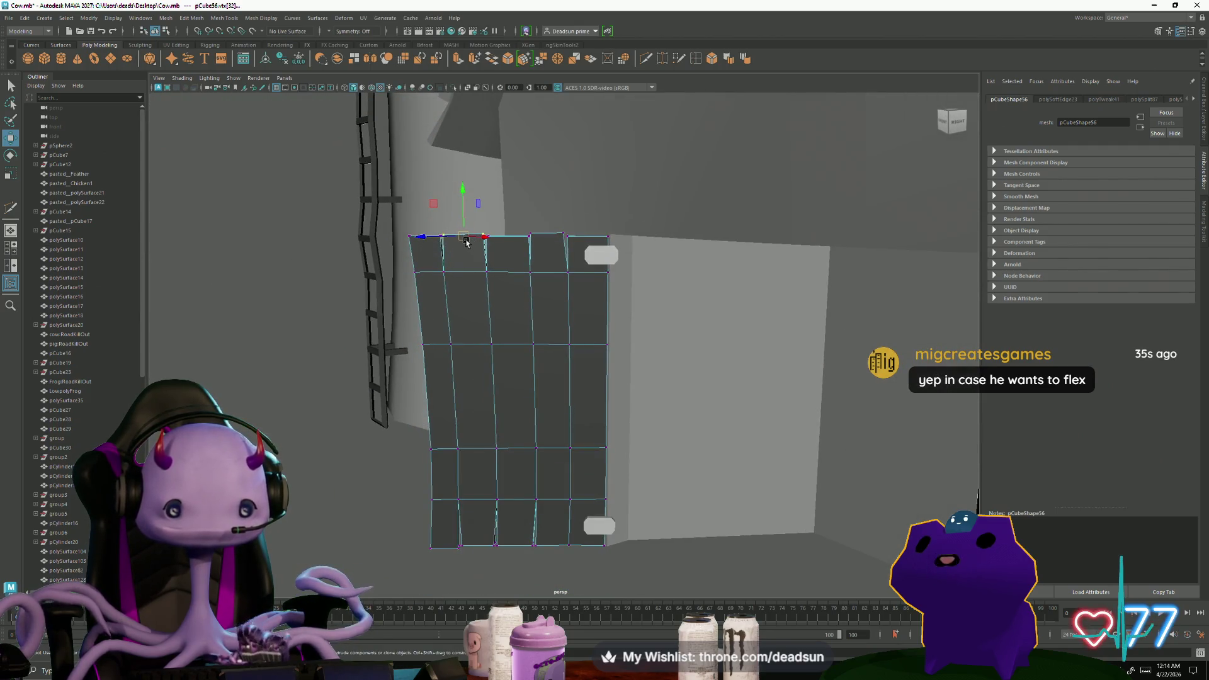
scroll(512, 270, "up", 5)
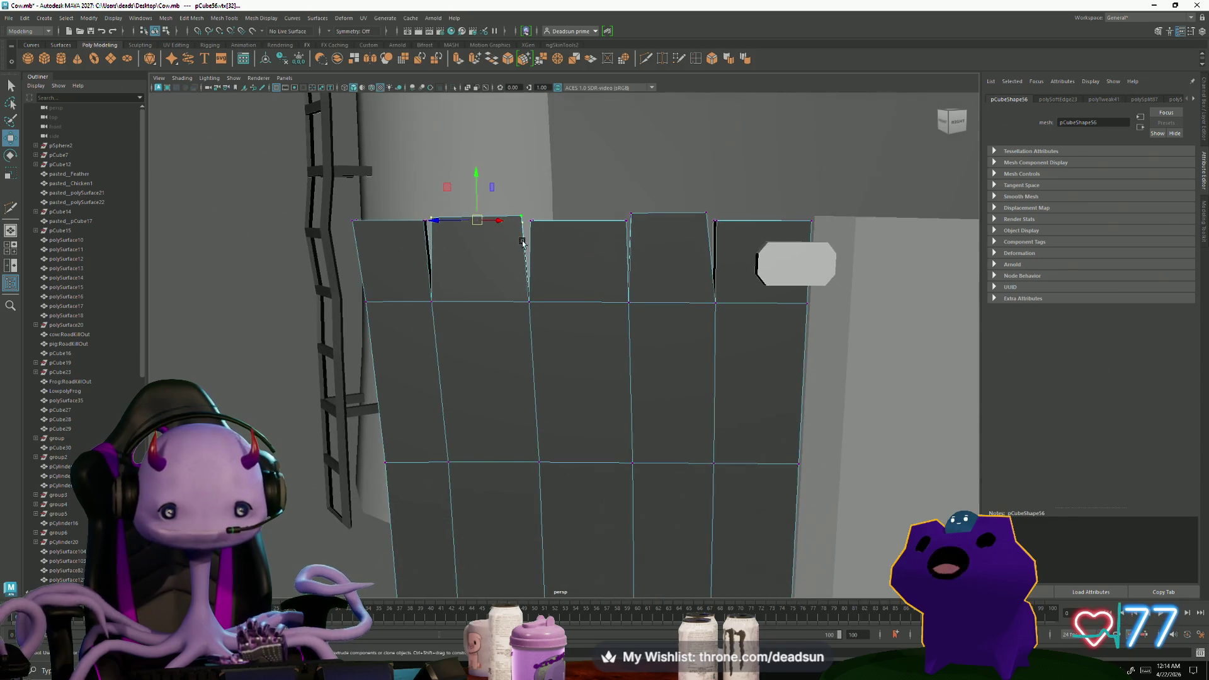
left_click_drag(531, 221, 532, 226)
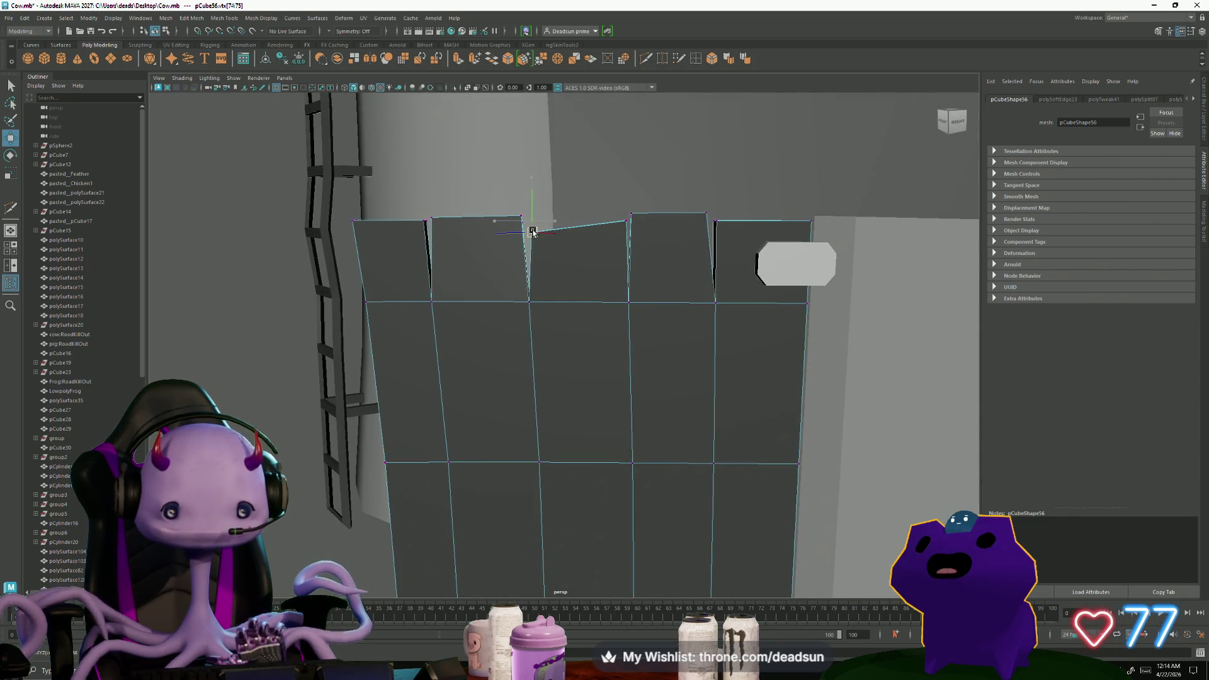
Shift bottom-edge vertices toward the corner for uneven planks, then leave vertex mode
mouse_move(694, 193)
left_mouse_down()
mouse_move(704, 217)
mouse_move(504, 437)
left_mouse_up()
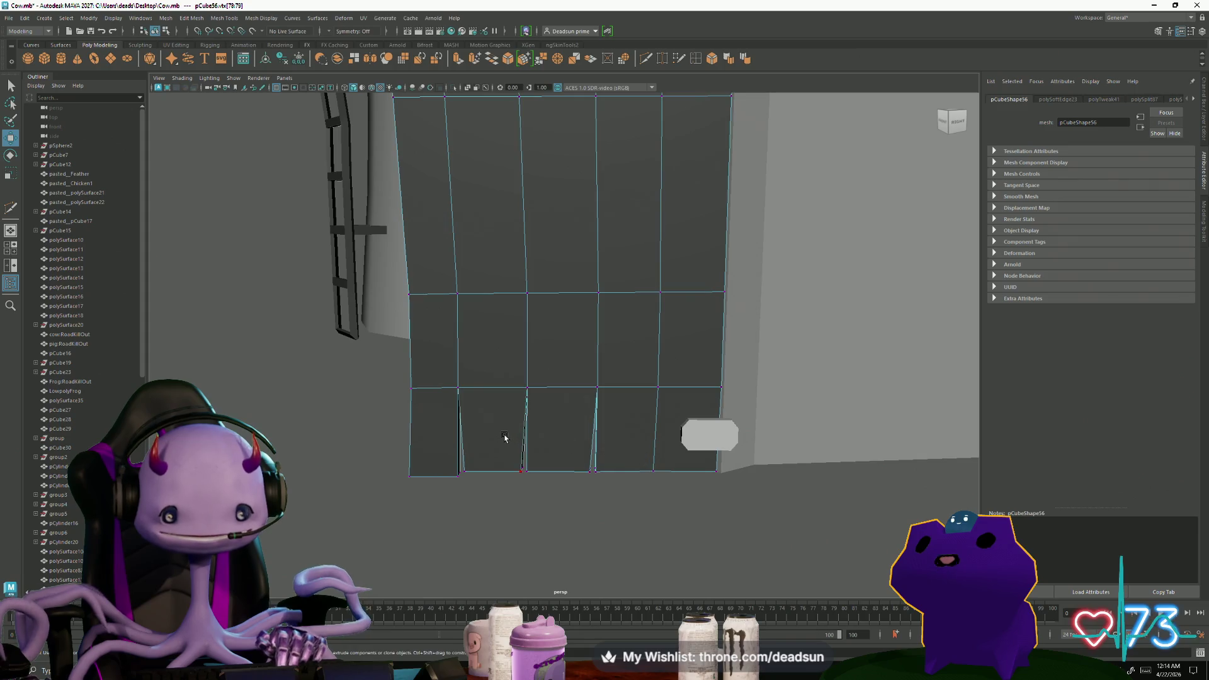
left_click_drag(445, 478, 522, 466)
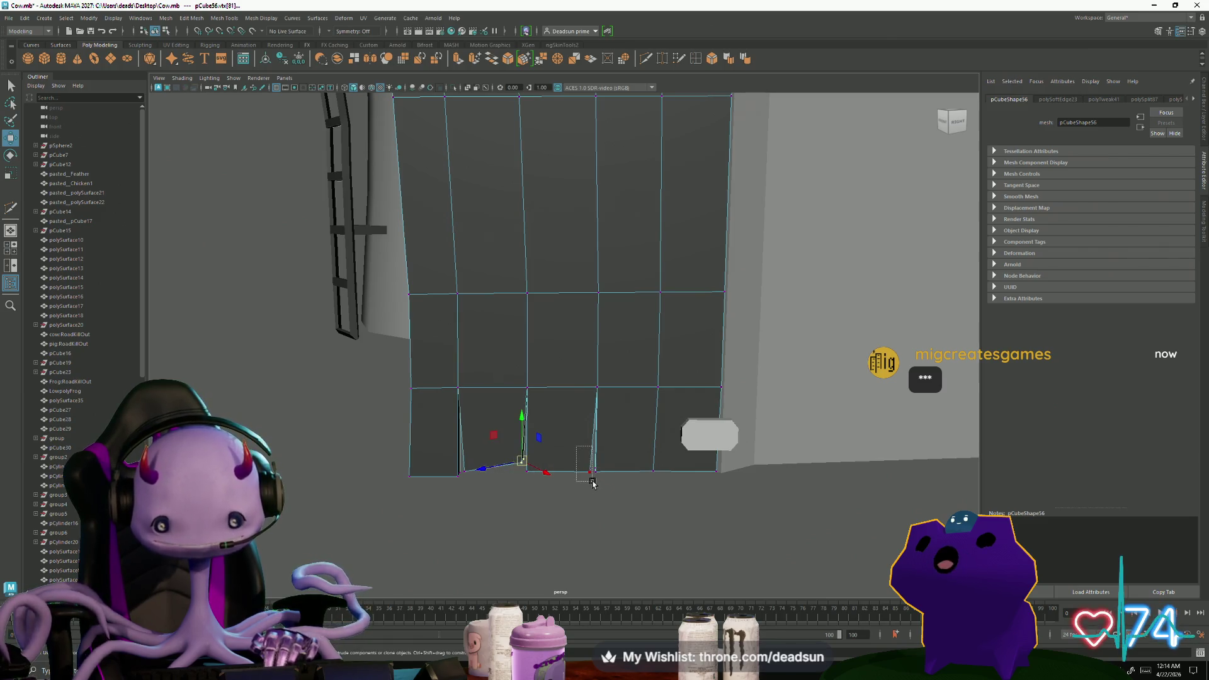
mouse_move(548, 488)
left_mouse_down()
mouse_move(522, 463)
mouse_move(481, 456)
mouse_move(577, 466)
mouse_move(623, 443)
left_mouse_up()
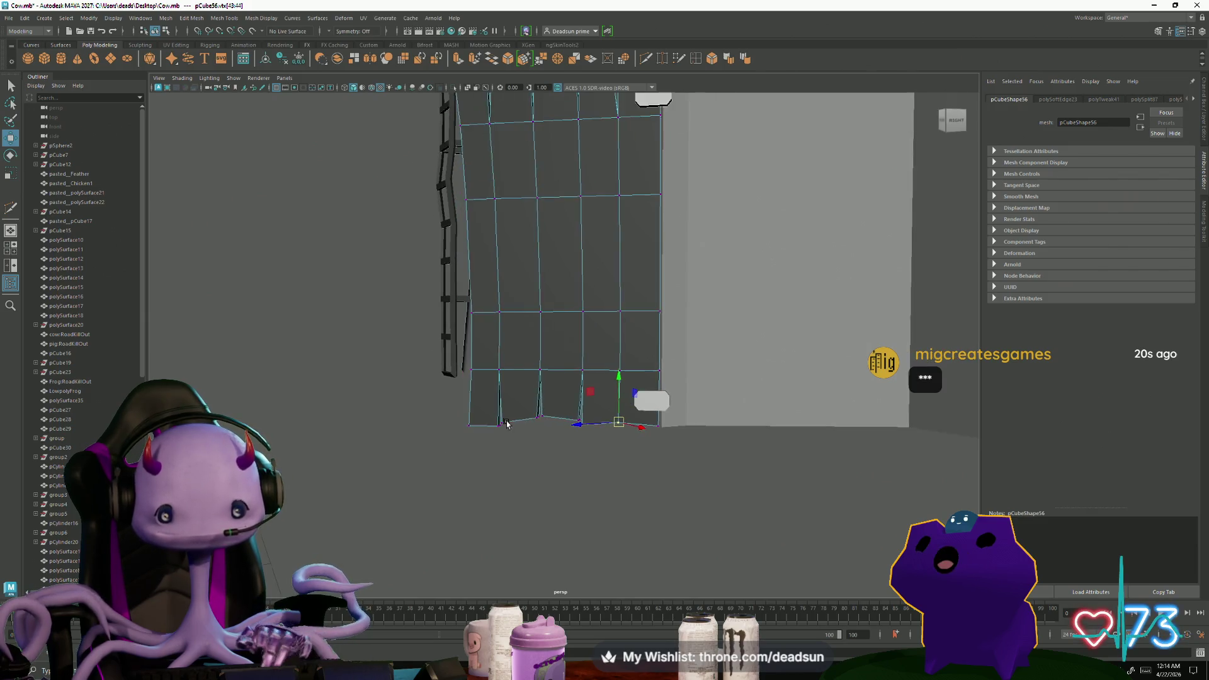
left_click_drag(637, 447, 548, 432, "alt")
scroll(493, 374, "down", 3)
scroll(492, 374, "down", 2)
key("F8")
left_click(473, 397)
scroll(472, 397, "down", 5)
Select the barn door mesh and enter vertex editing with the Rotate tool ready
mouse_move(472, 397)
left_mouse_down("alt")
mouse_move(447, 415)
mouse_move(379, 403)
mouse_move(567, 326)
mouse_move(612, 378)
mouse_move(478, 382)
mouse_move(510, 302)
mouse_move(520, 337)
mouse_move(535, 333)
mouse_move(519, 346)
mouse_move(533, 334)
mouse_move(473, 190)
left_mouse_up("alt")
left_click(568, 326)
scroll(577, 312, "up", 4)
scroll(585, 300, "up", 2)
key("F9")
key("e")
right_click_drag(473, 180, 510, 164)
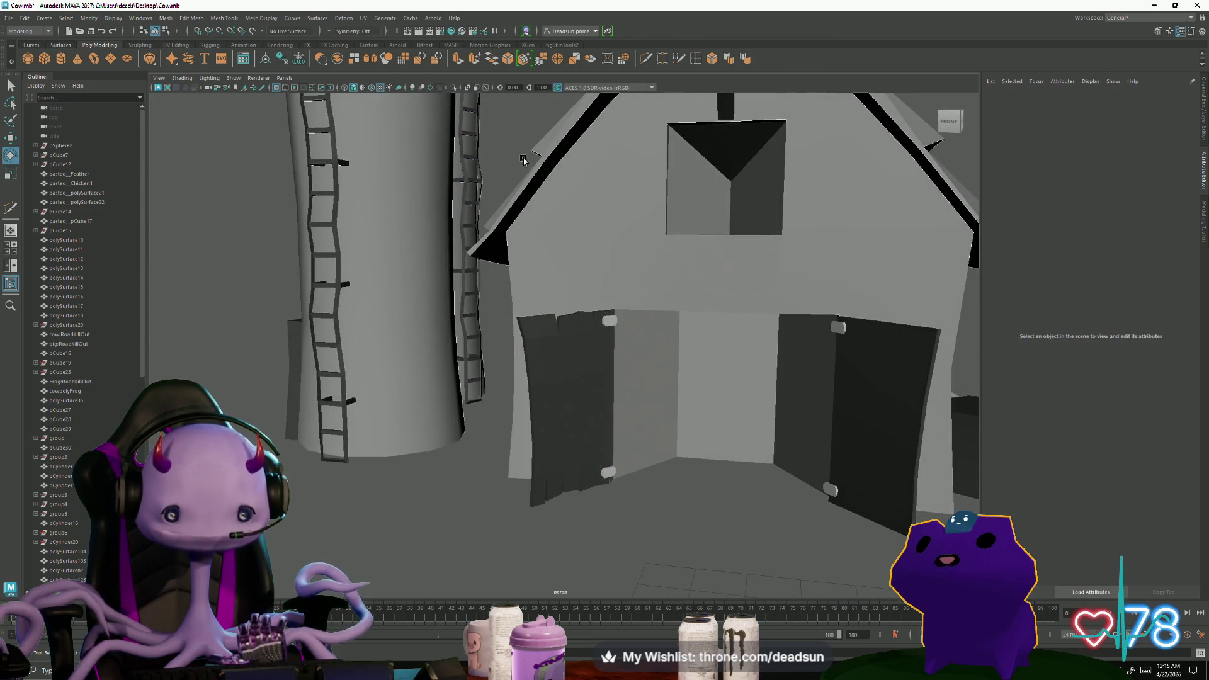
Delete the right barn door in object mode and select the remaining left door
left_click(535, 396)
mouse_move(534, 397)
left_mouse_down("alt")
mouse_move(512, 456)
mouse_move(554, 450)
left_mouse_up("alt")
scroll(535, 408, "down", 3)
scroll(508, 446, "up", 5)
scroll(553, 451, "down", 3)
scroll(553, 451, "up", 3)
left_click(598, 460)
left_click(623, 416)
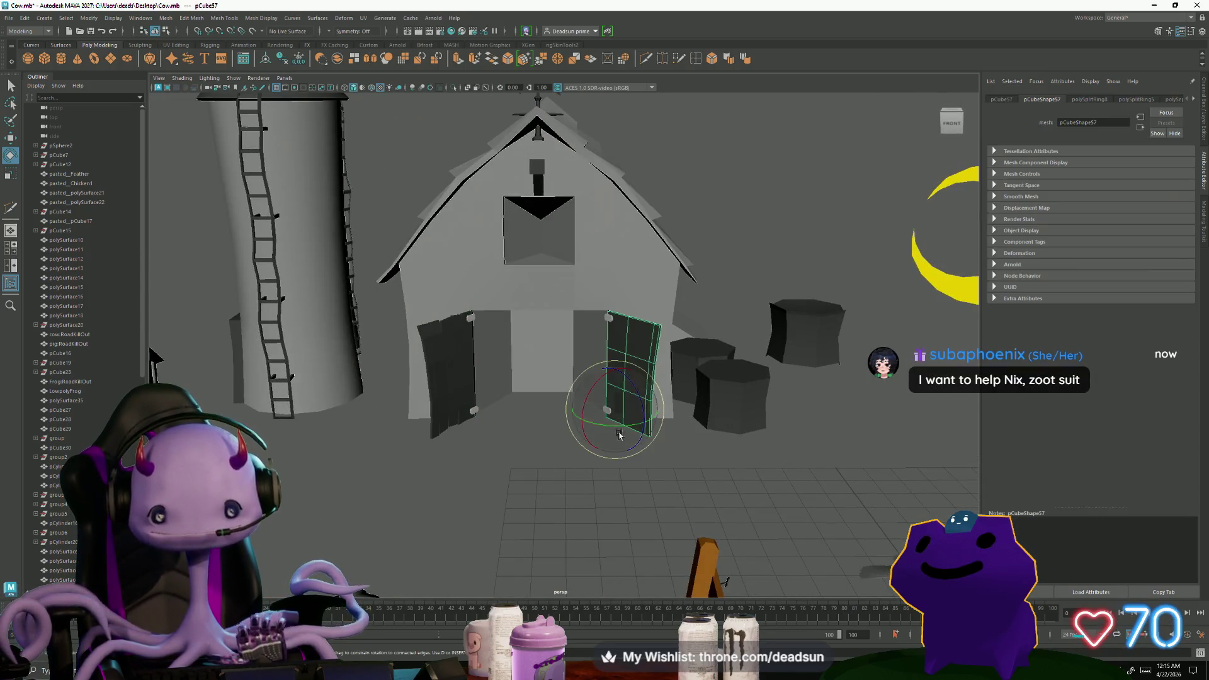
key("Delete")
left_click(444, 379)
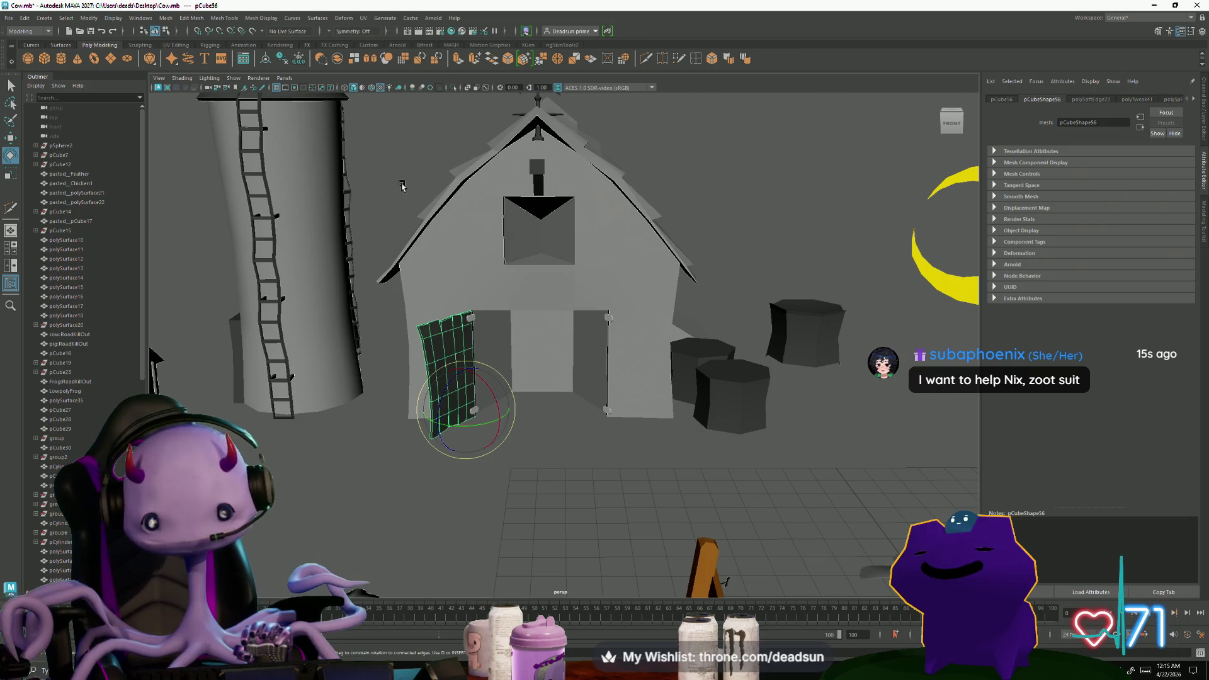
Apply Automatic UV mapping to the left door and show its shells in the UV Editor in edge mode
left_click(364, 20)
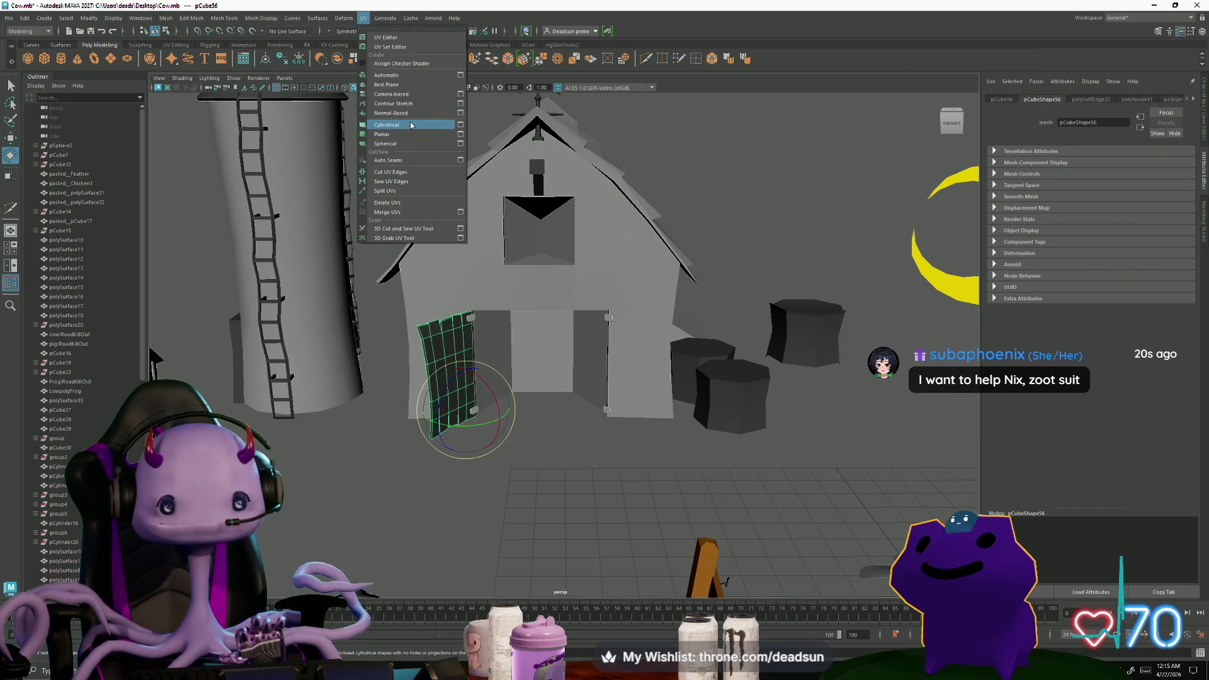
left_click(409, 76)
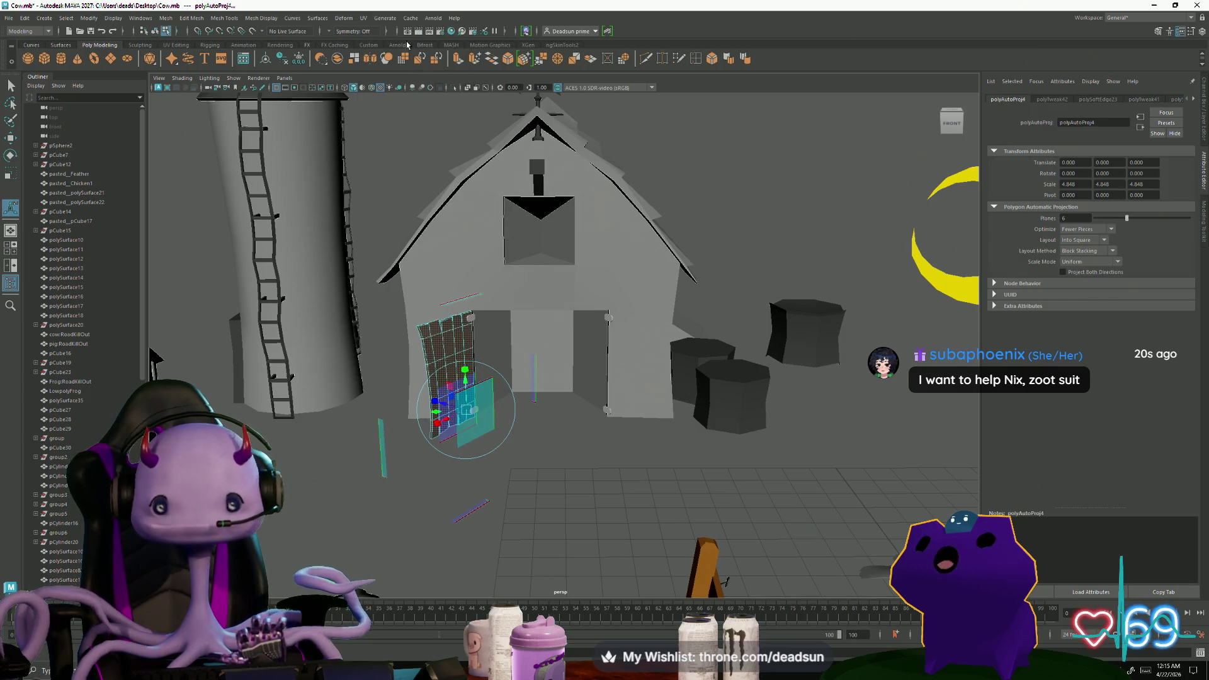
left_click(364, 19)
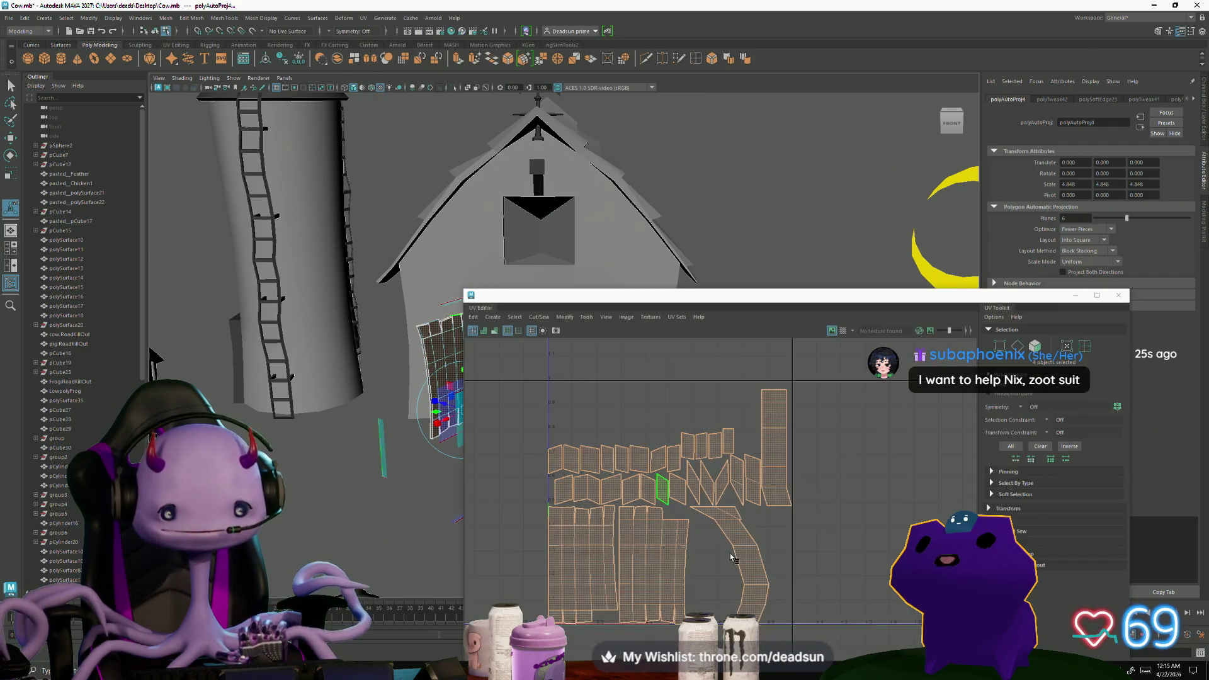
scroll(529, 472, "up", 2)
scroll(566, 454, "up", 2)
scroll(605, 439, "up", 2)
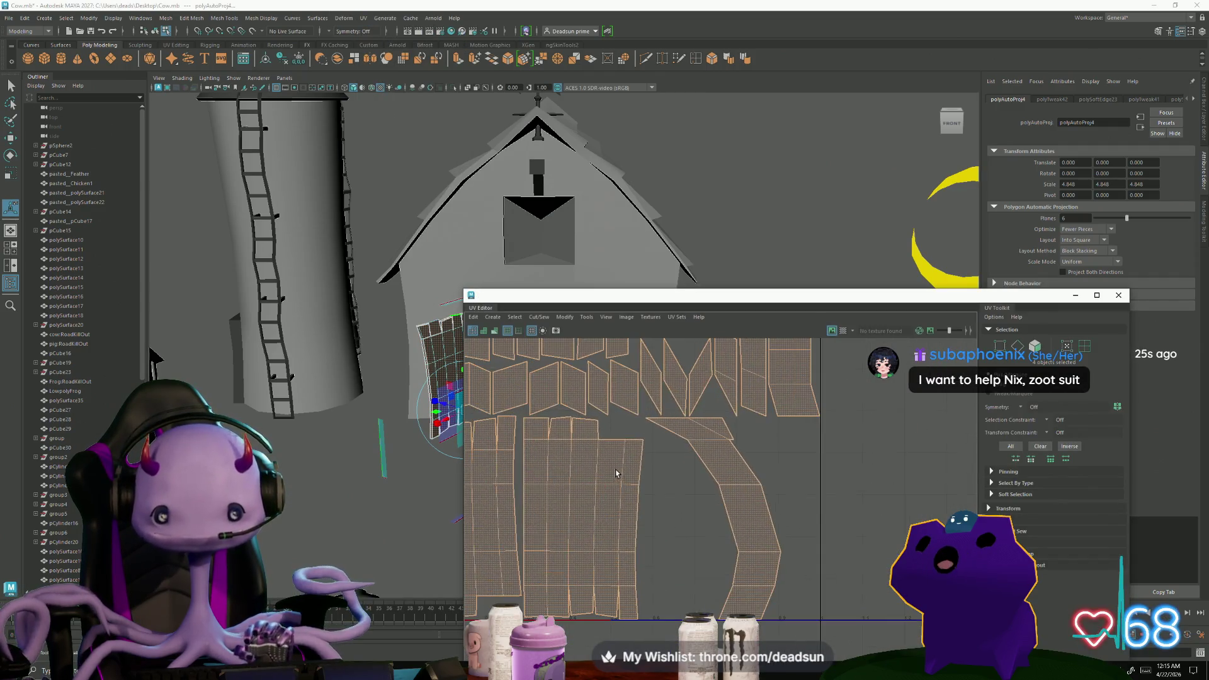
key("F10")
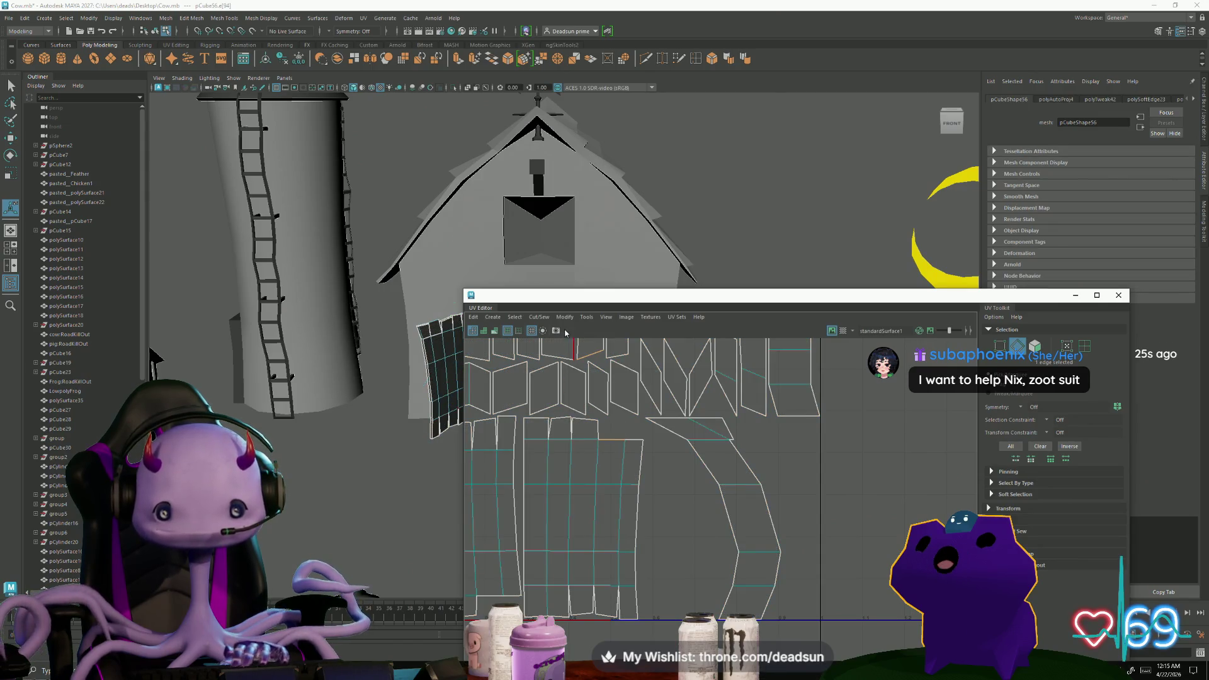
Sew a UV edge and two top shells together, undoing the last sew
right_click_drag(564, 331, 576, 407, "shift")
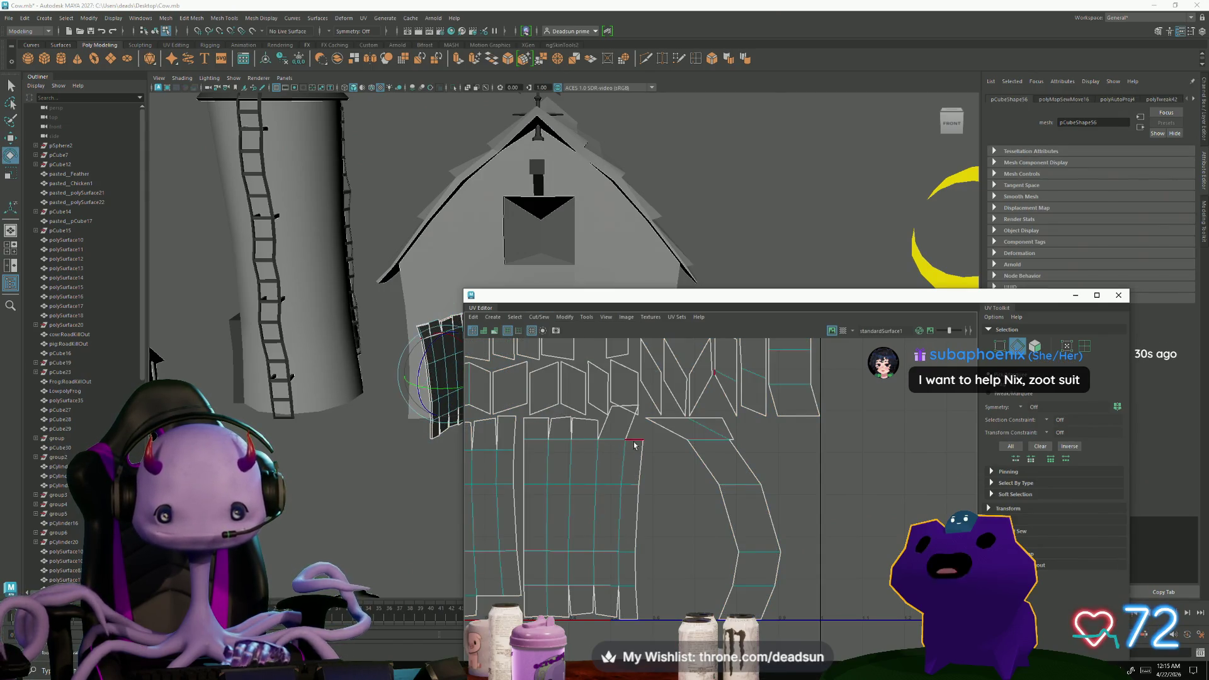
right_click_drag(637, 440, 631, 530, "shift")
key("ctrl+z")
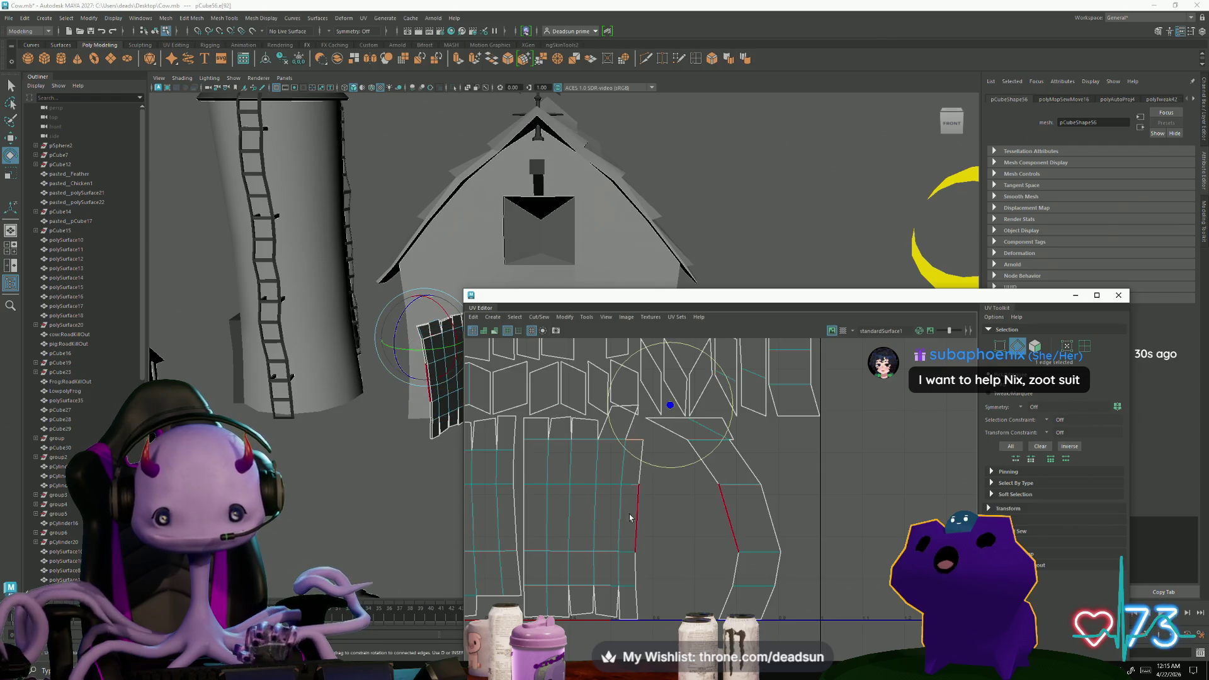
middle_click_drag(627, 526, 741, 551, "alt")
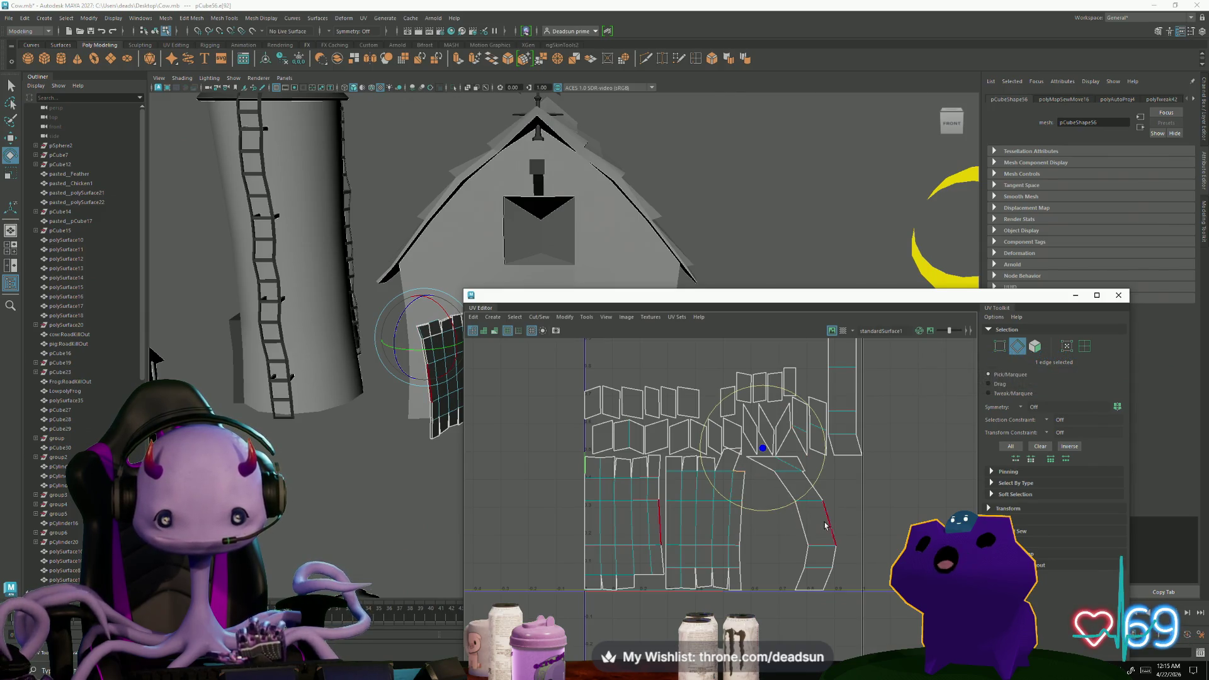
scroll(798, 529, "up", 1)
scroll(756, 534, "up", 1)
scroll(713, 544, "up", 1)
scroll(672, 550, "up", 1)
scroll(671, 550, "up", 1)
scroll(727, 539, "down", 1)
scroll(700, 529, "up", 1)
scroll(779, 535, "up", 1)
scroll(697, 426, "down", 1)
scroll(798, 511, "down", 2)
scroll(737, 515, "down", 2)
scroll(661, 519, "down", 2)
right_click(644, 522)
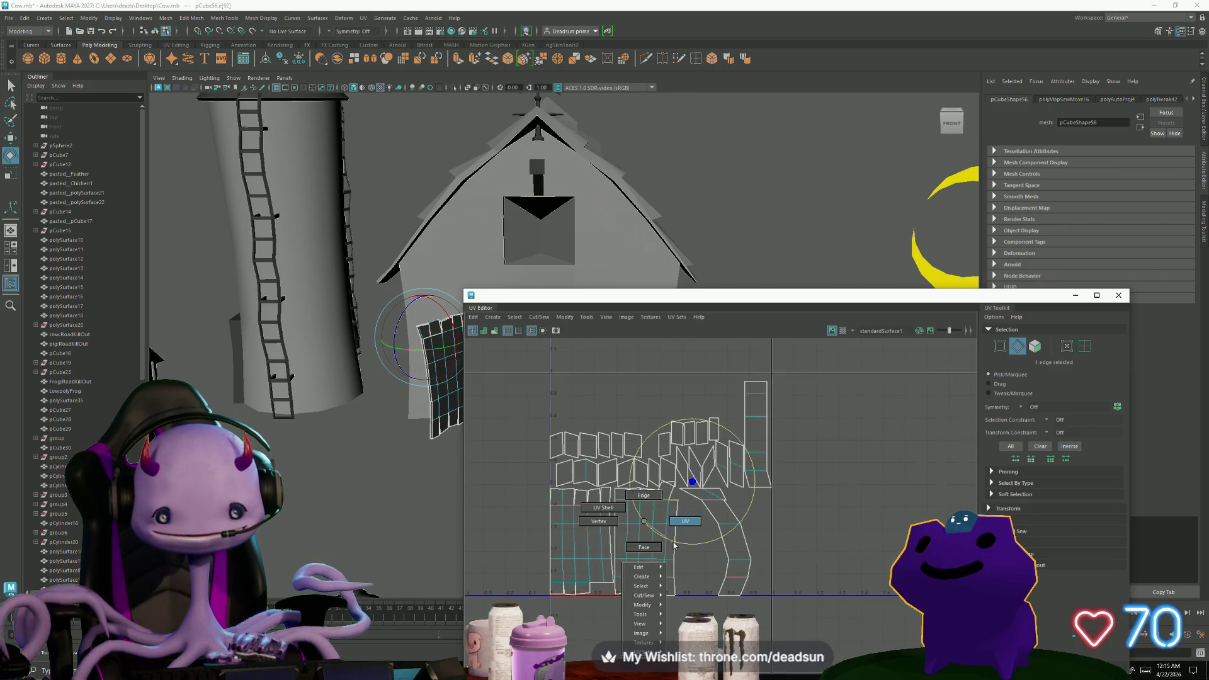
In UV mode, move the door plank shell and the curved shell off to the right
left_click(648, 529)
key("w")
left_click_drag(648, 531, 853, 531)
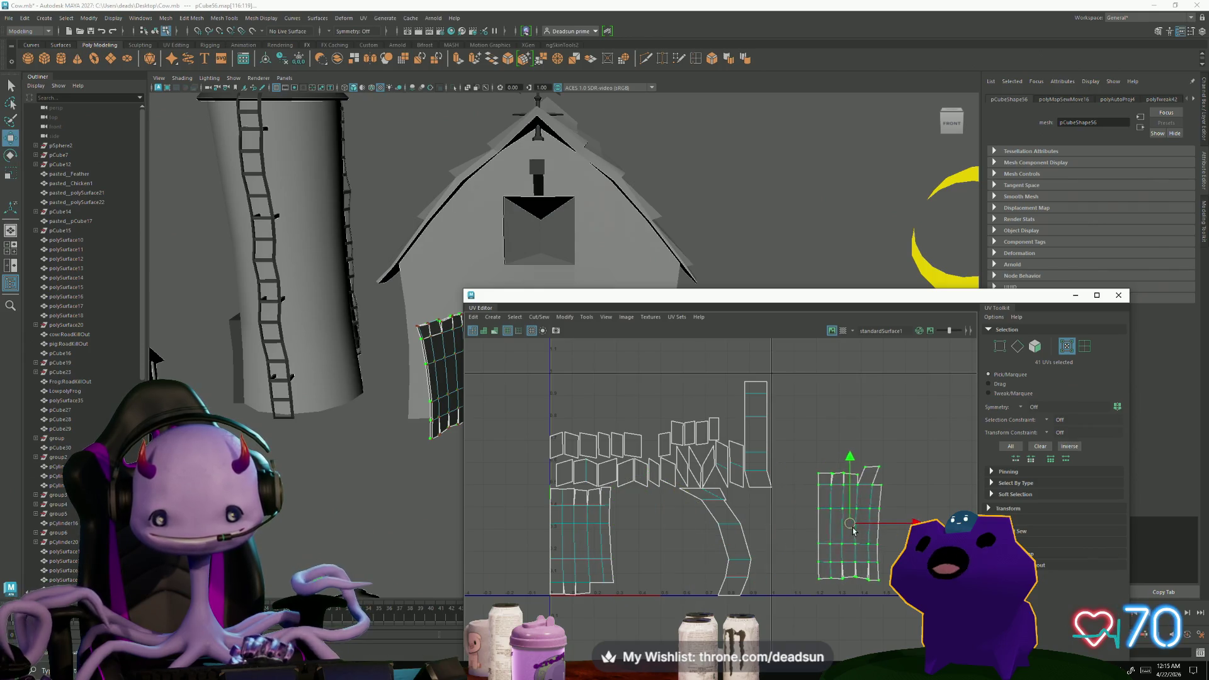
left_click(741, 545)
mouse_move(723, 542)
left_mouse_down()
mouse_move(935, 518)
mouse_move(927, 503)
left_mouse_up()
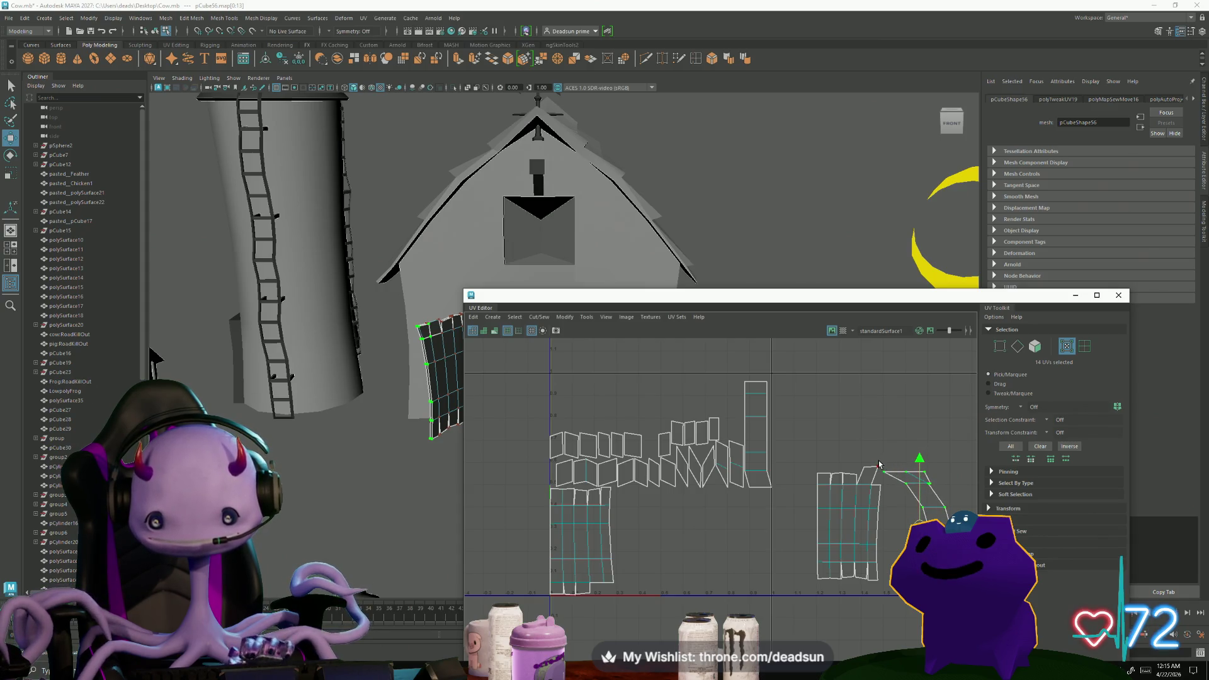
Pull individual UVs on the curved shell to straighten its top edge
left_click_drag(901, 479, 905, 484)
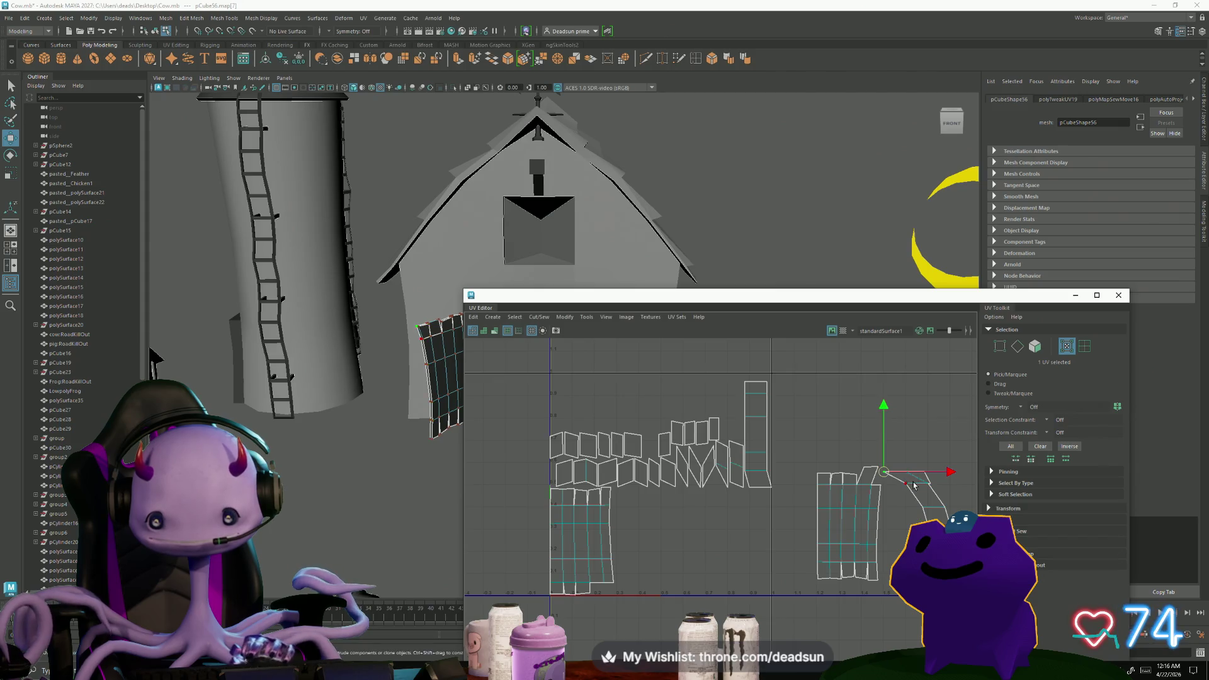
middle_click_drag(906, 487, 927, 502)
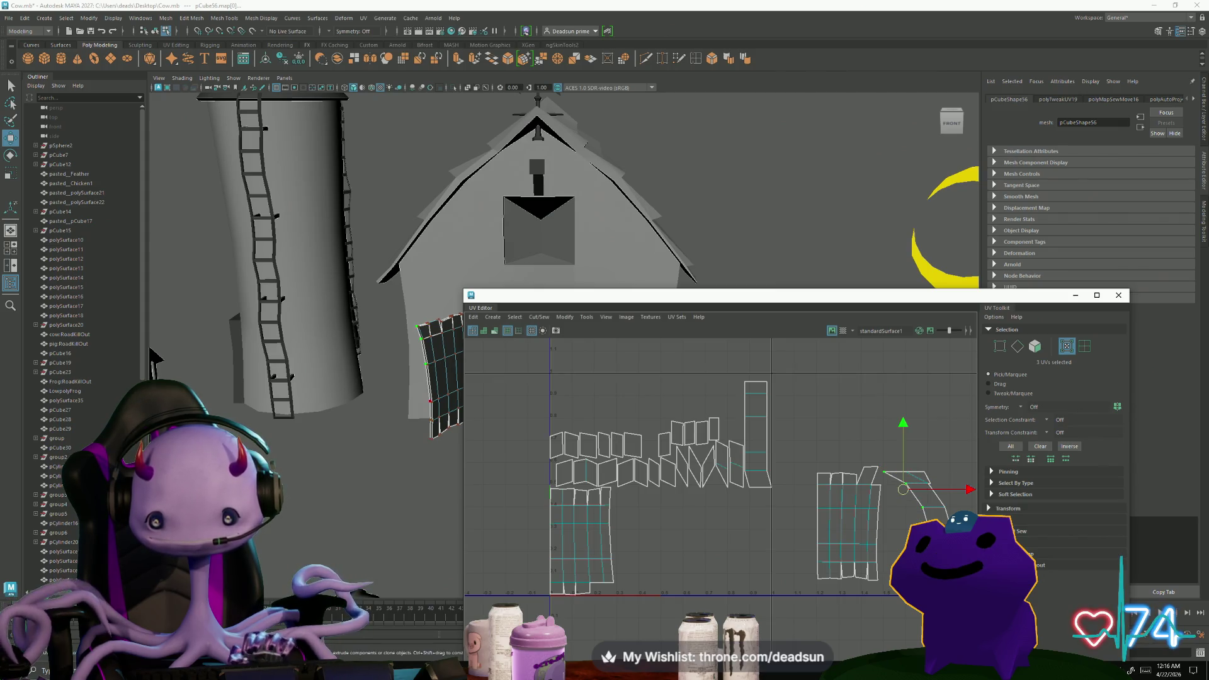
left_click_drag(907, 526, 904, 534)
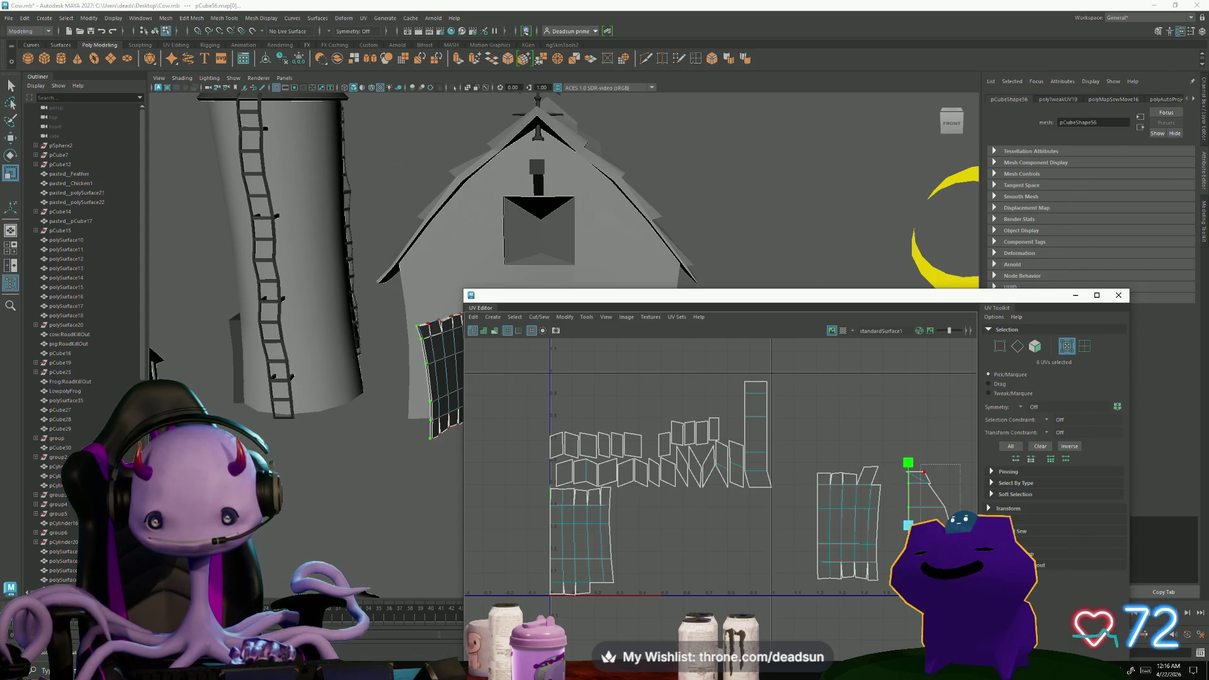
middle_click_drag(921, 467, 832, 546, "alt")
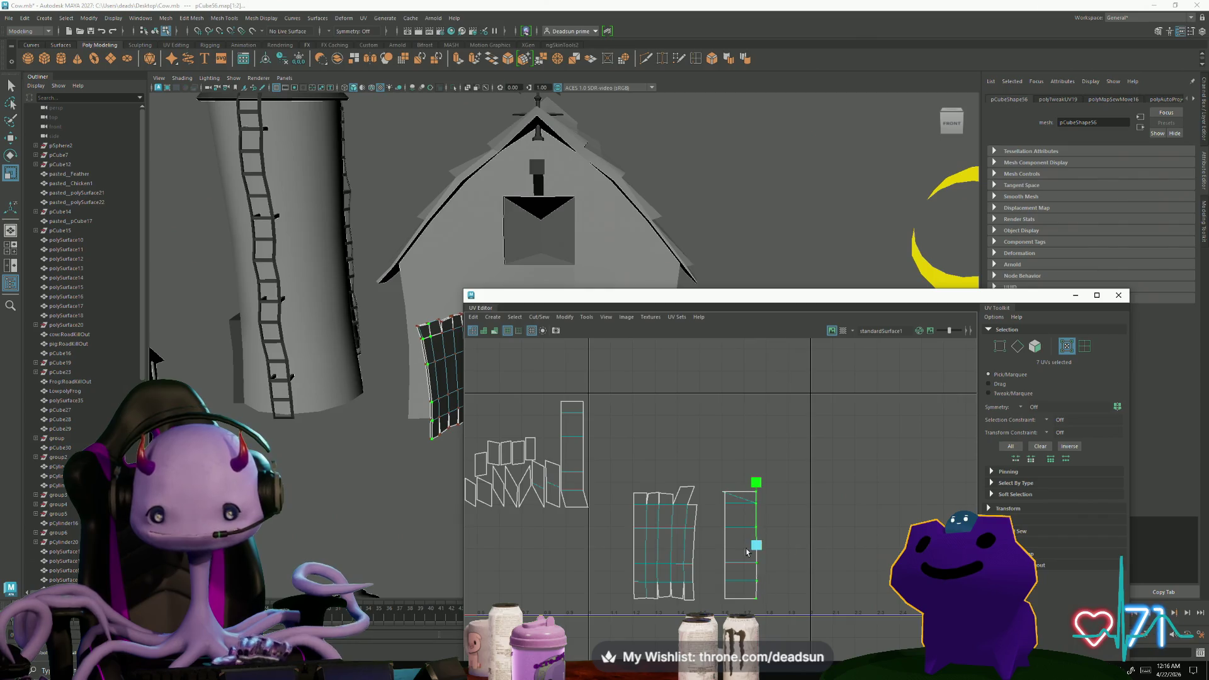
scroll(761, 504, "up", 3)
scroll(760, 466, "up", 2)
Move the right shell's corner UVs so its top slants and the corner angles outward
left_click(761, 467)
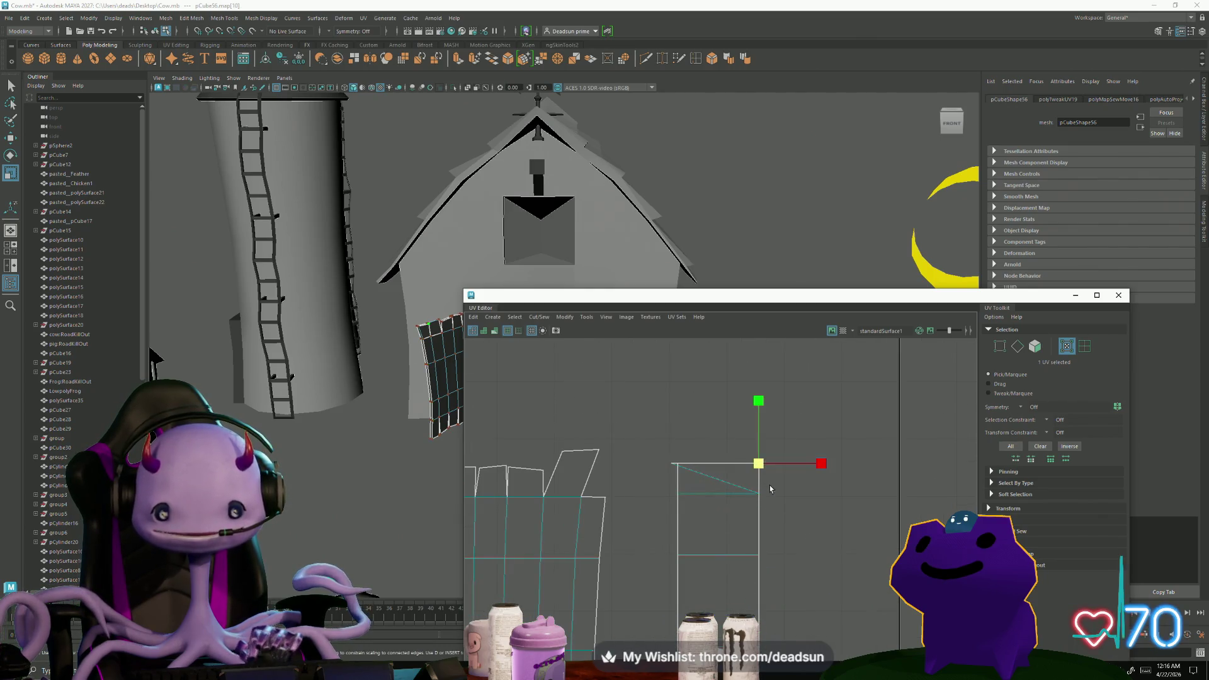
left_click(675, 466)
left_click_drag(679, 463, 674, 453)
scroll(661, 472, "up", 3)
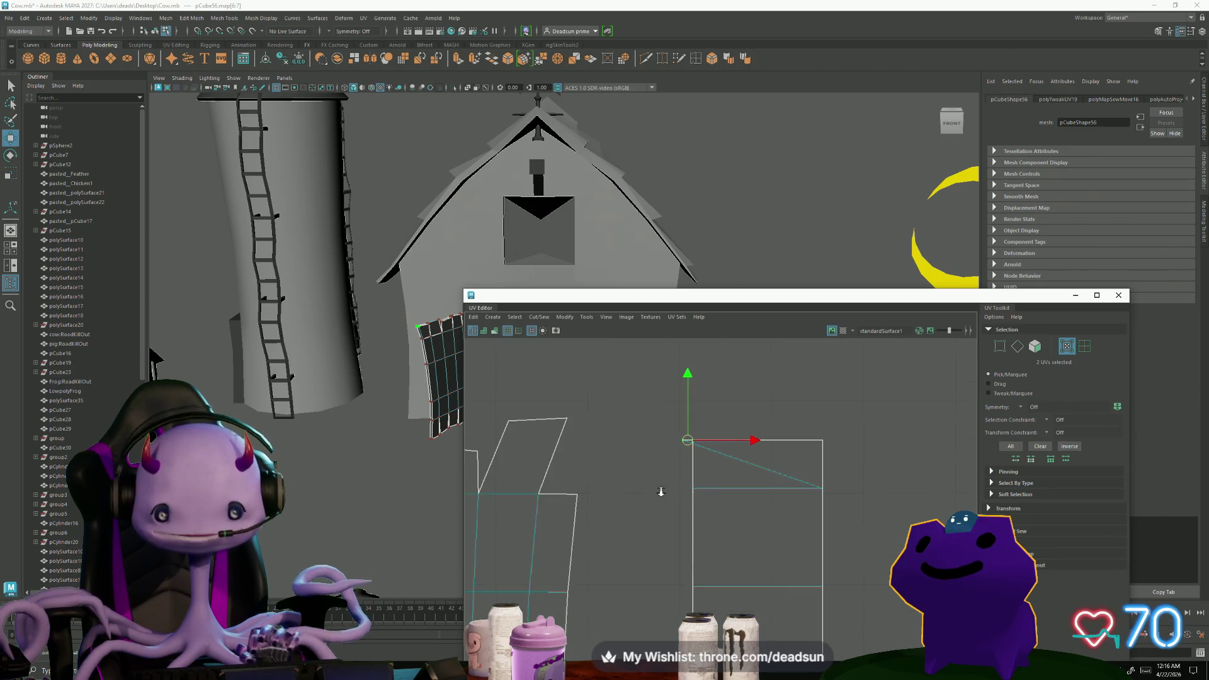
scroll(666, 444, "up", 4)
left_click(671, 425)
mouse_move(704, 406)
left_mouse_down()
mouse_move(909, 388)
mouse_move(921, 401)
left_mouse_up()
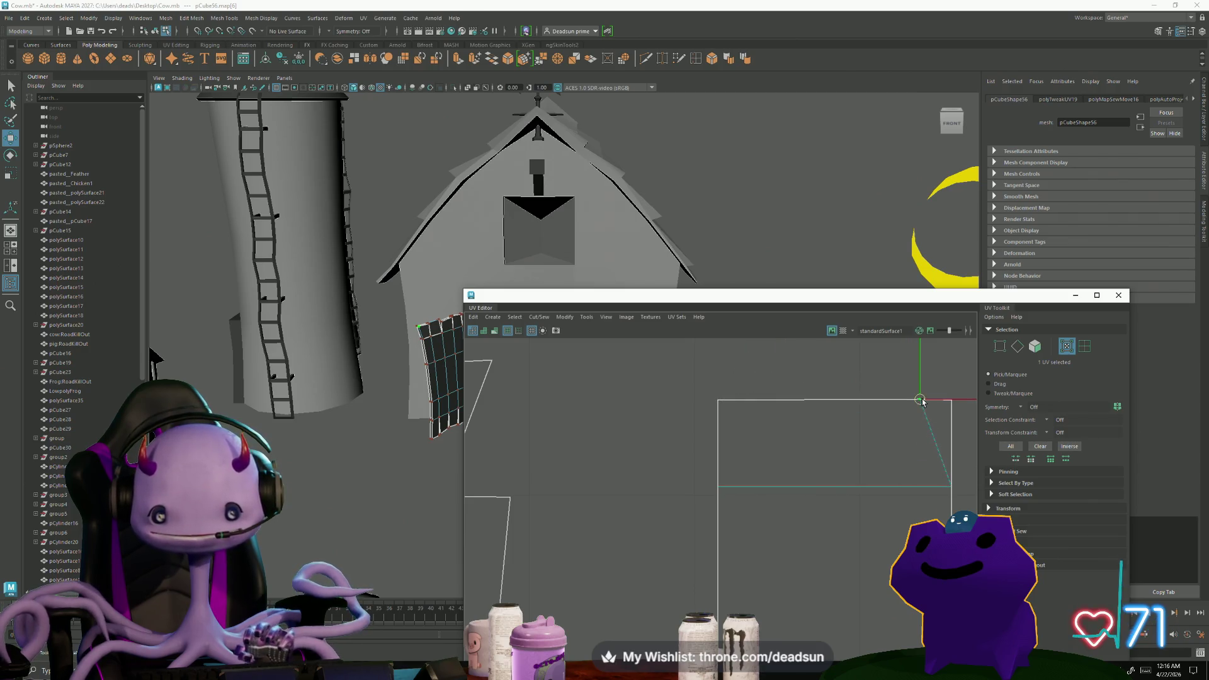
middle_click_drag(859, 444, 686, 443, "alt")
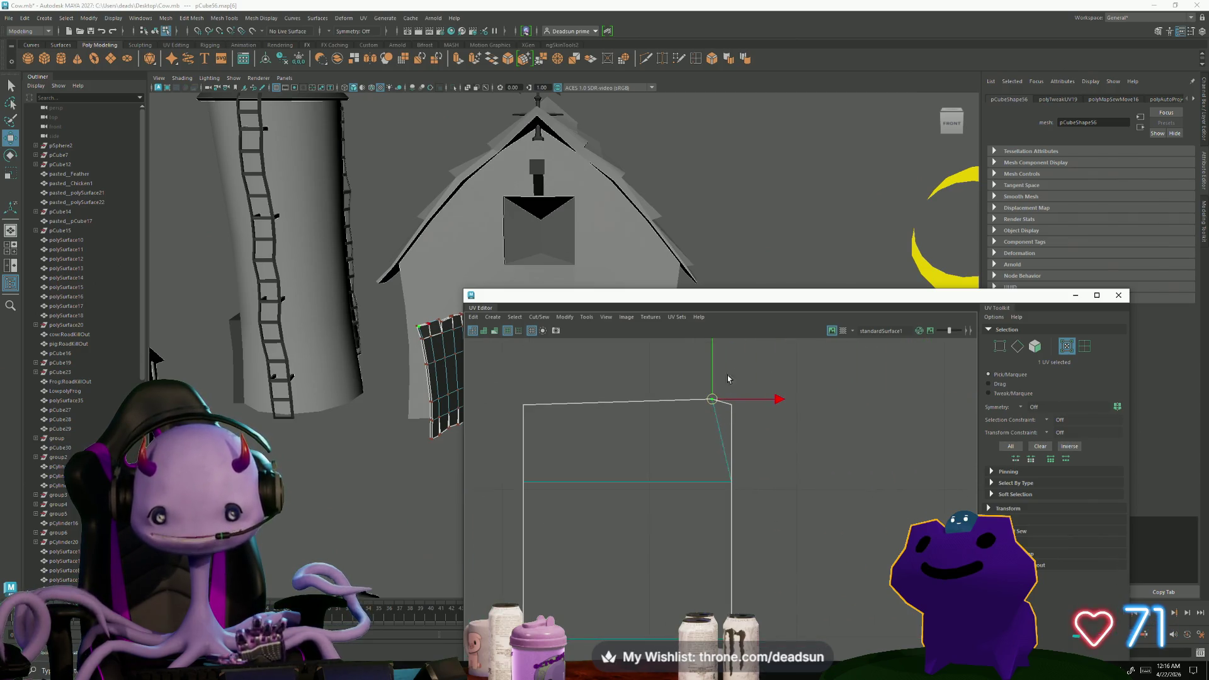
left_click_drag(715, 408, 783, 480)
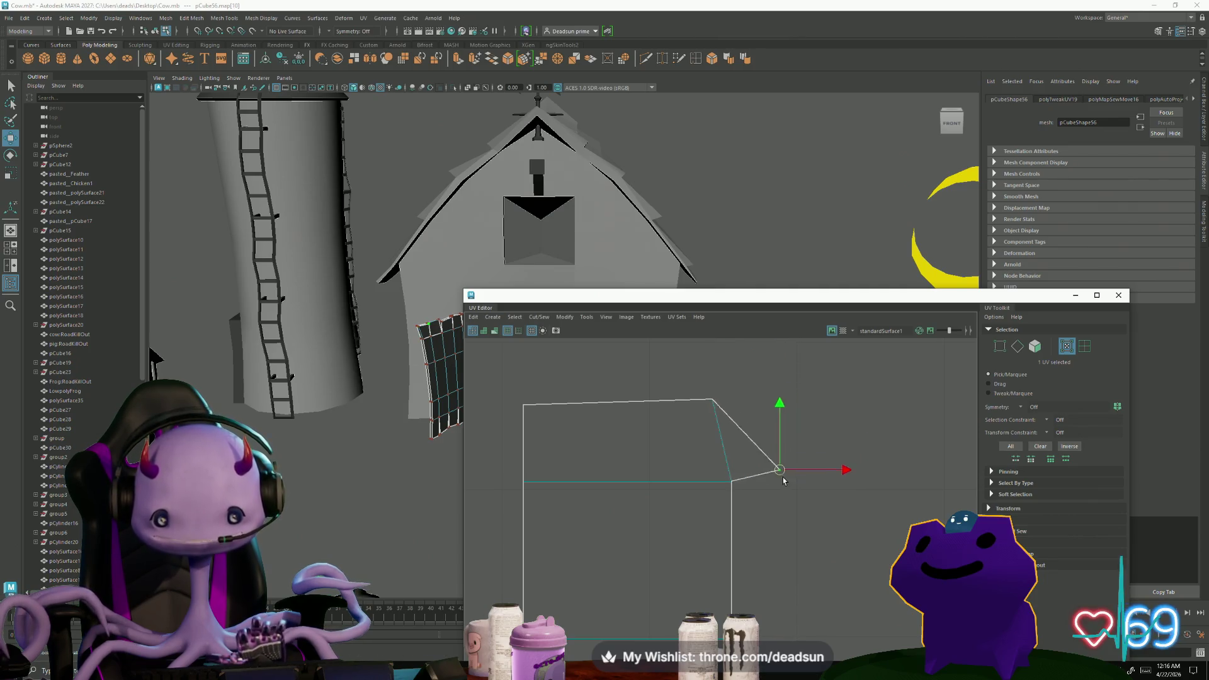
scroll(783, 477, "down", 3)
middle_click_drag(600, 477, 632, 454, "alt")
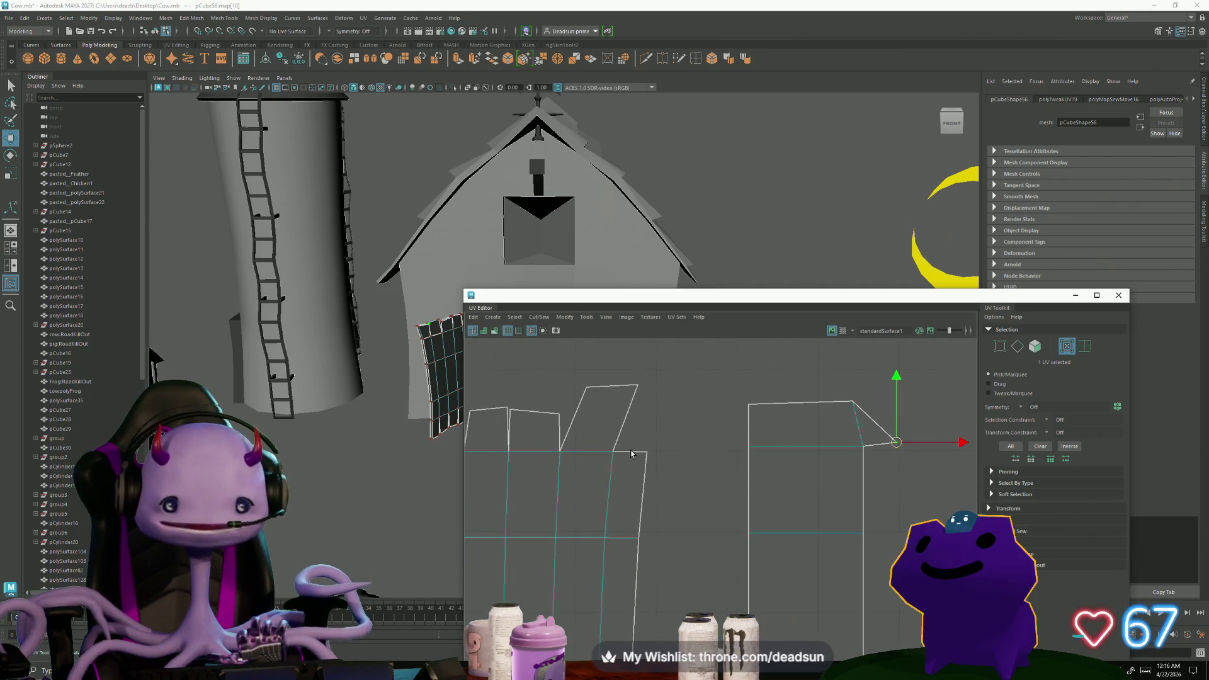
key("F10")
Select wall mesh edges and unfold the UV shells into straight strips with Ctrl+U
left_click(593, 498)
scroll(384, 353, "up", 3)
scroll(369, 387, "up", 2)
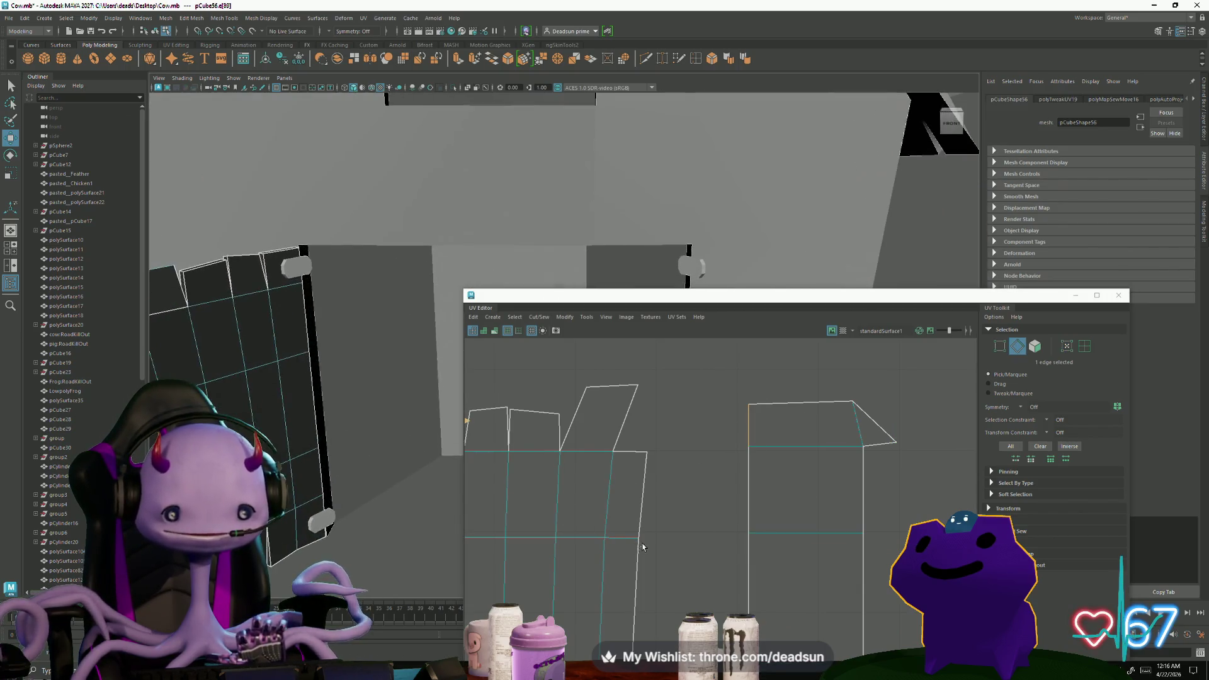
scroll(340, 434, "up", 2)
scroll(322, 473, "up", 2)
mouse_move(322, 473)
left_mouse_down("alt")
mouse_move(309, 493)
mouse_move(317, 458)
mouse_move(342, 460)
left_mouse_up("alt")
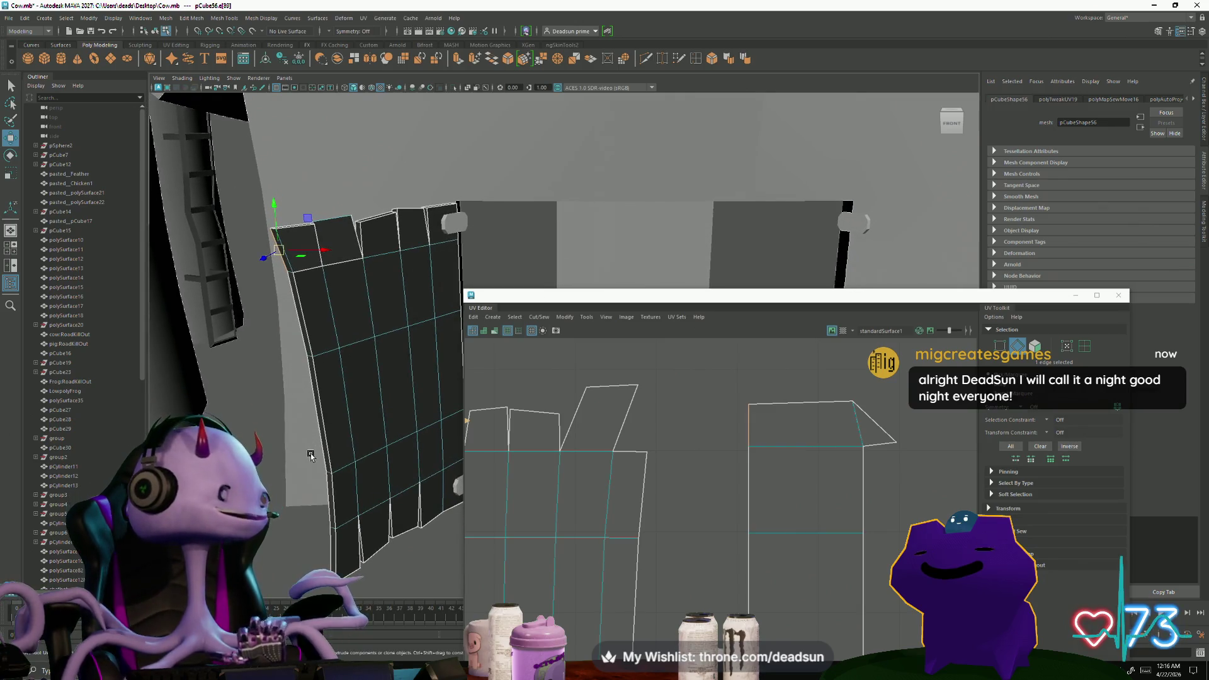
left_click(343, 461)
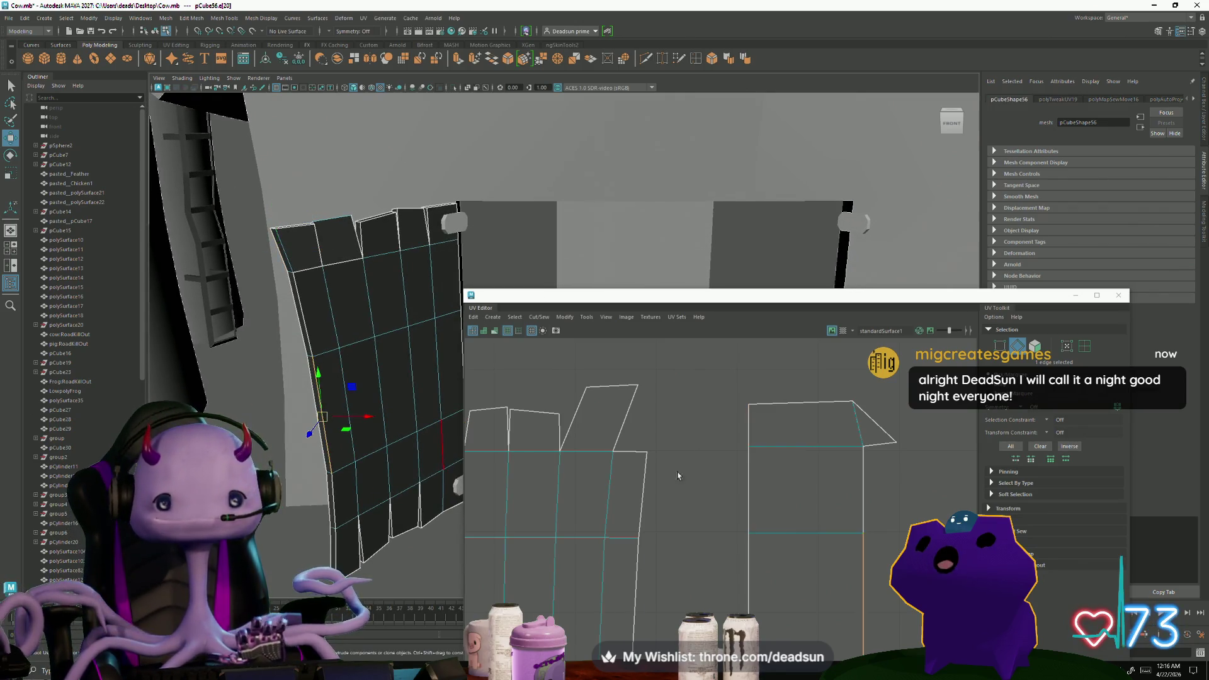
key("ctrl+u")
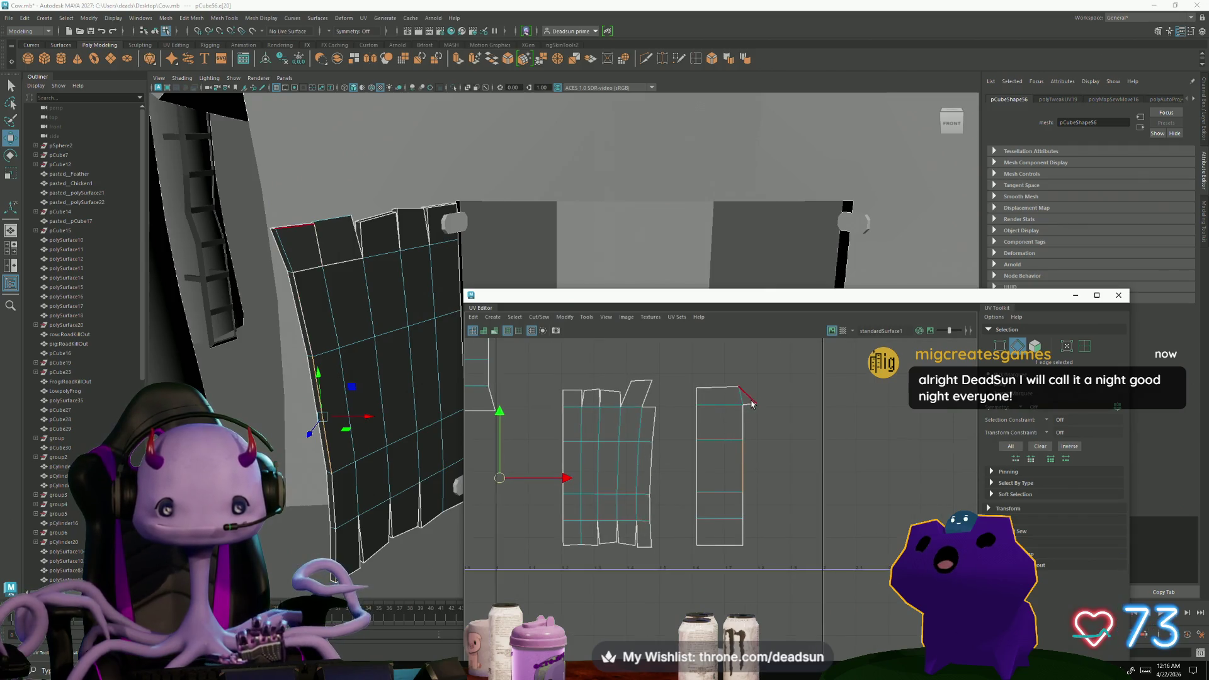
scroll(684, 450, "down", 2)
mouse_move(685, 449)
middle_mouse_down("alt")
mouse_move(828, 537)
mouse_move(781, 534)
middle_mouse_up("alt")
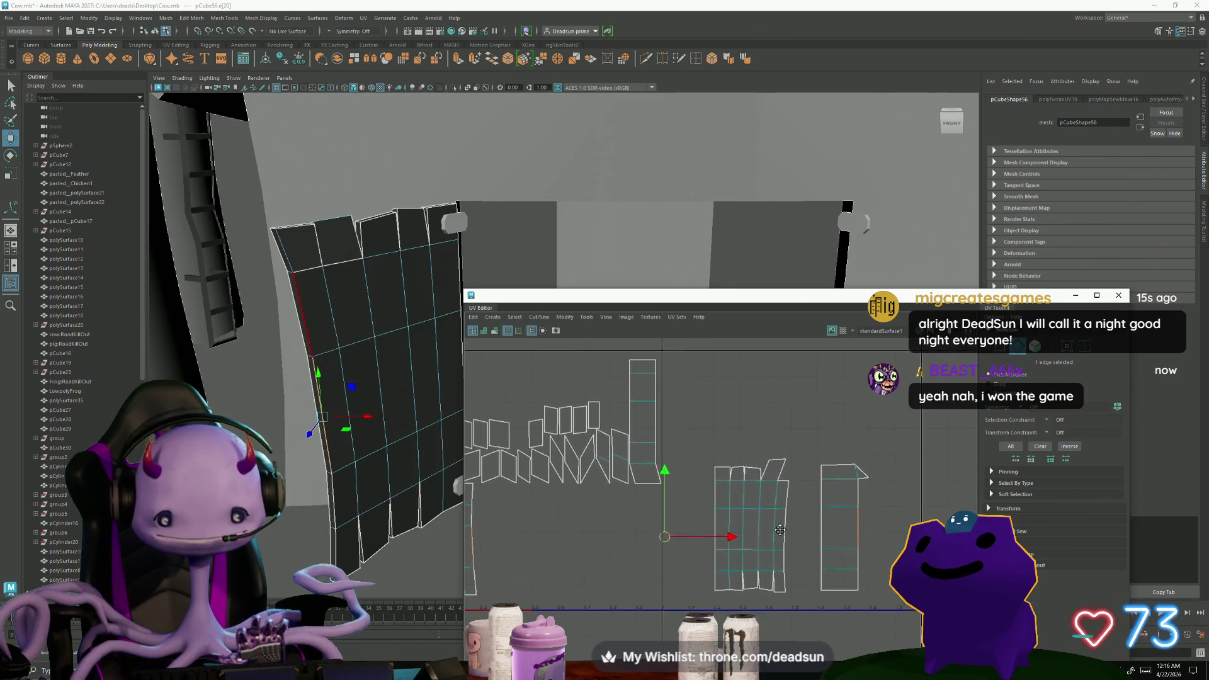
Cut the UVs along the shell's top-corner edge and select the whole thin trim shell
left_click(858, 472)
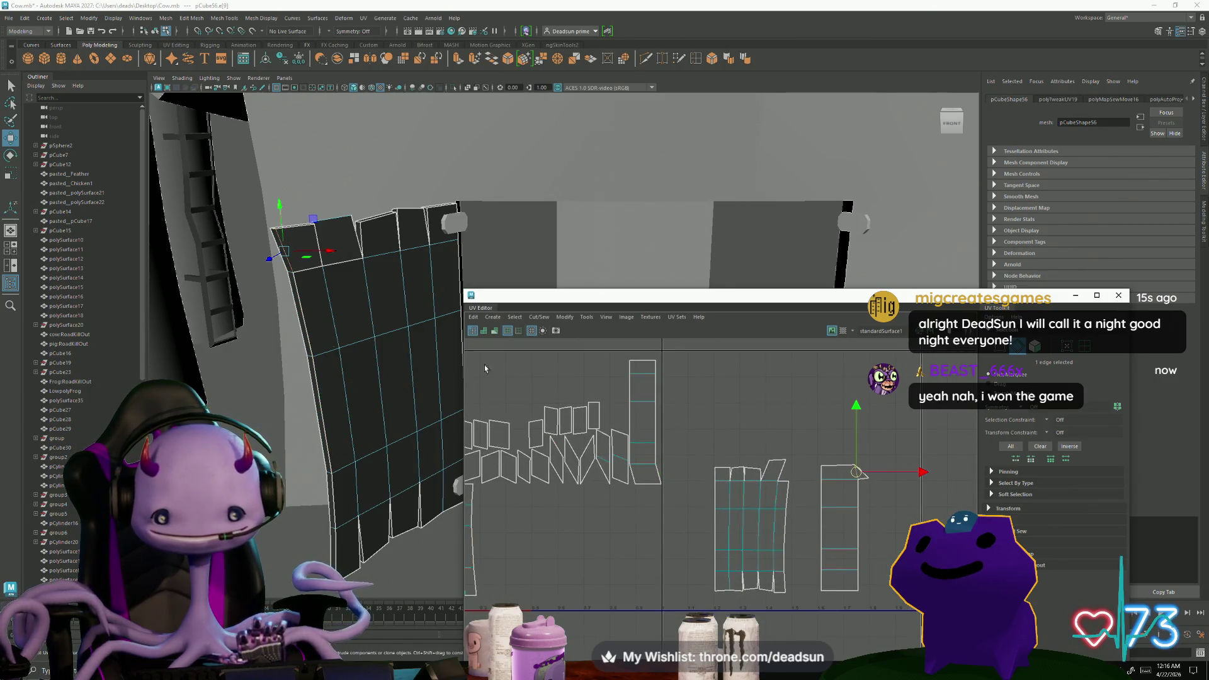
left_click(539, 318)
left_click(543, 367)
scroll(671, 427, "down", 2)
scroll(672, 427, "down", 2)
middle_click_drag(670, 428, 646, 411, "alt")
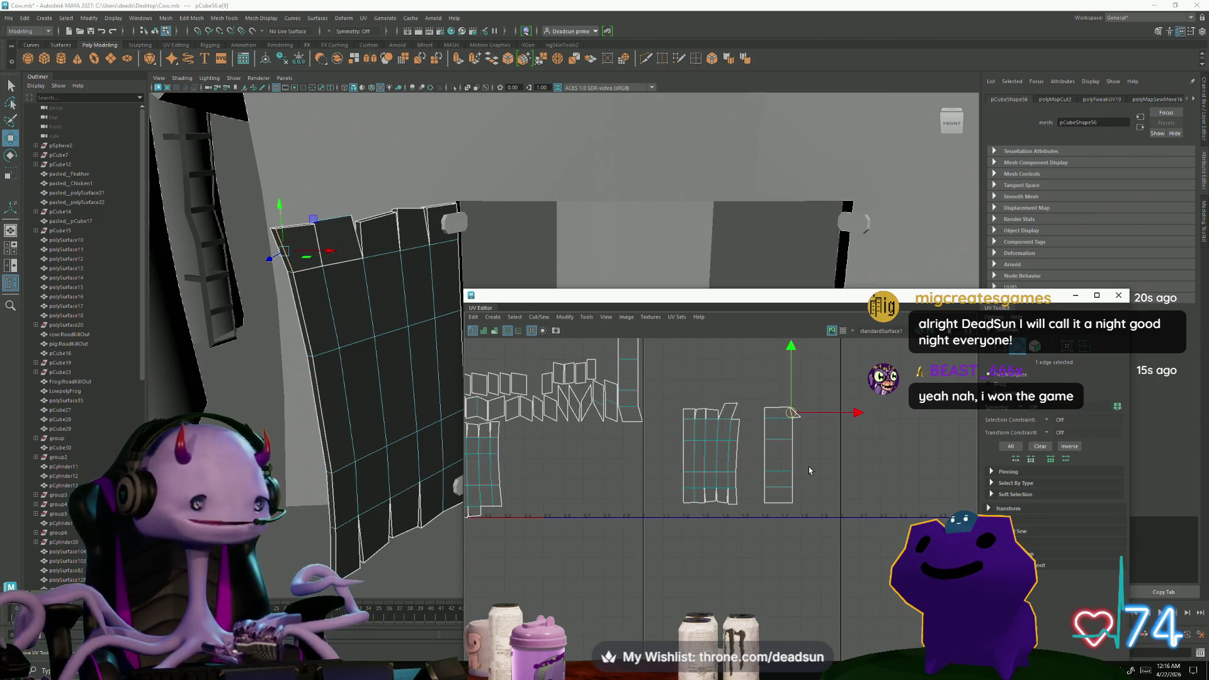
left_click(794, 454)
double_click(783, 458)
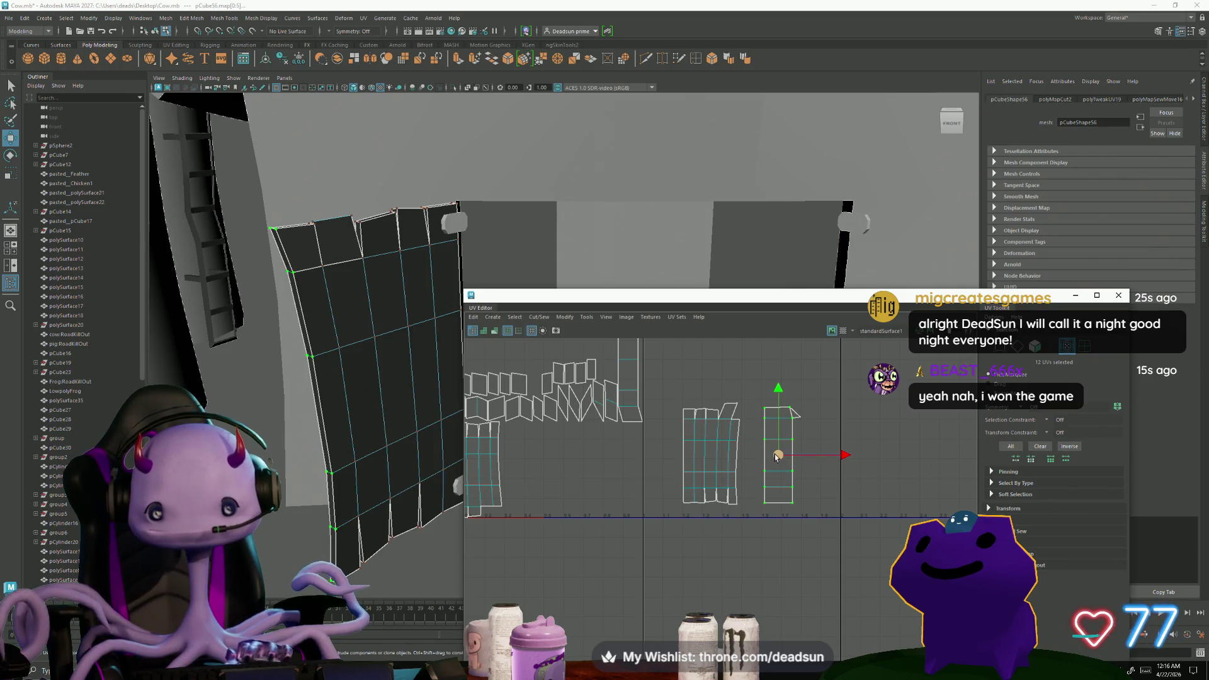
Shift the thin trim shell left, scale it narrower and nudge its edge column up
middle_click_drag(795, 413, 775, 413)
left_click_drag(817, 454, 768, 455)
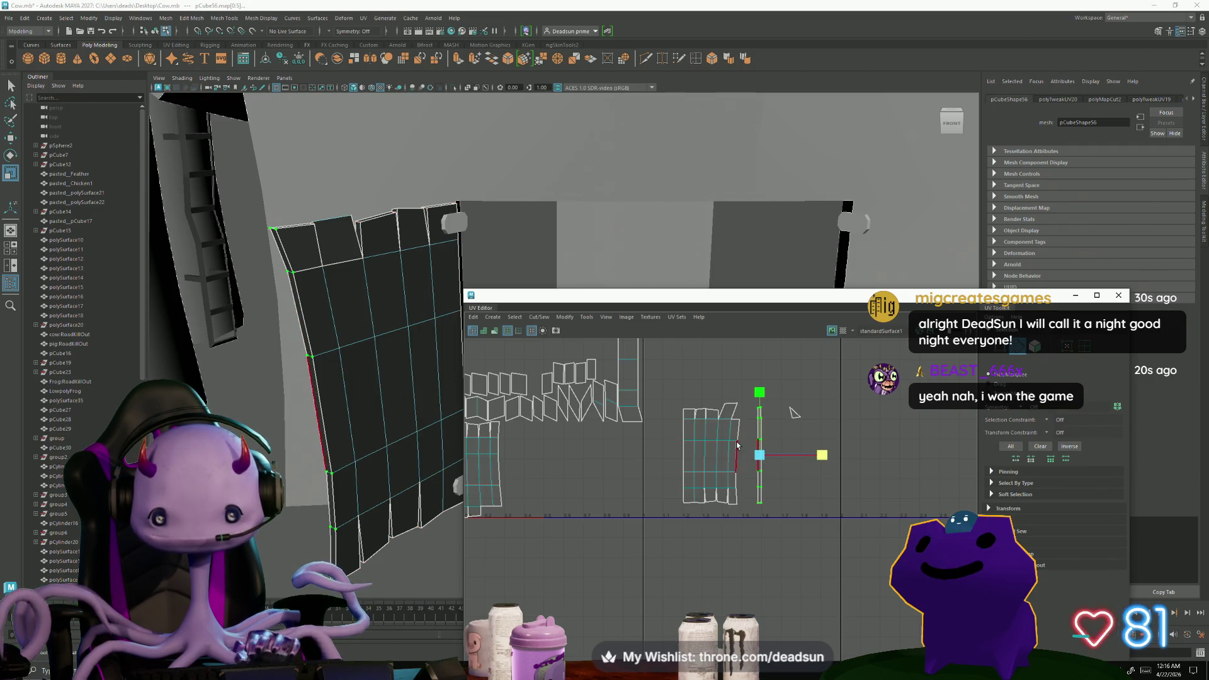
scroll(749, 465, "up", 3)
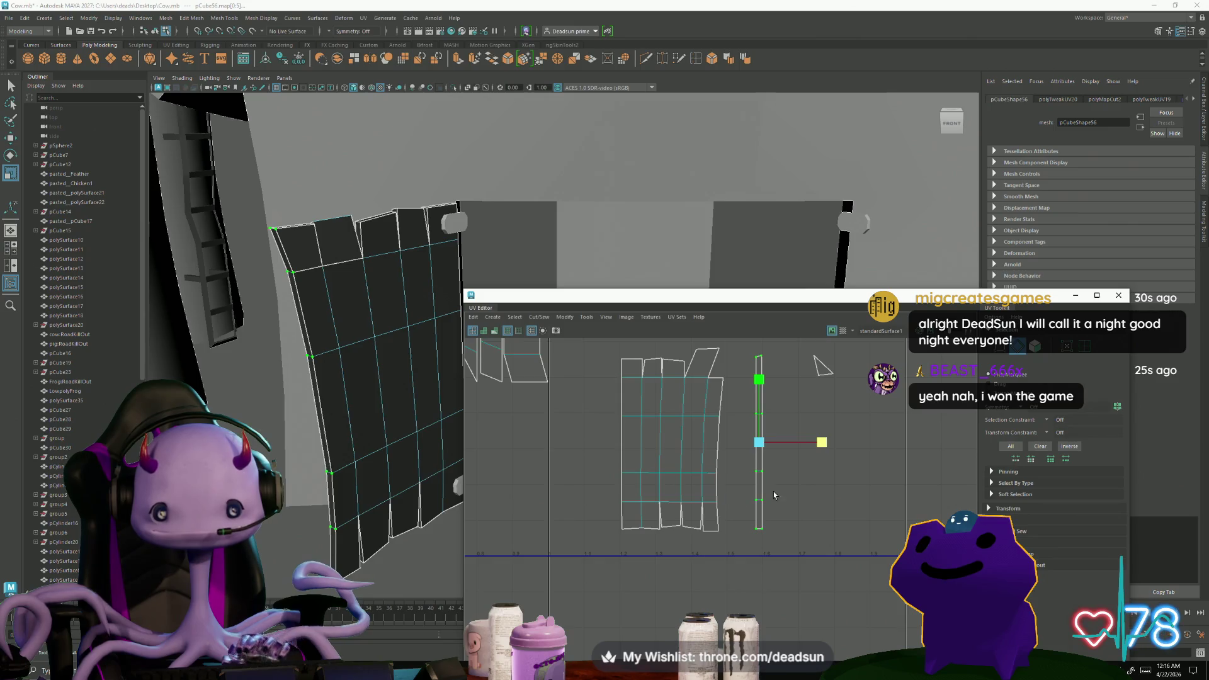
key("w")
left_click_drag(732, 447, 733, 444)
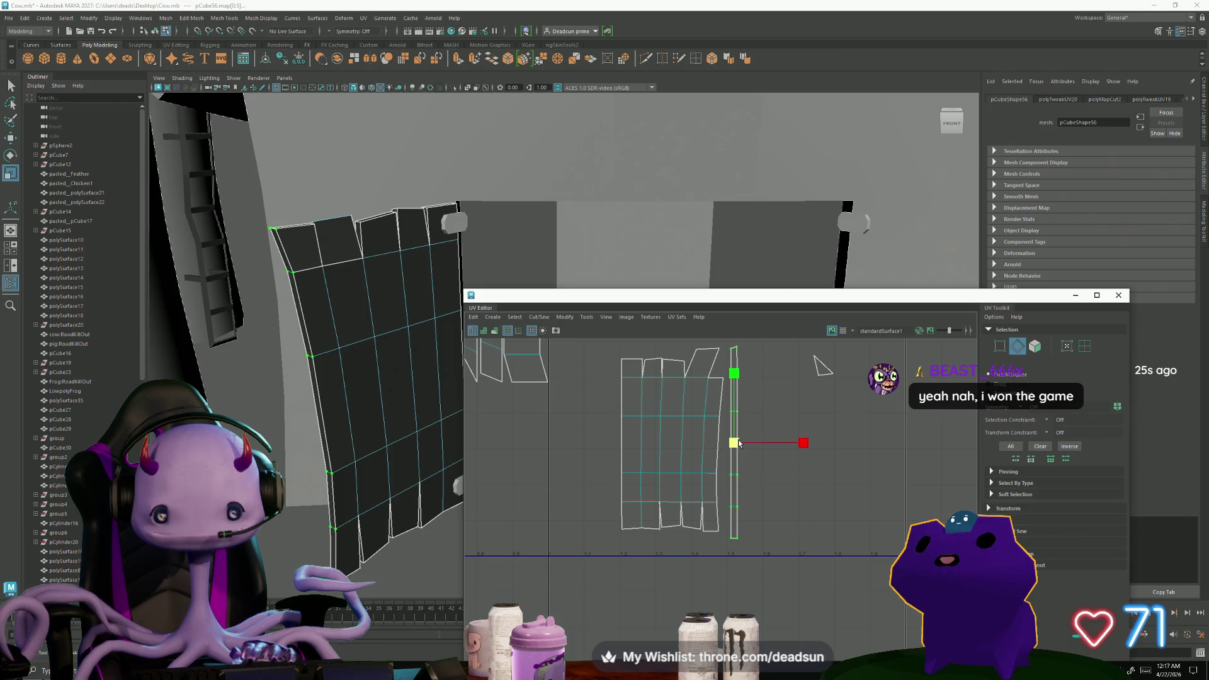
Select the strip's full edge loop, then cut along it and unfold the shell
double_click(718, 408)
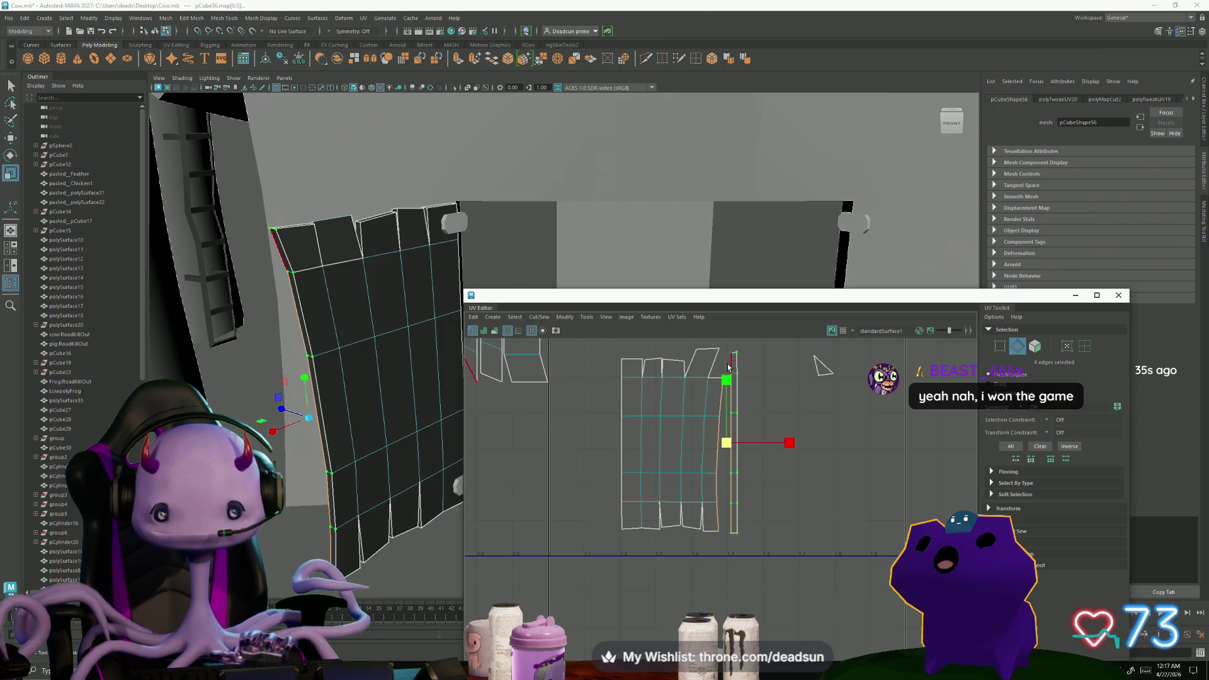
middle_click_drag(718, 375, 640, 484, "alt")
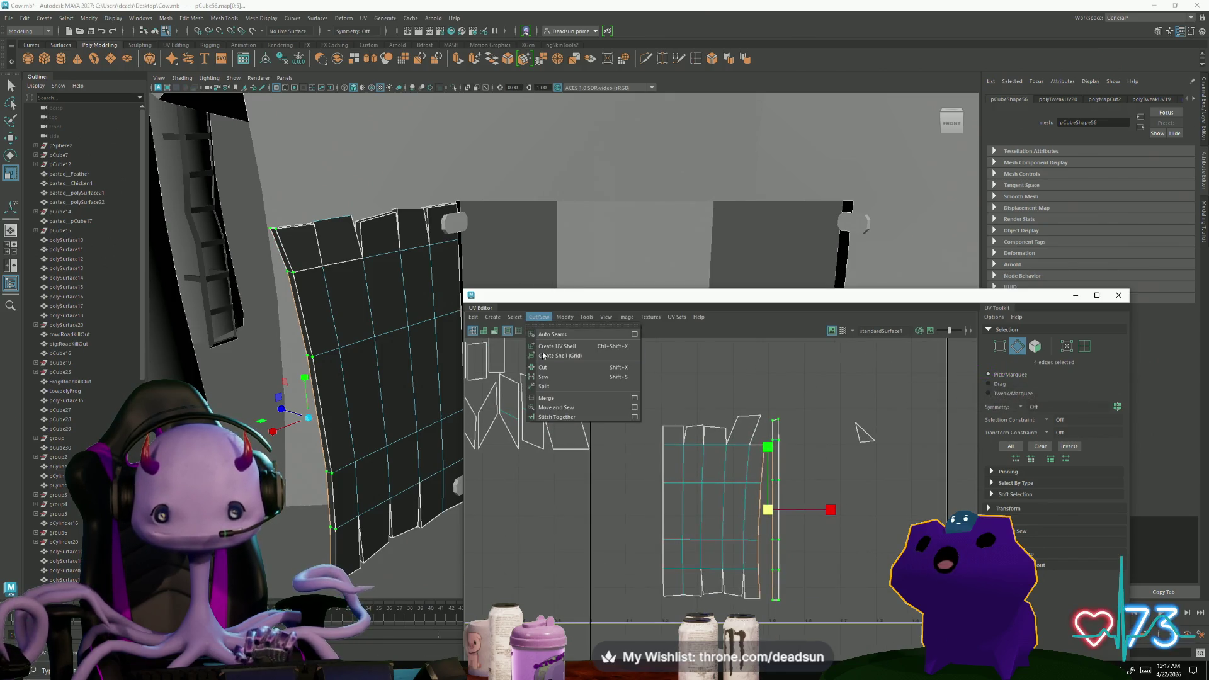
right_click_drag(543, 331, 562, 411, "shift")
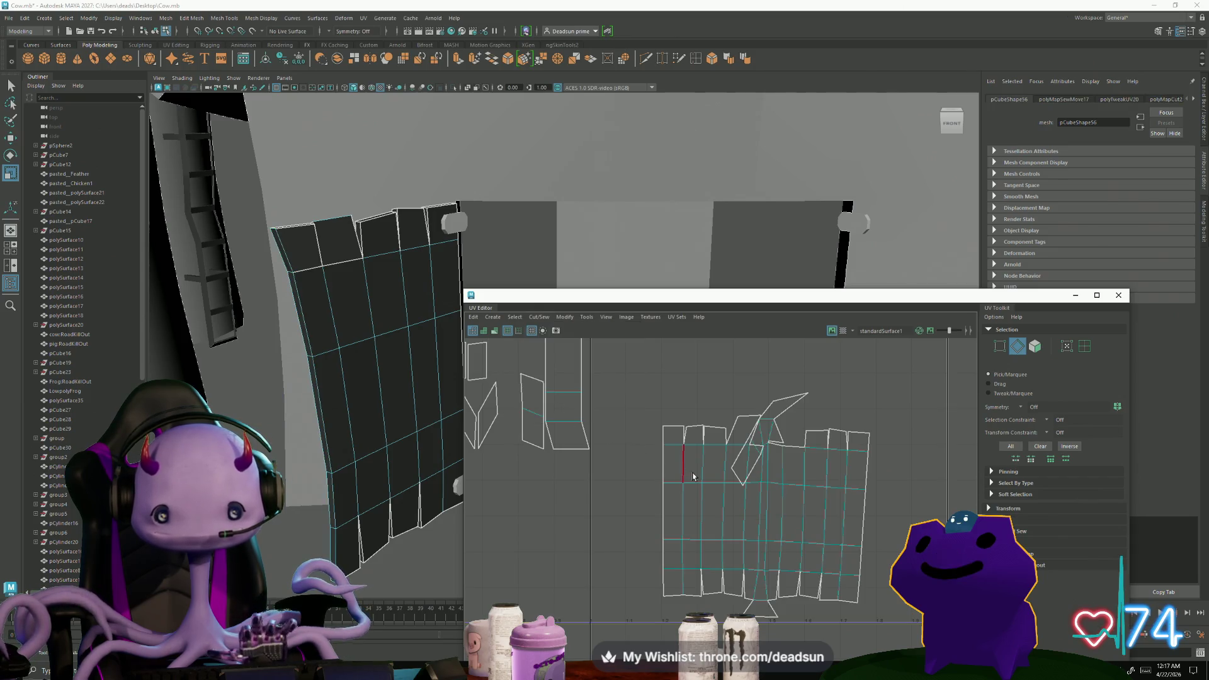
scroll(757, 589, "up", 5)
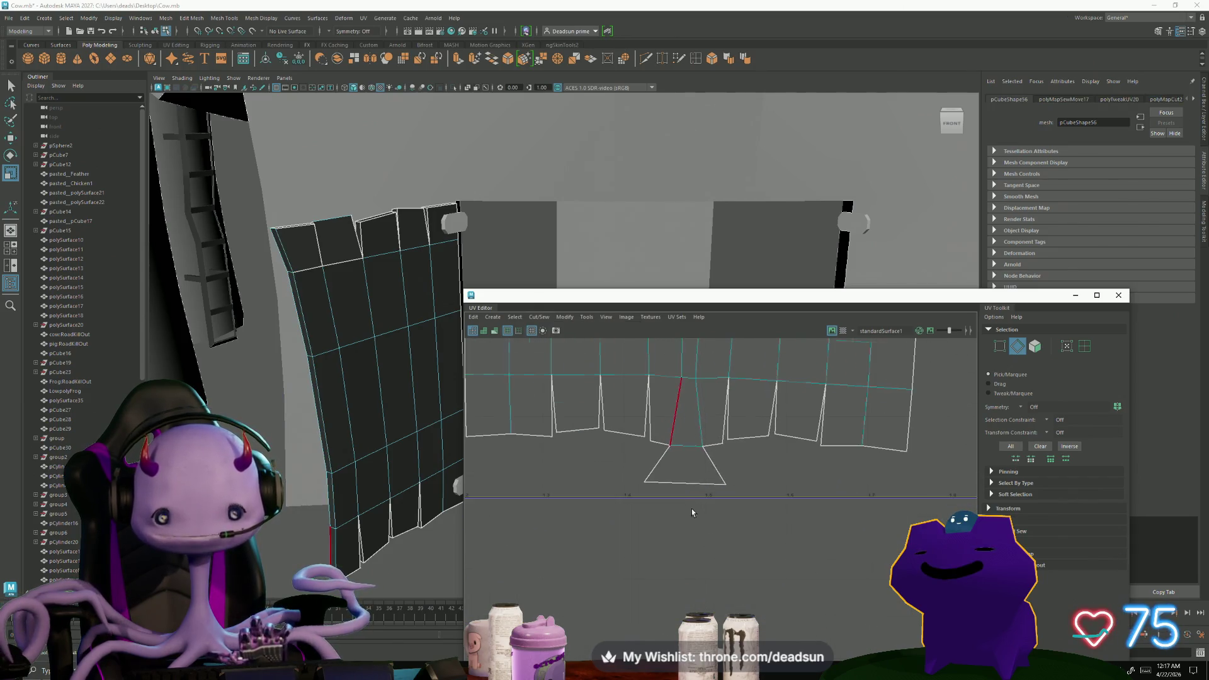
Pull the seam UVs down and split the two angled tip edges into a separate grid shell
left_click(686, 446)
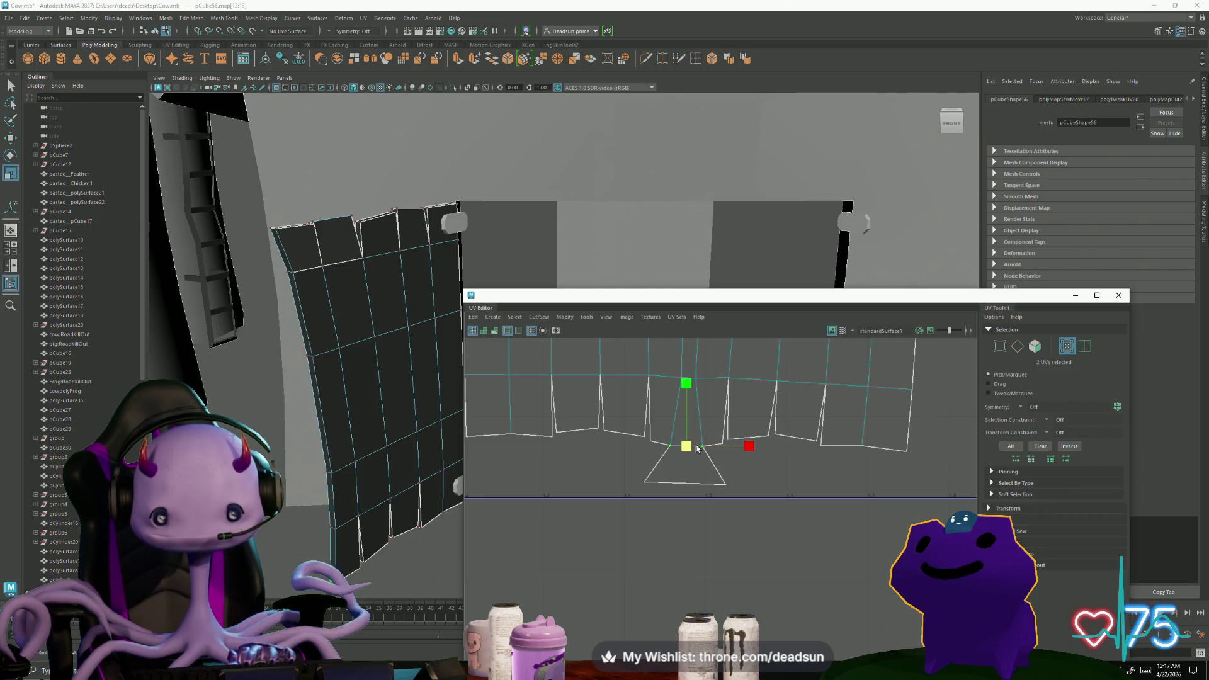
mouse_move(648, 448)
middle_mouse_down()
mouse_move(672, 486)
mouse_move(691, 464)
middle_mouse_up()
scroll(690, 464, "up", 5)
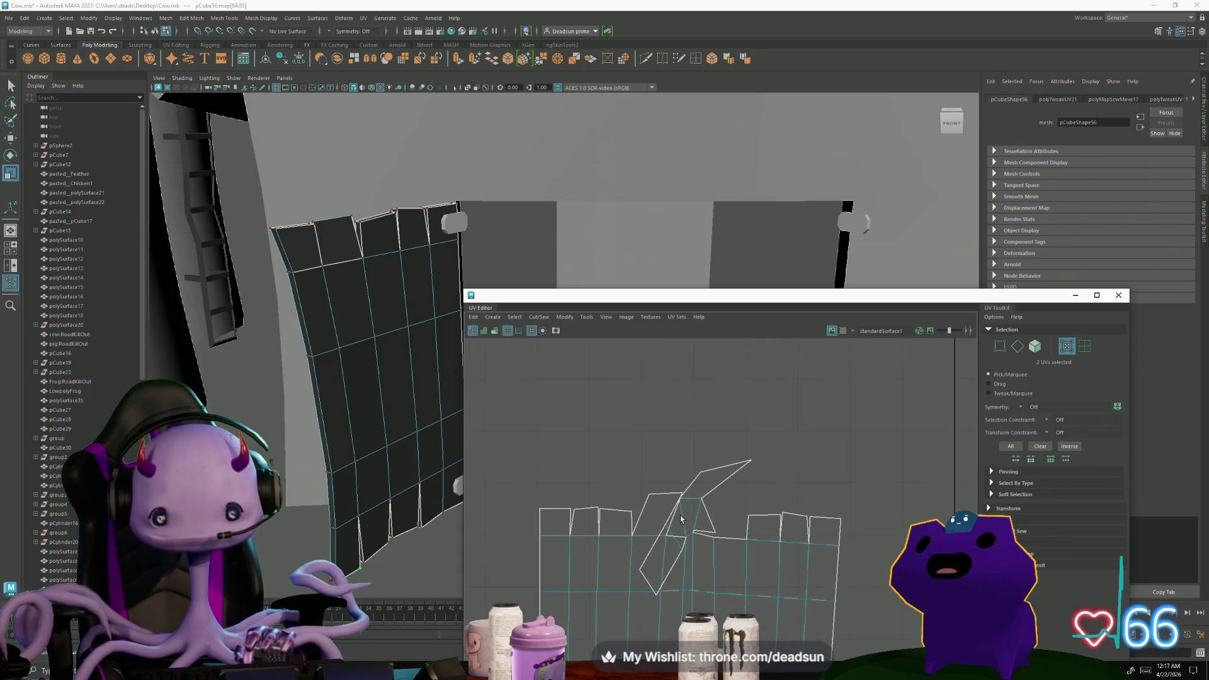
left_click(682, 495)
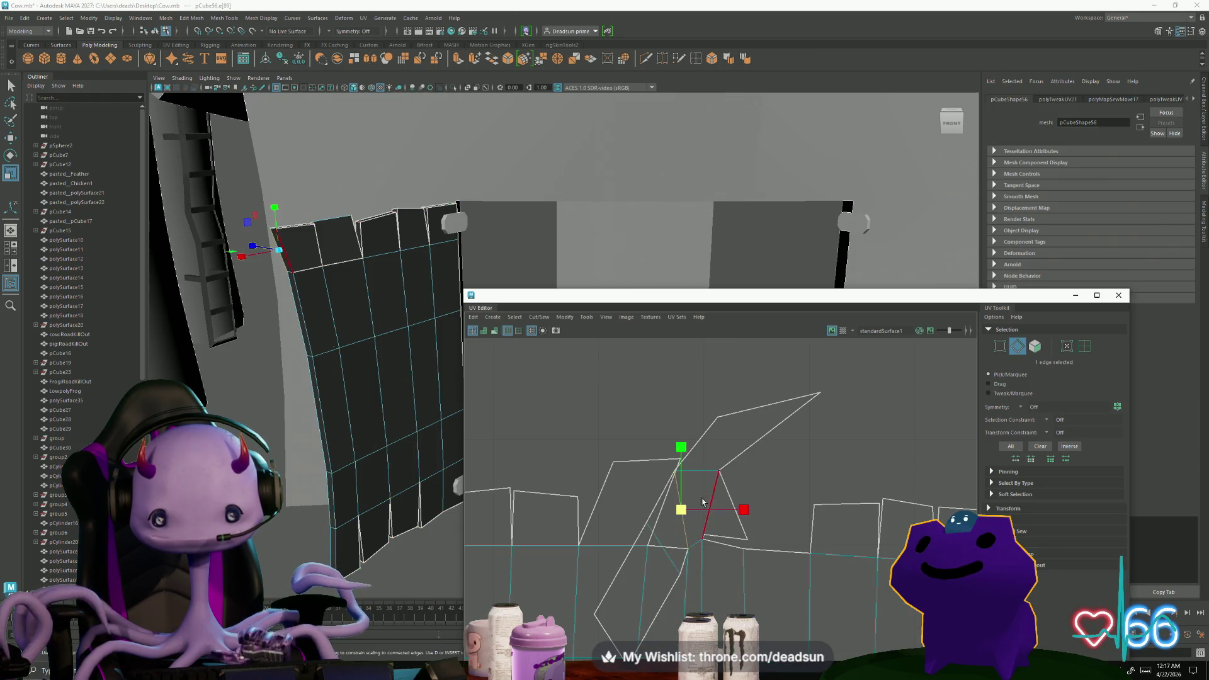
left_click(716, 470, "shift")
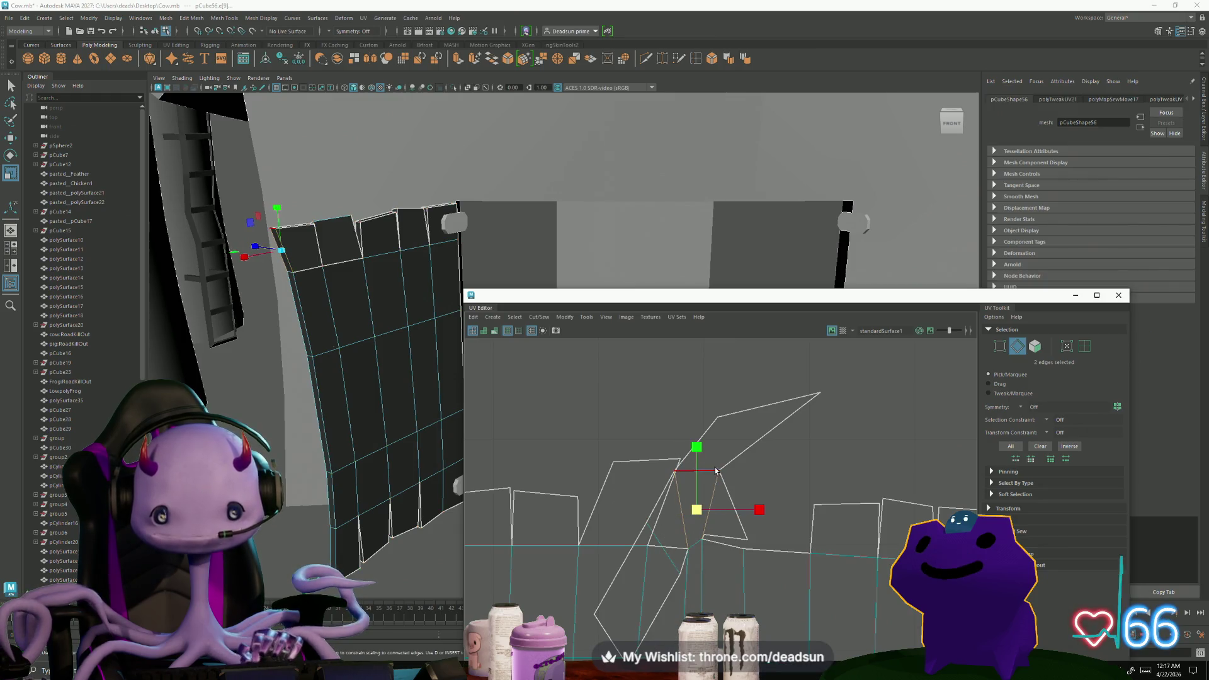
left_click(537, 317)
left_click(544, 367)
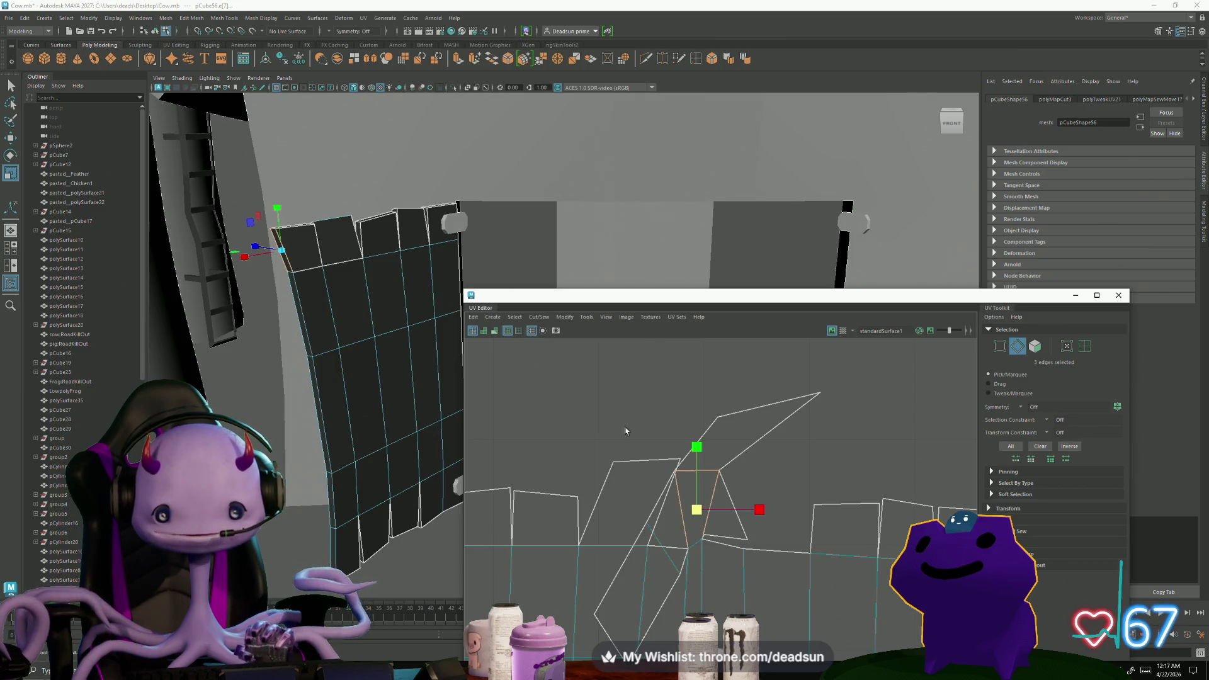
Move both small tip shells up out of the way of the board
left_click(808, 428)
key("w")
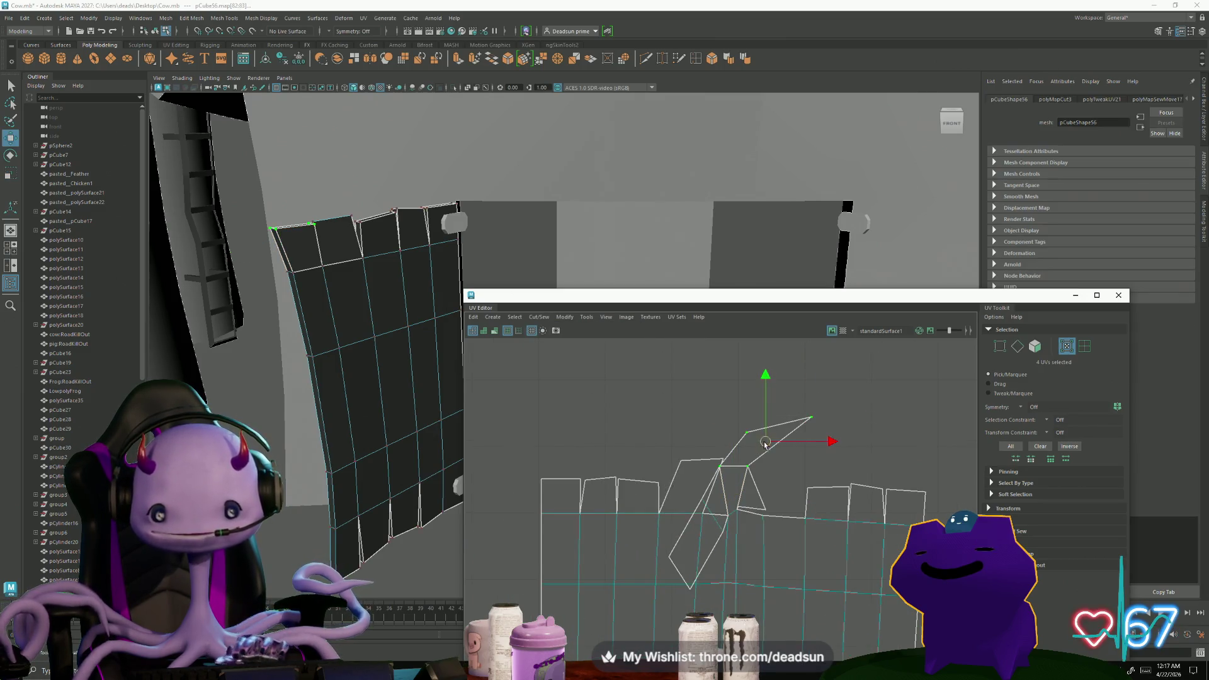
left_click_drag(717, 340, 746, 354)
left_click_drag(699, 546, 598, 394)
left_click(762, 505)
left_click_drag(761, 506, 566, 378)
Level the wide shell's top edge by moving its top UVs, then switch to edge selection
left_click(681, 462)
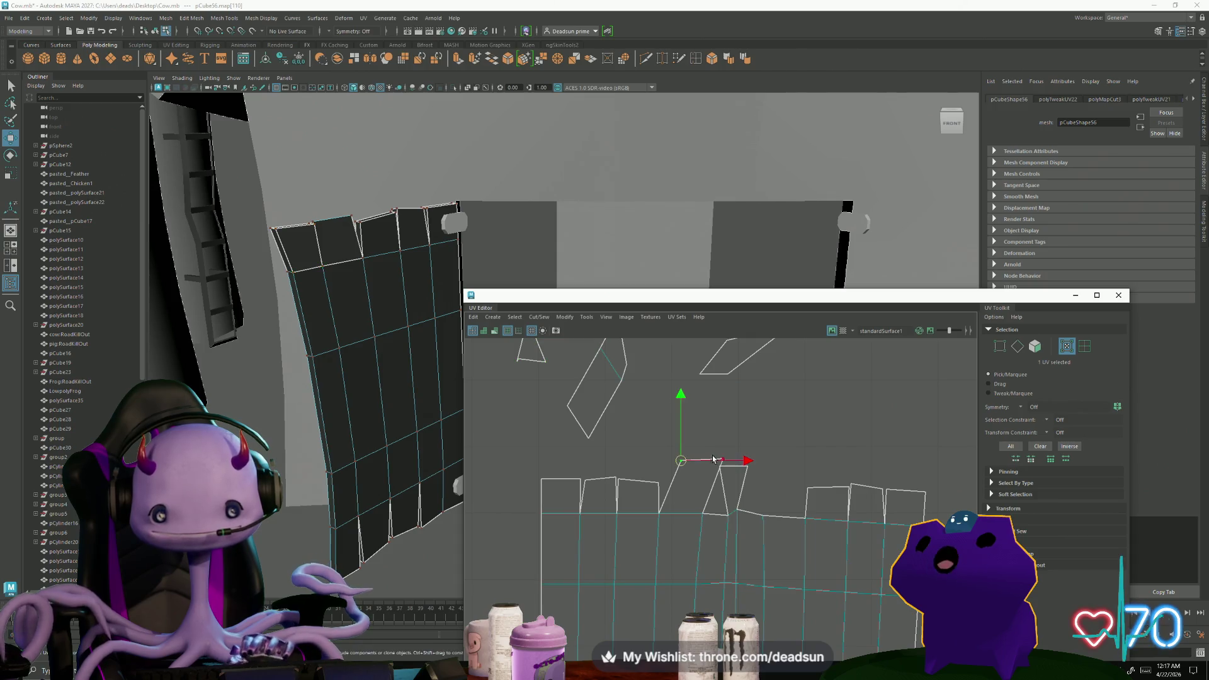
left_click(729, 464, "shift")
left_click_drag(729, 464, 686, 473)
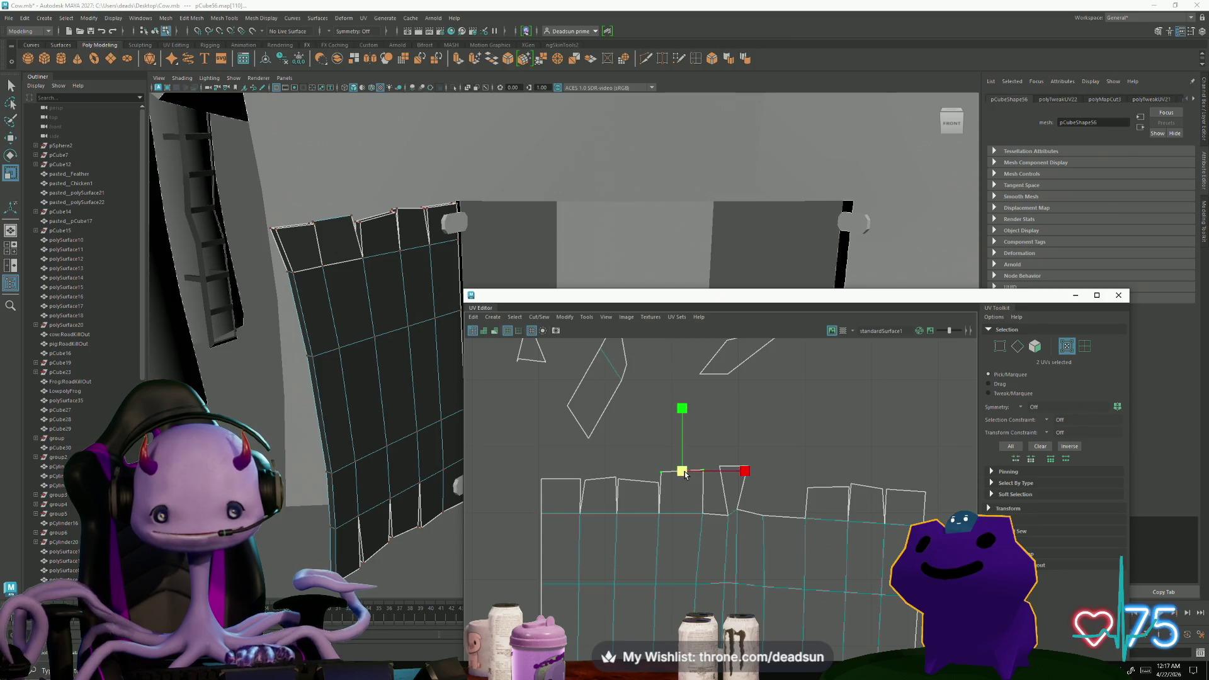
mouse_move(765, 487)
left_mouse_down()
mouse_move(755, 470)
mouse_move(765, 467)
left_mouse_up()
left_click(724, 511)
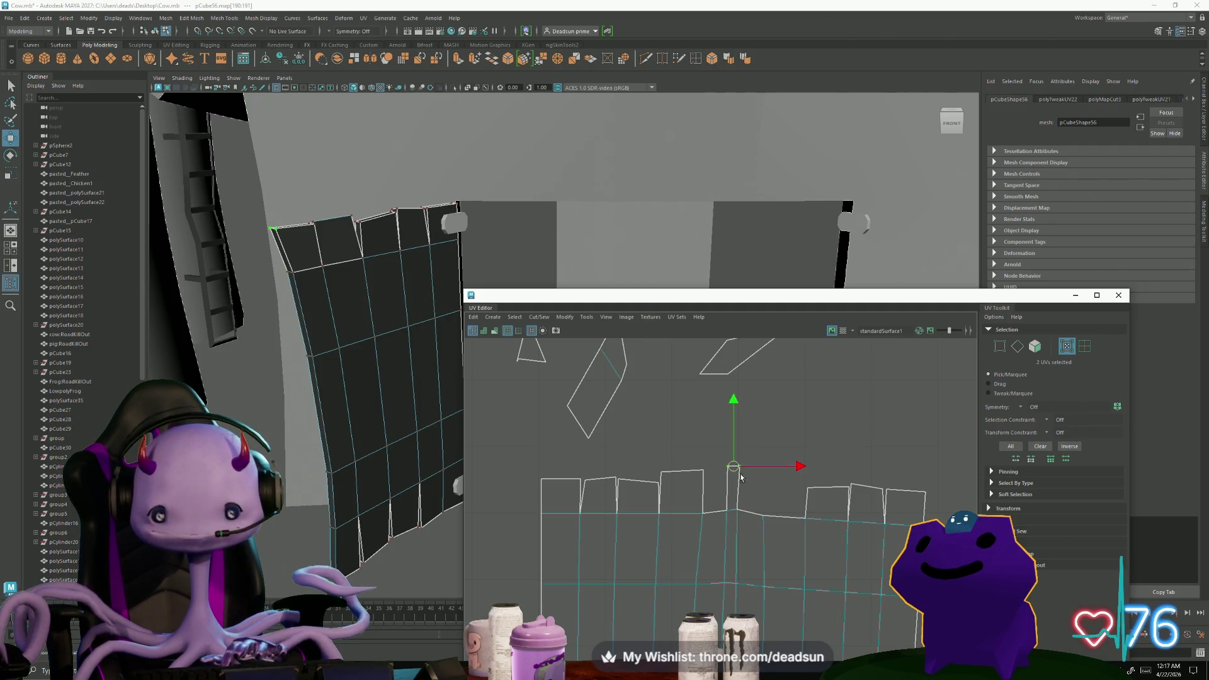
scroll(734, 474, "down", 1)
scroll(709, 425, "down", 2)
right_click(683, 380)
right_click_drag(684, 380, 683, 352)
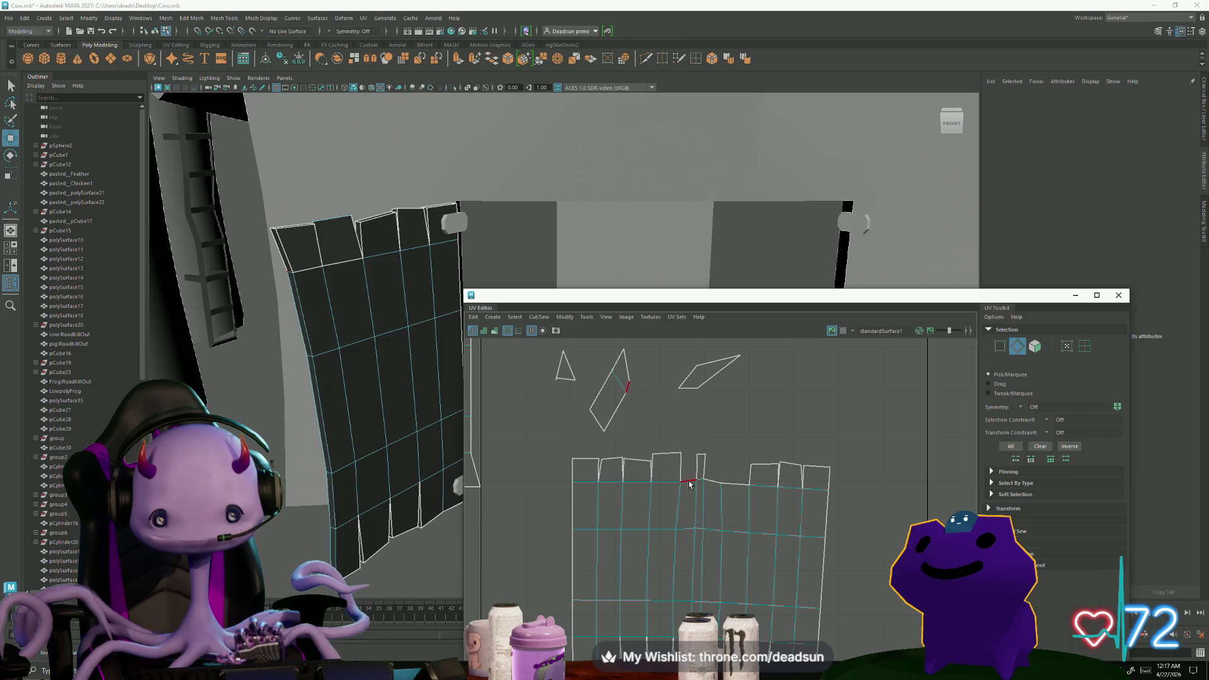
scroll(680, 486, "down", 2)
scroll(661, 472, "down", 1)
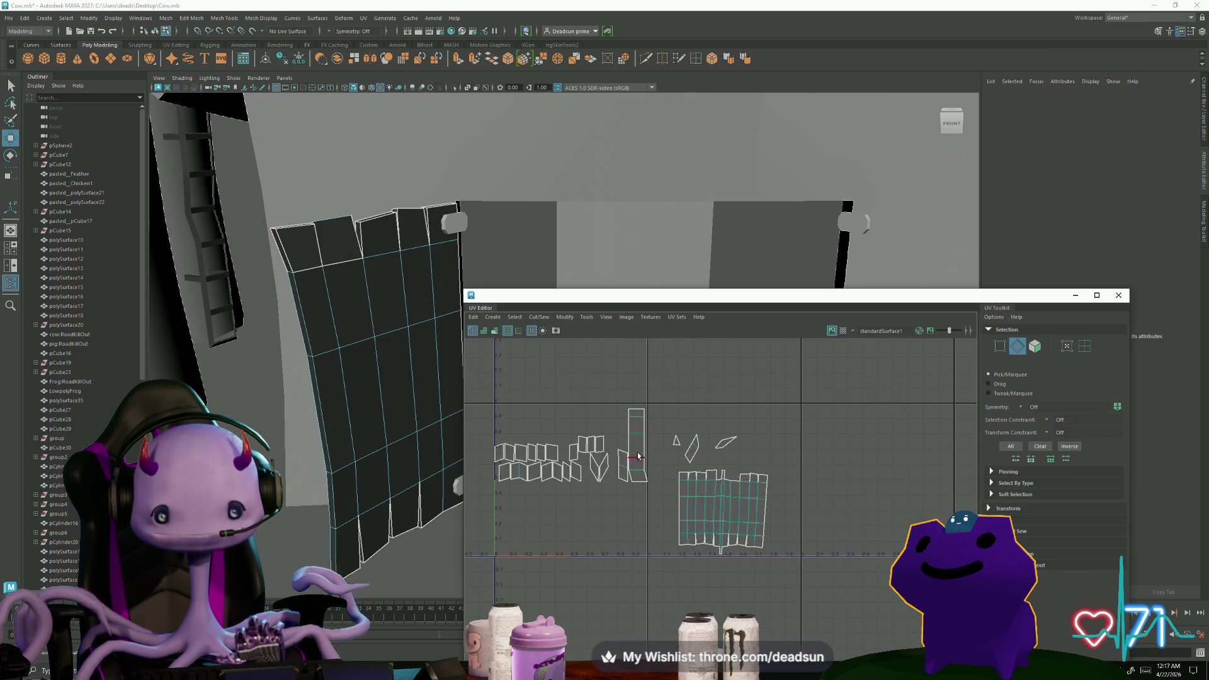
scroll(646, 443, "up", 1)
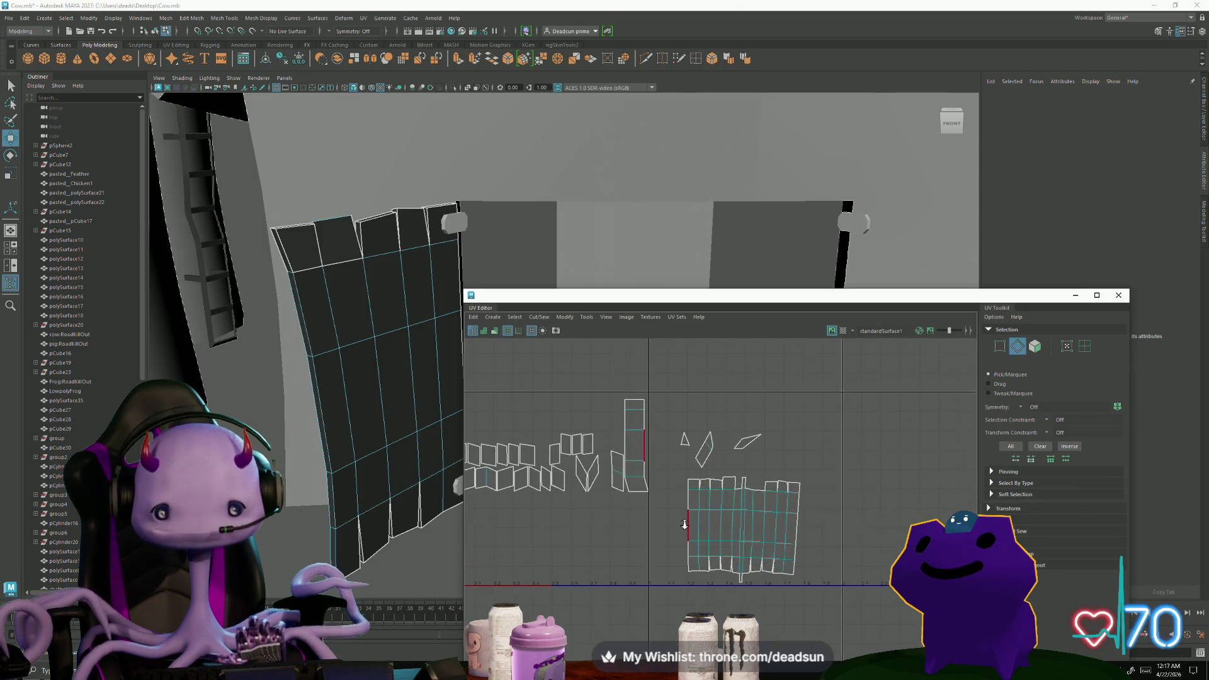
Move and Sew the trim piece onto the board shell and shift the small shell aside
left_click(755, 492)
scroll(749, 516, "up", 1)
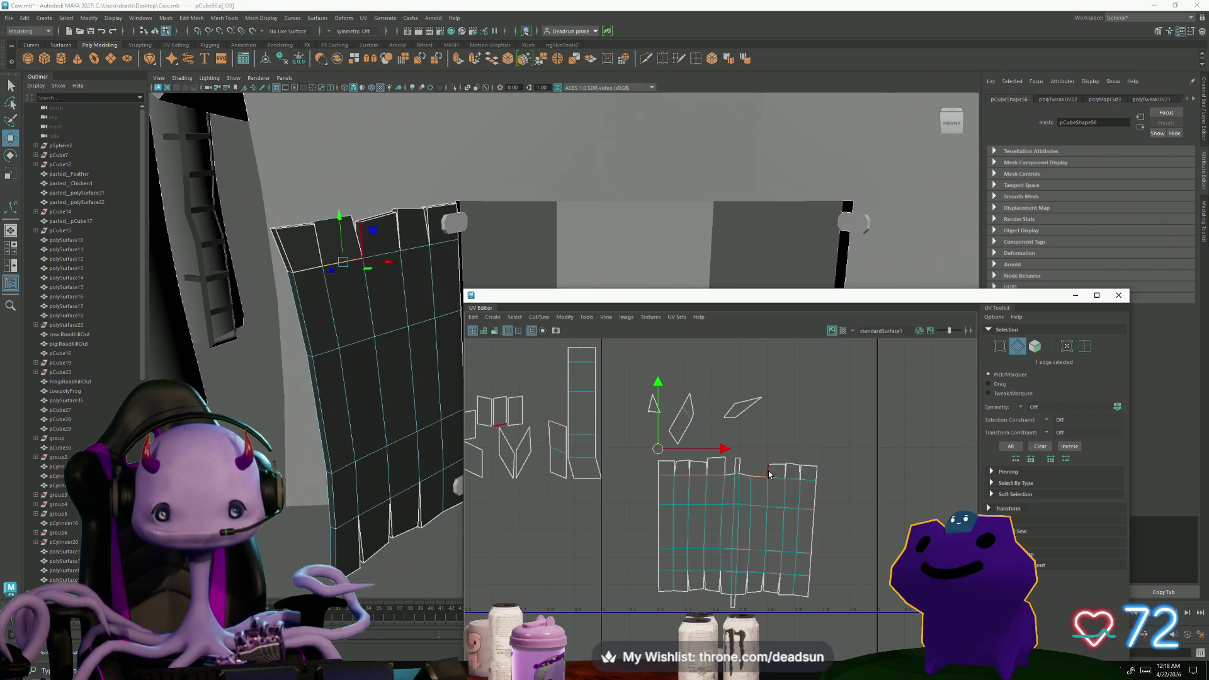
left_click(563, 318)
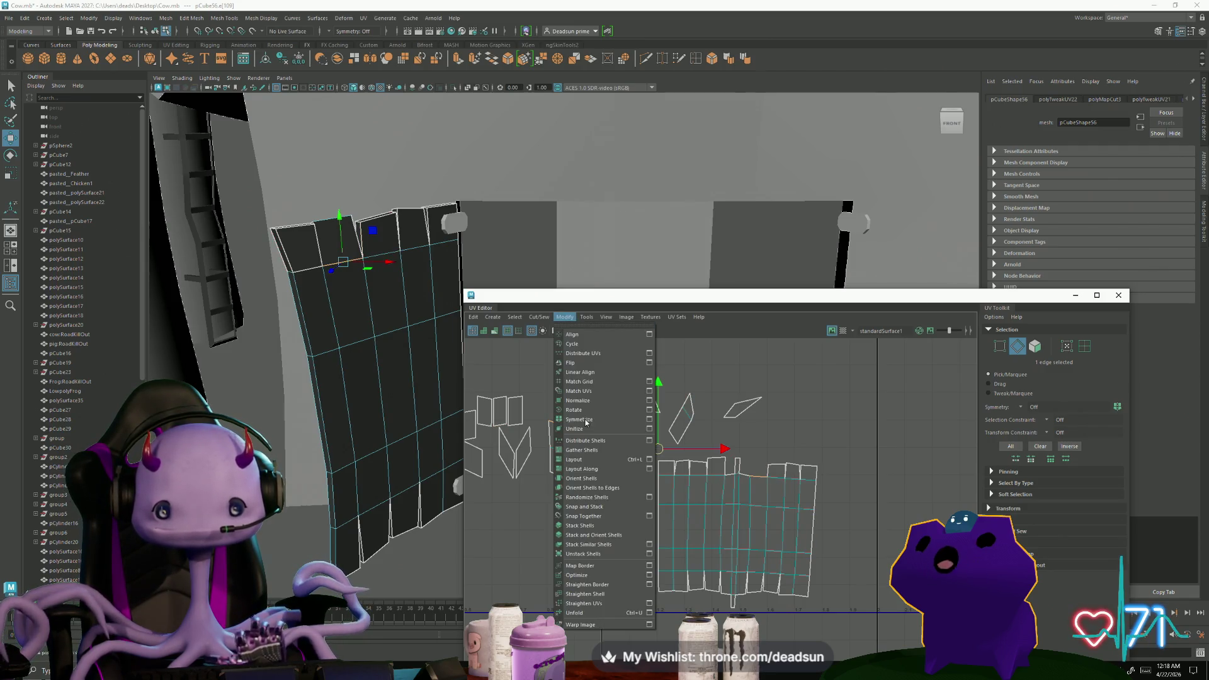
left_click(568, 407)
scroll(802, 504, "up", 3)
left_click(734, 456)
mouse_move(676, 422)
left_mouse_down()
mouse_move(707, 451)
mouse_move(662, 406)
mouse_move(709, 437)
left_mouse_up()
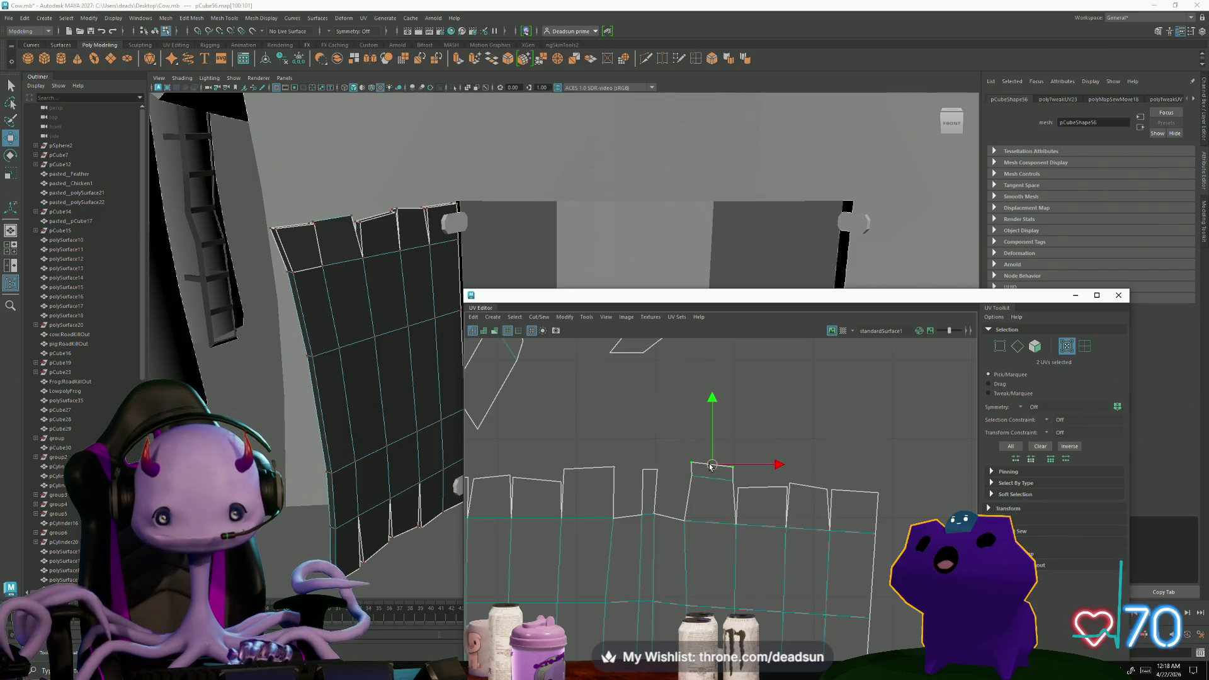
Select an edge on the shell and convert the selection to its UVs with F12
left_click_drag(680, 236, 605, 190, "alt")
scroll(821, 525, "up", 2)
scroll(821, 525, "up", 1)
scroll(848, 526, "down", 3)
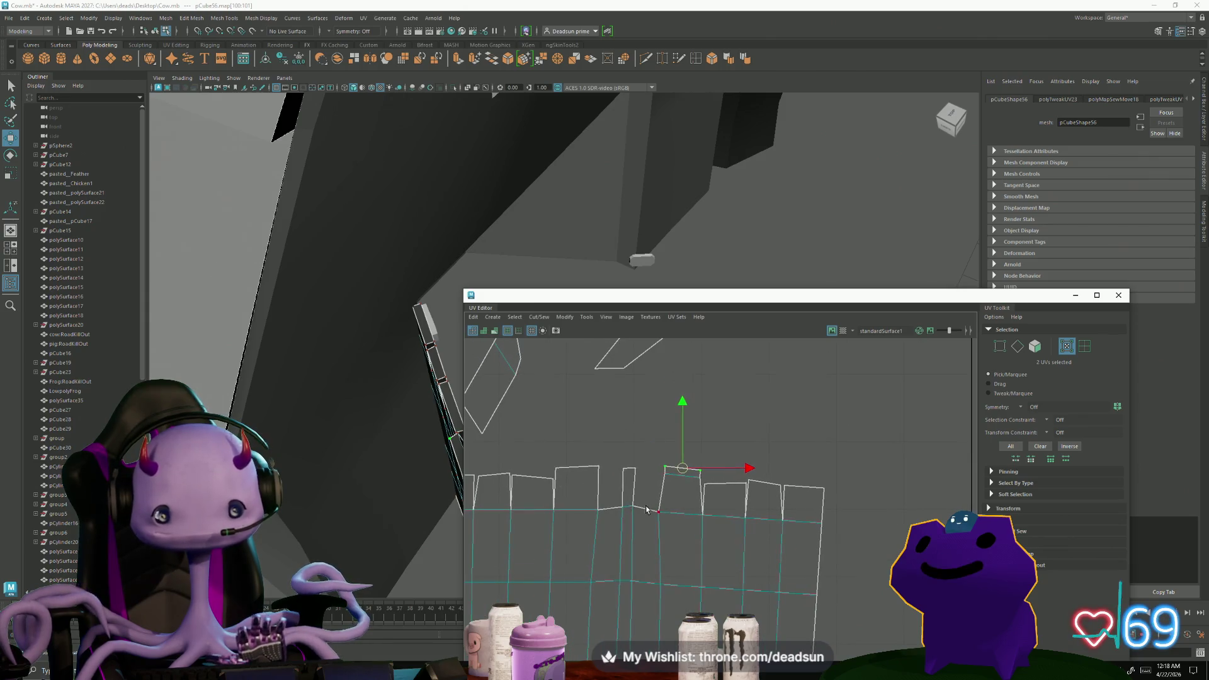
right_click_drag(647, 510, 648, 500)
left_click(648, 504)
scroll(667, 498, "down", 2)
scroll(668, 499, "down", 3)
scroll(850, 567, "up", 2)
mouse_move(887, 615)
middle_mouse_down("alt")
mouse_move(849, 593)
mouse_move(671, 596)
middle_mouse_up("alt")
scroll(714, 604, "up", 2)
scroll(718, 586, "down", 1)
scroll(737, 547, "down", 2)
scroll(751, 520, "down", 2)
scroll(756, 501, "down", 1)
mouse_move(757, 502)
middle_mouse_down("alt")
mouse_move(573, 478)
mouse_move(637, 584)
middle_mouse_up("alt")
scroll(573, 435, "up", 2)
scroll(571, 388, "up", 2)
key("F12")
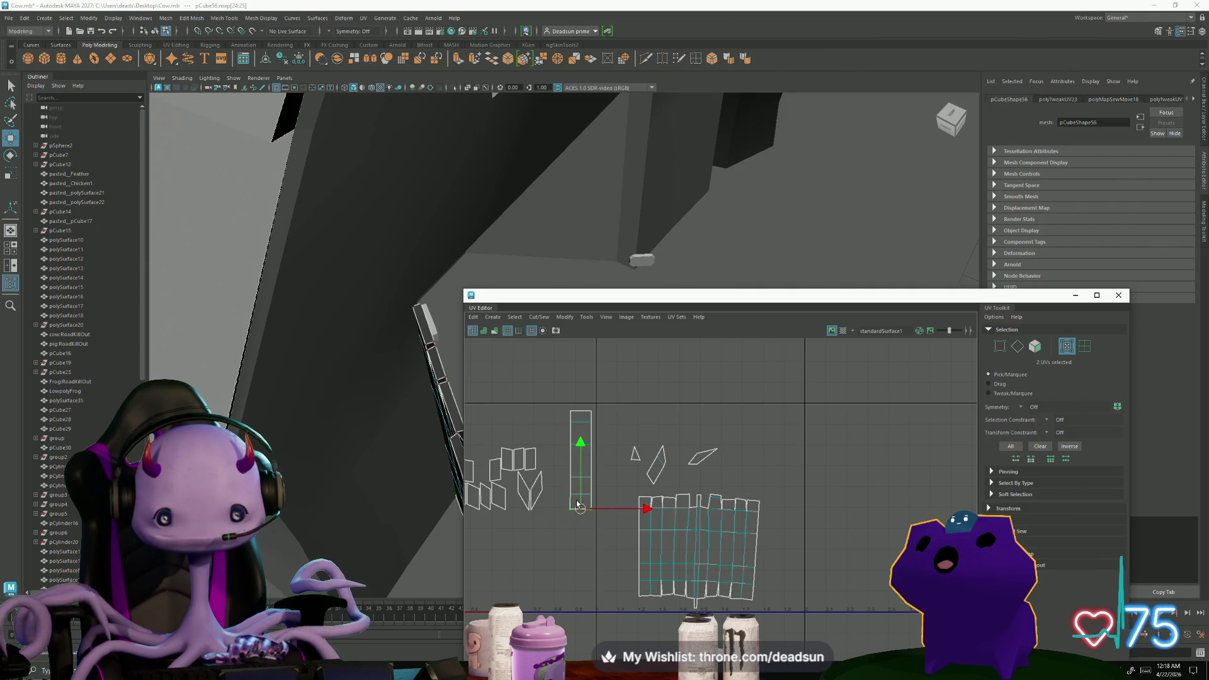
Select the thin strip's UVs and move it against the large shell's left edge
left_click_drag(567, 422, 581, 503)
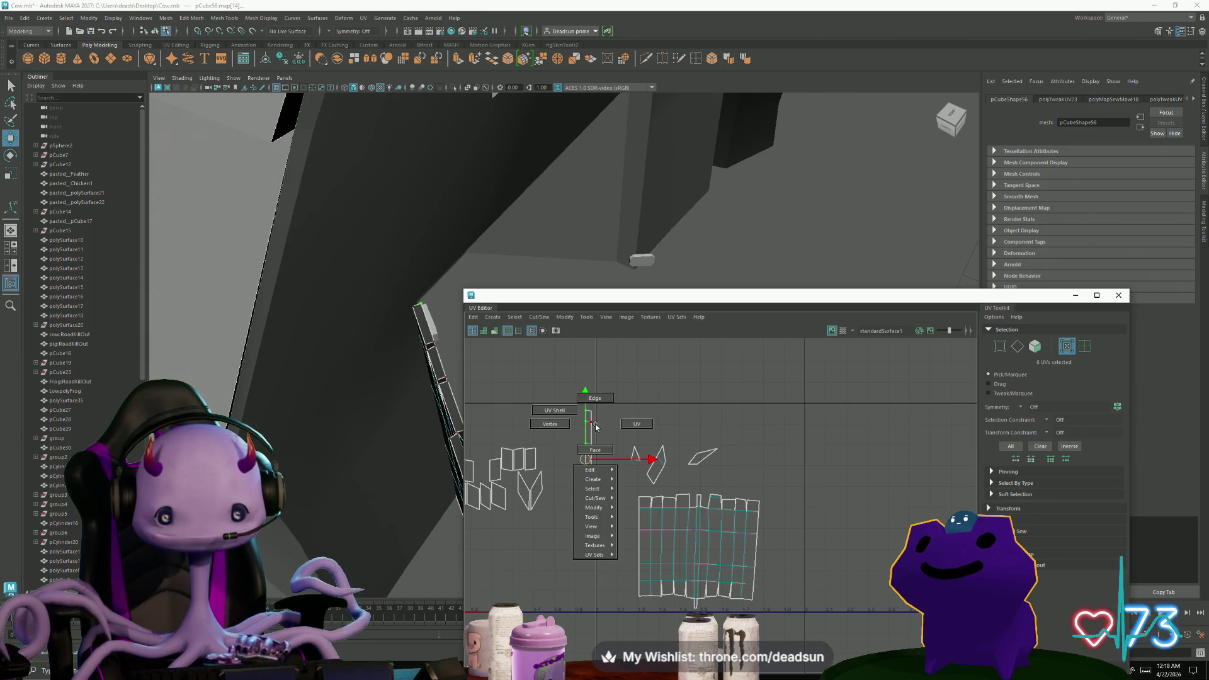
key("F10")
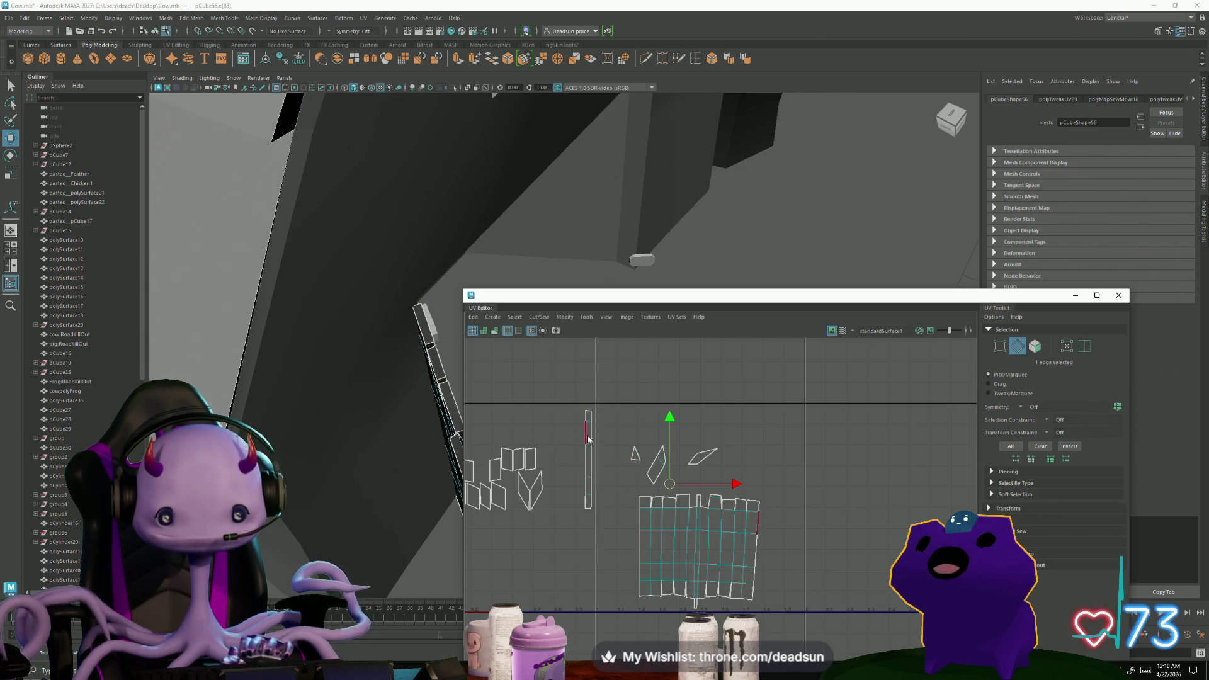
key("F12")
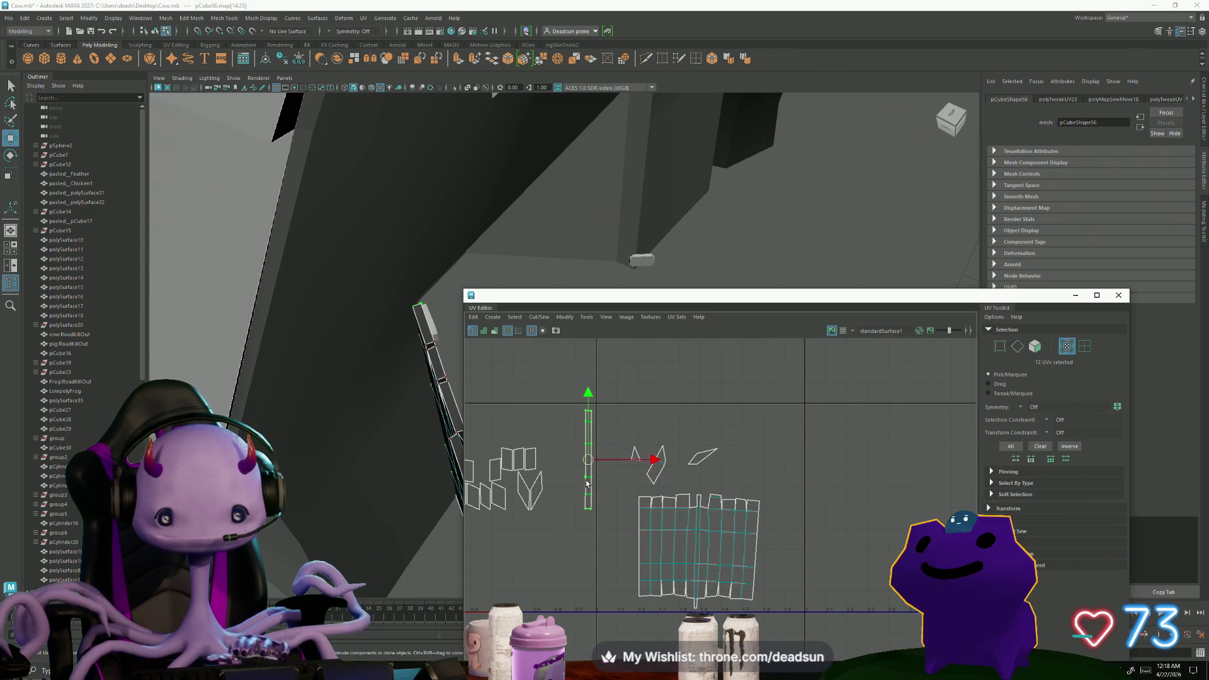
left_click_drag(586, 483, 630, 551)
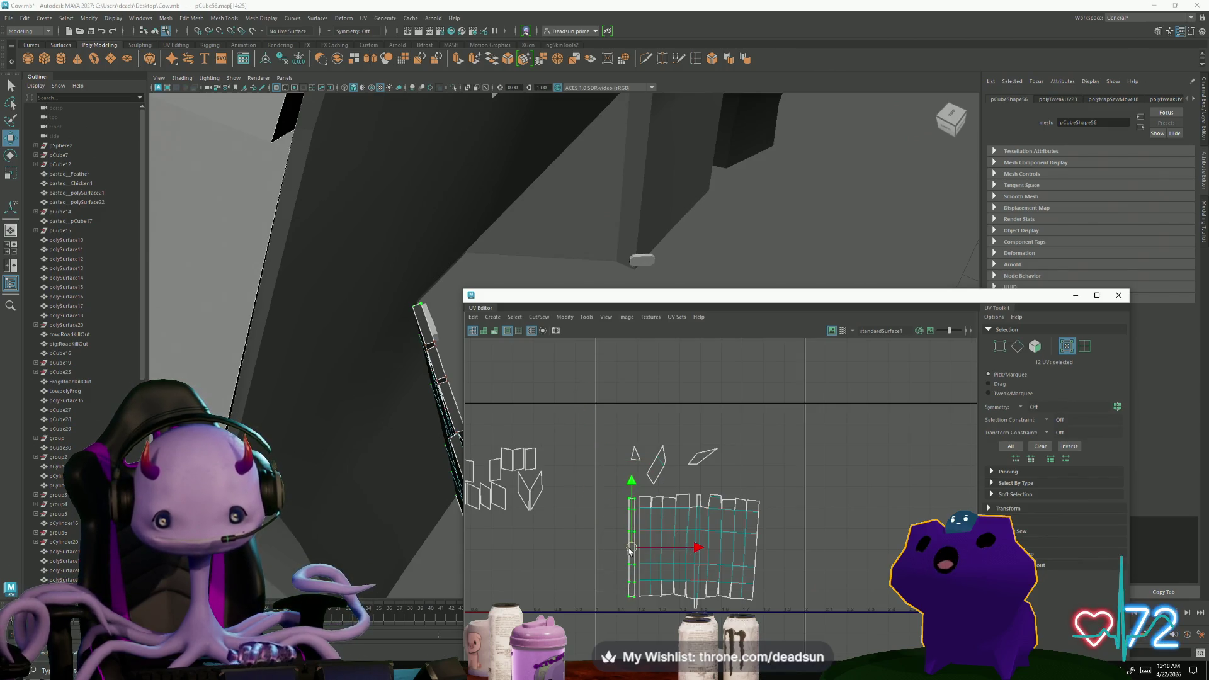
scroll(628, 538, "up", 2)
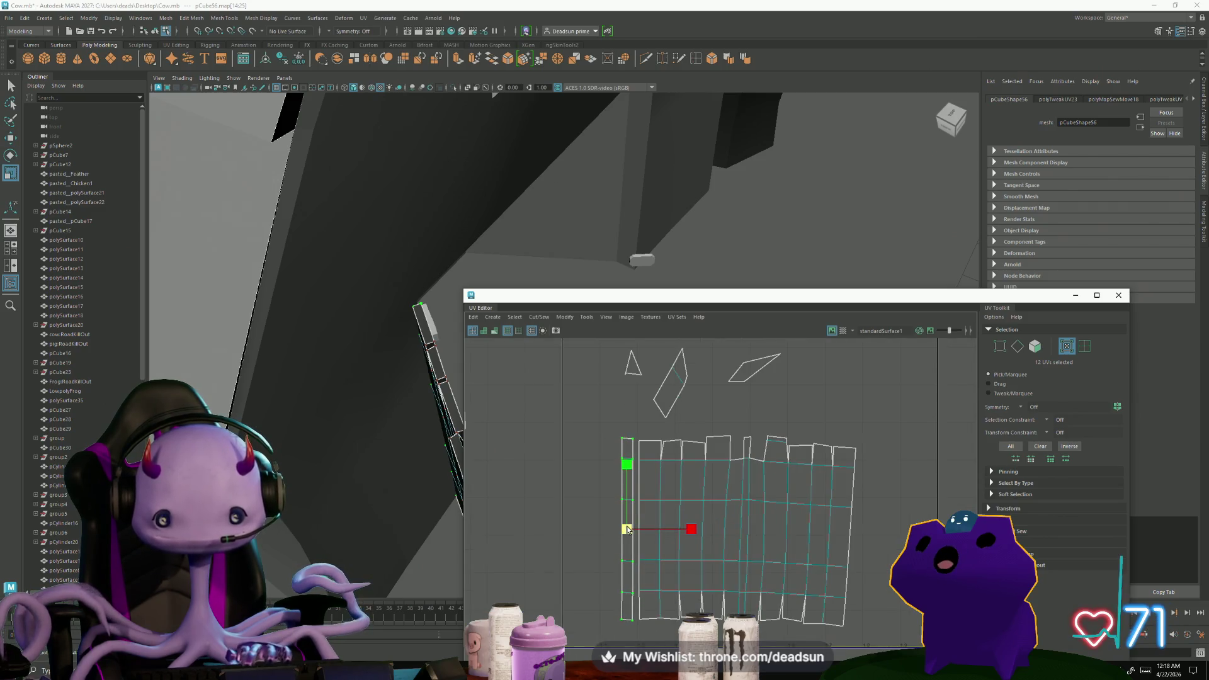
key("w")
left_click_drag(627, 529, 631, 529)
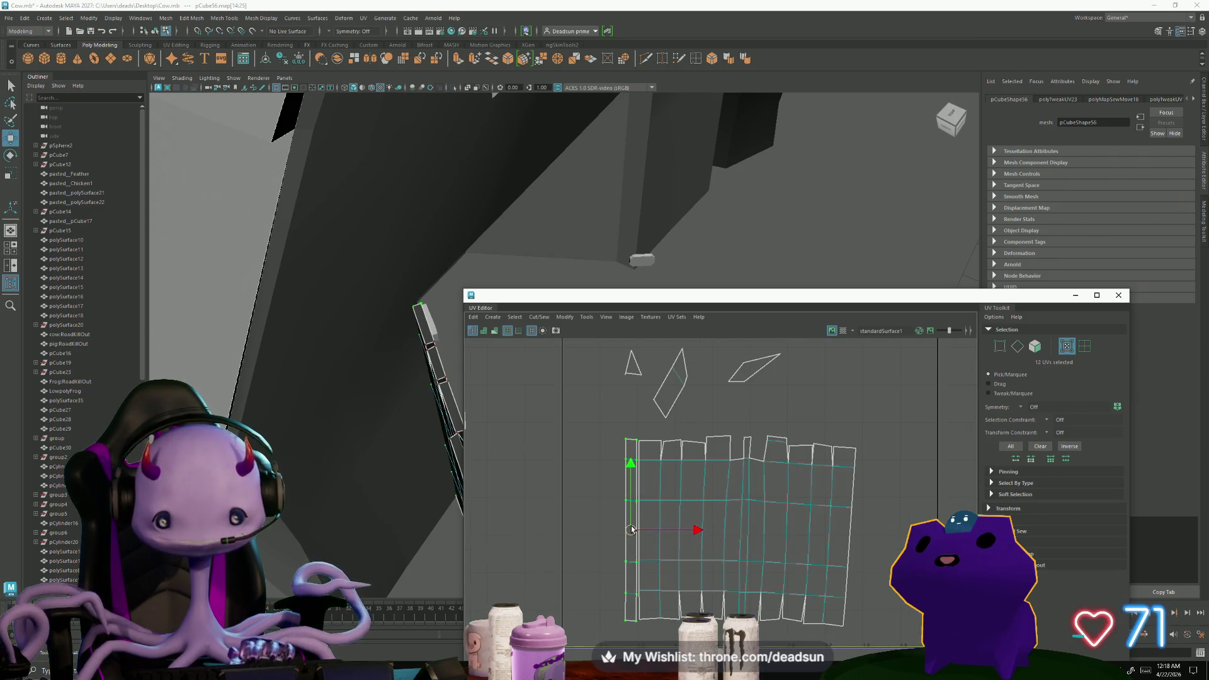
Select the strip's edge loop and Move and Sew it into the main shell
right_click_drag(631, 473, 605, 471)
left_click(634, 455)
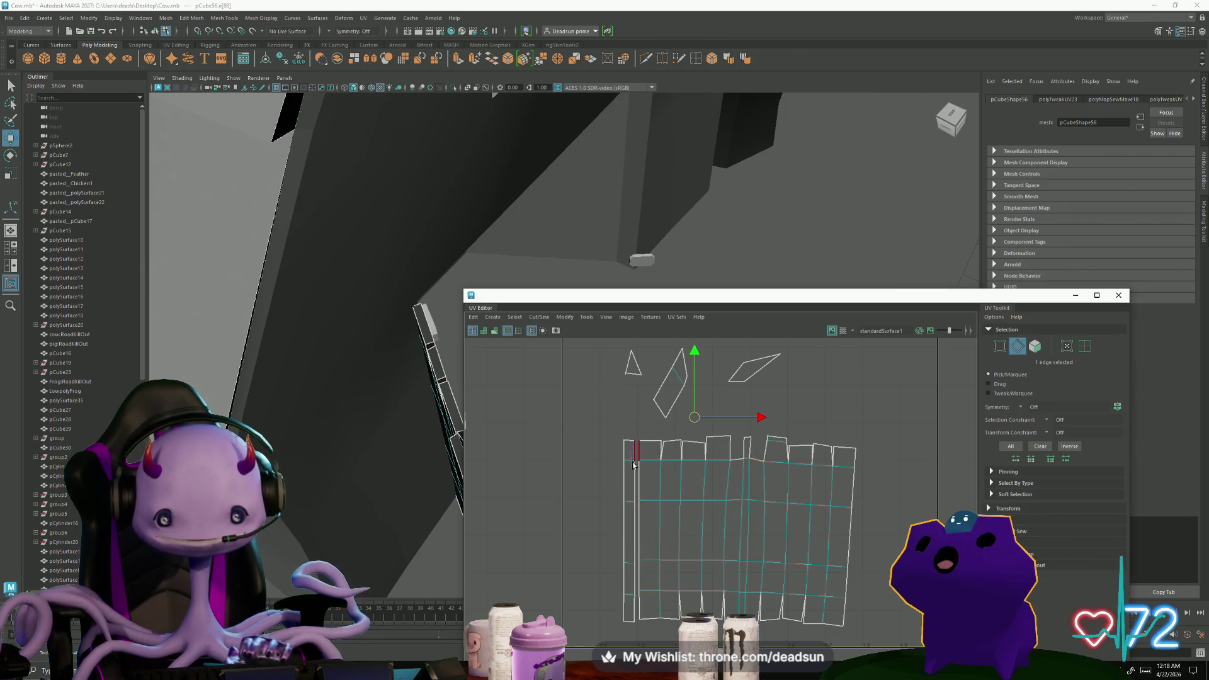
double_click(633, 463)
left_click(539, 318)
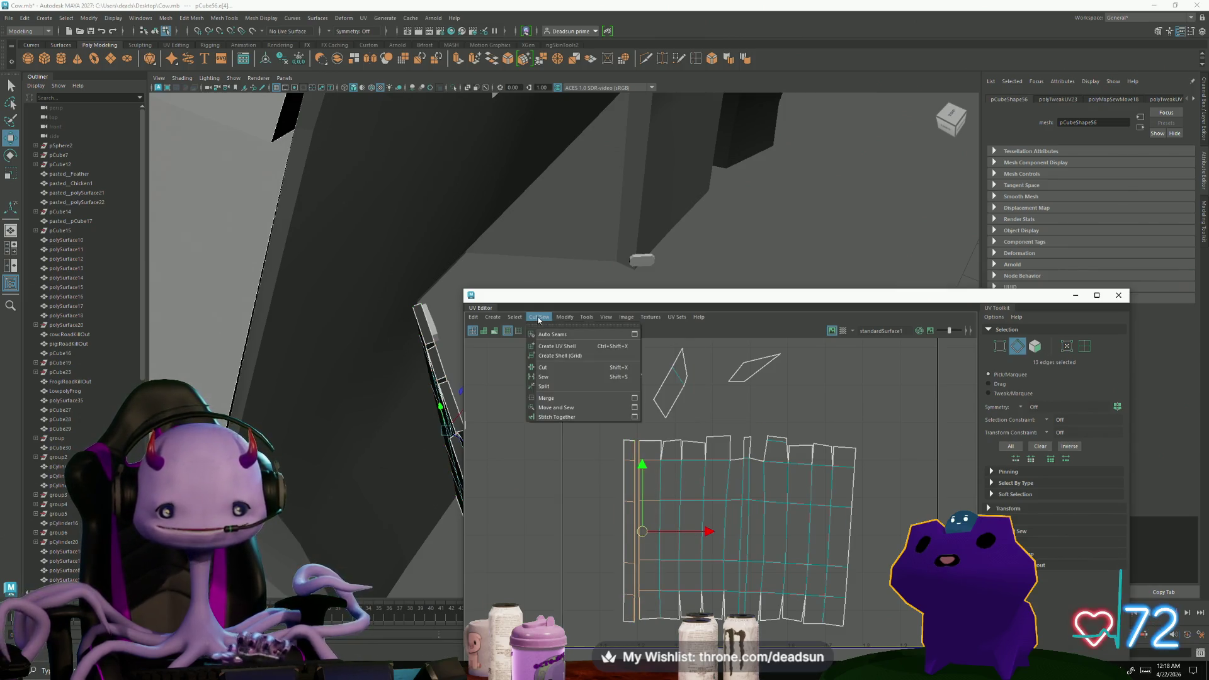
left_click(566, 411)
scroll(595, 494, "down", 2)
scroll(618, 451, "down", 2)
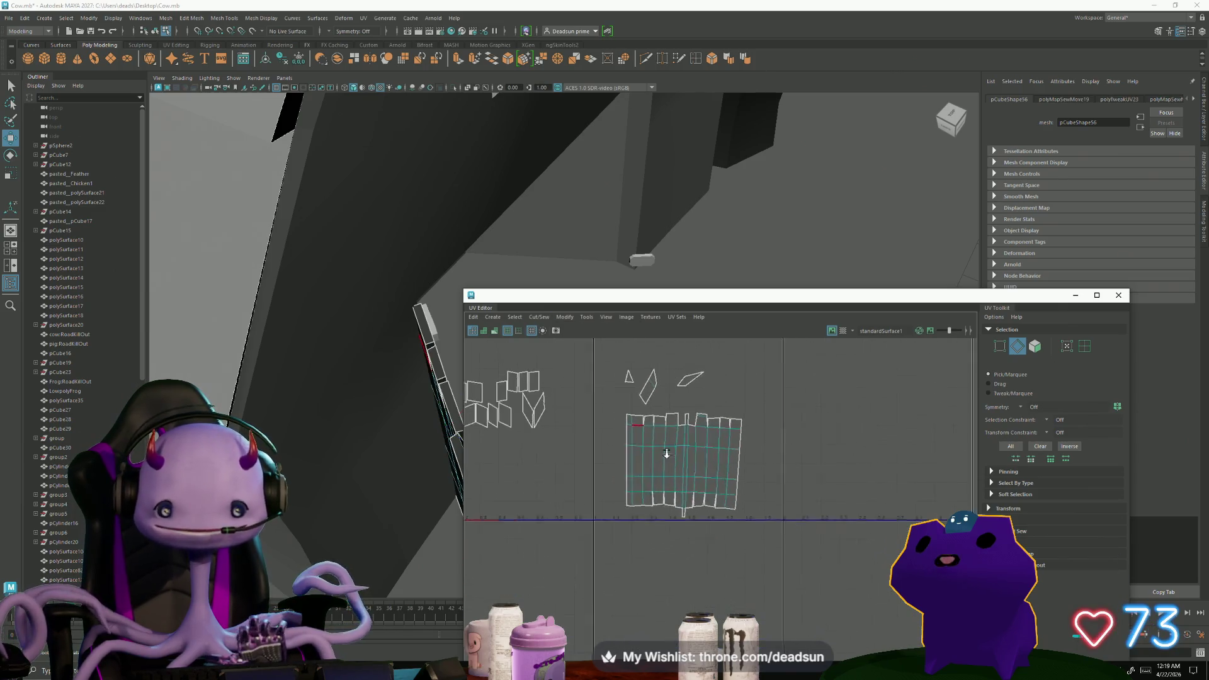
scroll(586, 464, "down", 2)
scroll(586, 464, "up", 2)
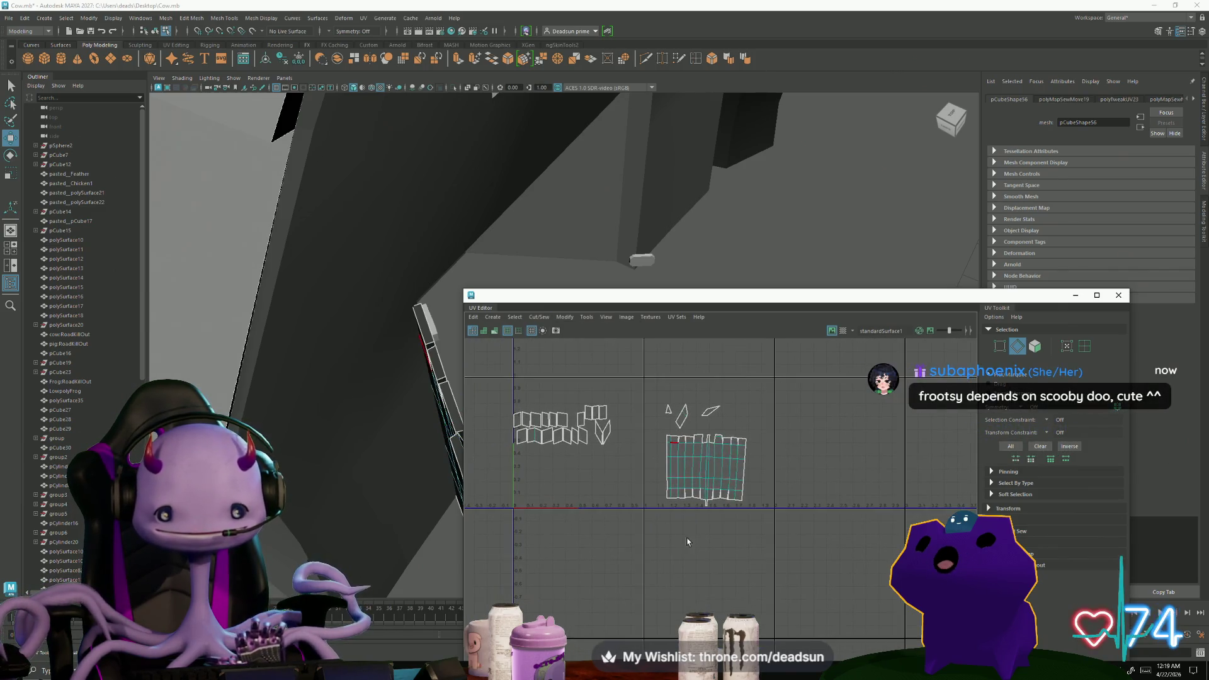
scroll(658, 478, "up", 2)
scroll(674, 487, "down", 1)
Box-select the board shell's right-edge UVs and shift them slightly right
middle_click_drag(675, 487, 739, 475, "alt")
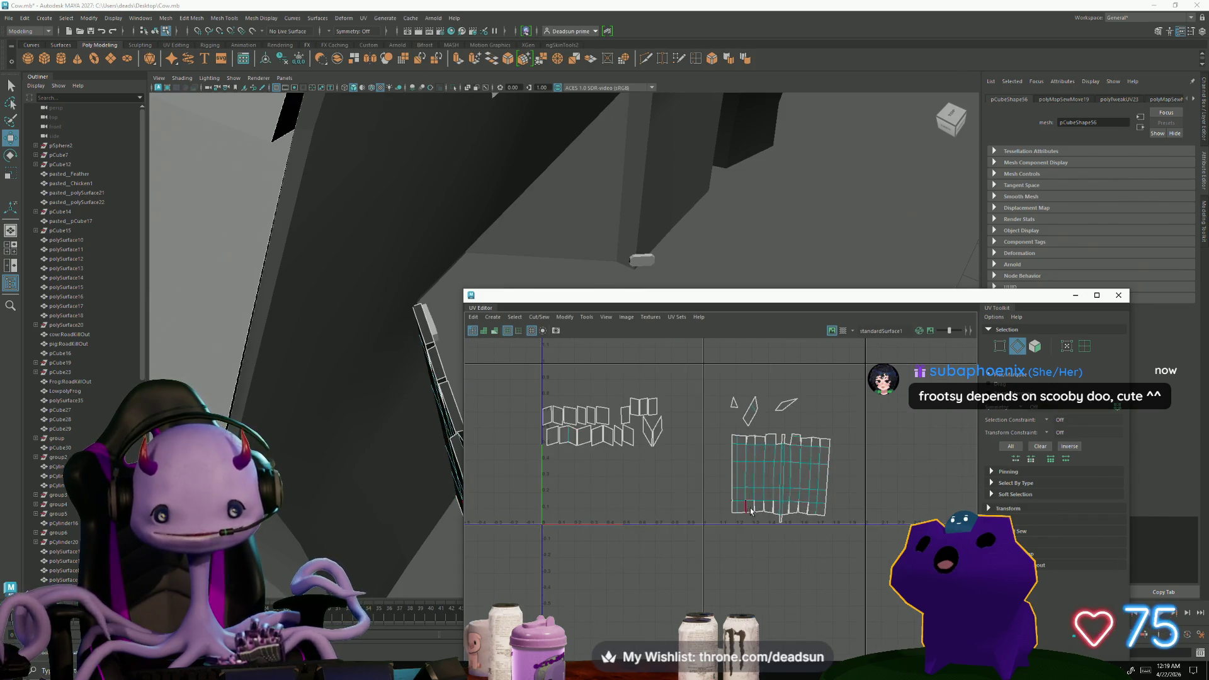
middle_click_drag(832, 458, 782, 431, "alt")
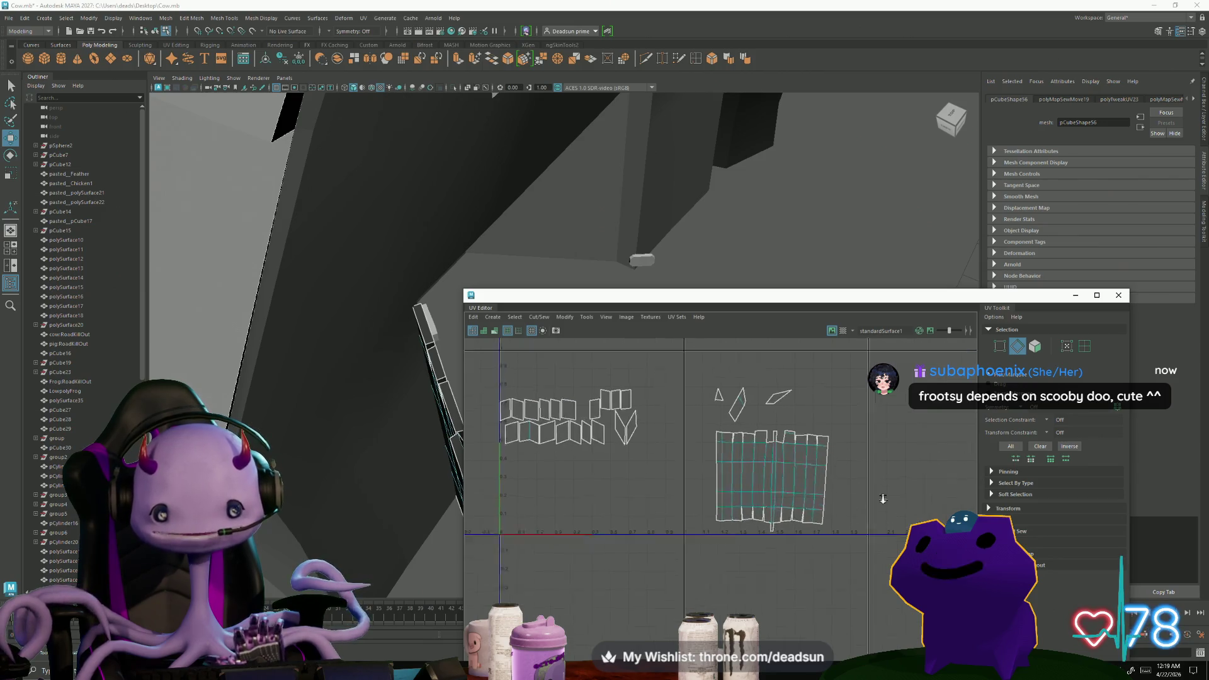
scroll(782, 431, "up", 2)
scroll(782, 431, "up", 2)
mouse_move(792, 381)
left_mouse_down()
mouse_move(730, 550)
mouse_move(746, 559)
left_mouse_up()
key("w")
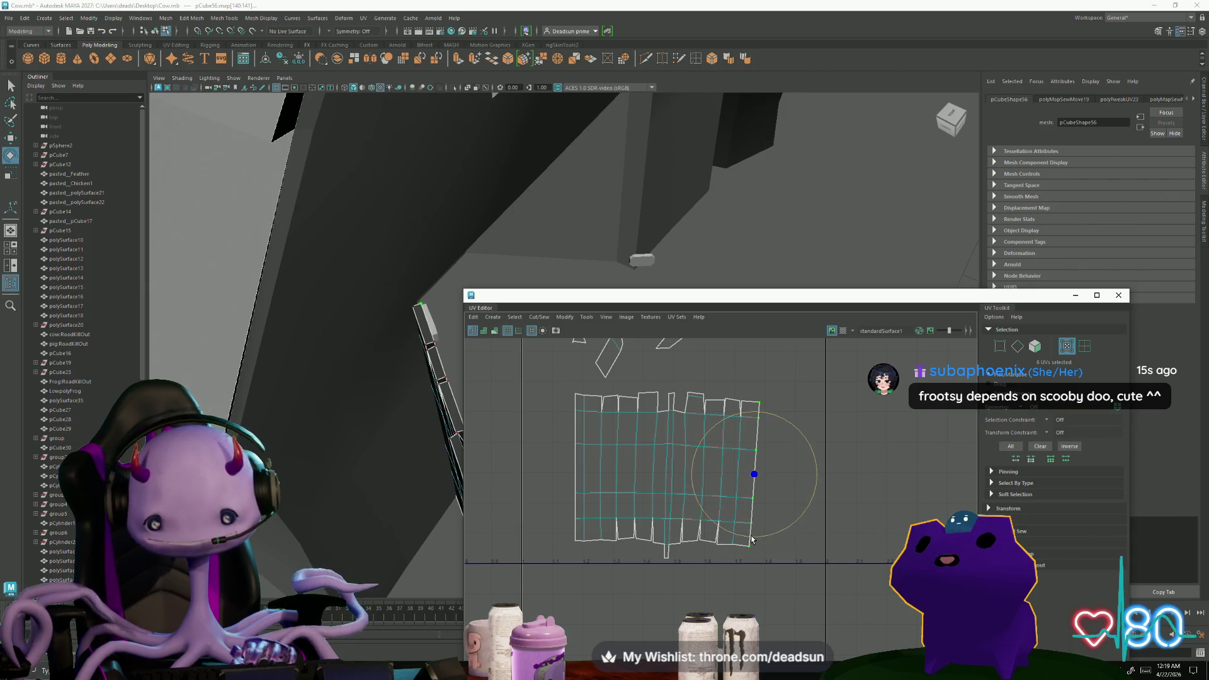
key("w")
left_click_drag(754, 475, 769, 475)
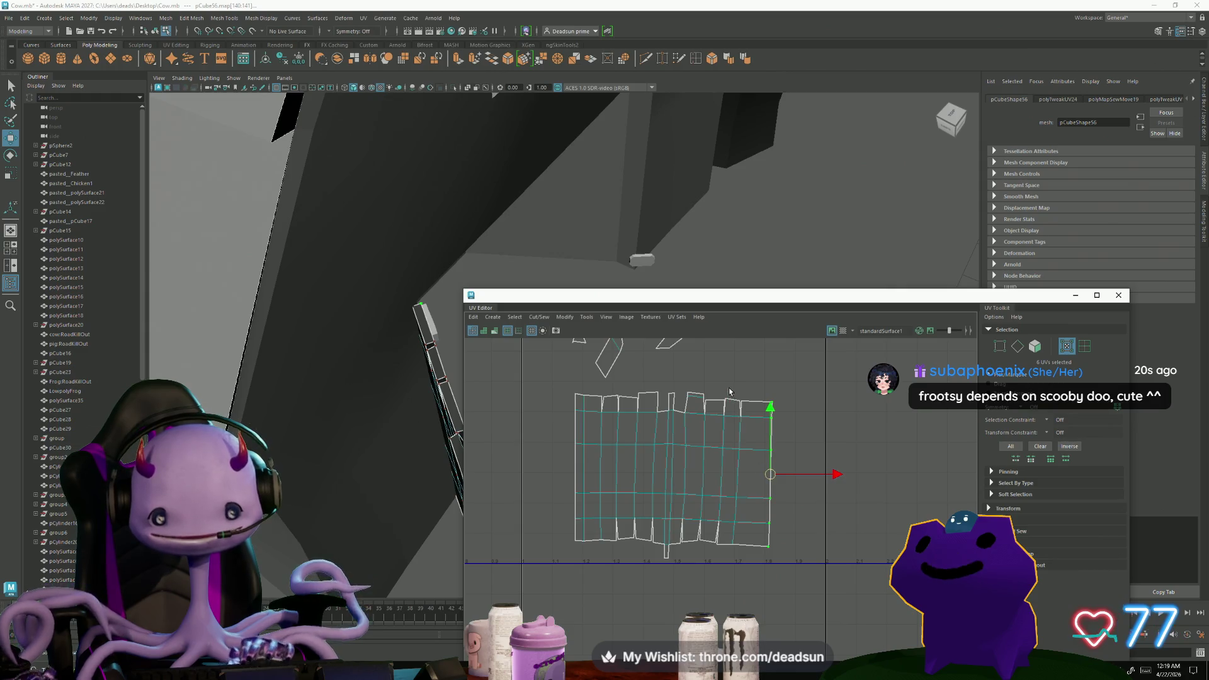
Select an interior UV column and straighten it vertically, then pick an edge of a small shell
key("e")
mouse_move(729, 392)
left_mouse_down()
mouse_move(753, 491)
mouse_move(752, 475)
left_mouse_up()
key("w")
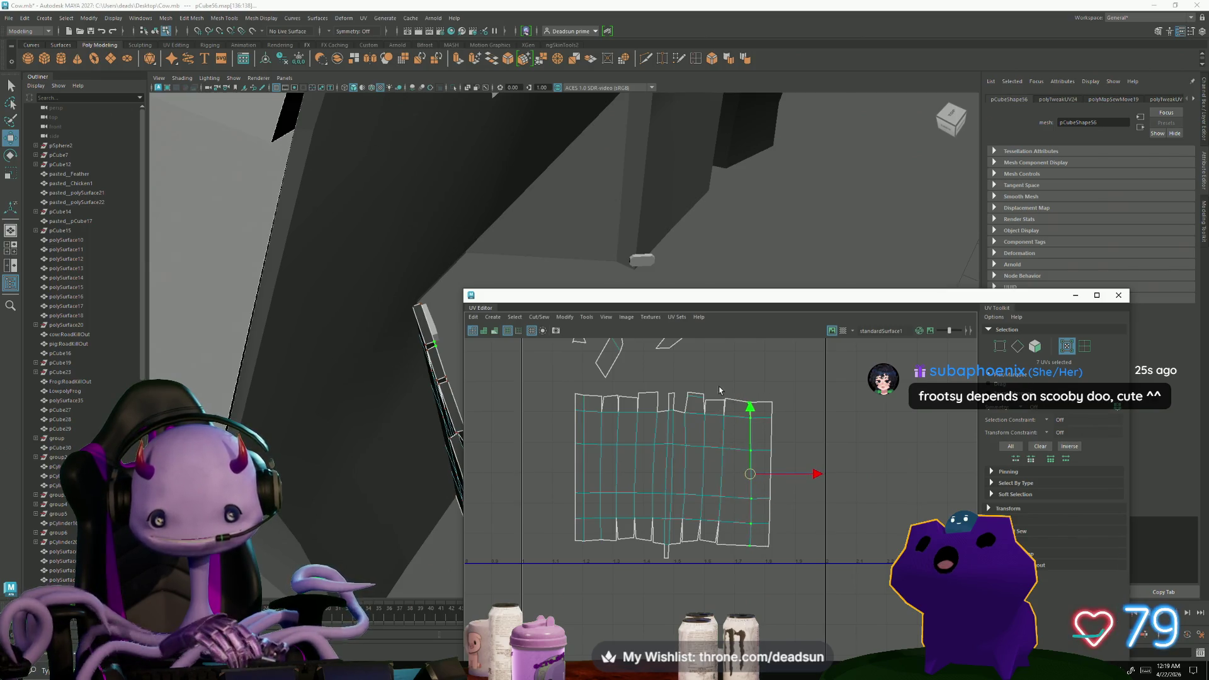
scroll(745, 463, "down", 3)
middle_click_drag(676, 472, 814, 478, "alt")
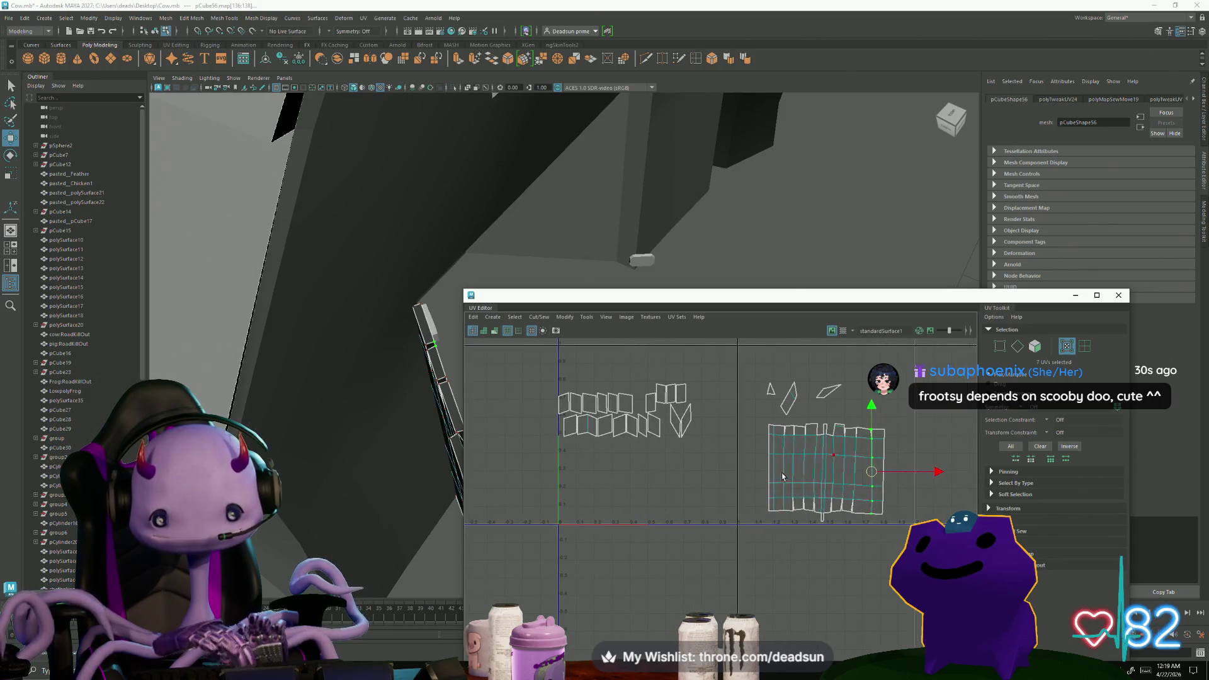
left_click(784, 508)
left_click(781, 516)
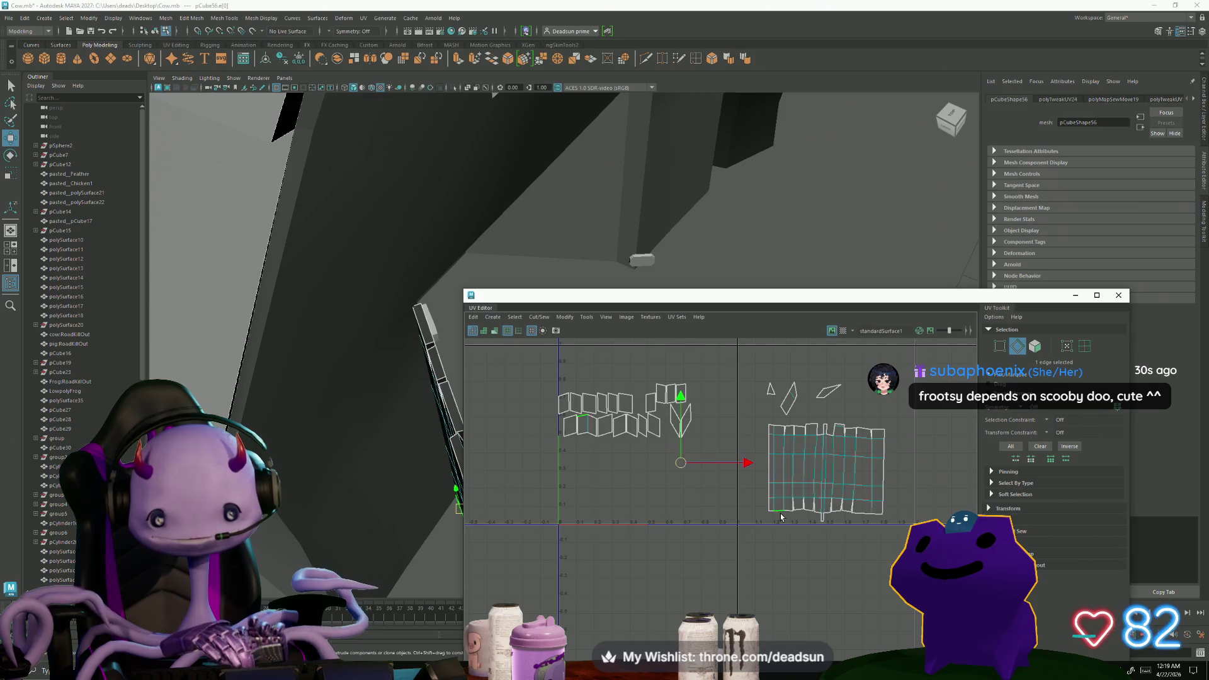
scroll(775, 518, "up", 2)
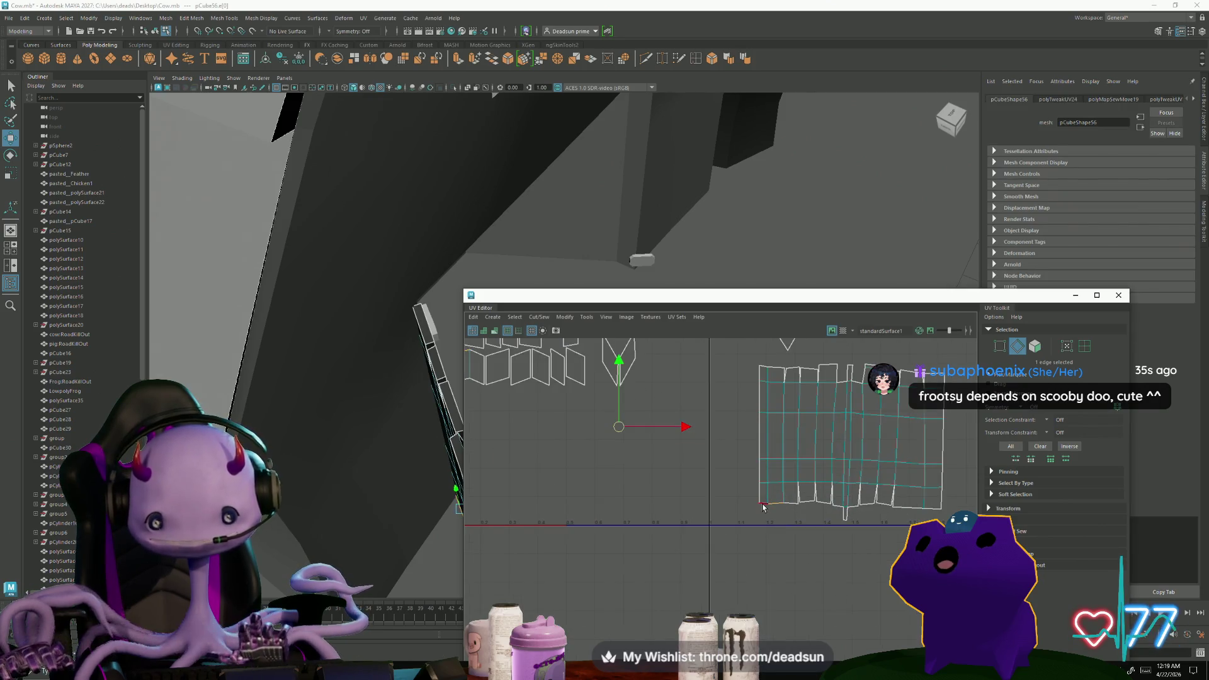
scroll(705, 530, "down", 2)
Convert the small shell's edges to UVs and move it just below the large board shell
middle_click_drag(706, 531, 693, 537, "alt")
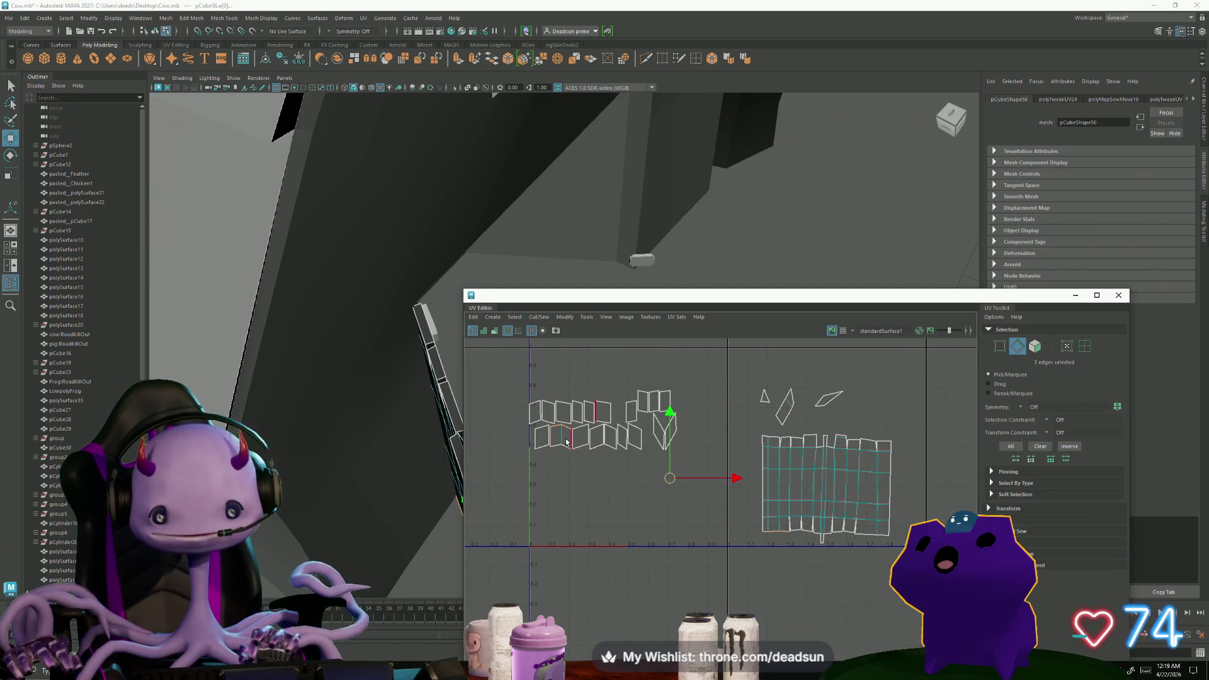
key("ctrl+F12")
left_click_drag(560, 436, 777, 557)
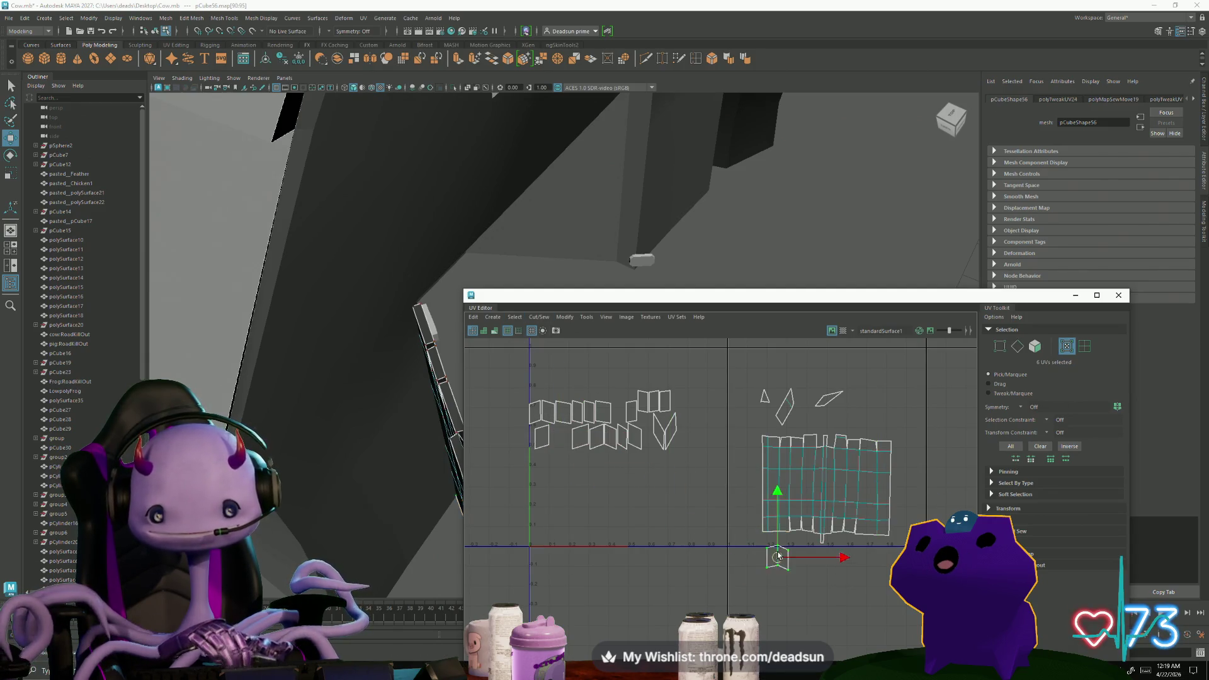
scroll(782, 550, "up", 2)
scroll(782, 551, "up", 2)
scroll(780, 562, "up", 2)
key("r")
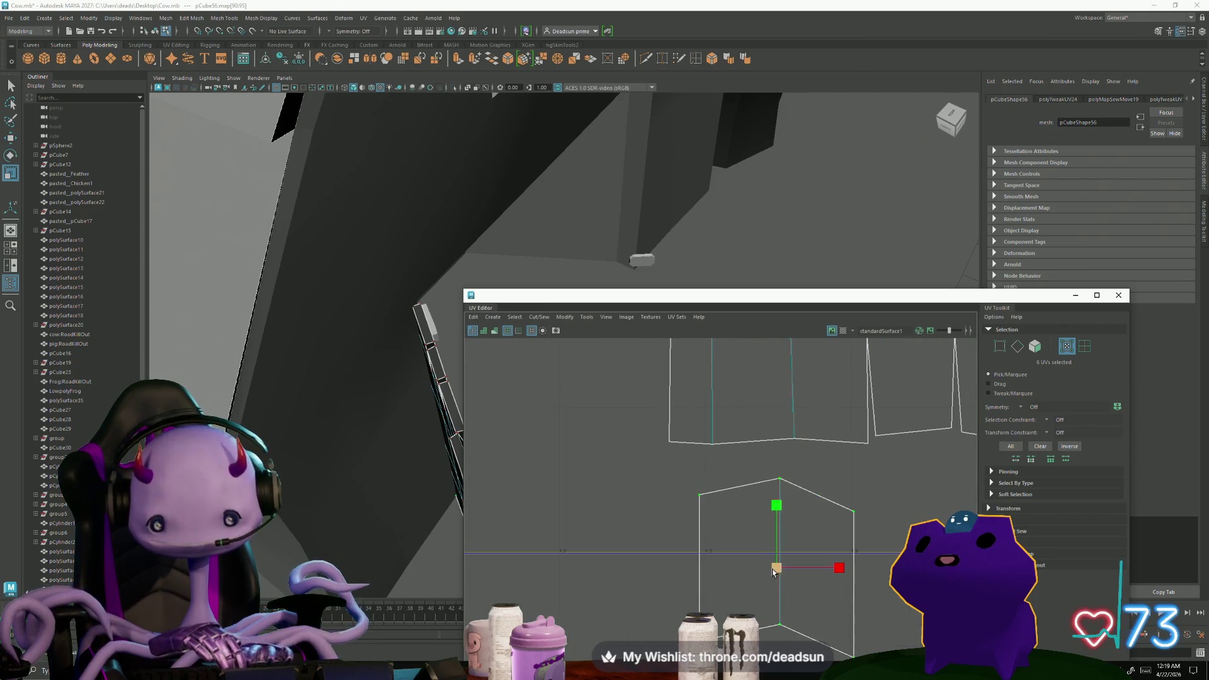
mouse_move(776, 569)
left_mouse_down()
mouse_move(784, 522)
mouse_move(859, 522)
mouse_move(846, 522)
left_mouse_up()
key("r")
key("w")
Align the shell's top corner UVs and lift its bottom row to flatten it into a thin strip
left_click(870, 476)
left_click_drag(869, 477, 865, 460)
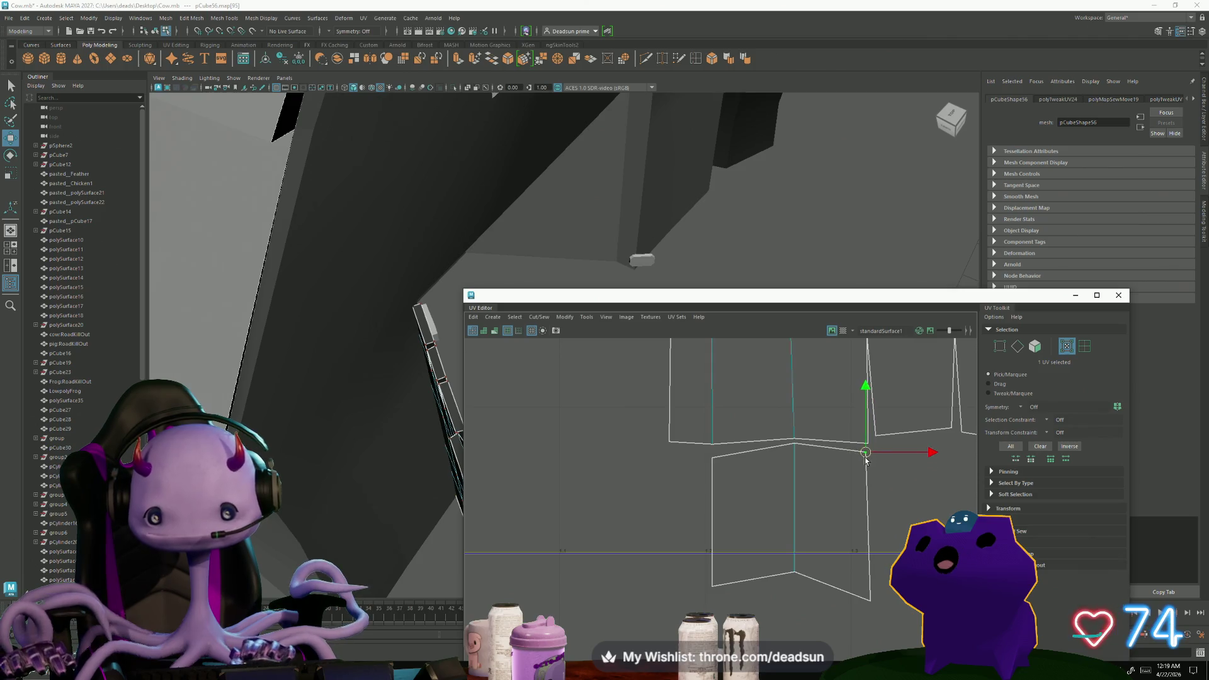
left_click(711, 458)
left_click_drag(712, 457, 713, 452)
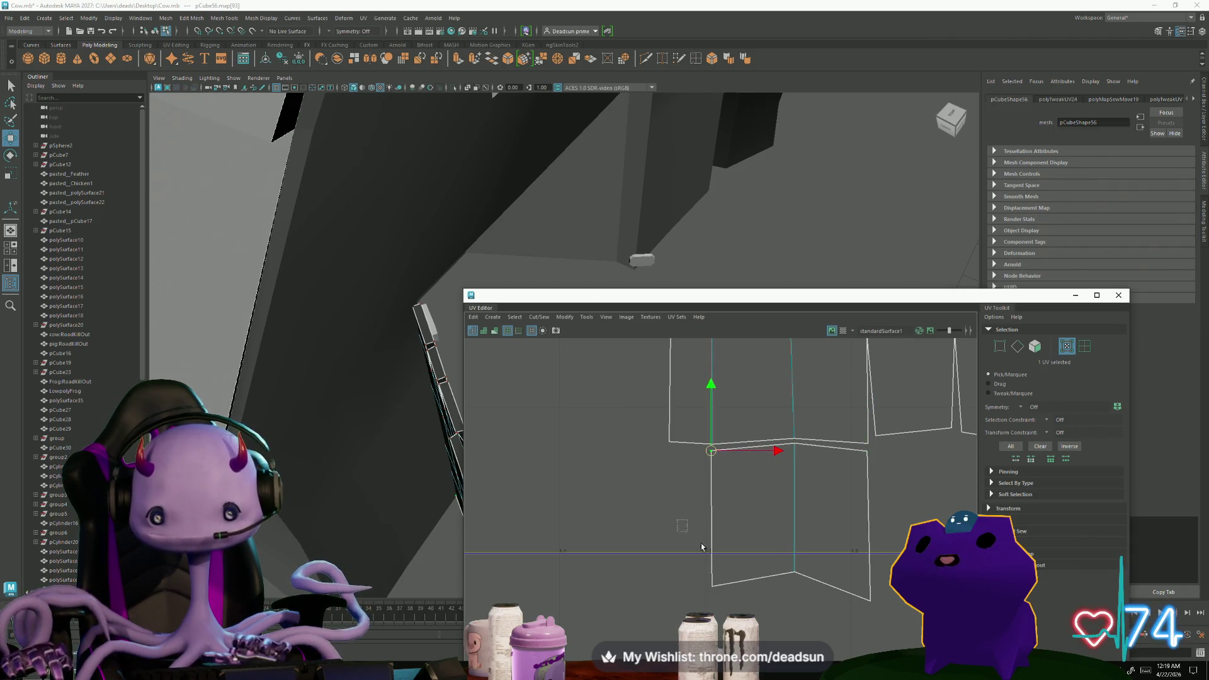
key("r")
left_click_drag(701, 547, 854, 579)
left_click_drag(790, 525, 799, 428)
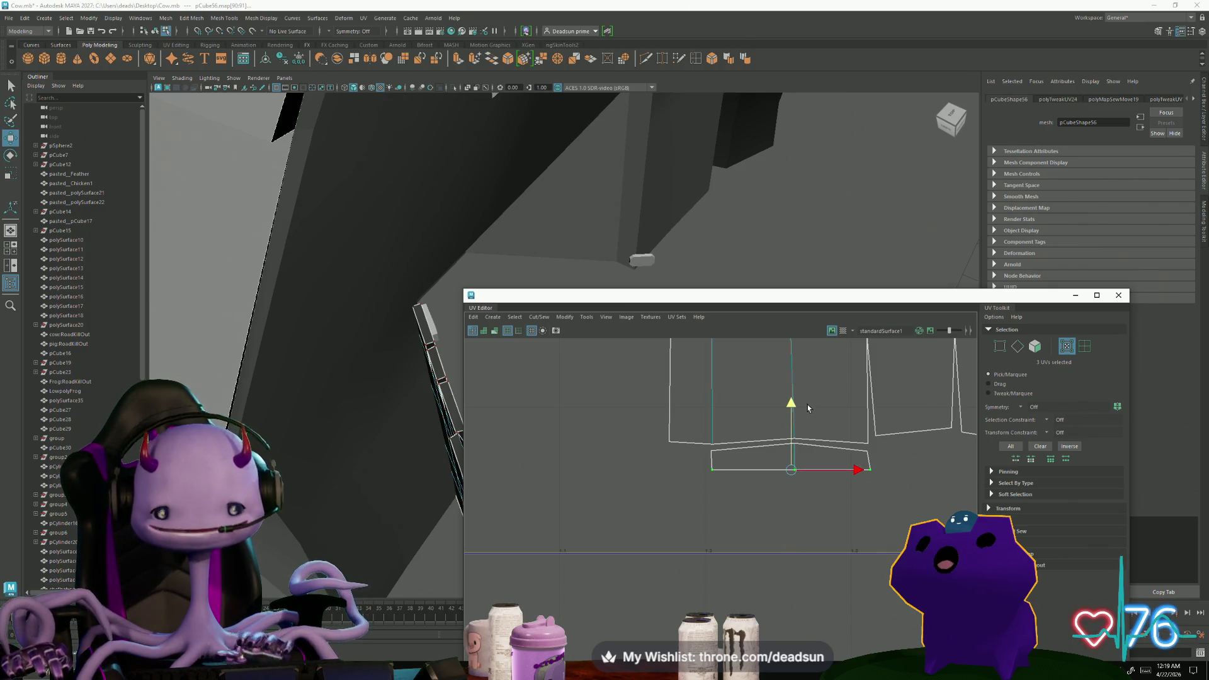
scroll(862, 451, "down", 3)
scroll(727, 423, "down", 2)
middle_click_drag(727, 423, 723, 431, "alt")
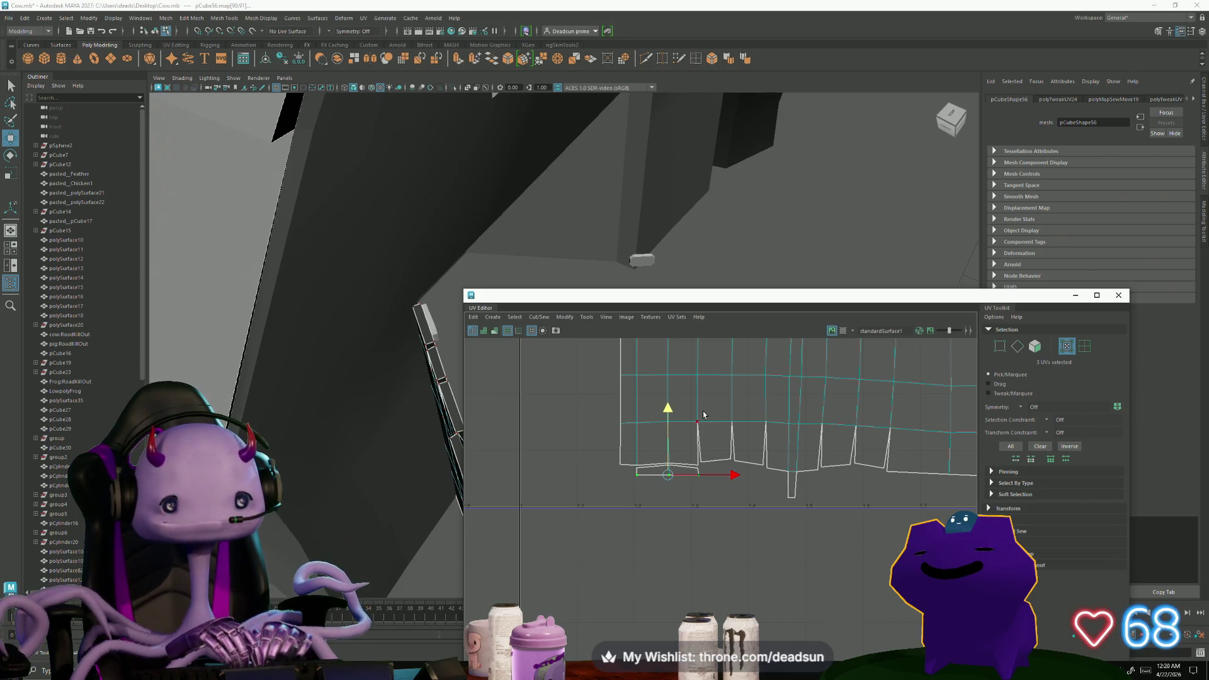
scroll(648, 485, "up", 3)
scroll(759, 535, "down", 2)
mouse_move(397, 378)
left_mouse_down("alt")
mouse_move(315, 515)
mouse_move(464, 623)
left_mouse_up("alt")
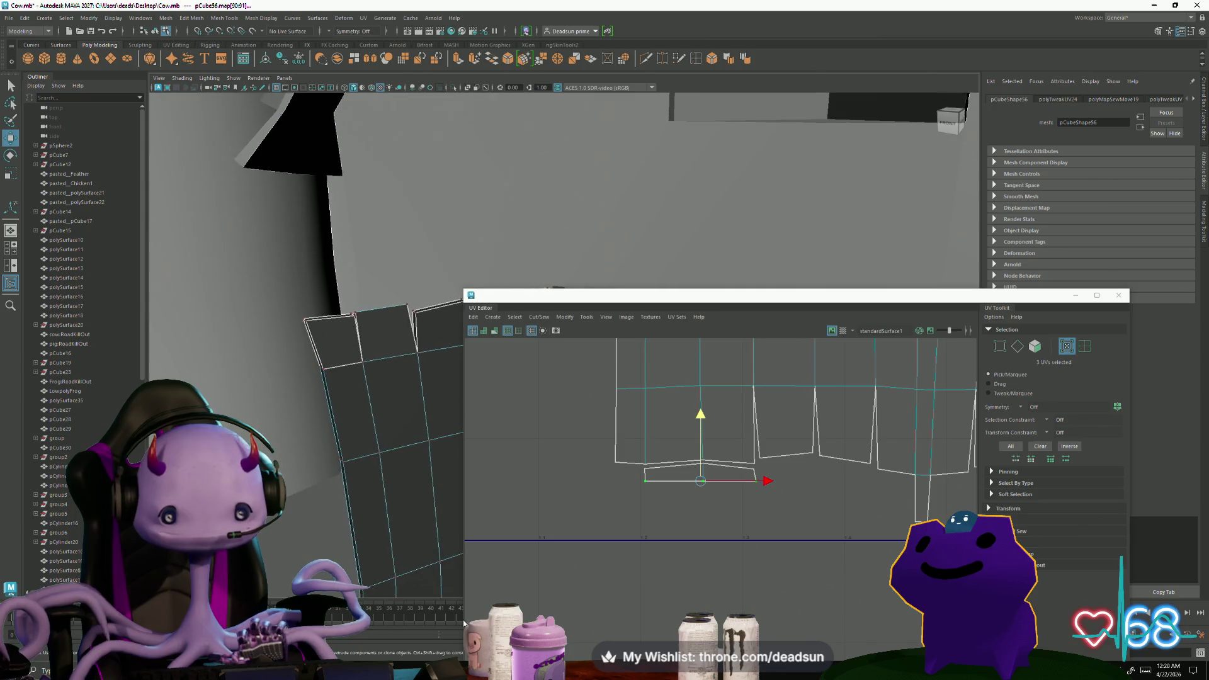
Switch to object selection and briefly select the silo to view its UV layout
key("F10")
left_click(345, 344)
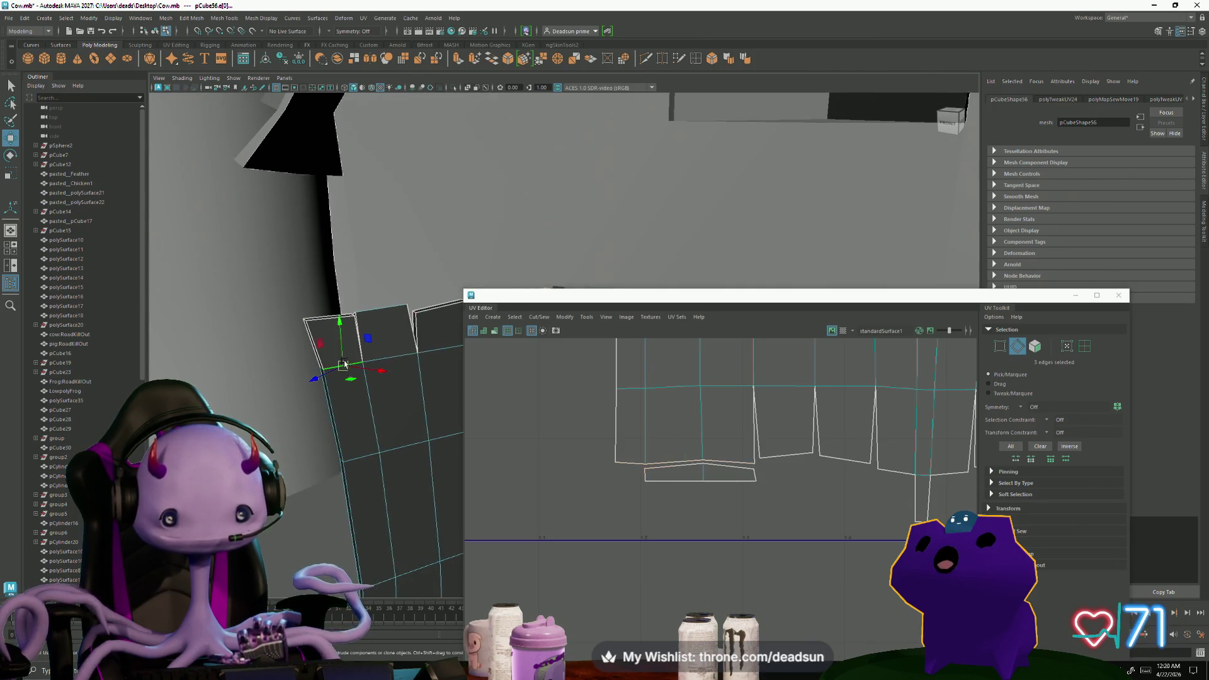
scroll(707, 492, "down", 3)
scroll(706, 491, "down", 3)
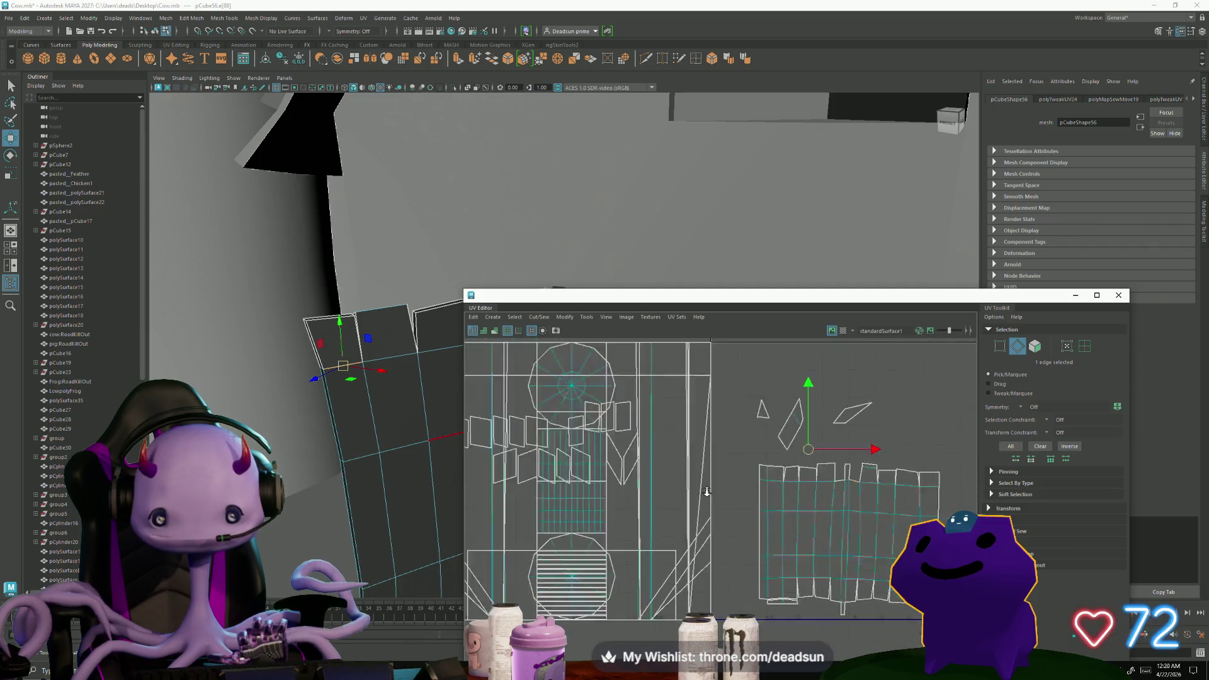
scroll(707, 491, "down", 2)
scroll(648, 446, "down", 1)
scroll(371, 435, "down", 5)
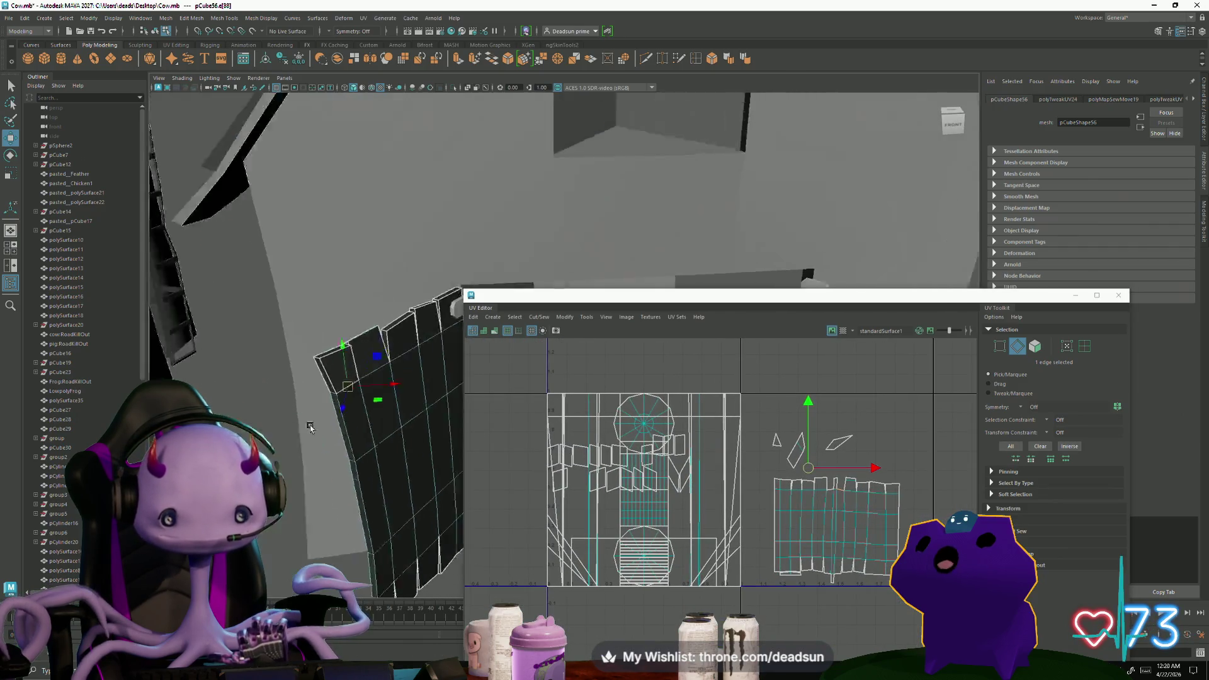
scroll(371, 435, "down", 5)
mouse_move(371, 434)
left_mouse_down("alt")
mouse_move(313, 433)
mouse_move(325, 251)
left_mouse_up("alt")
key("F8")
left_click(382, 322)
left_click_drag(408, 353, 280, 265, "alt")
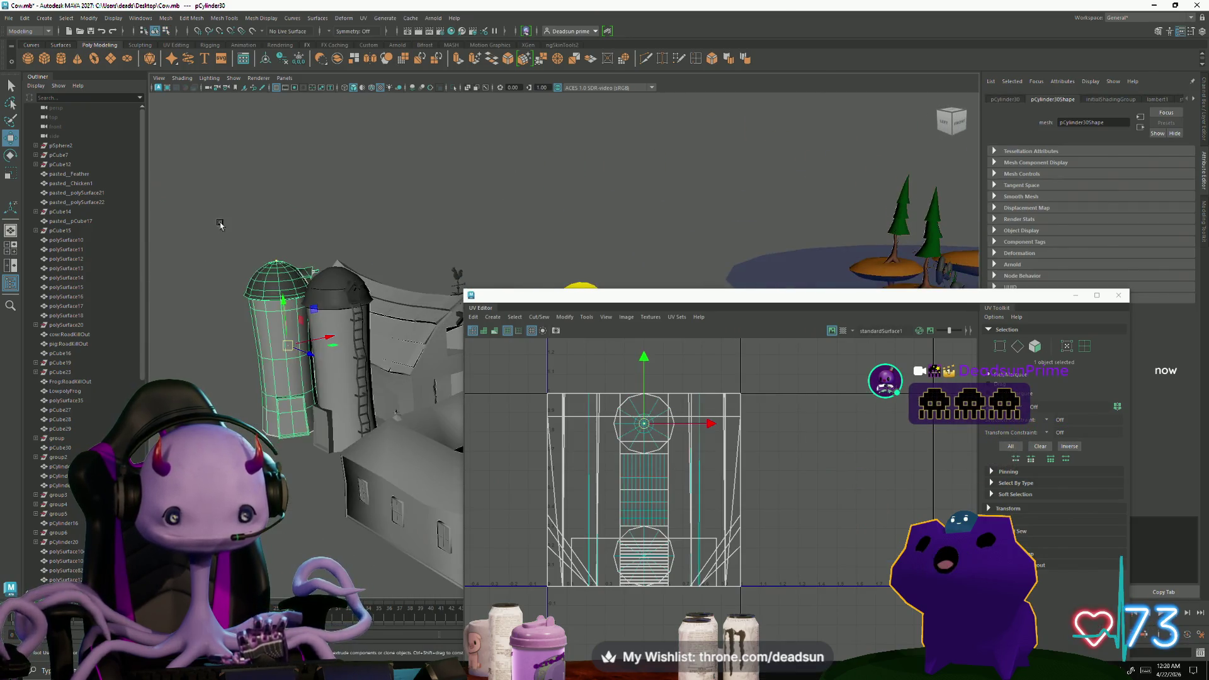
Deselect the silo and select the fence panel, bringing its UV shells into view
right_click_drag(261, 270, 216, 269)
left_click_drag(217, 227, 332, 444)
right_click_drag(261, 269, 315, 249)
left_click(315, 250)
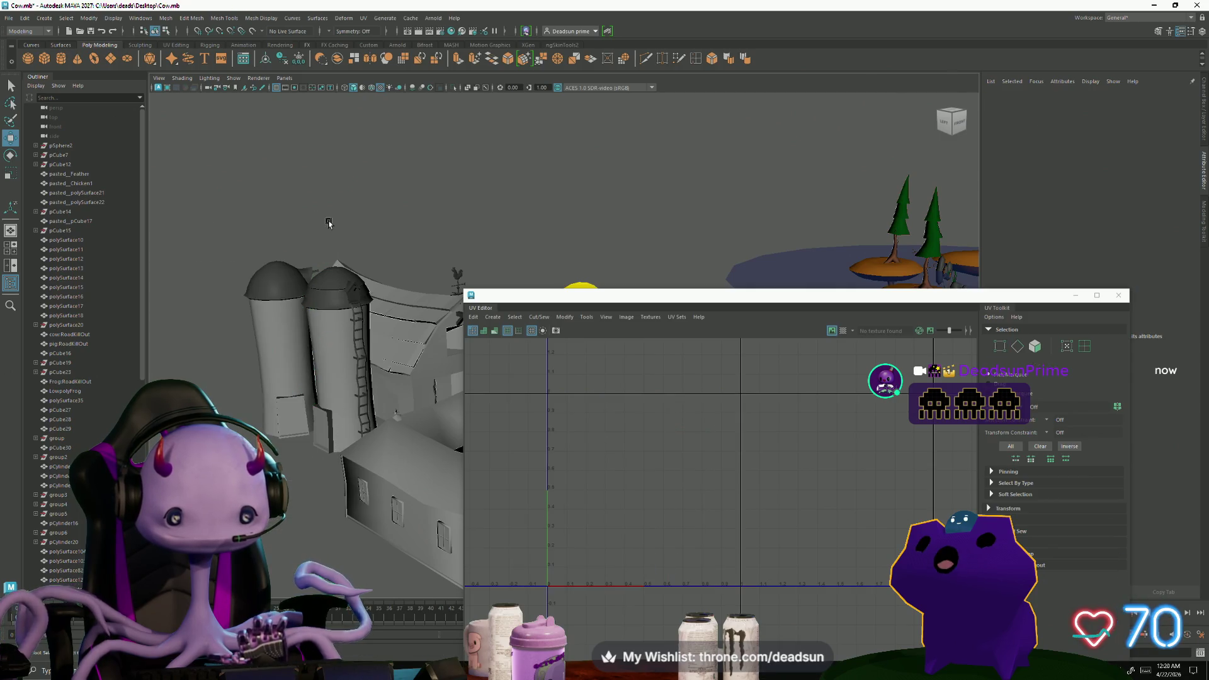
left_click_drag(314, 250, 407, 321, "alt")
left_click(407, 322)
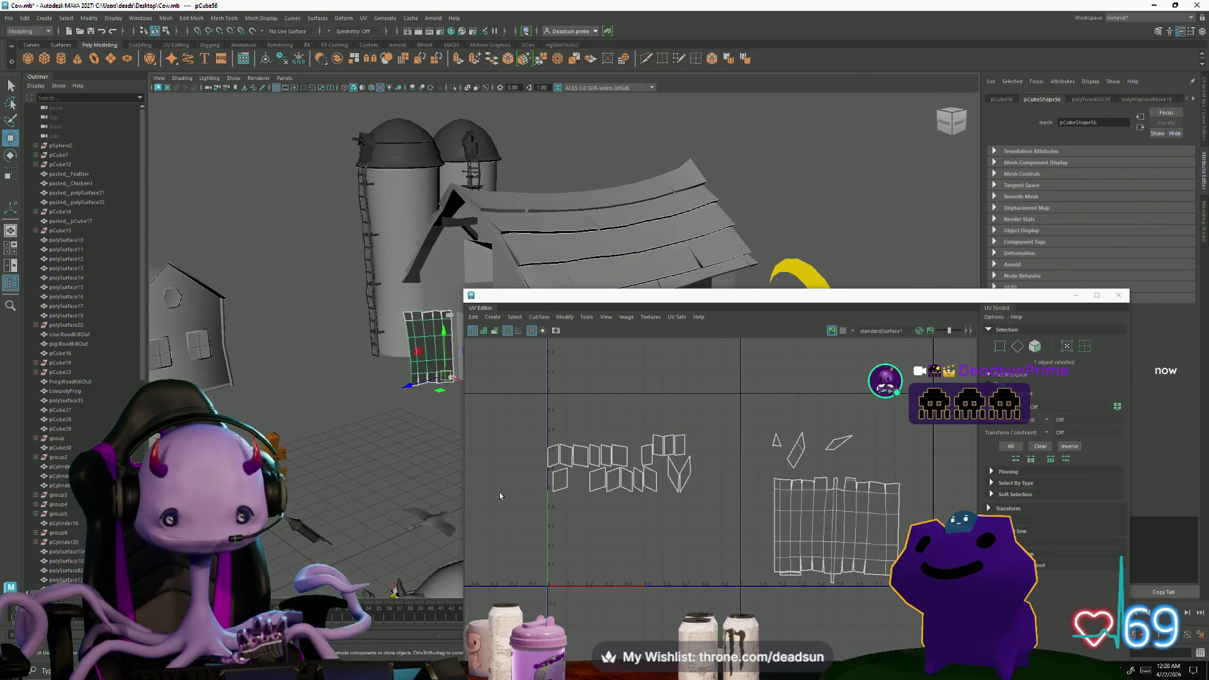
scroll(530, 492, "up", 1)
middle_click_drag(729, 497, 605, 473, "alt")
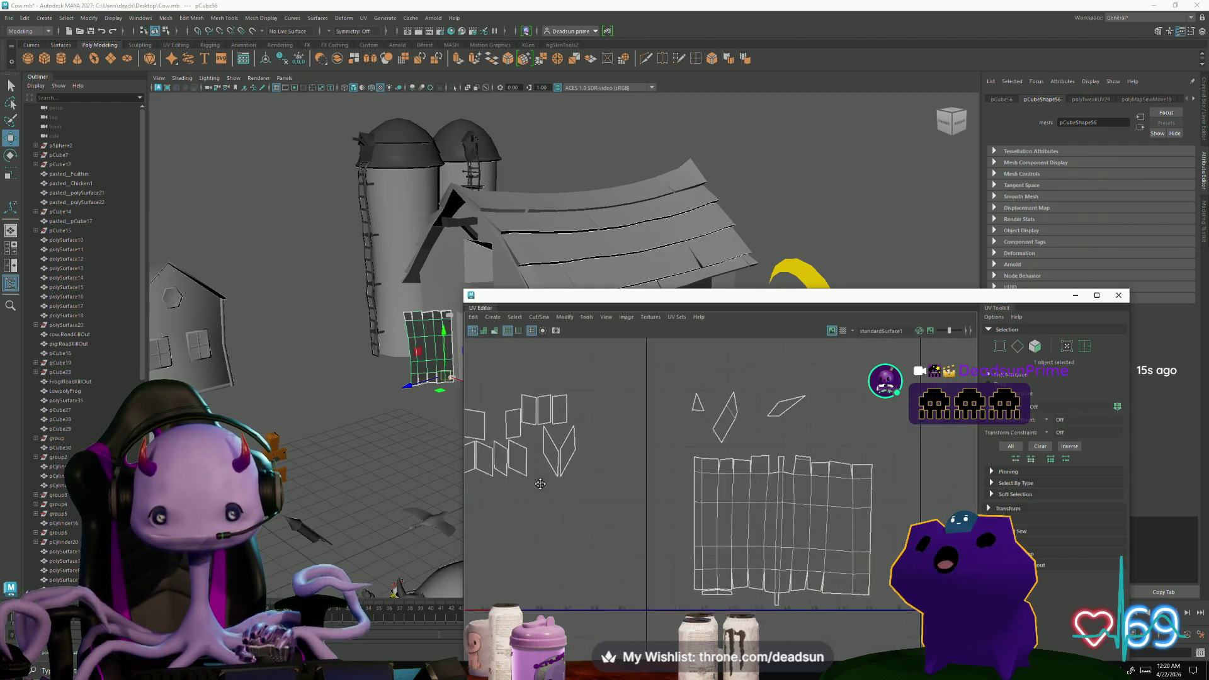
scroll(690, 566, "up", 3)
scroll(744, 534, "up", 2)
Select the fence shell's bottom edge with the loose strip's matching edge and merge them
right_click_drag(732, 548, 732, 499)
left_click(737, 546)
left_click(773, 548, "shift")
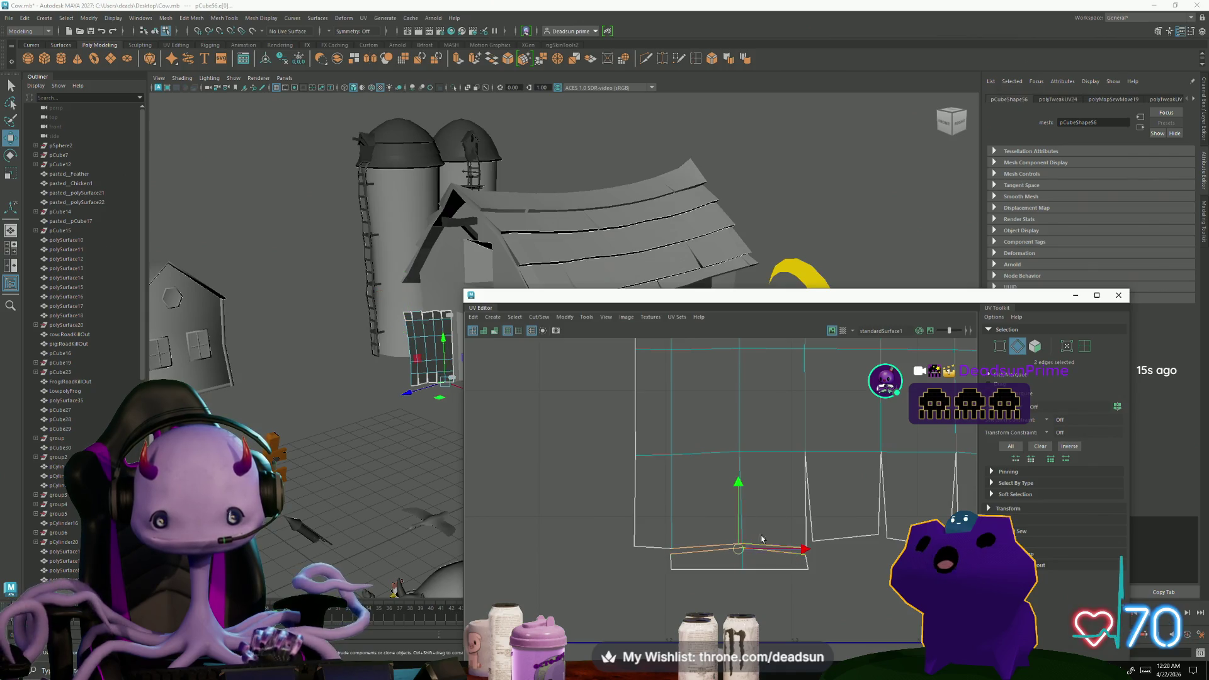
left_click(539, 317)
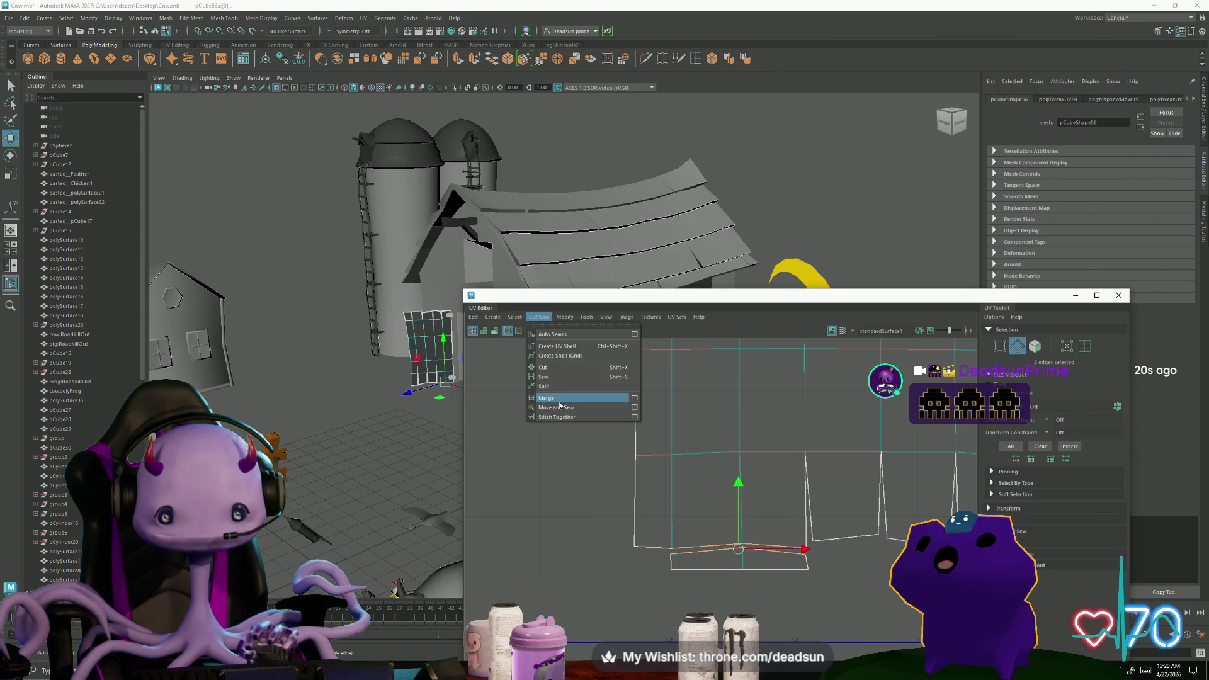
left_click(557, 407)
left_click(718, 564)
scroll(719, 568, "up", 2)
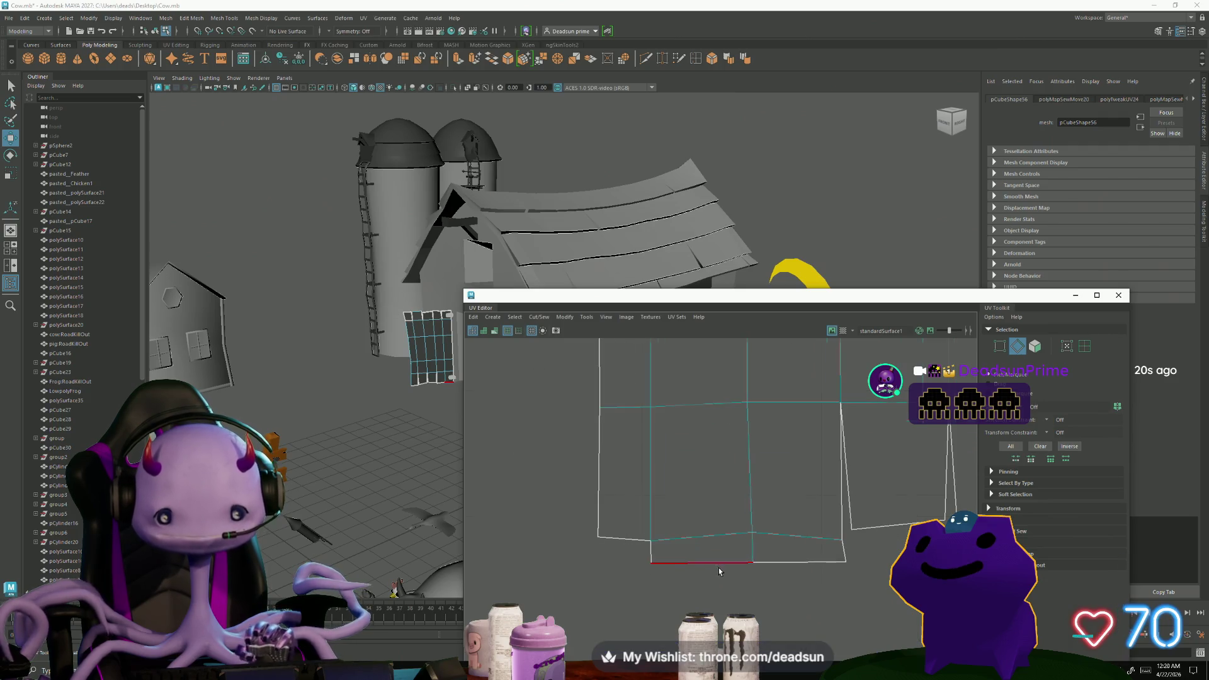
scroll(790, 564, "down", 2)
Inspect a corner vertex of the fence panel in the viewport, then select an edge on the thin UV piece
left_click_drag(429, 394, 449, 409, "alt")
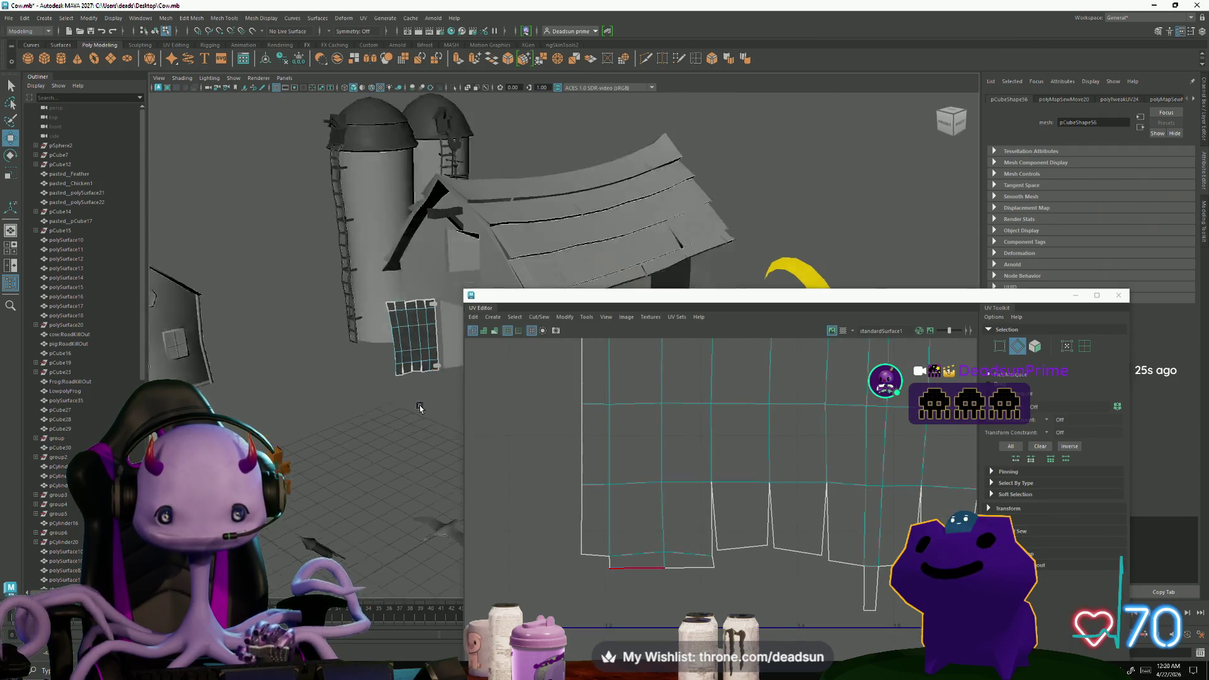
right_click_drag(307, 401, 285, 416)
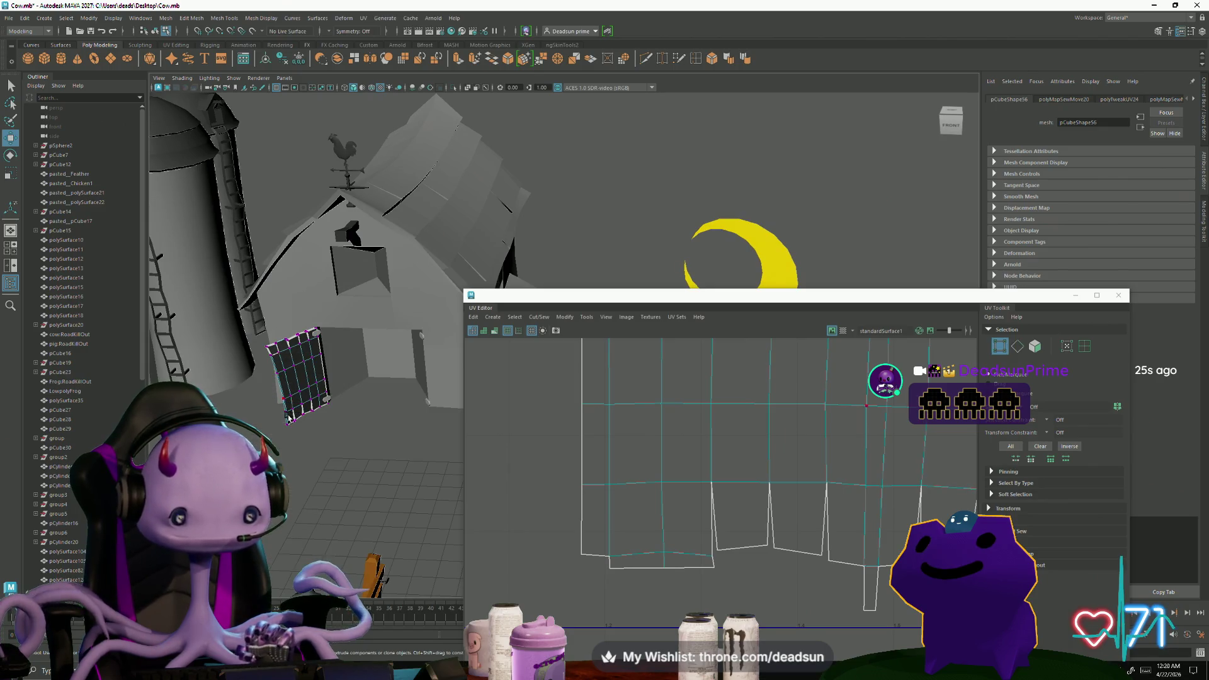
left_click(291, 424)
key("f")
mouse_move(335, 463)
left_mouse_down("alt")
mouse_move(320, 398)
mouse_move(397, 425)
left_mouse_up("alt")
scroll(546, 494, "down", 3)
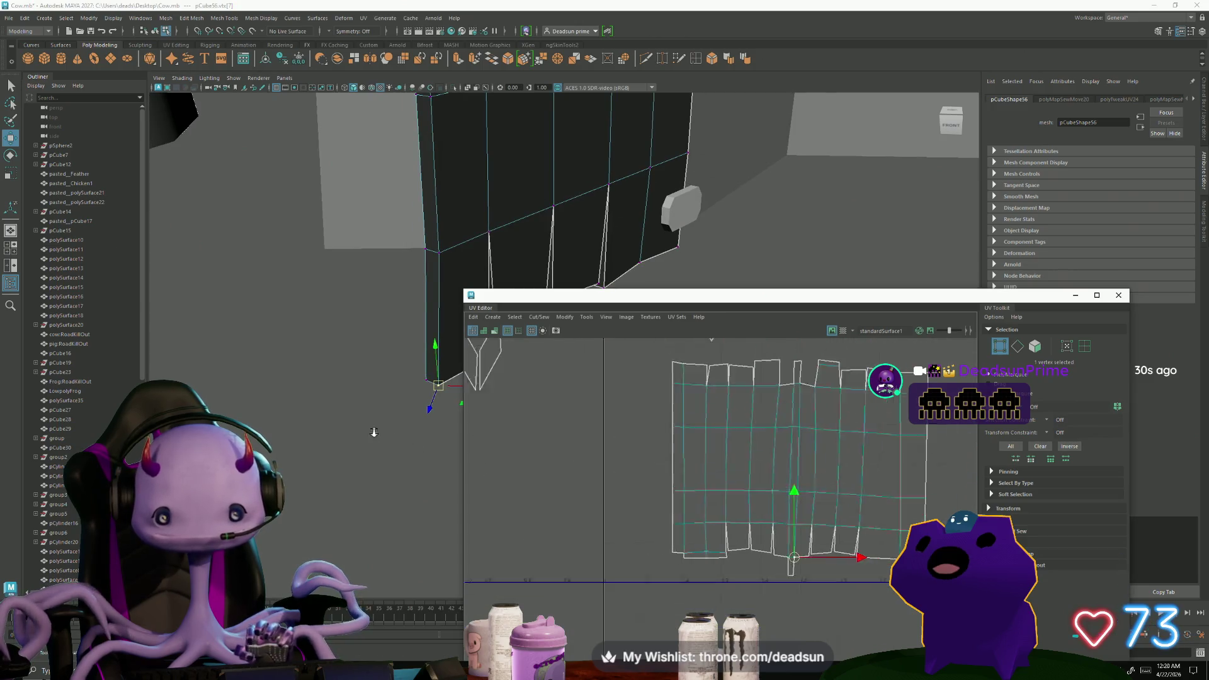
middle_click_drag(545, 494, 586, 534, "alt")
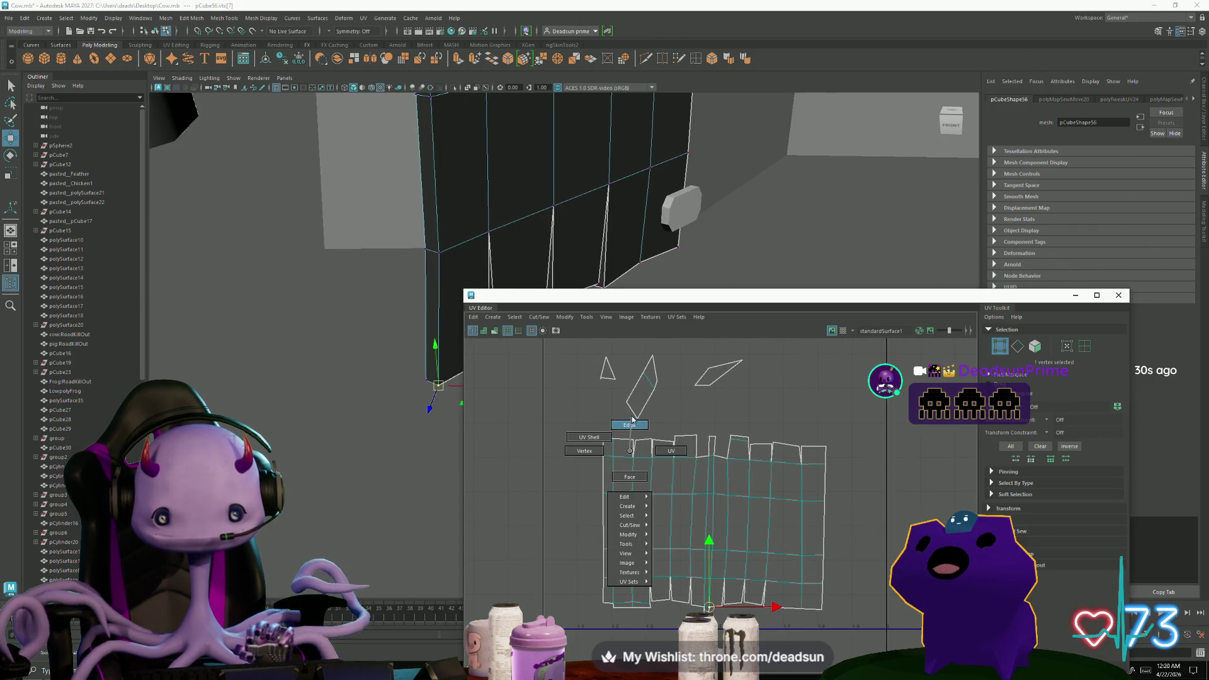
right_click_drag(630, 452, 614, 437)
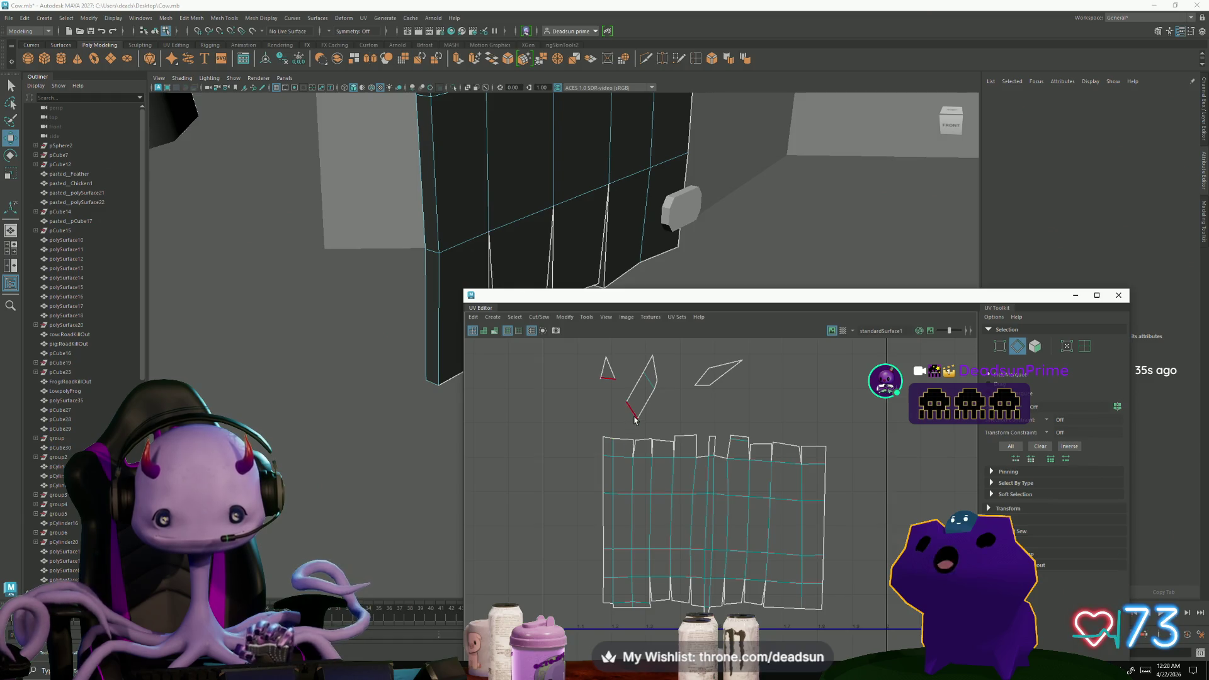
left_click(635, 419)
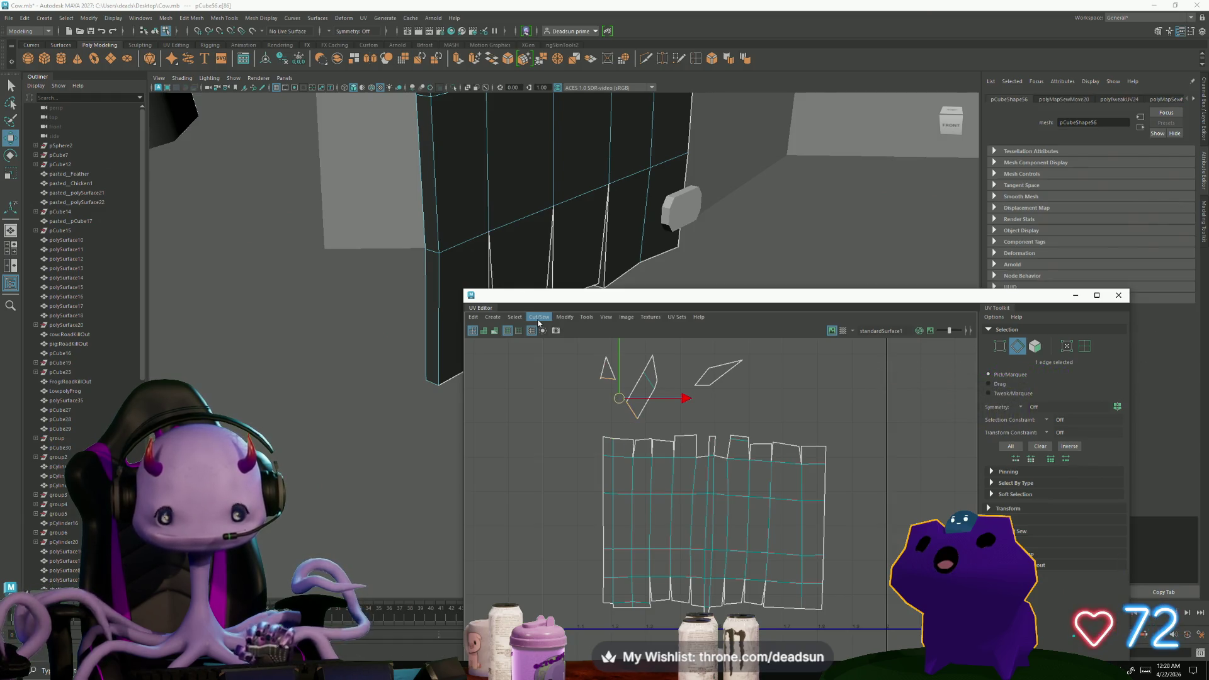
Inspect the fence mesh up close and move the UV Editor window out of the way
middle_click_drag(775, 611, 628, 517, "alt")
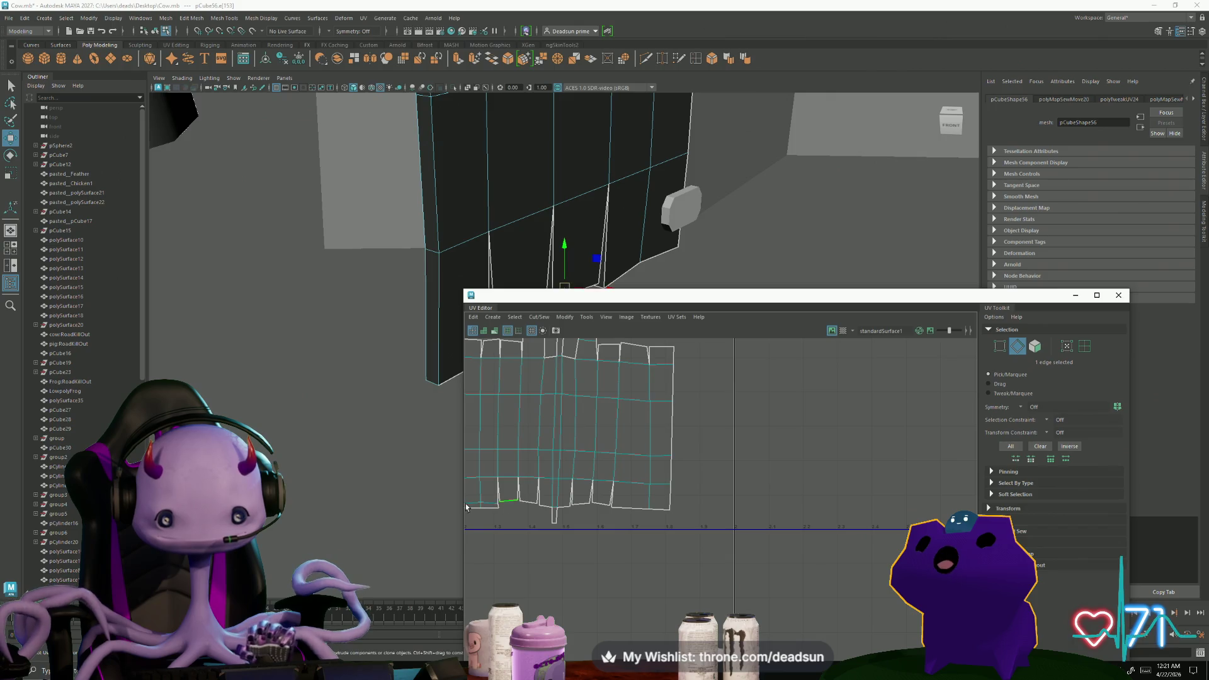
middle_click_drag(467, 507, 343, 507, "alt")
scroll(344, 507, "up", 5)
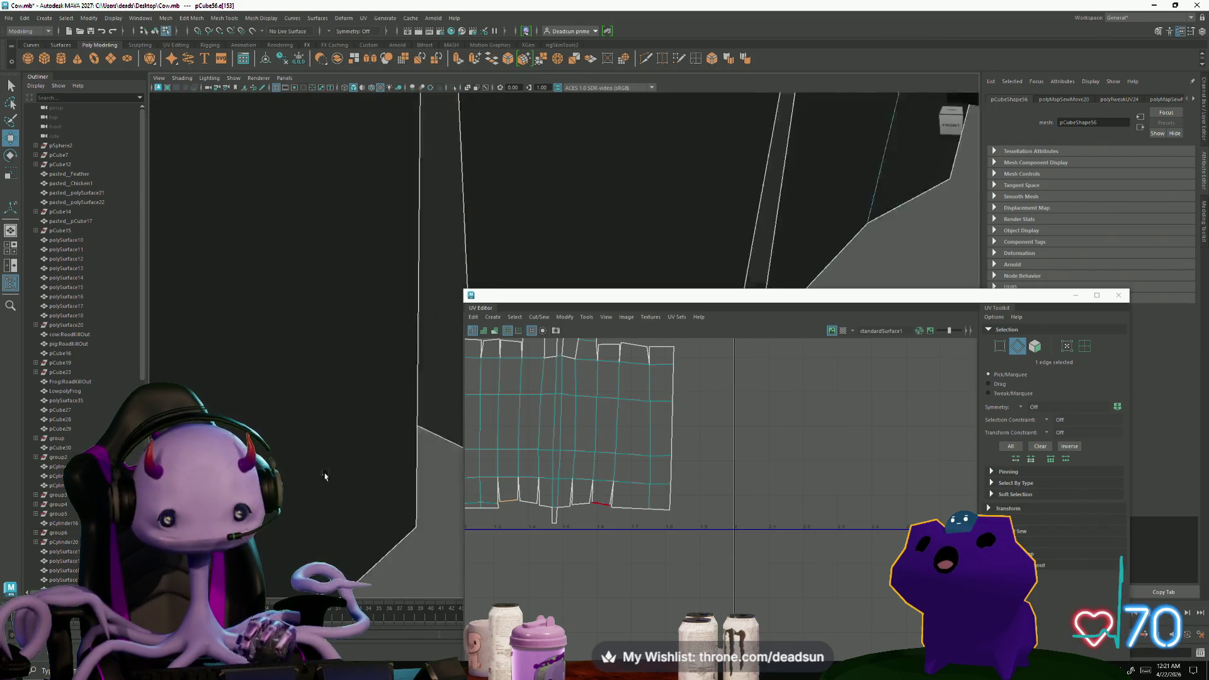
left_click_drag(326, 475, 555, 331, "alt")
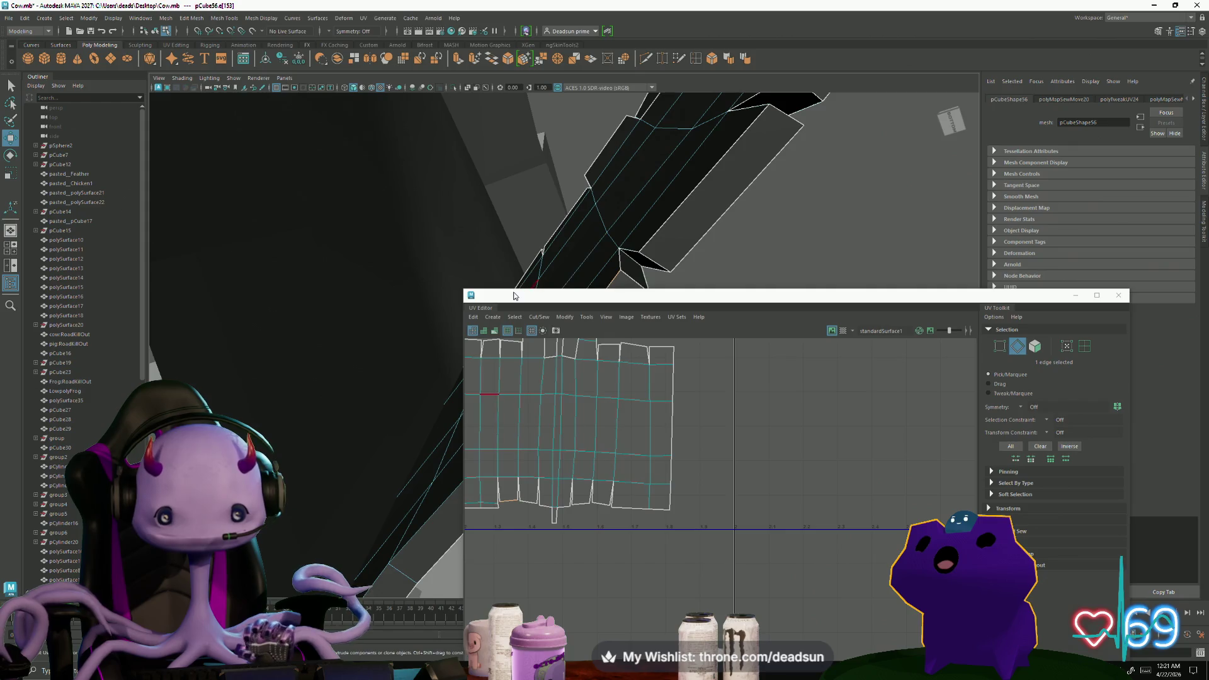
left_click_drag(515, 296, 765, 250)
scroll(650, 442, "up", 3)
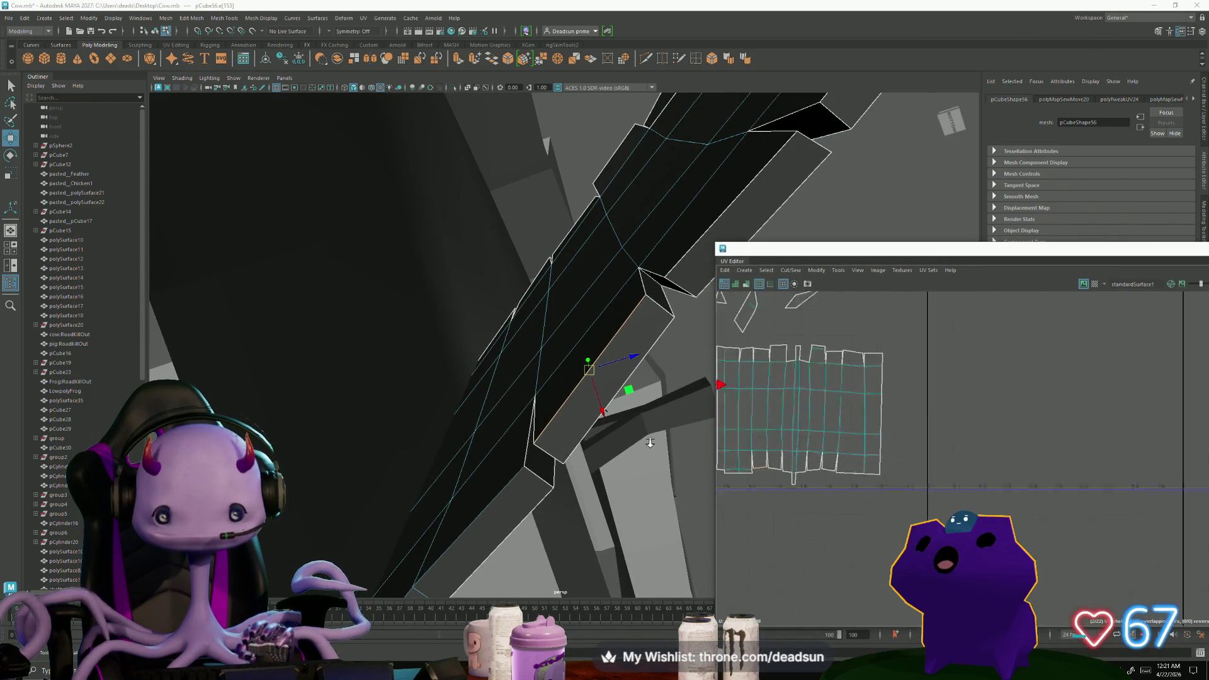
scroll(650, 442, "down", 3)
scroll(935, 492, "down", 3)
Box-select UVs on the fence shells and raise them into line
mouse_move(934, 506)
middle_mouse_down("alt")
mouse_move(975, 505)
mouse_move(810, 491)
middle_mouse_up("alt")
scroll(810, 492, "up", 2)
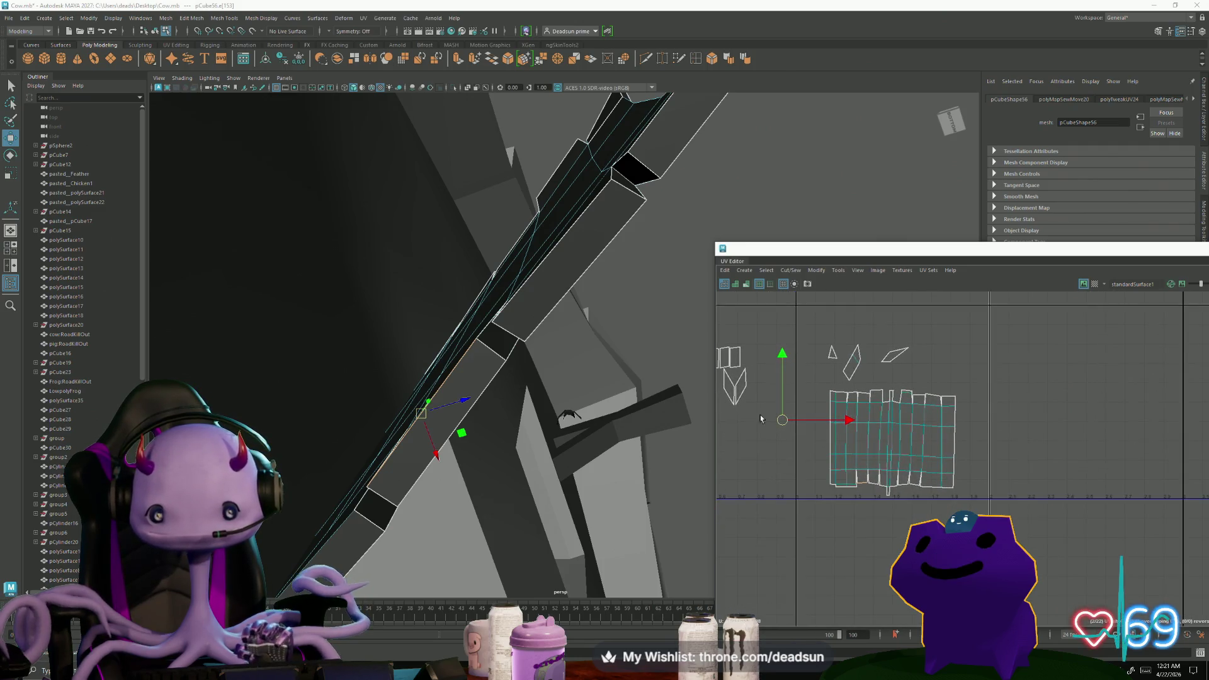
middle_click_drag(761, 418, 837, 432, "alt")
right_click_drag(783, 431, 783, 473)
left_click_drag(767, 371, 784, 393)
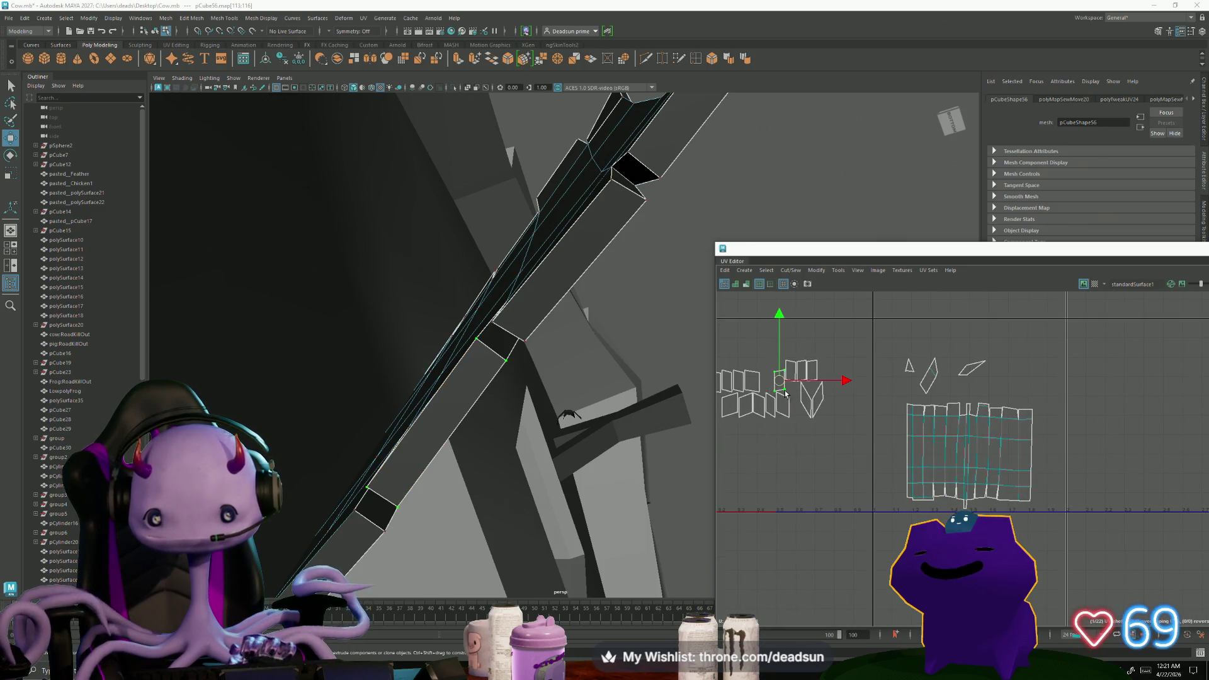
left_click_drag(888, 396, 966, 482)
scroll(946, 515, "up", 3)
scroll(945, 515, "up", 3)
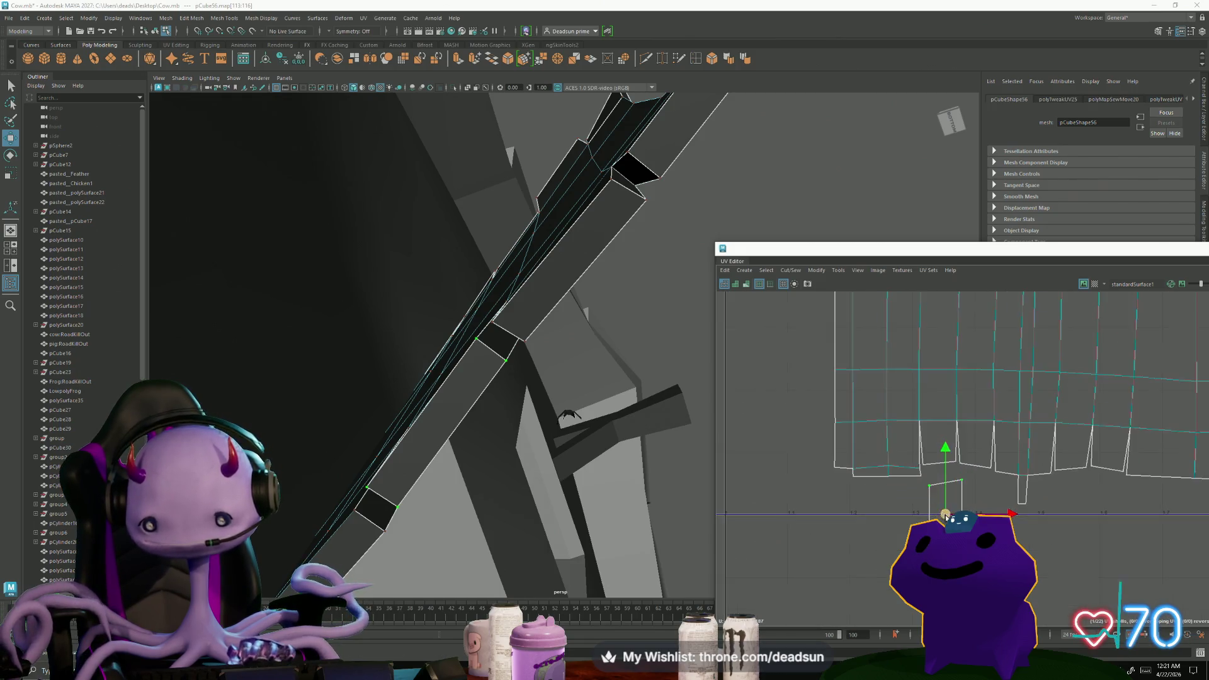
scroll(945, 515, "up", 2)
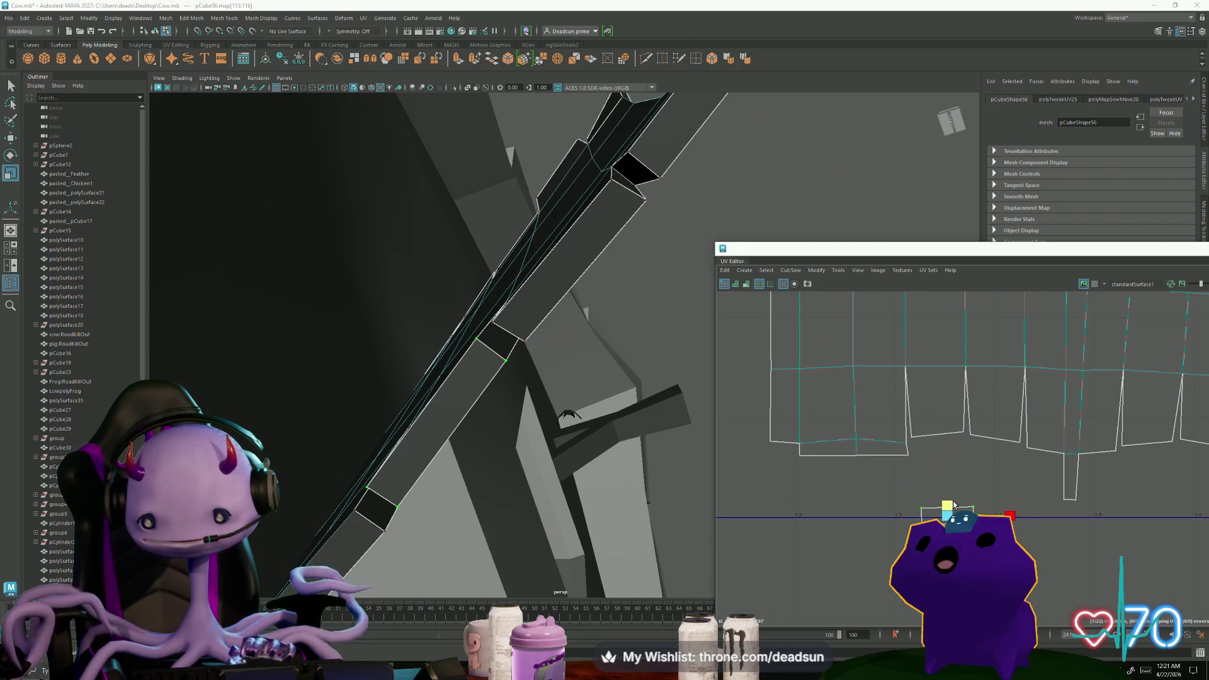
left_click_drag(953, 521, 949, 455)
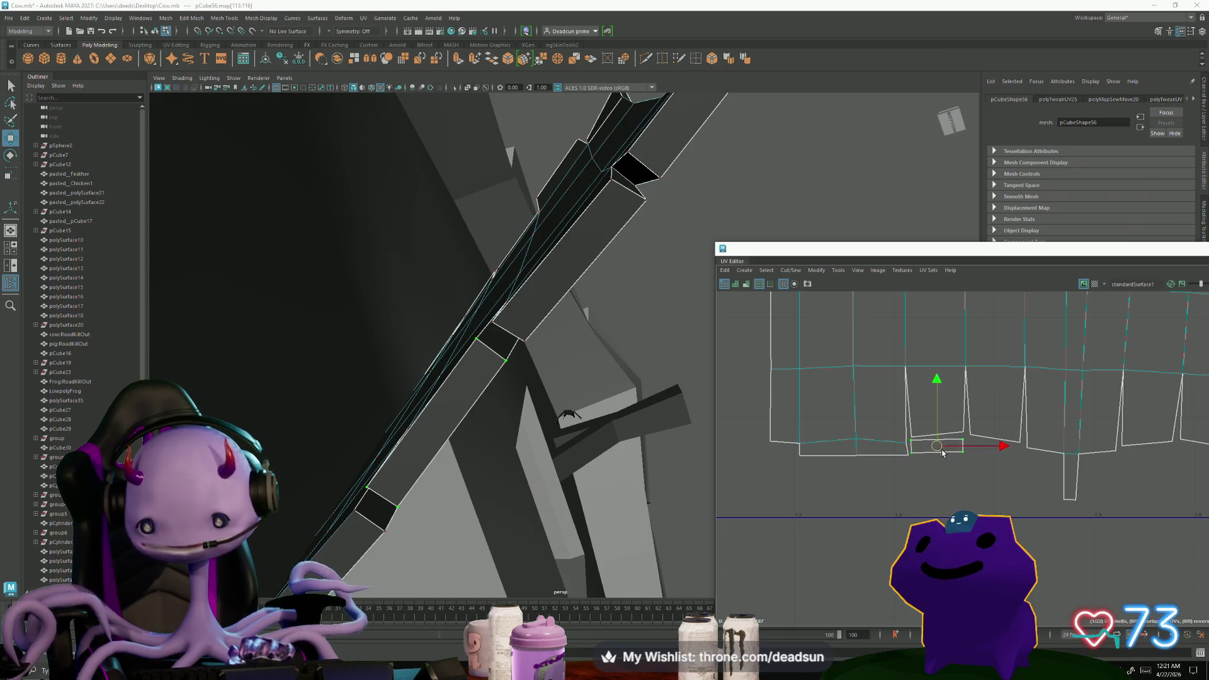
Sew two loose bottom edges of the fence shell with Cut/Sew > Sew
right_click_drag(928, 437, 929, 417)
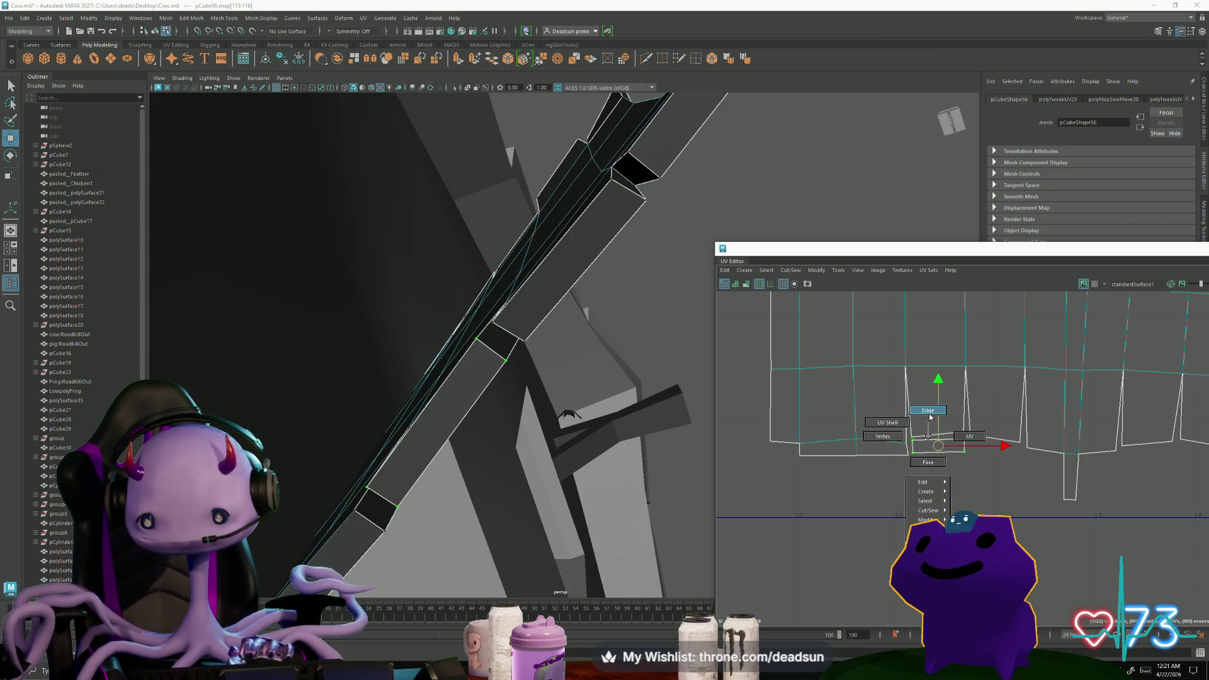
left_click(937, 437)
left_click(795, 271)
left_click(812, 363)
scroll(919, 483, "up", 2)
middle_click_drag(919, 483, 749, 487, "alt")
left_click(883, 442)
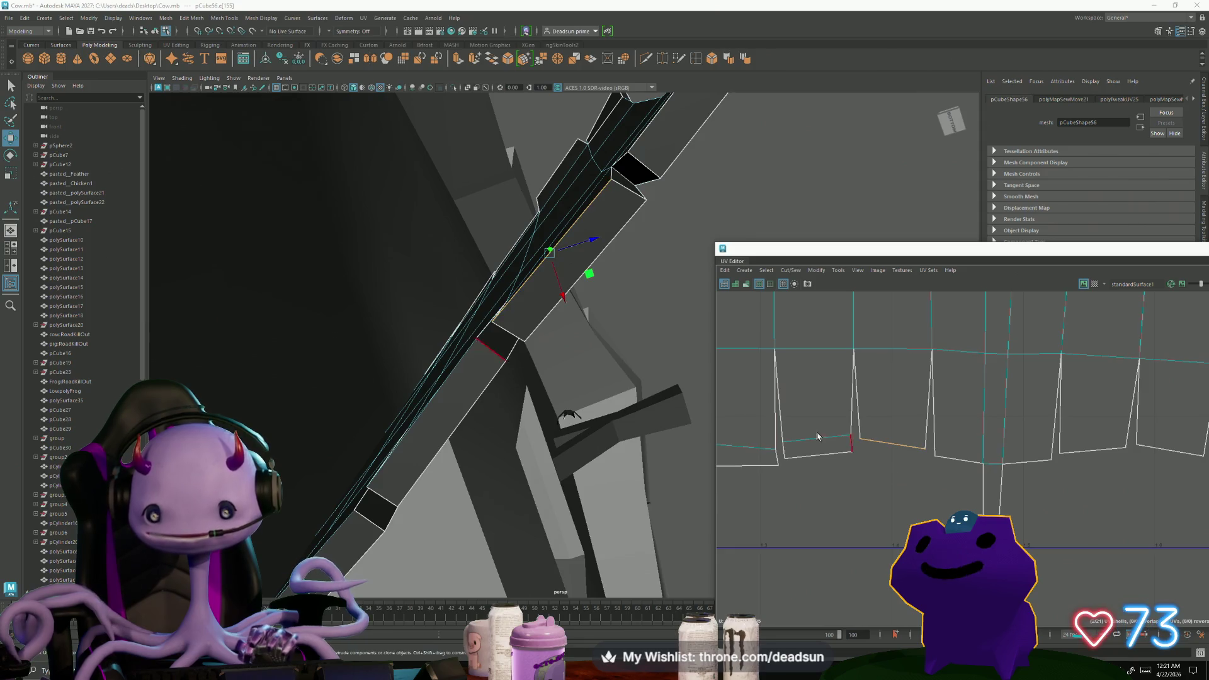
left_click(790, 271)
left_click(811, 350)
Box-select the shell's bottom UVs and nudge them slightly into place
mouse_move(877, 521)
right_mouse_down()
mouse_move(886, 553)
mouse_move(907, 528)
right_mouse_up()
left_click(893, 547)
mouse_move(856, 534)
left_mouse_down()
mouse_move(905, 574)
mouse_move(893, 462)
left_mouse_up()
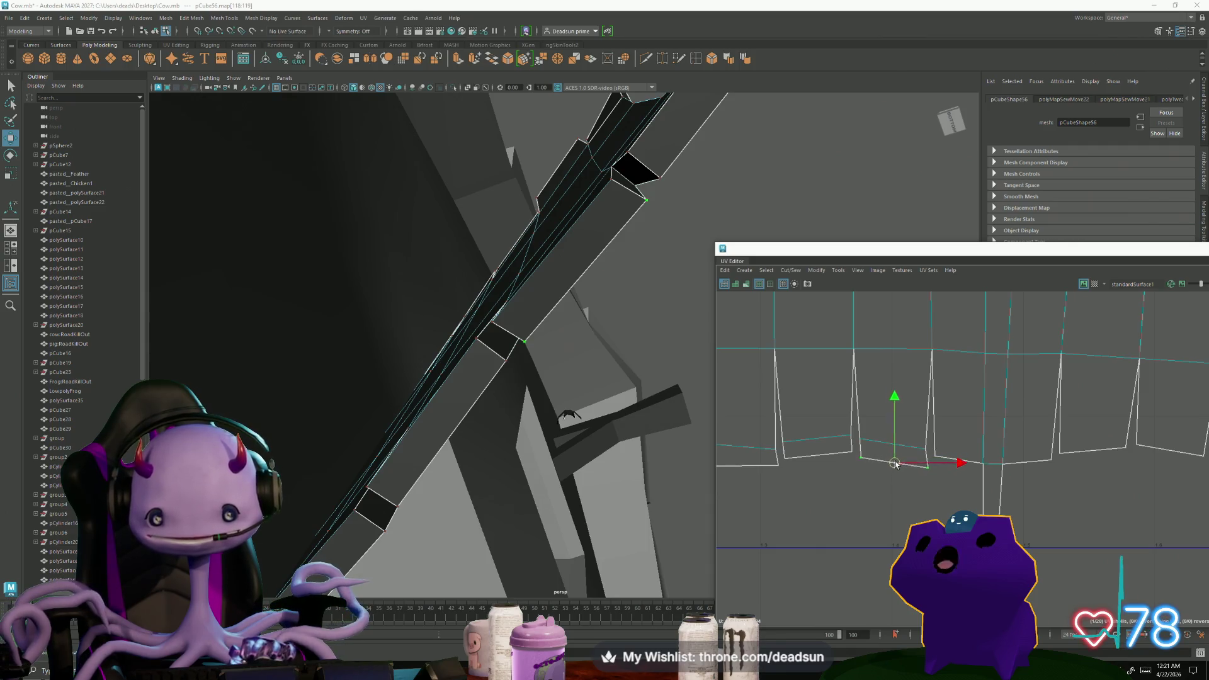
left_click_drag(894, 464, 892, 462)
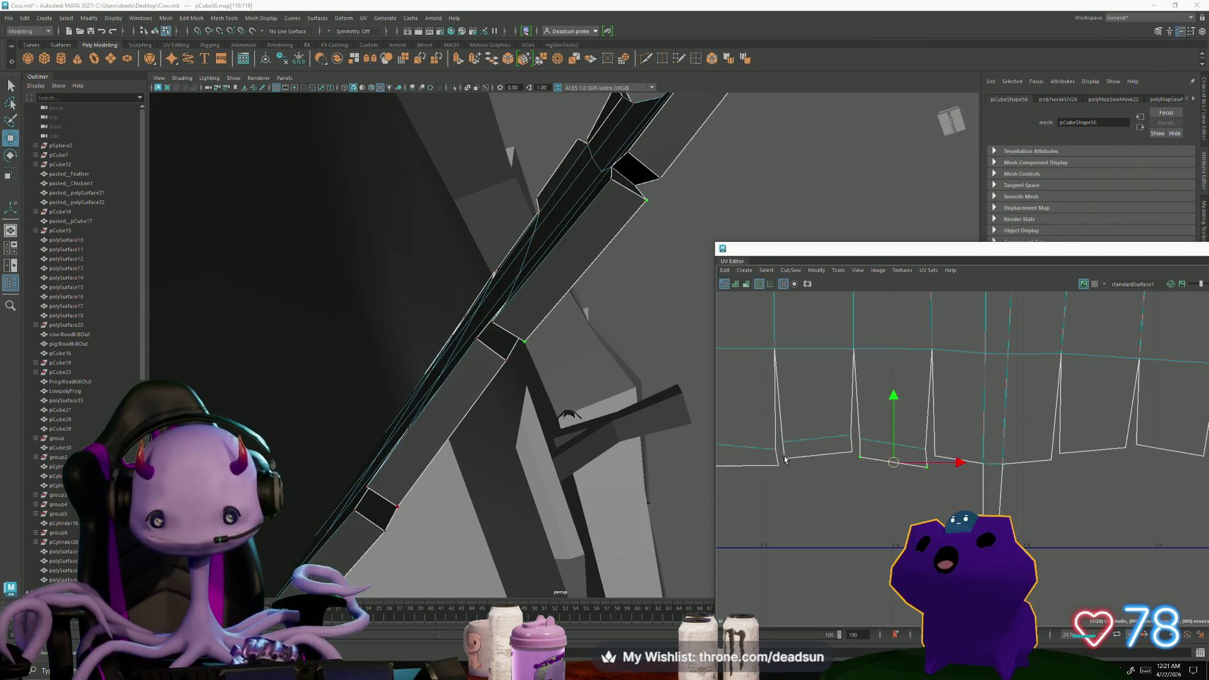
left_click_drag(785, 463, 786, 468)
left_click(851, 454)
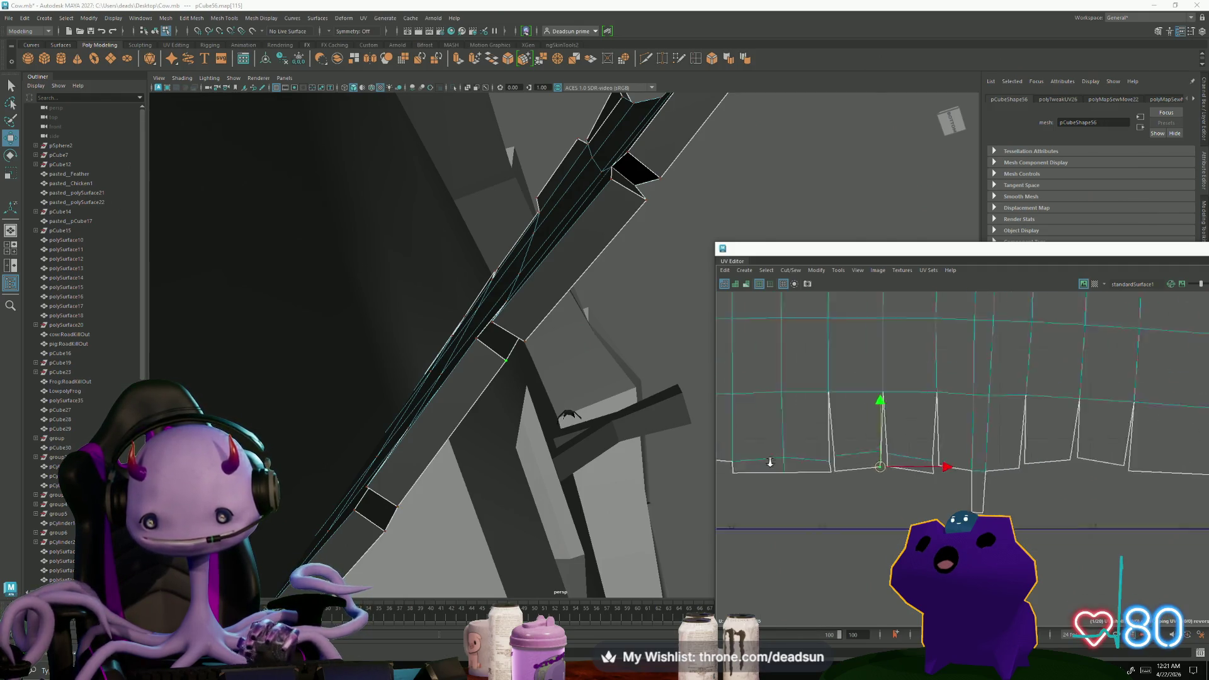
scroll(962, 458, "down", 3)
Select bottom and top-left edges of the shell and frame the view on them
left_click(809, 482)
left_click(821, 507)
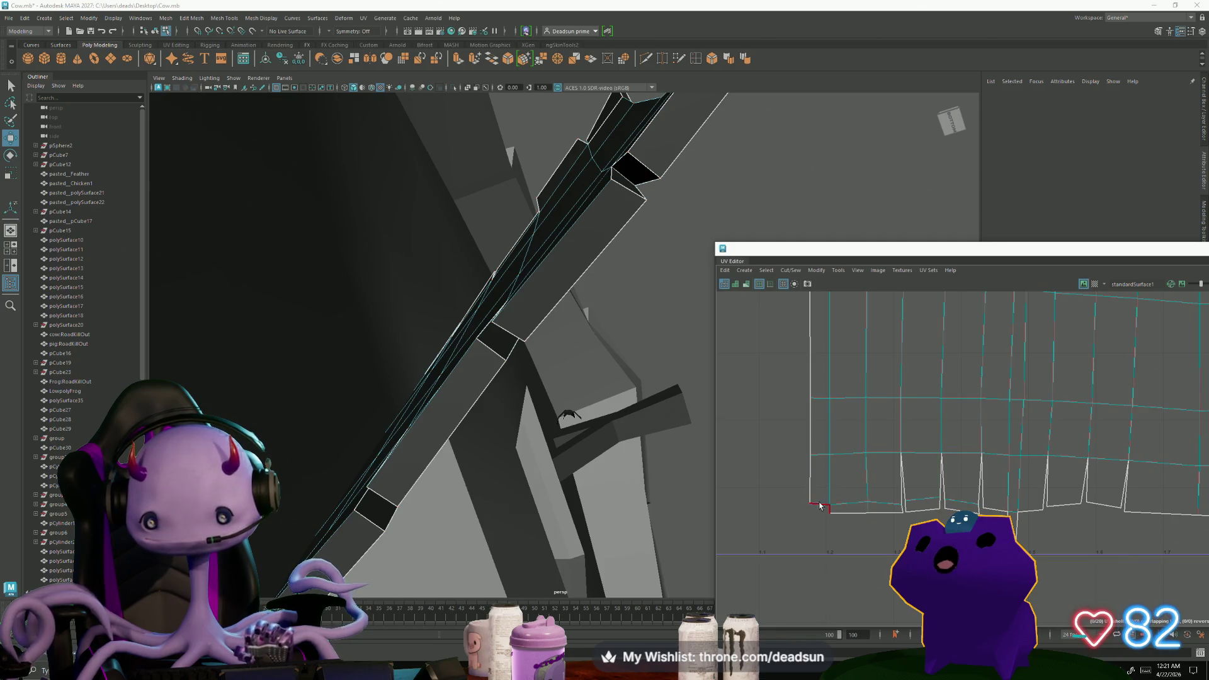
scroll(929, 472, "down", 3)
middle_click_drag(932, 377, 932, 448)
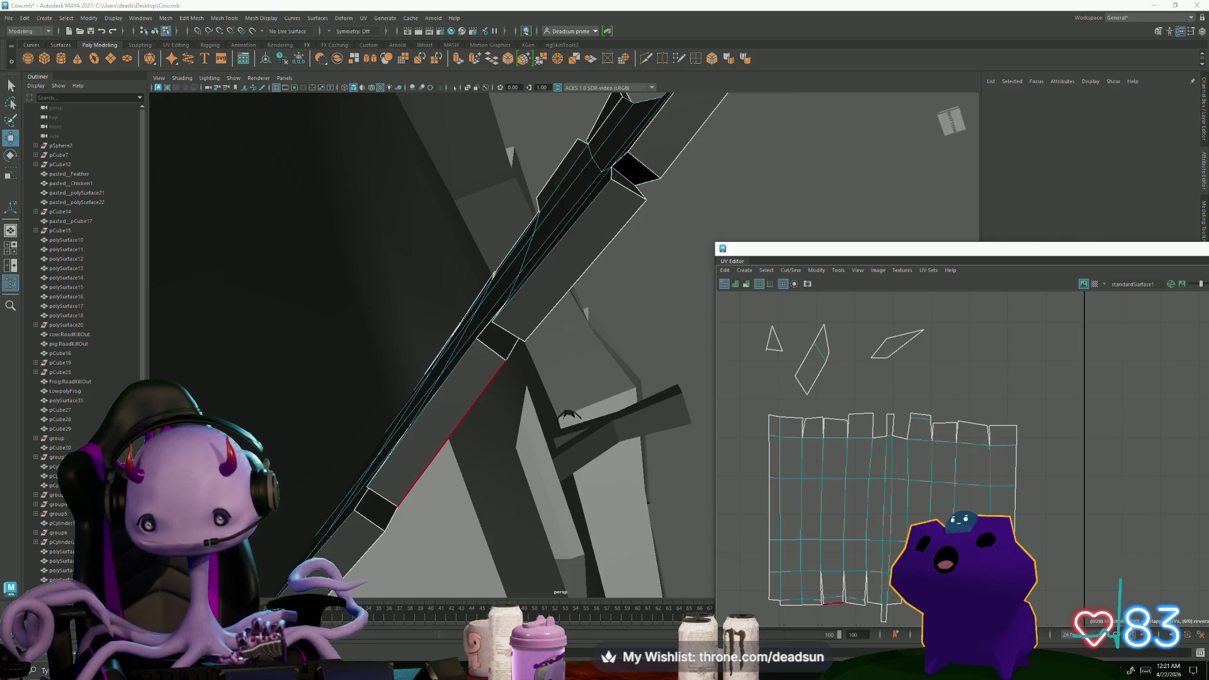
left_click(777, 420)
key("f")
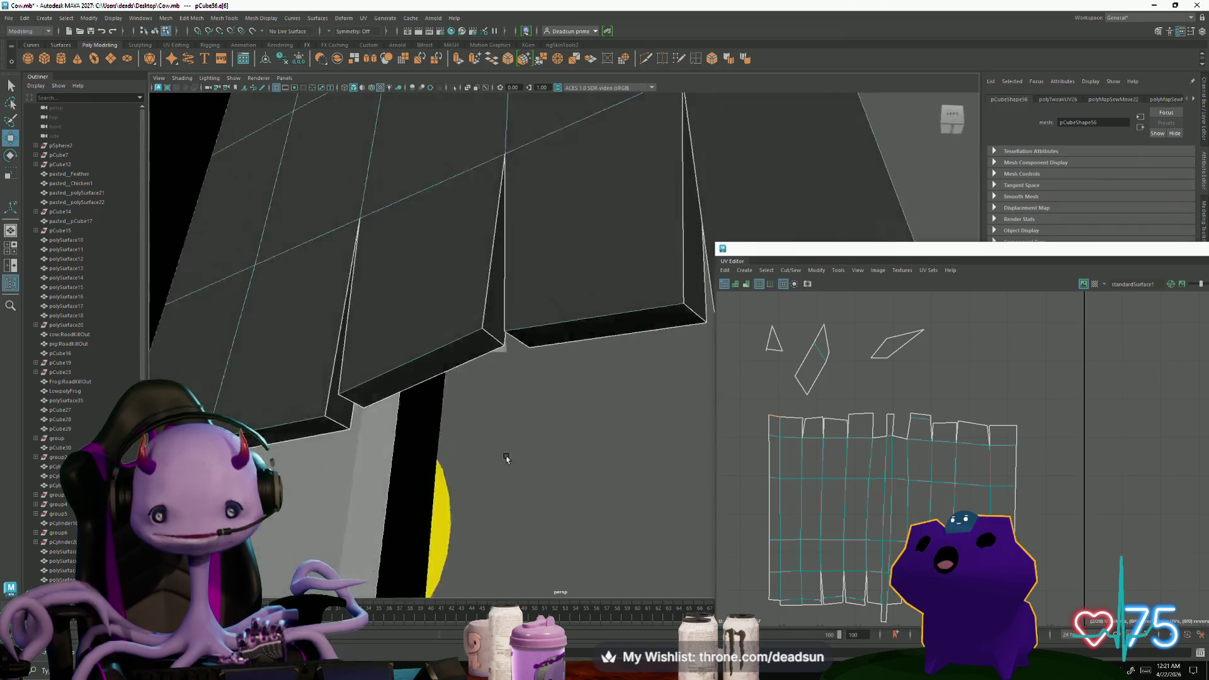
Move-and-sew the selected trim edge onto the strip and shrink the small shell slightly
left_click_drag(576, 404, 527, 447, "alt")
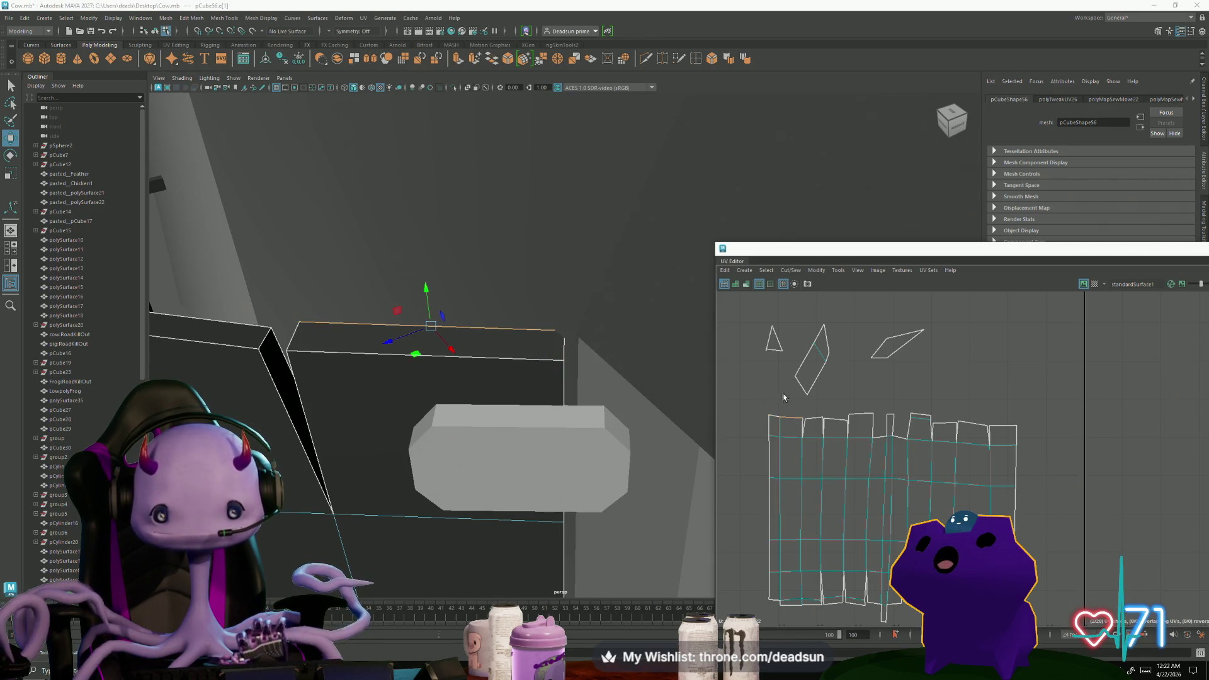
scroll(936, 413, "down", 3)
middle_click_drag(936, 412, 1039, 444, "alt")
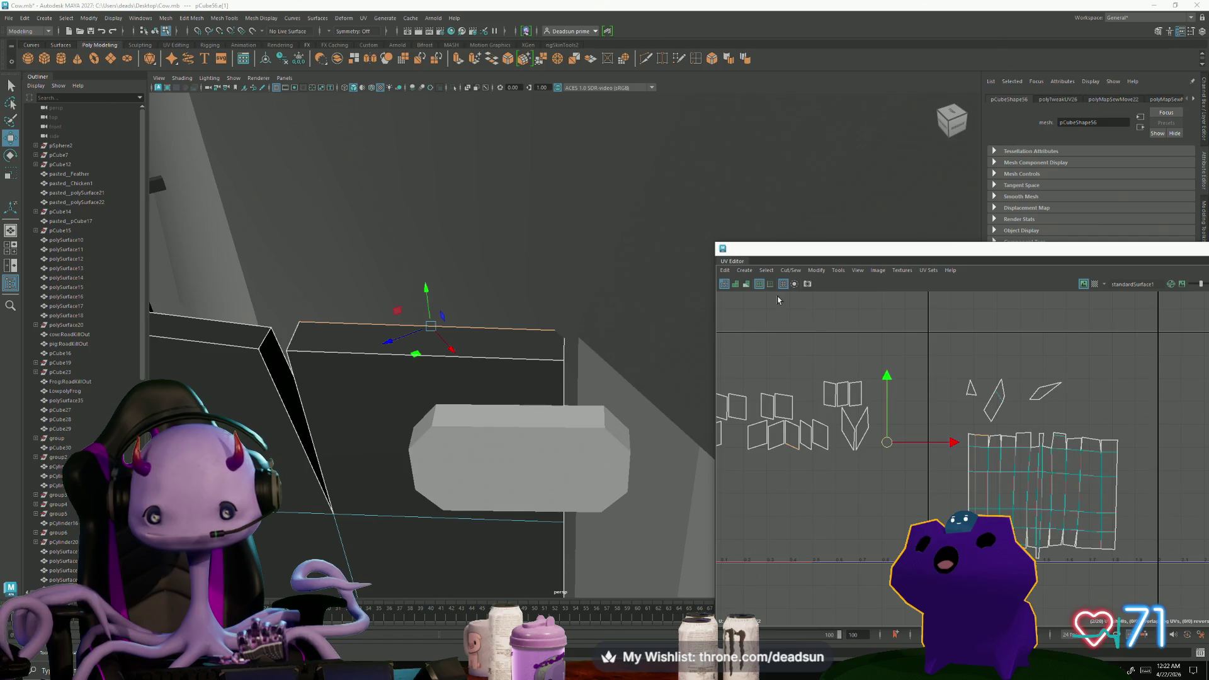
left_click(790, 270)
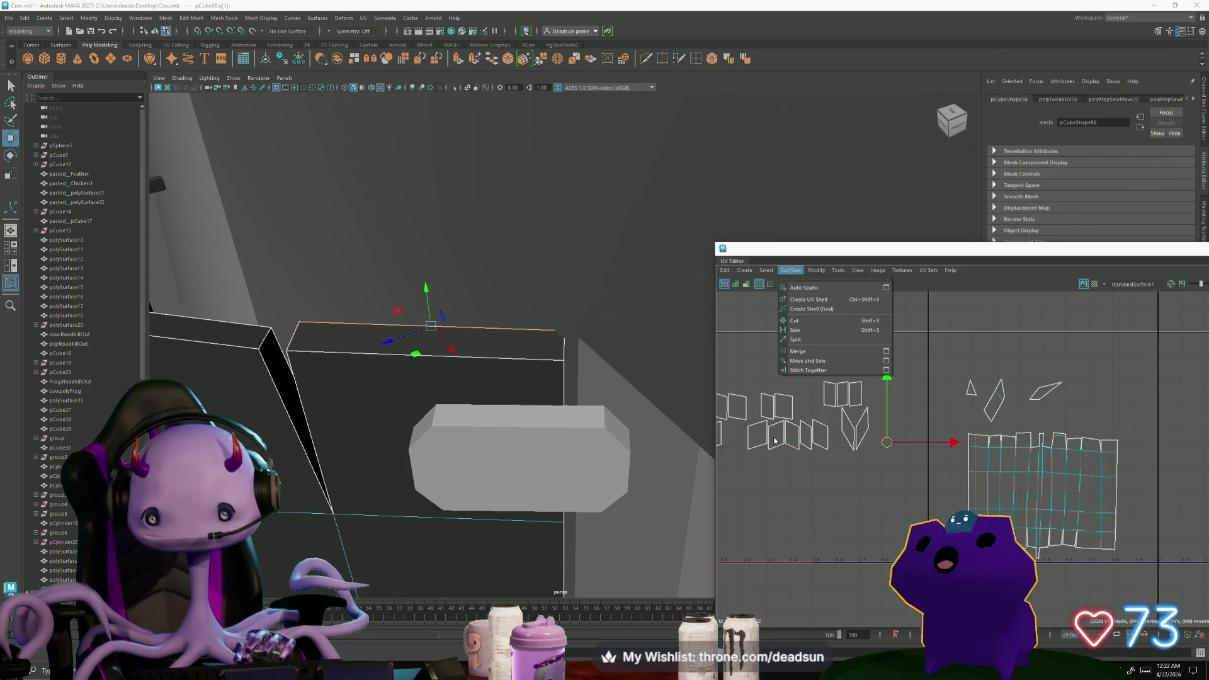
left_click(816, 361)
left_click(992, 405)
scroll(974, 401, "up", 4)
key("r")
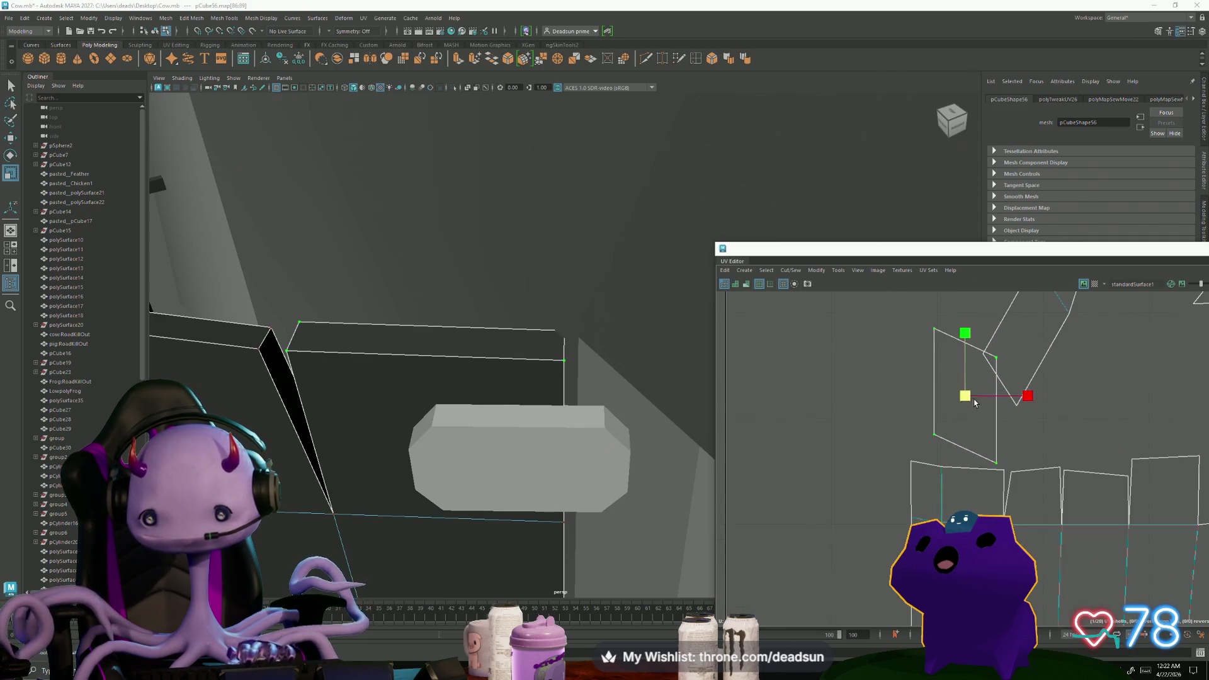
left_click_drag(965, 396, 974, 399)
key("w")
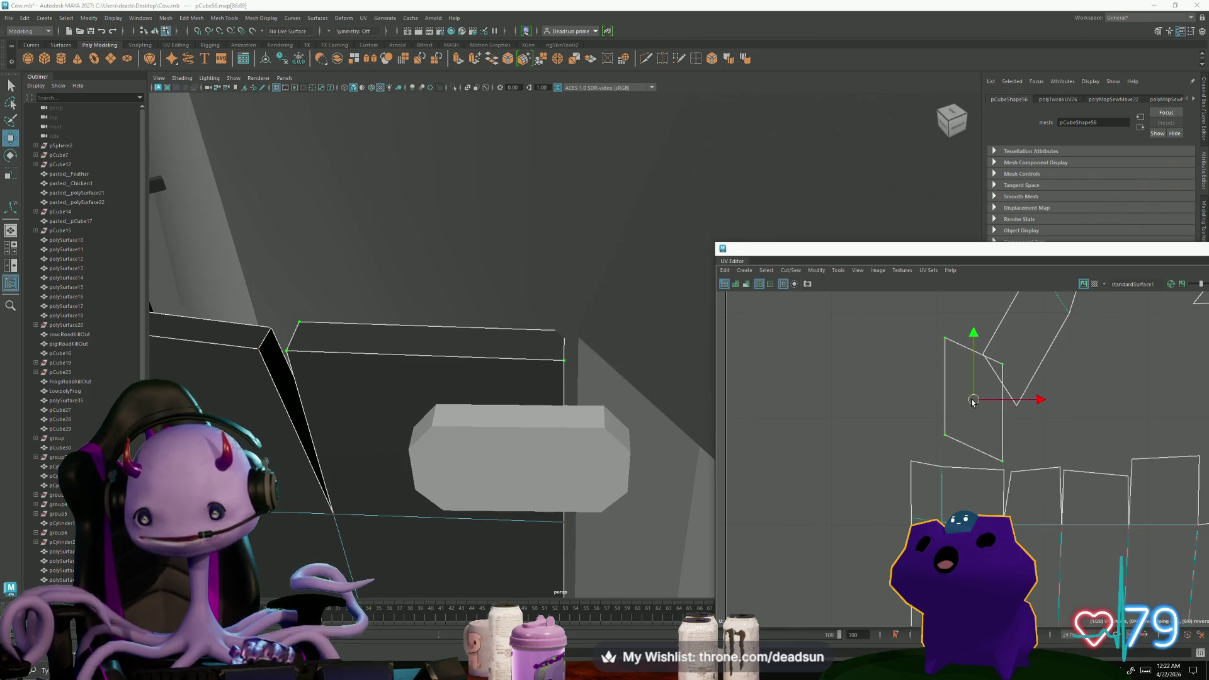
Pull the shell's corner UV down toward the strip and move-and-sew the next edge
left_click(947, 436)
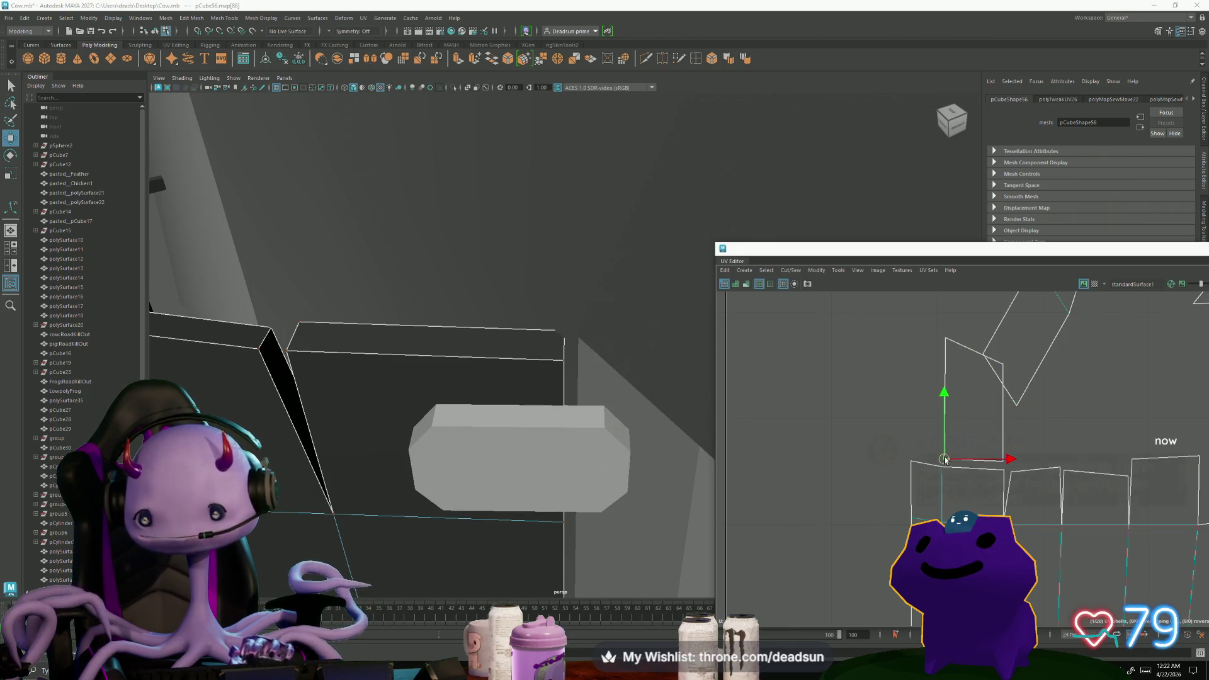
left_click_drag(945, 337, 942, 371)
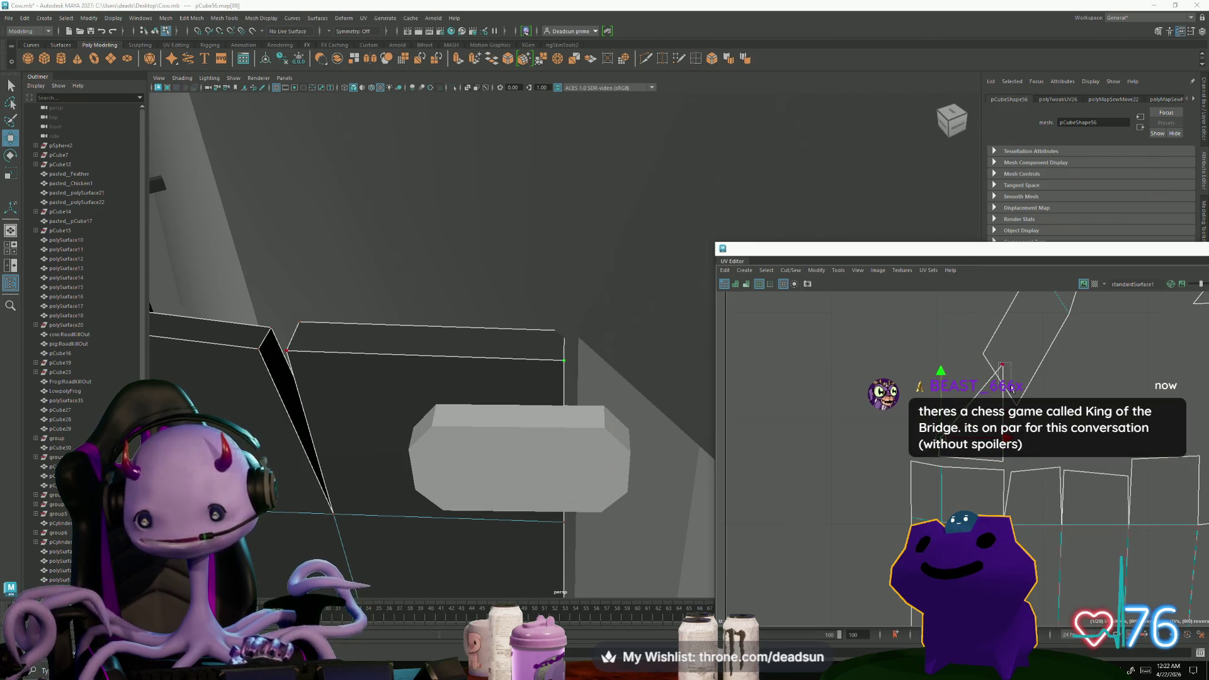
left_click(1002, 365)
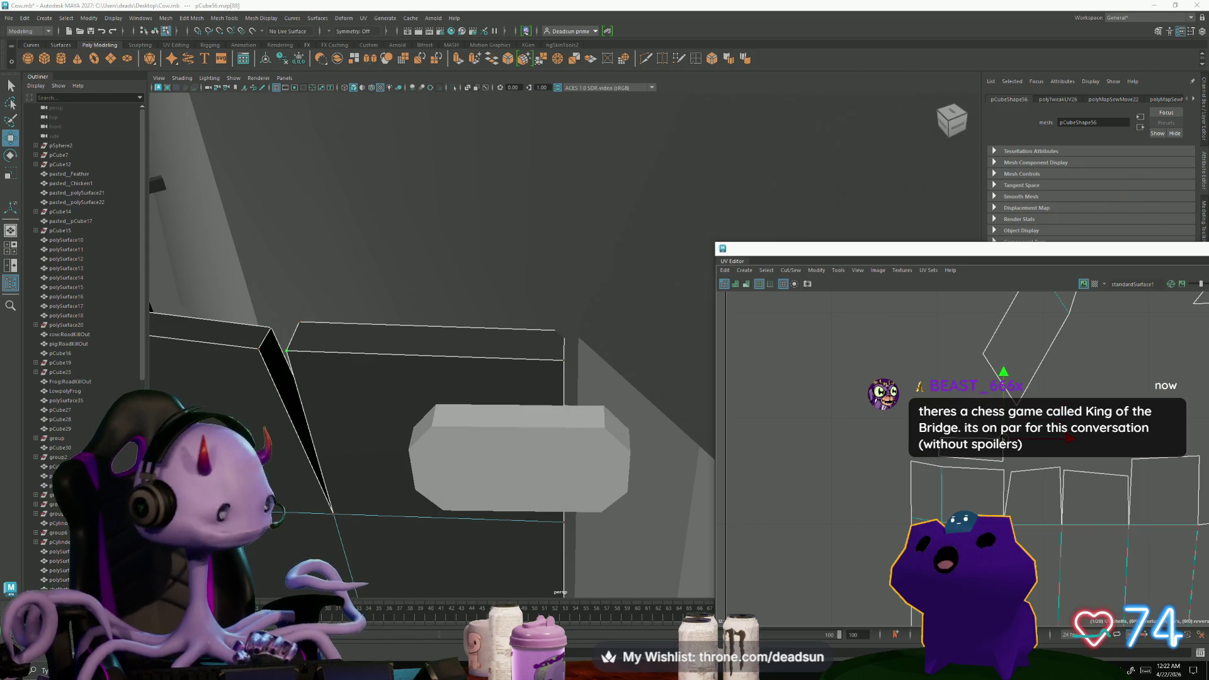
scroll(862, 488, "down", 2)
scroll(861, 488, "down", 1)
scroll(862, 489, "up", 1)
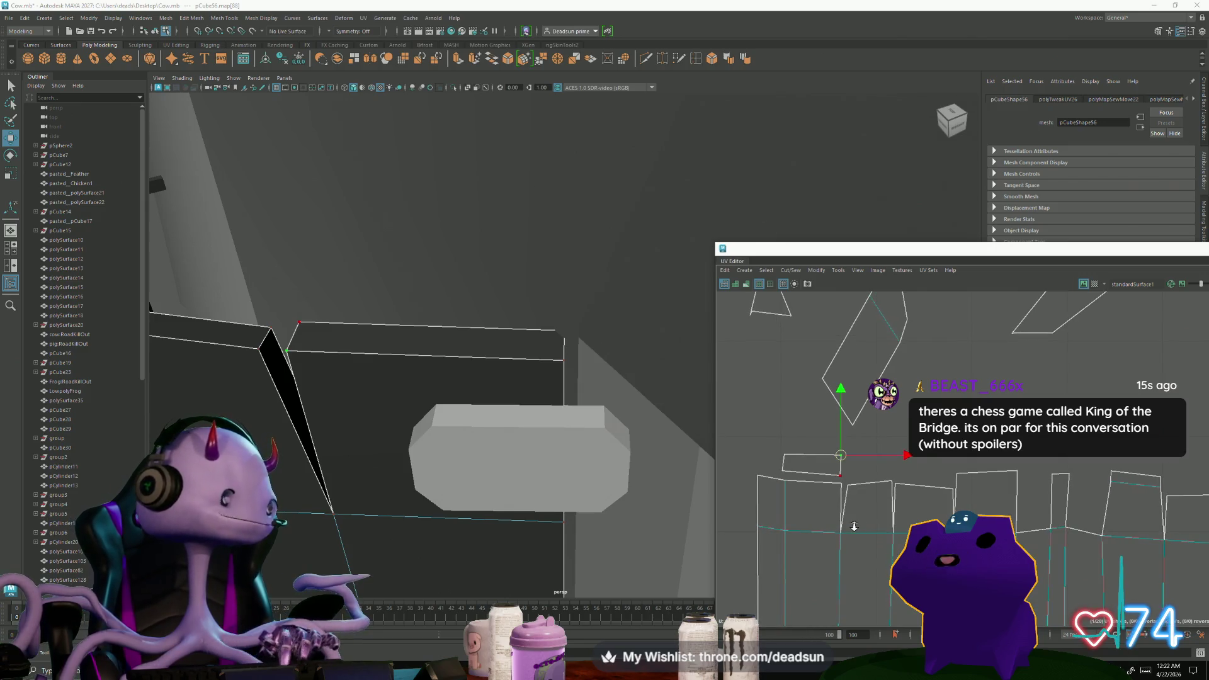
scroll(846, 527, "down", 1)
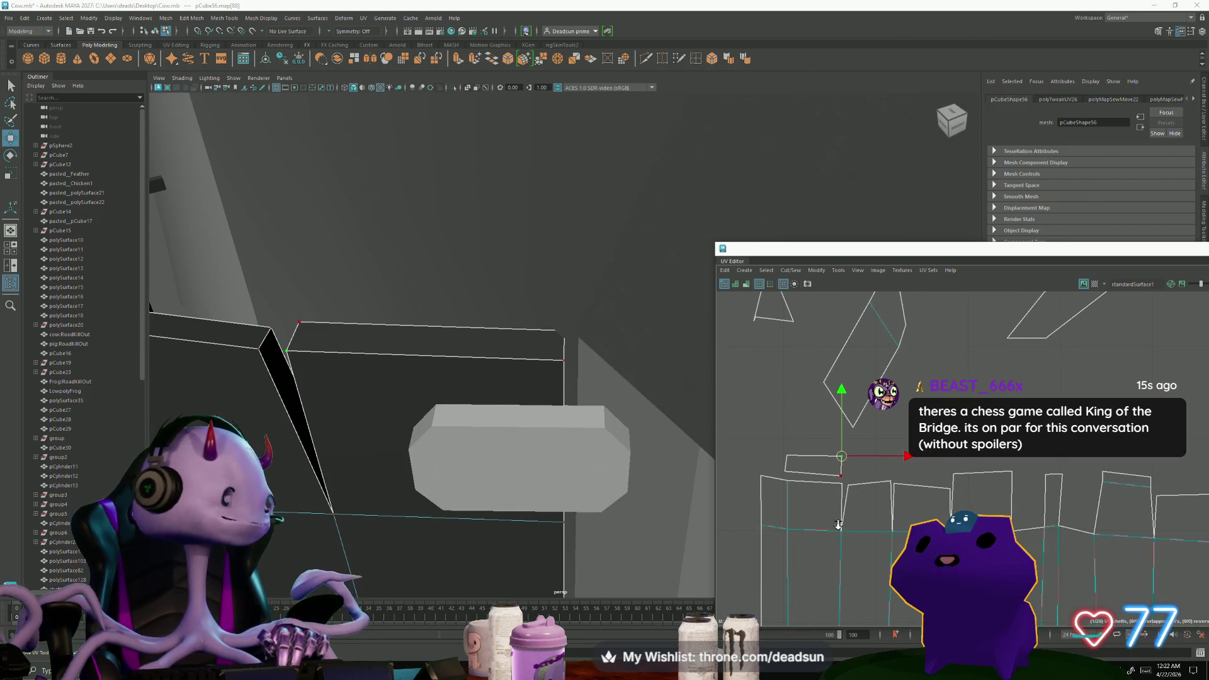
scroll(839, 524, "down", 1)
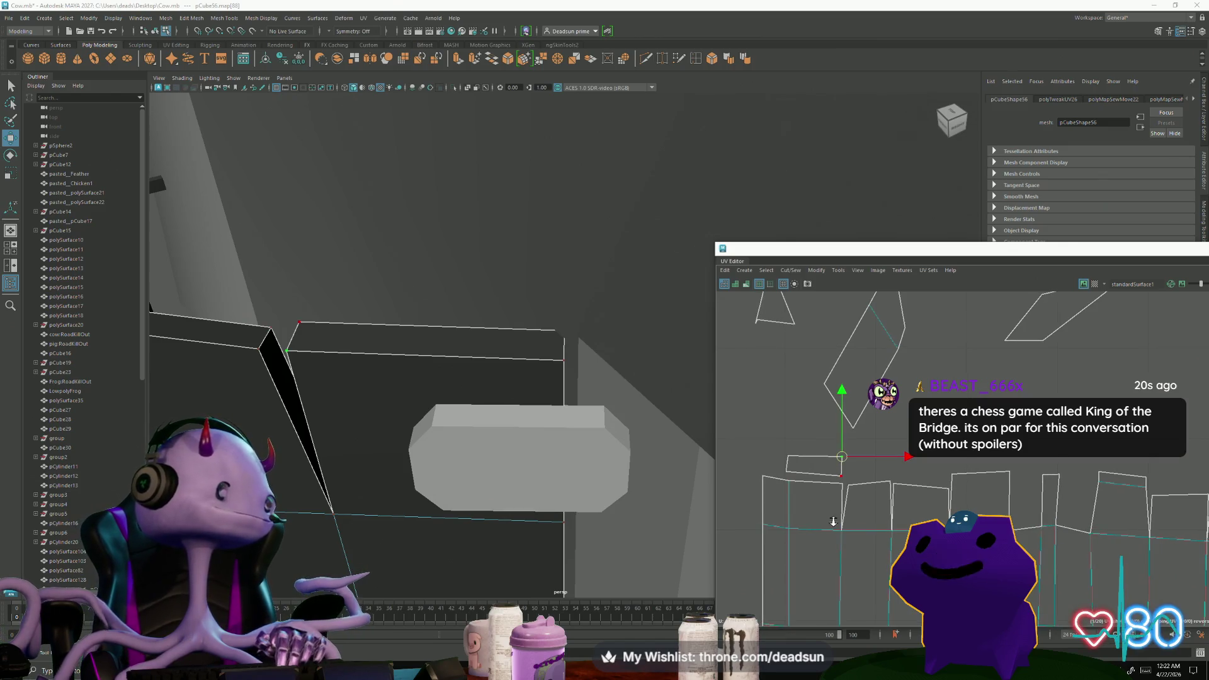
left_click(855, 485)
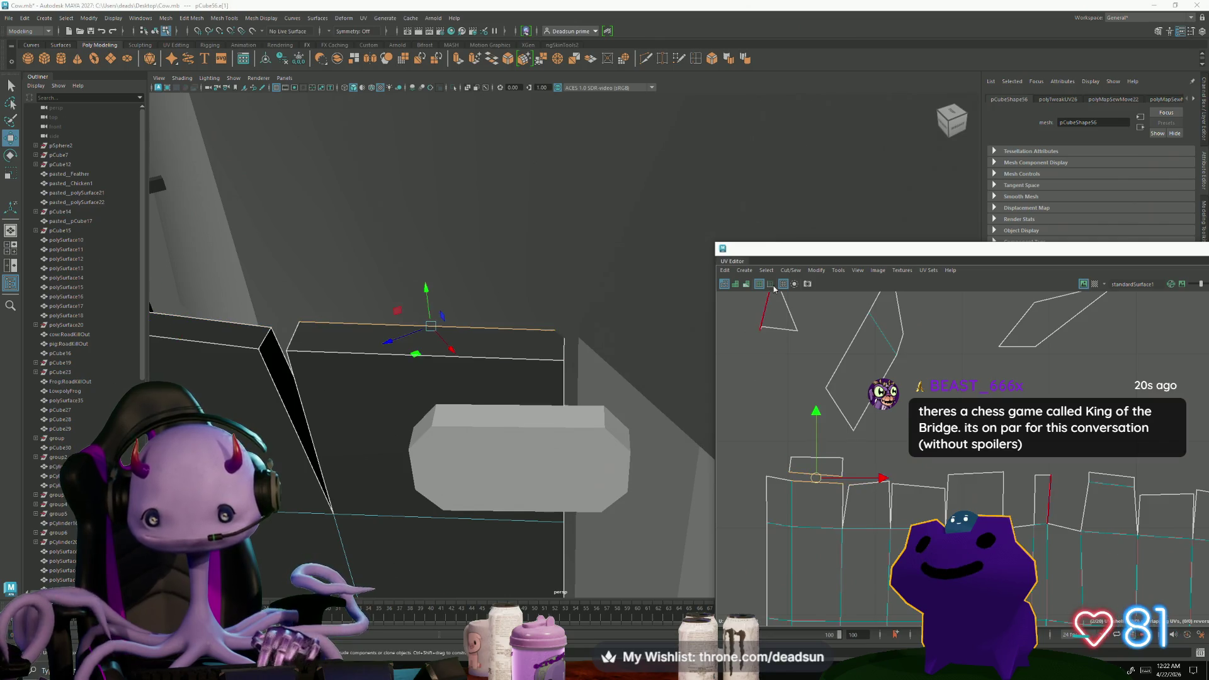
left_click(790, 271)
left_click(804, 362)
scroll(804, 366, "down", 3)
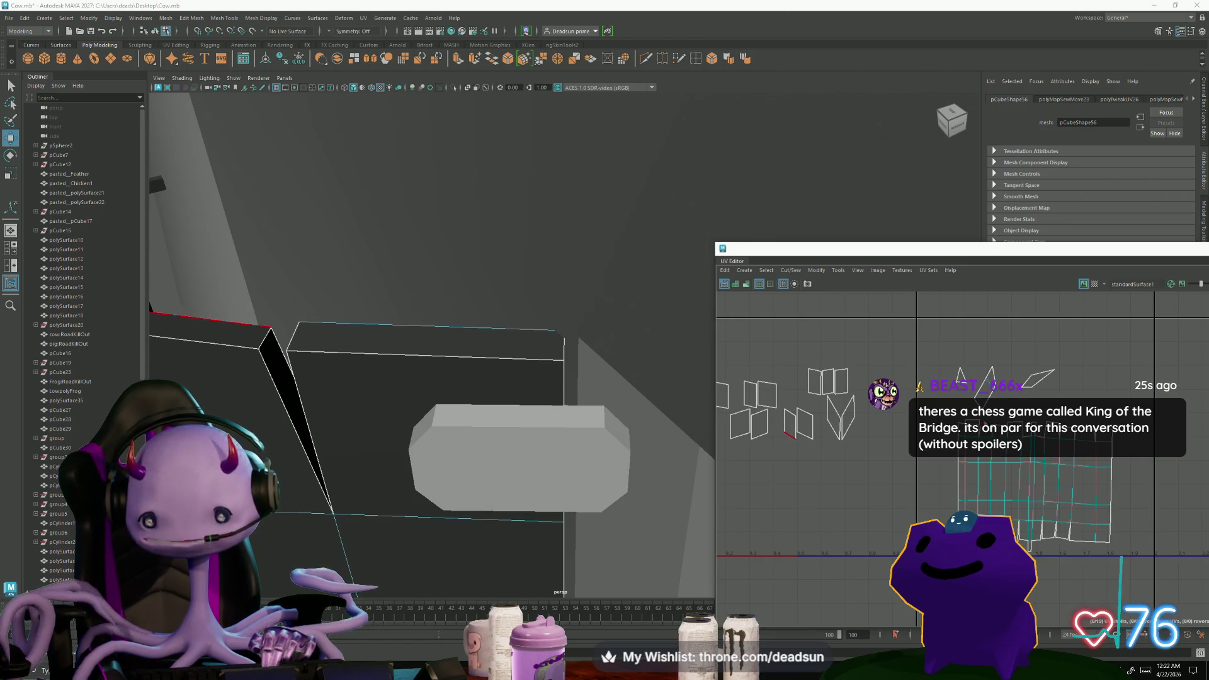
Nudge the small shell's UVs left and pull a corner UV down to reshape it
left_click(793, 435)
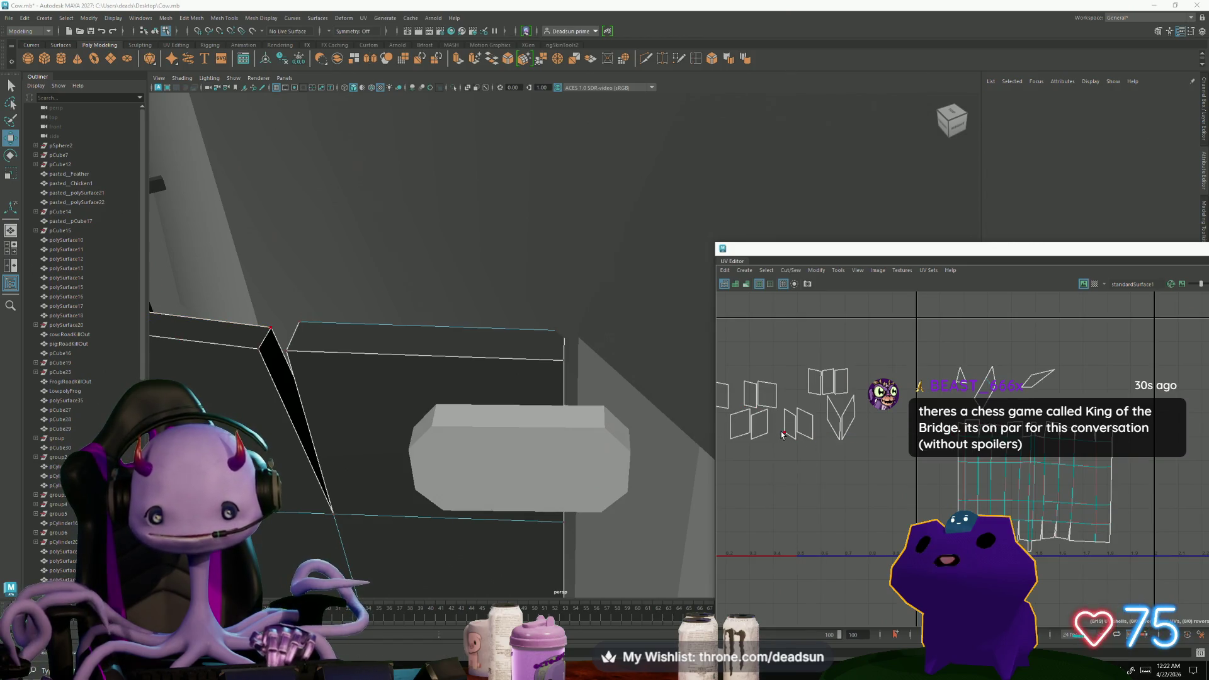
scroll(988, 379, "up", 2)
scroll(988, 378, "up", 2)
scroll(988, 378, "up", 2)
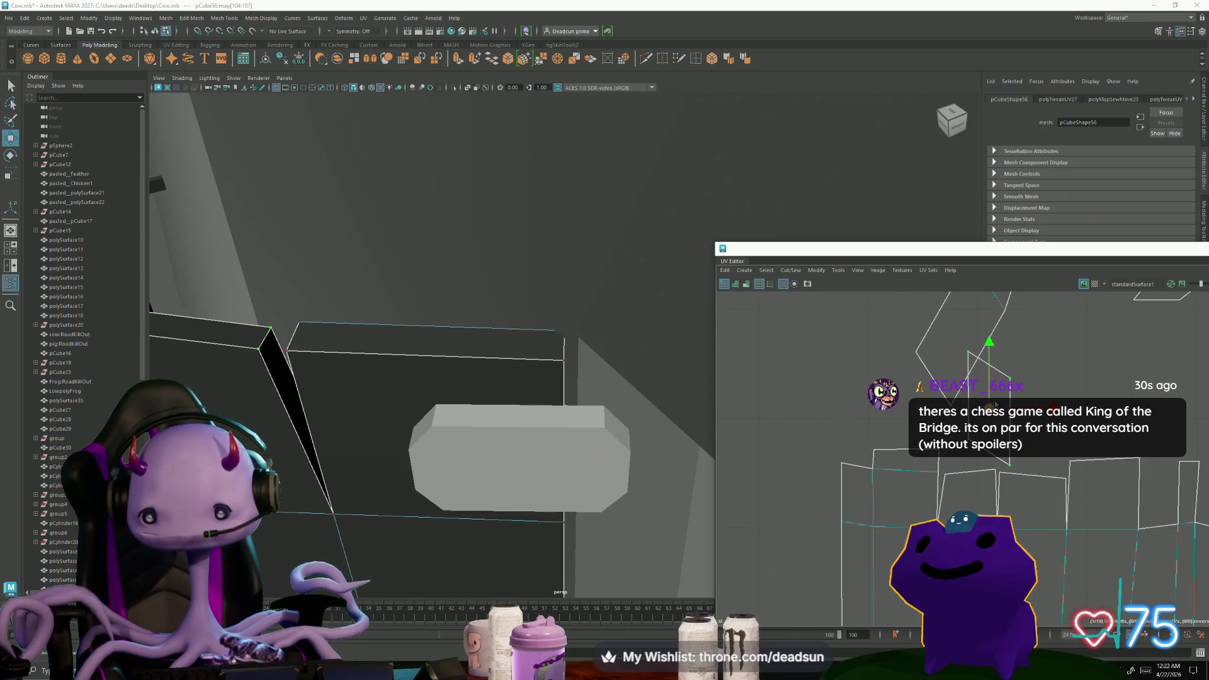
key("r")
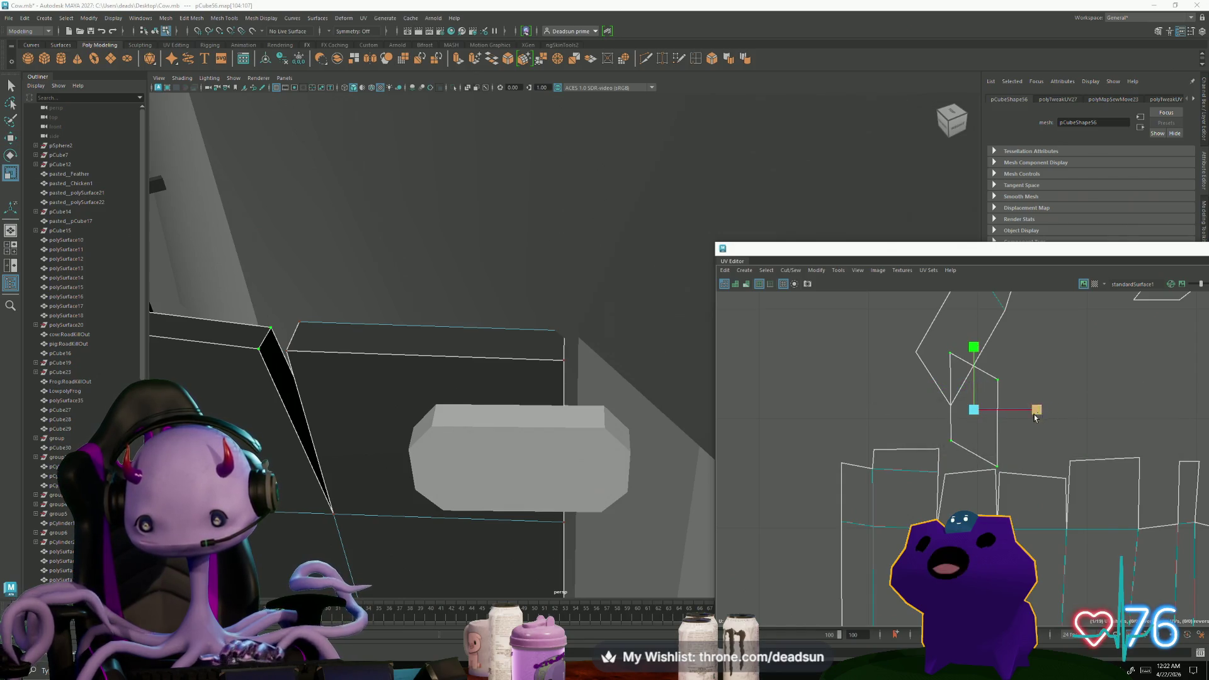
key("w")
left_click_drag(972, 411, 967, 410)
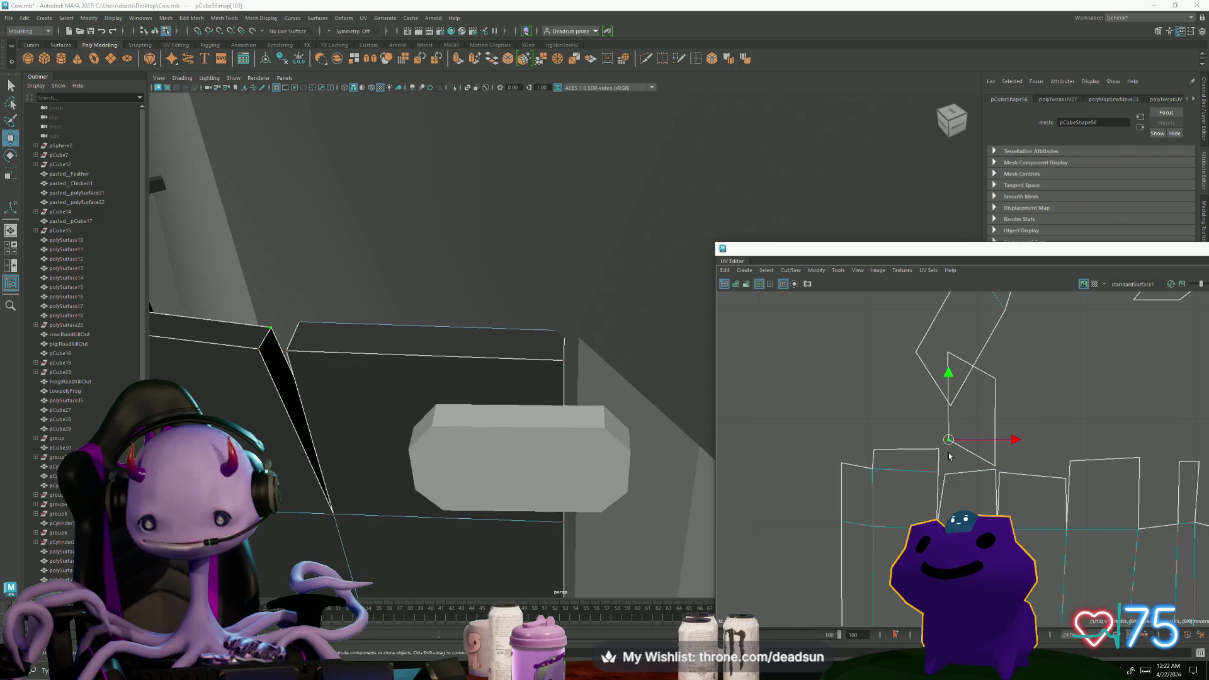
left_click(946, 351)
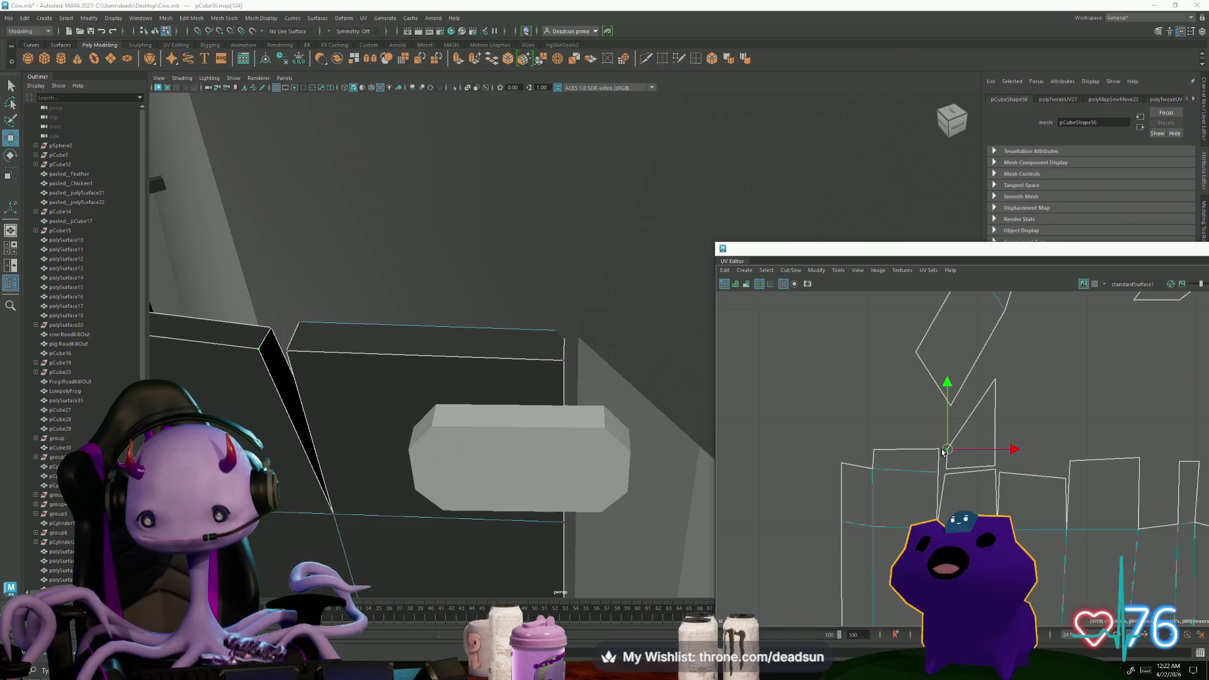
left_click(995, 378)
left_click_drag(995, 378, 990, 434)
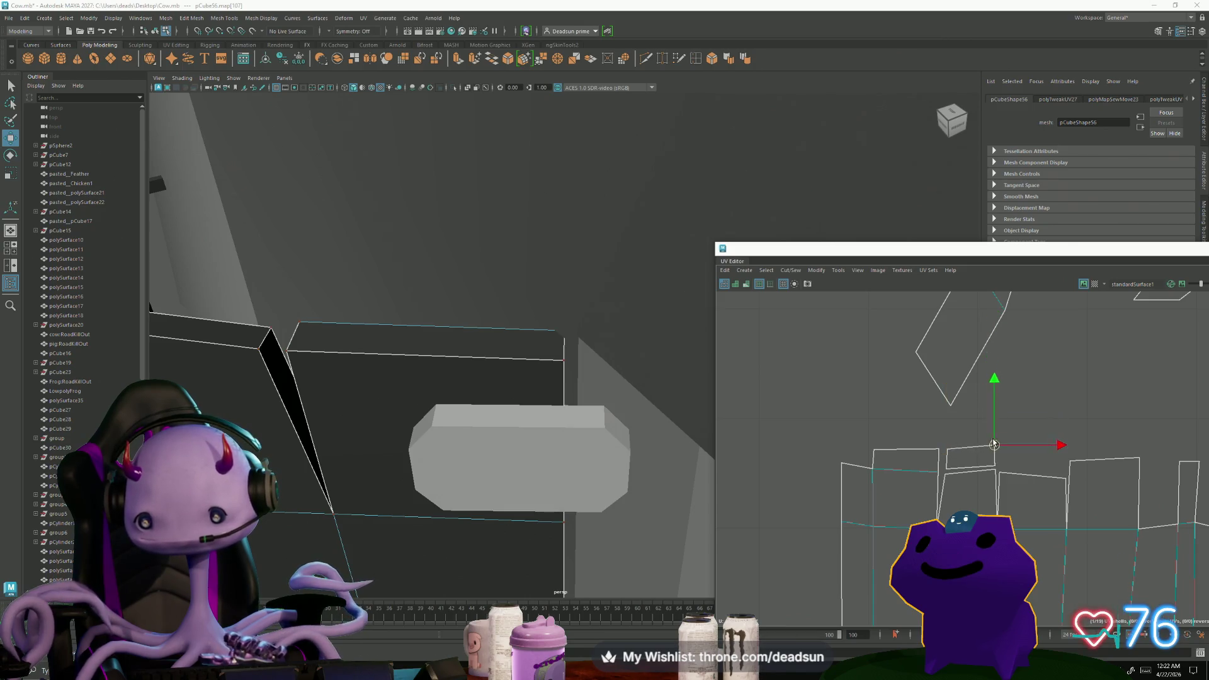
mouse_move(974, 566)
middle_mouse_down("alt")
mouse_move(1095, 538)
mouse_move(959, 562)
middle_mouse_up("alt")
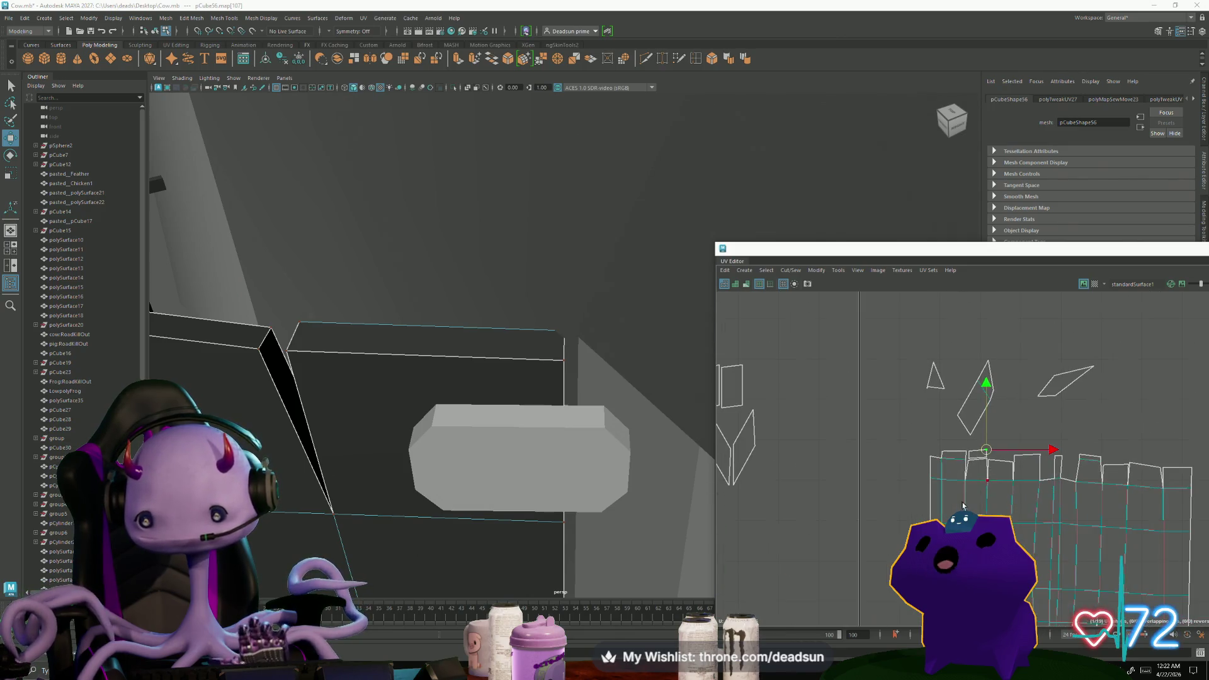
left_click(790, 271)
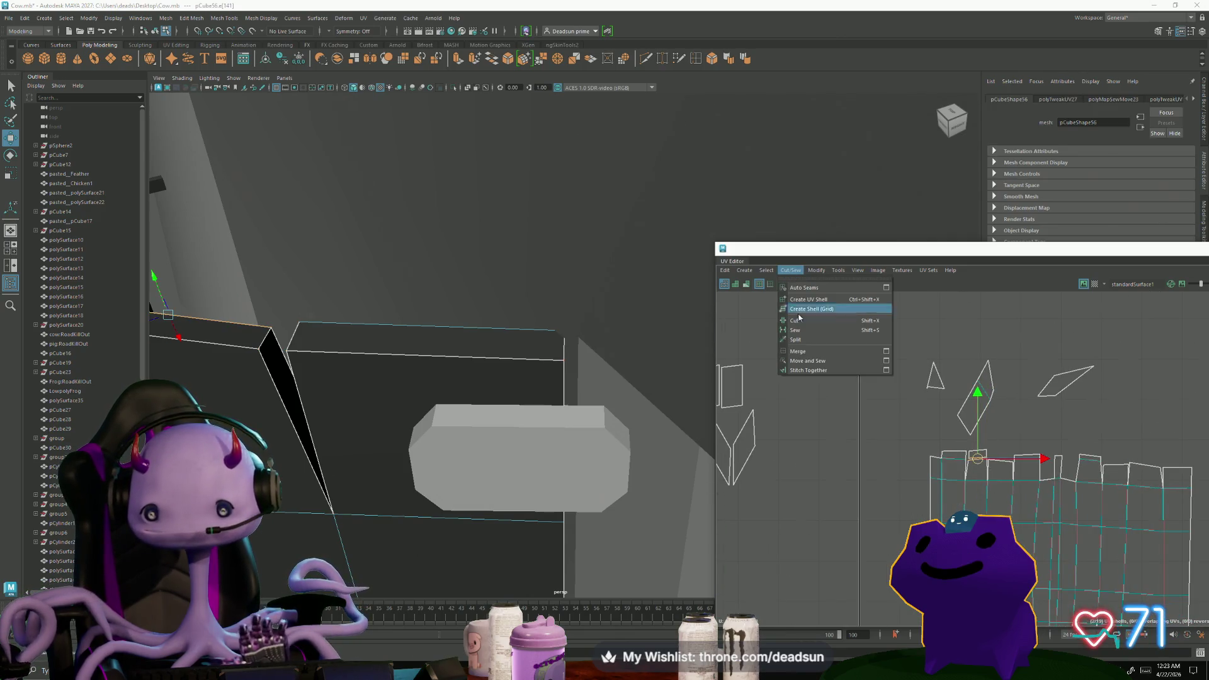
Move-and-sew the selected edge onto the strip and select UVs on the left small shell
left_click(832, 356)
middle_click_drag(1031, 505, 805, 371, "alt")
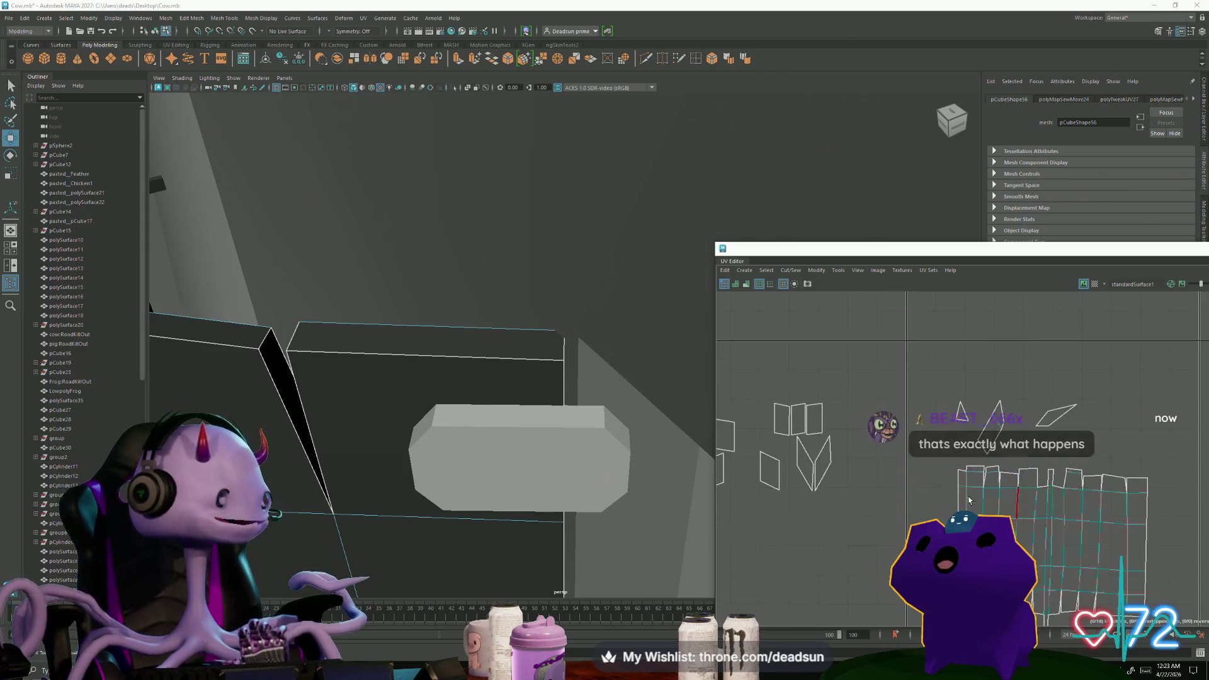
scroll(804, 371, "down", 3)
mouse_move(805, 372)
middle_mouse_down("alt")
mouse_move(798, 457)
mouse_move(857, 478)
middle_mouse_up("alt")
left_click(856, 432)
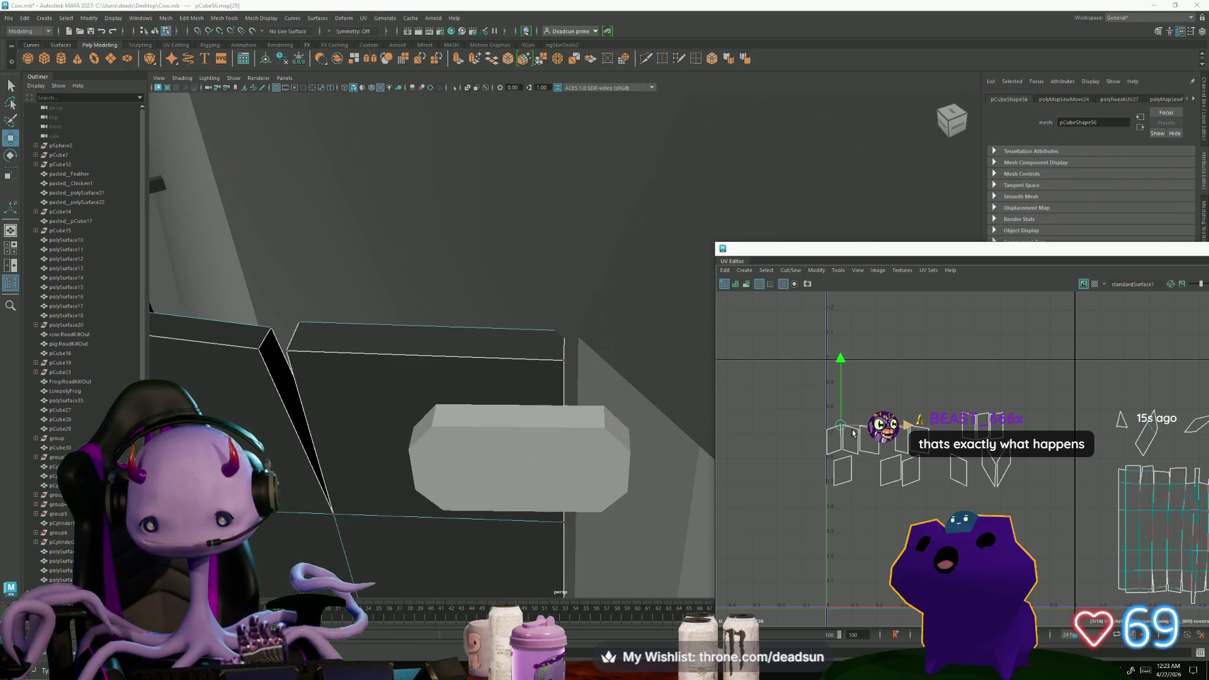
left_click(855, 457)
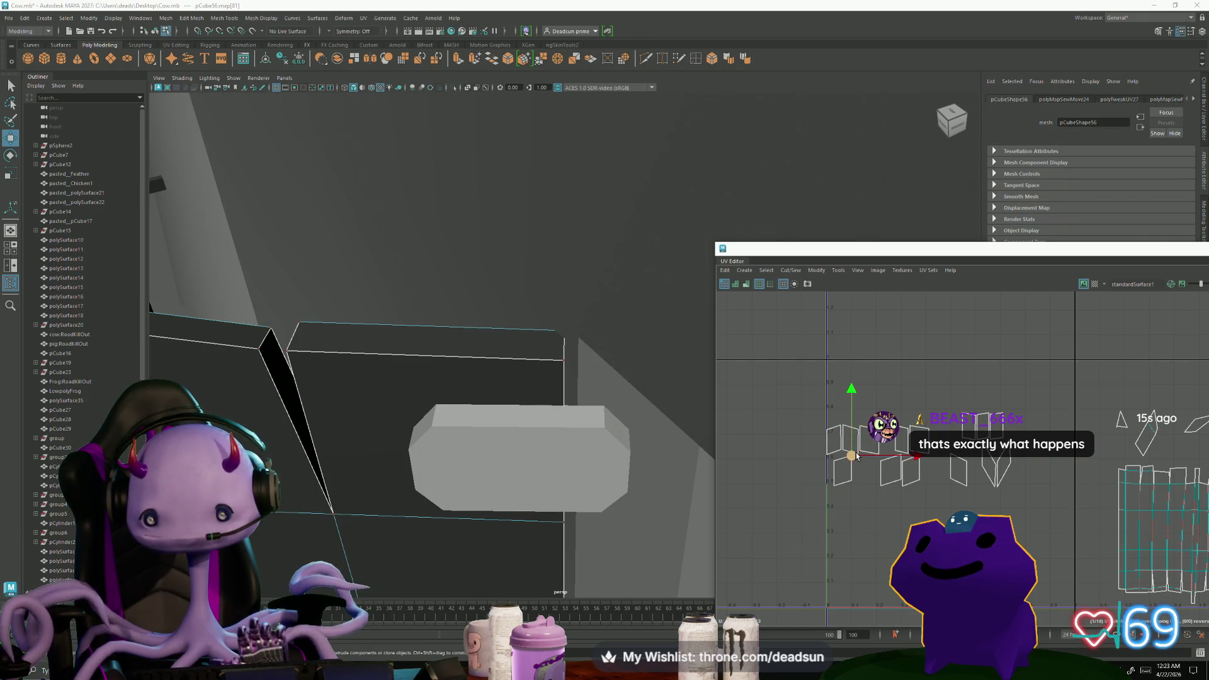
middle_click_drag(847, 430, 753, 467, "alt")
scroll(753, 467, "down", 2)
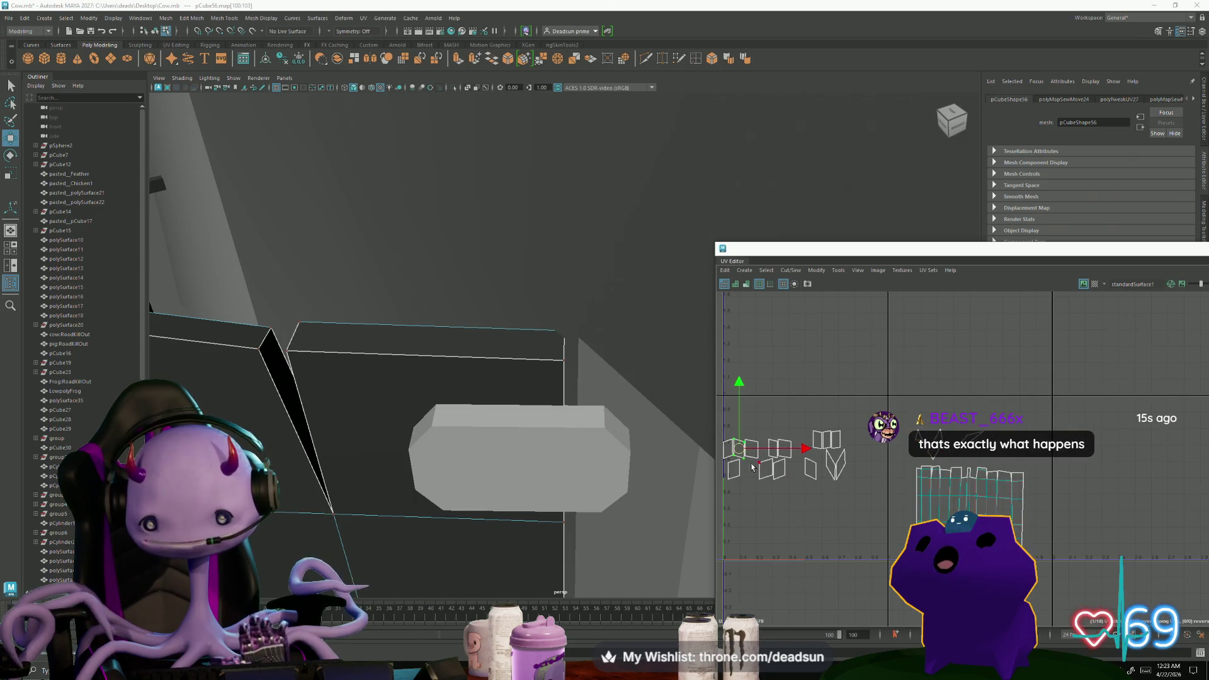
scroll(941, 478, "up", 3)
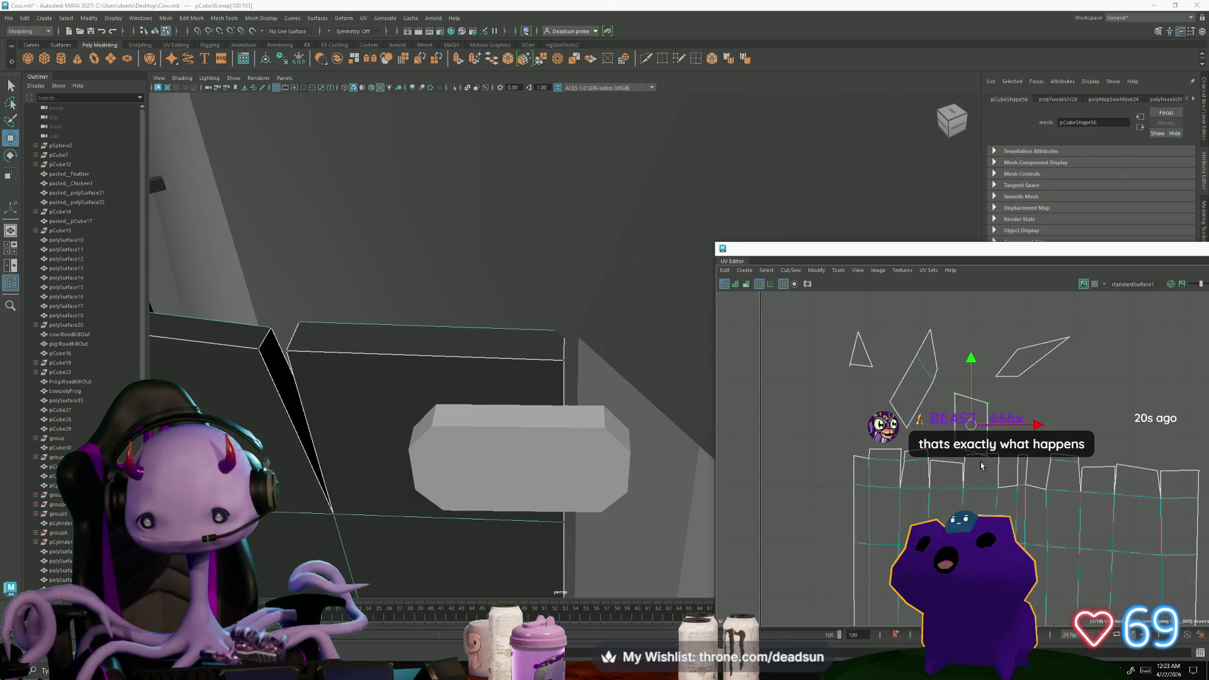
scroll(966, 434, "up", 2)
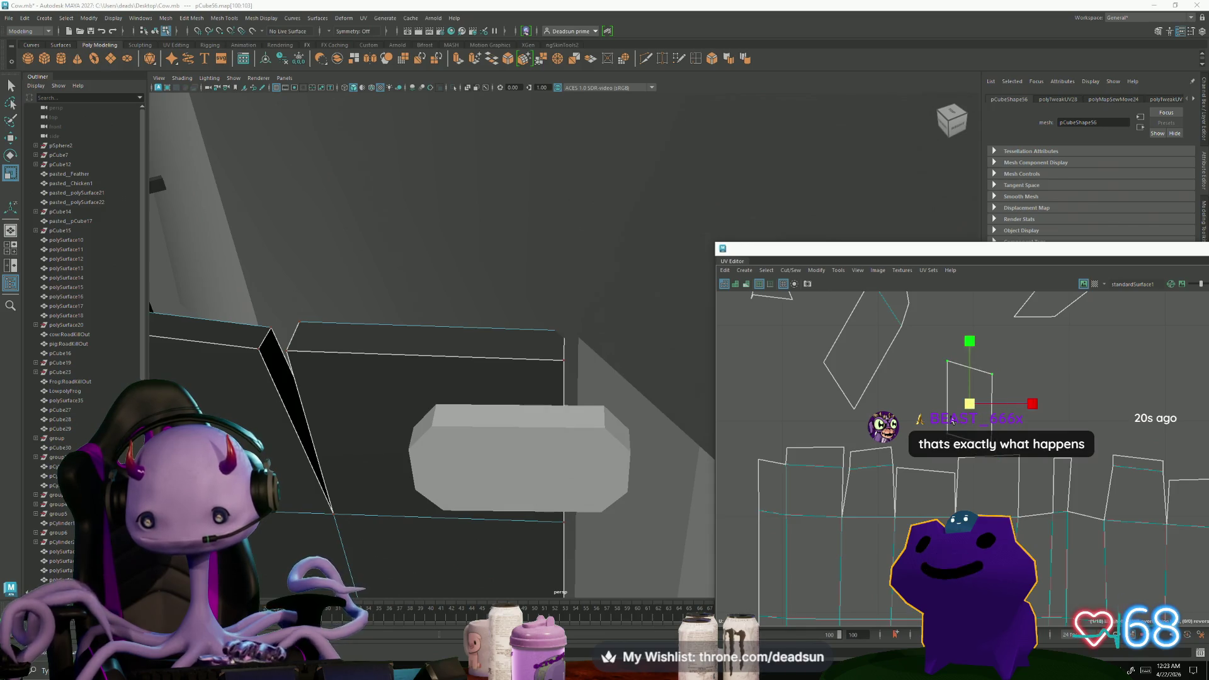
Drag the small shell left and down against the board shell's top edge, ready to sew
key("w")
left_click_drag(964, 411, 924, 419)
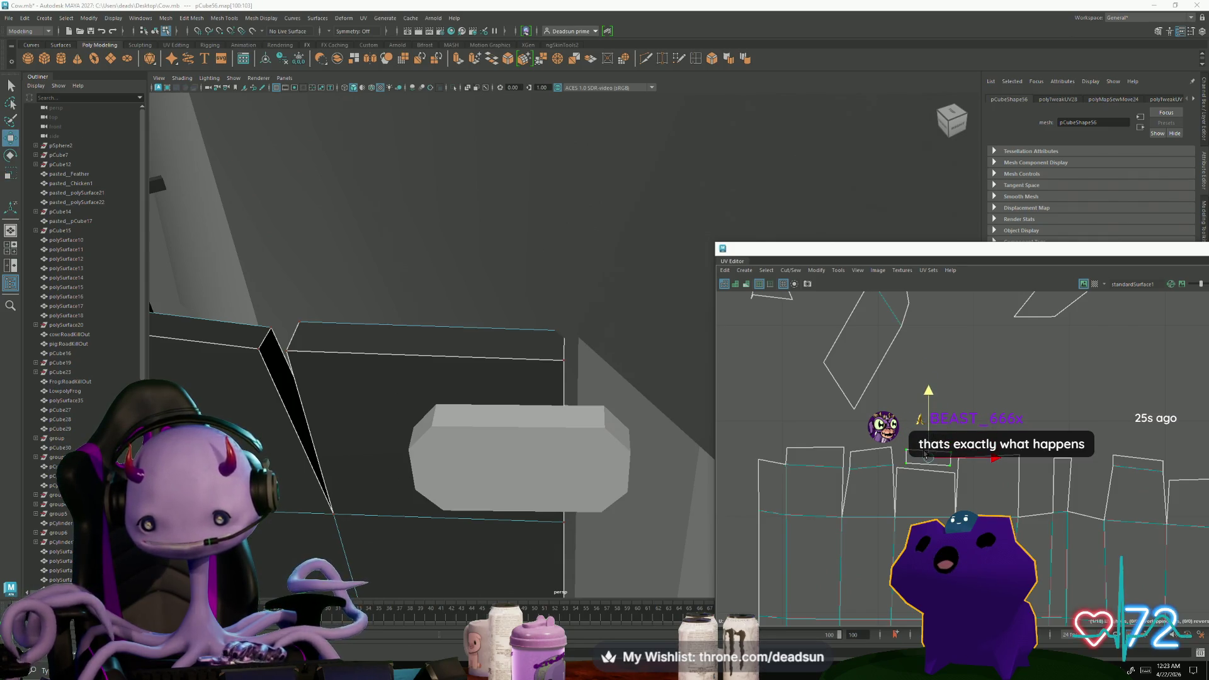
key("w")
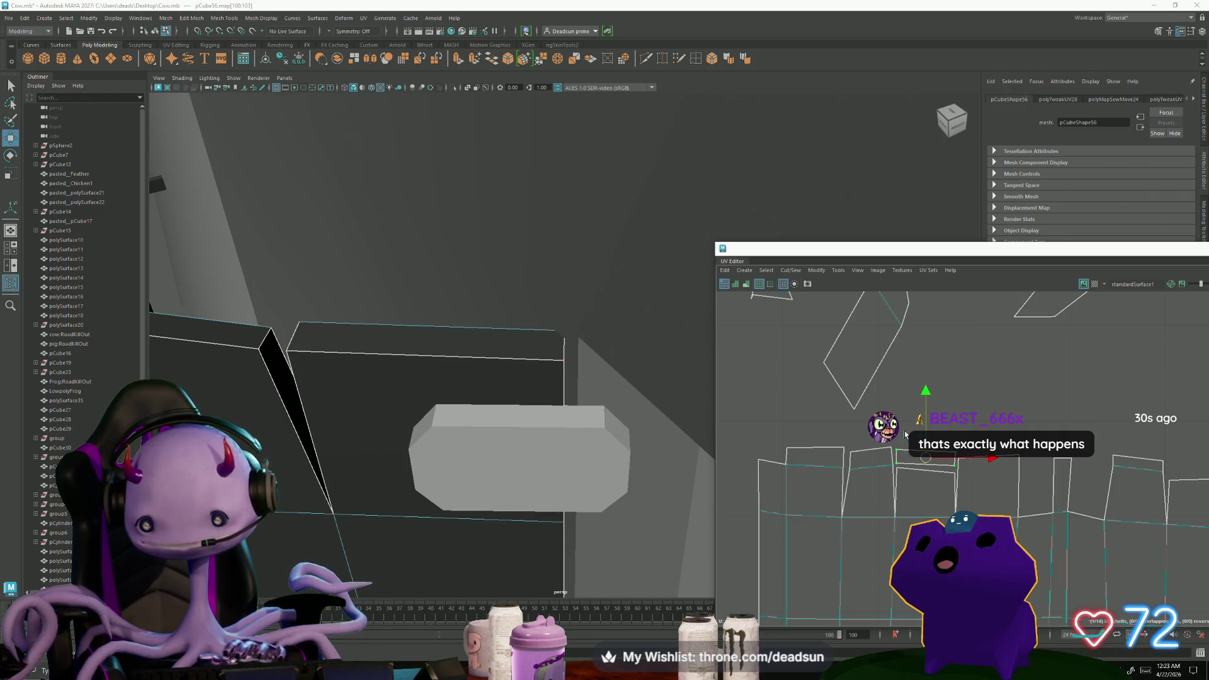
left_click(791, 270)
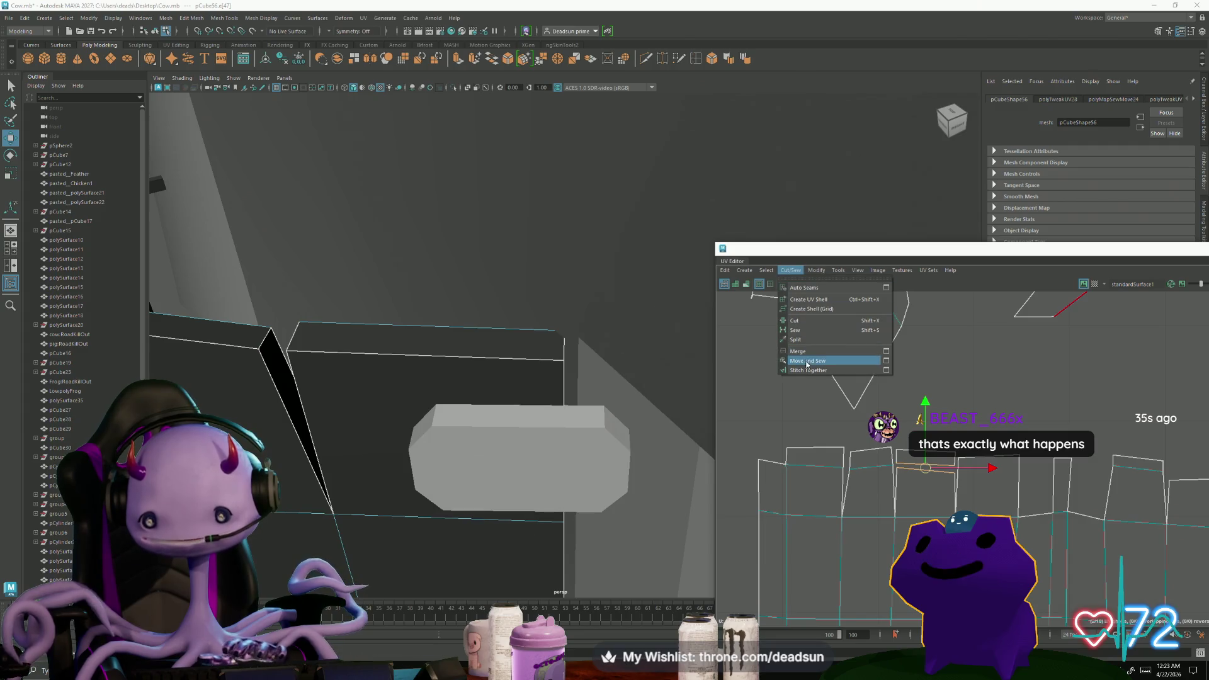
Sew the selected edge onto the strip, then cut a small triangle shell off the board UVs
left_click(831, 359)
scroll(857, 417, "down", 2)
left_click(949, 477)
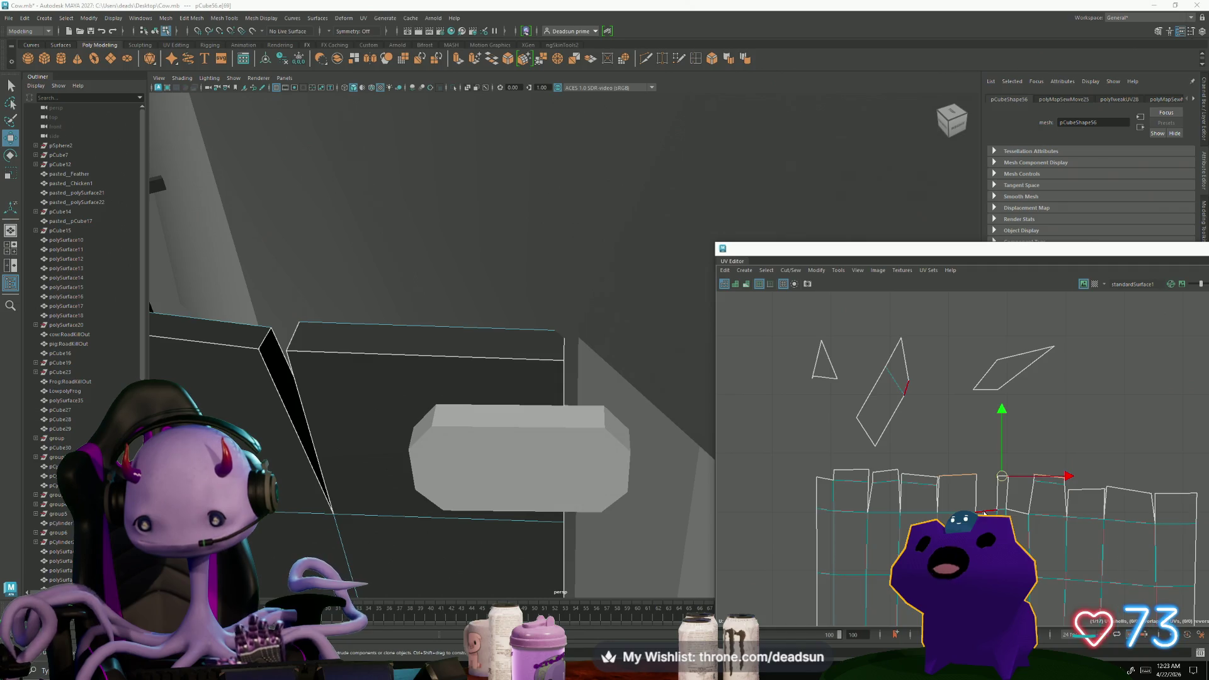
left_click(889, 389)
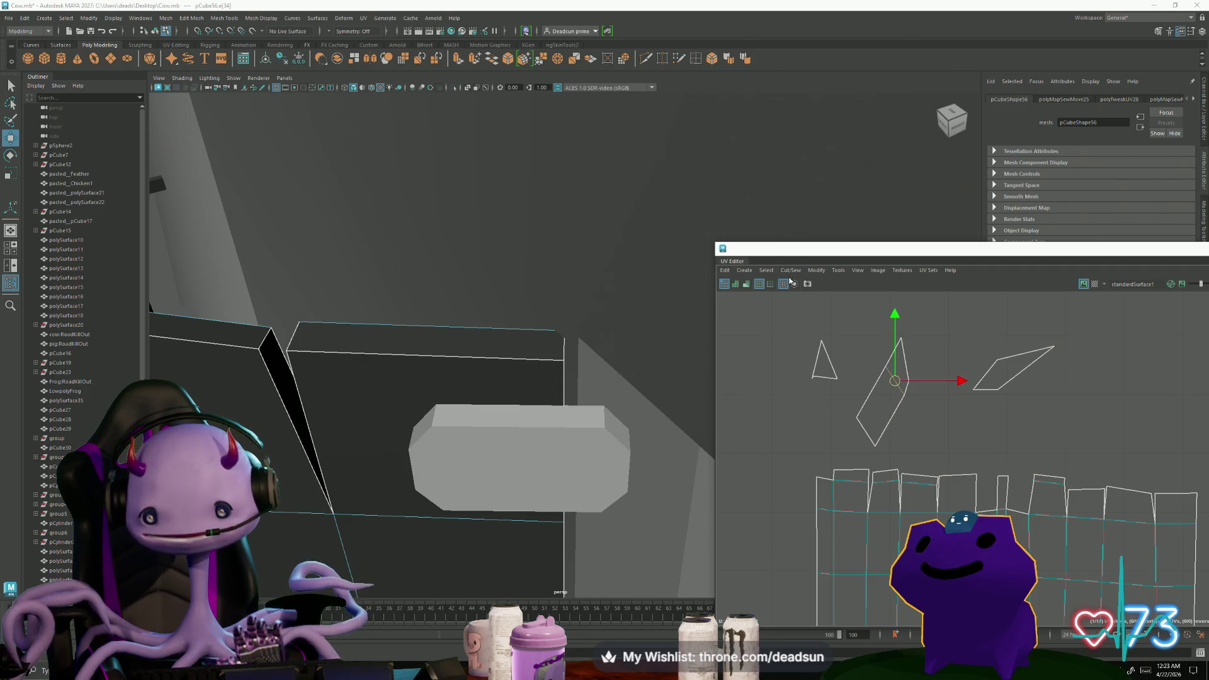
left_click(789, 270)
left_click(794, 322)
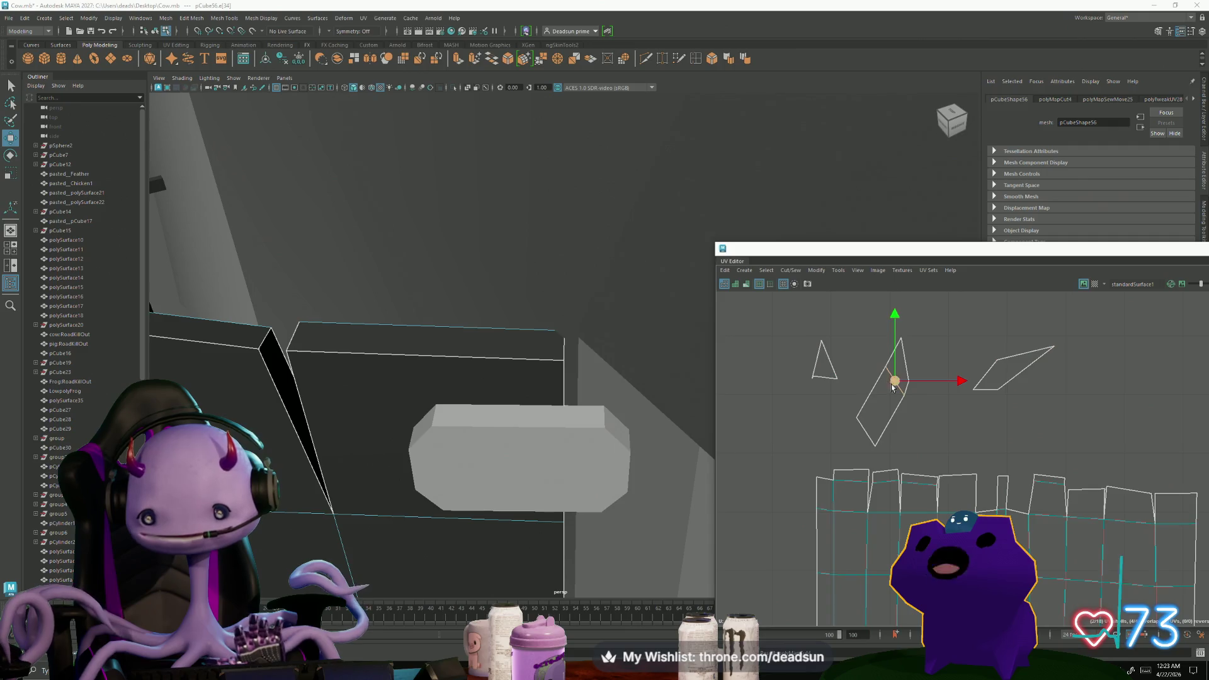
Move the separated shell down-right and rotate it upright beside the strip
right_click_drag(909, 395, 909, 383)
left_click(909, 382)
left_click_drag(909, 382, 992, 459)
key("e")
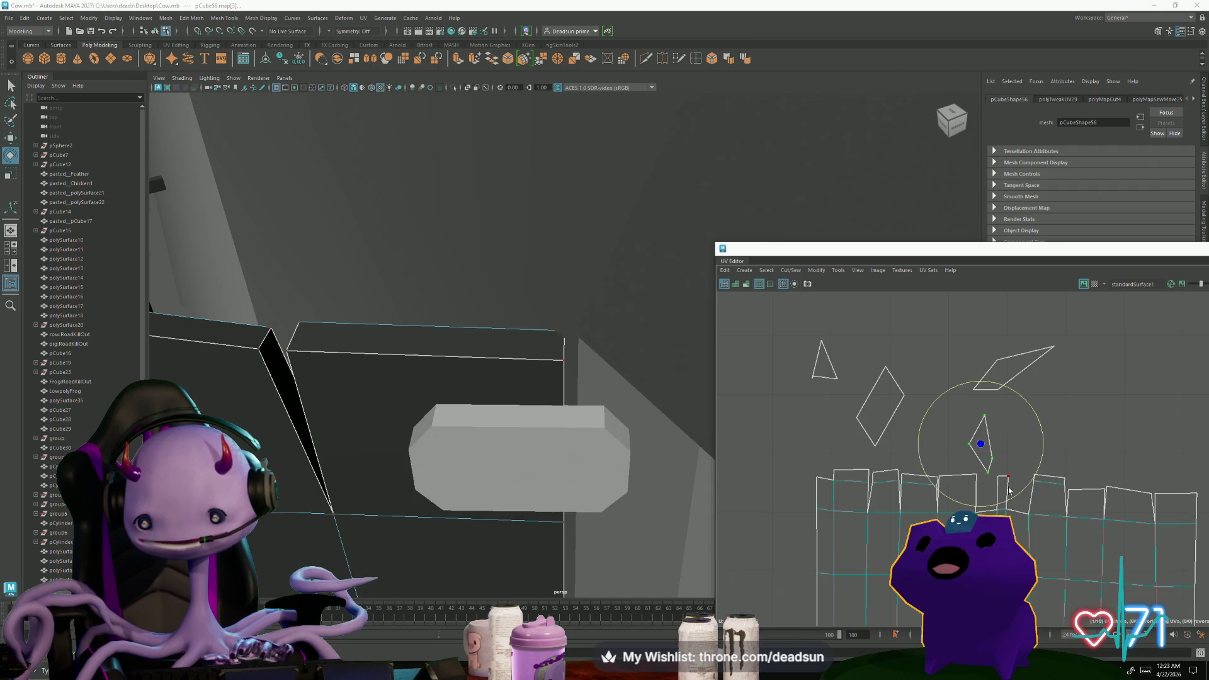
left_click_drag(993, 483, 1003, 468)
key("w")
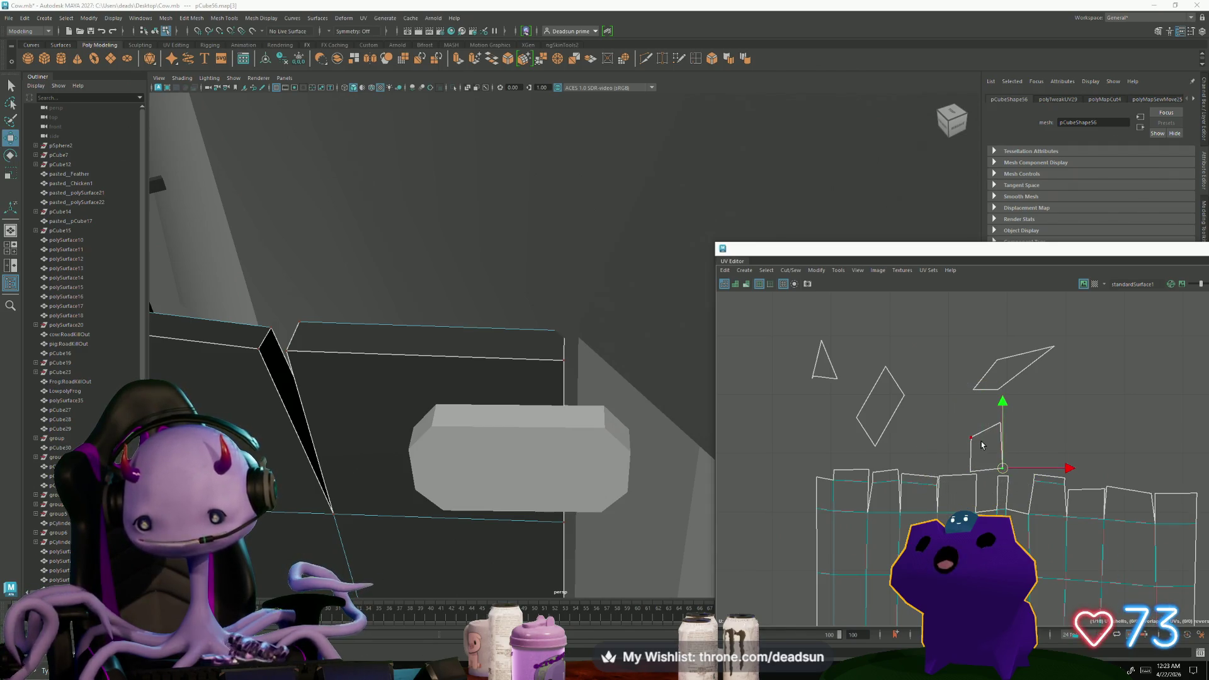
left_click(1004, 443)
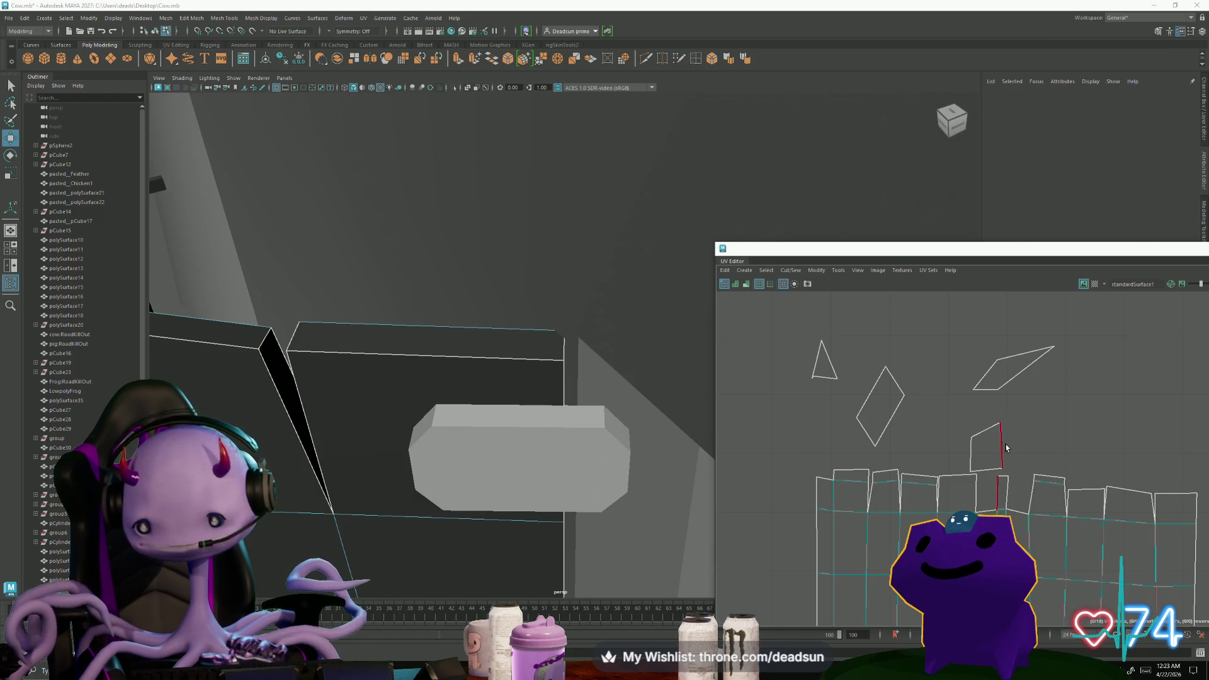
right_click_drag(1005, 447, 1025, 444)
scroll(793, 439, "up", 2)
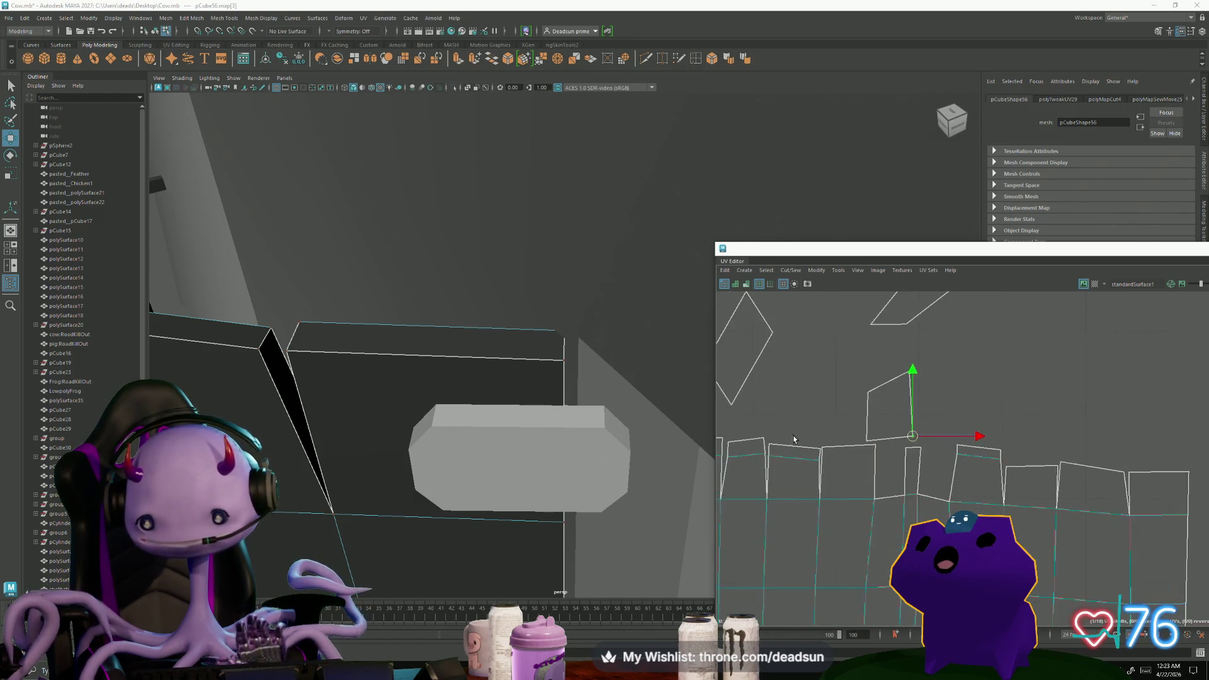
scroll(912, 437, "up", 1)
Reshape the small shell by dragging its corner and top UV points downward
right_click_drag(916, 362, 919, 443)
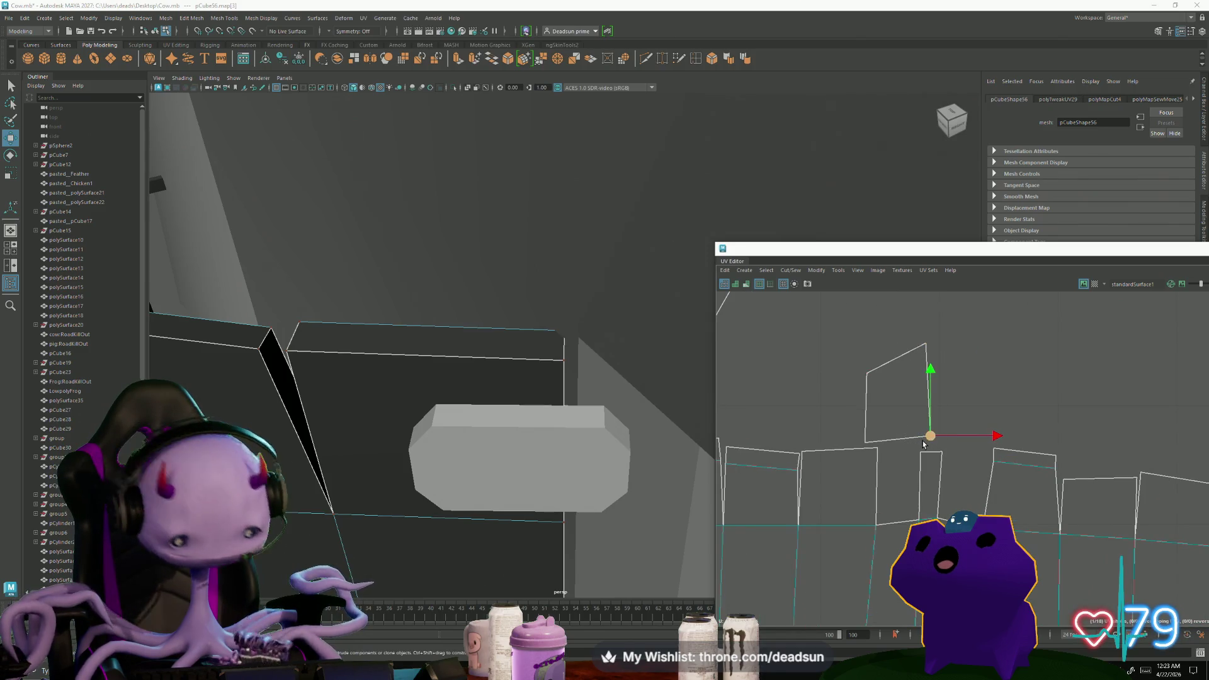
mouse_move(931, 436)
left_mouse_down()
mouse_move(897, 512)
mouse_move(918, 518)
left_mouse_up()
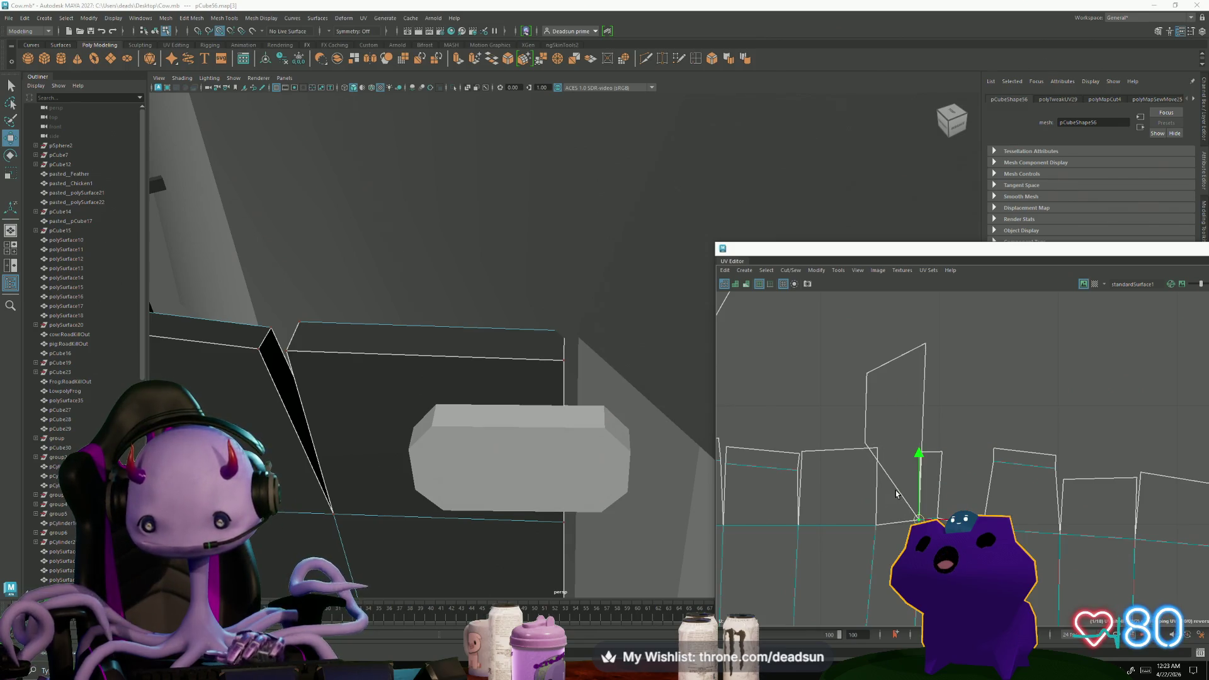
middle_click_drag(870, 448, 882, 520)
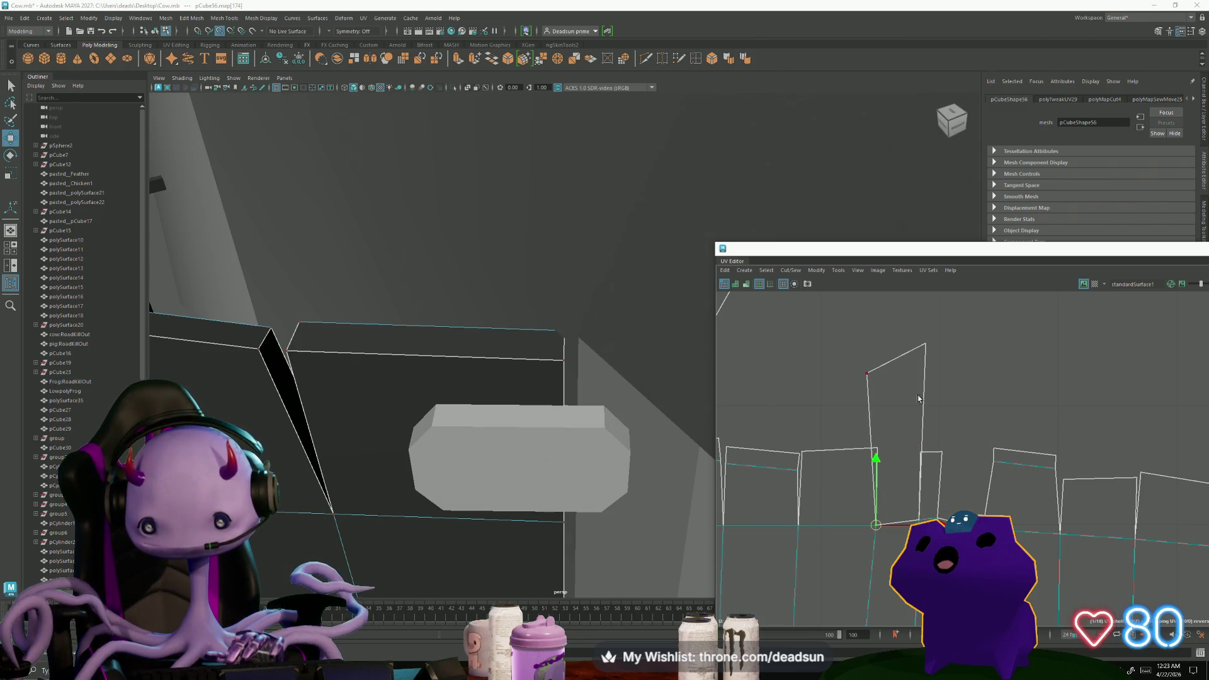
left_click(924, 345)
middle_click_drag(921, 347, 912, 437)
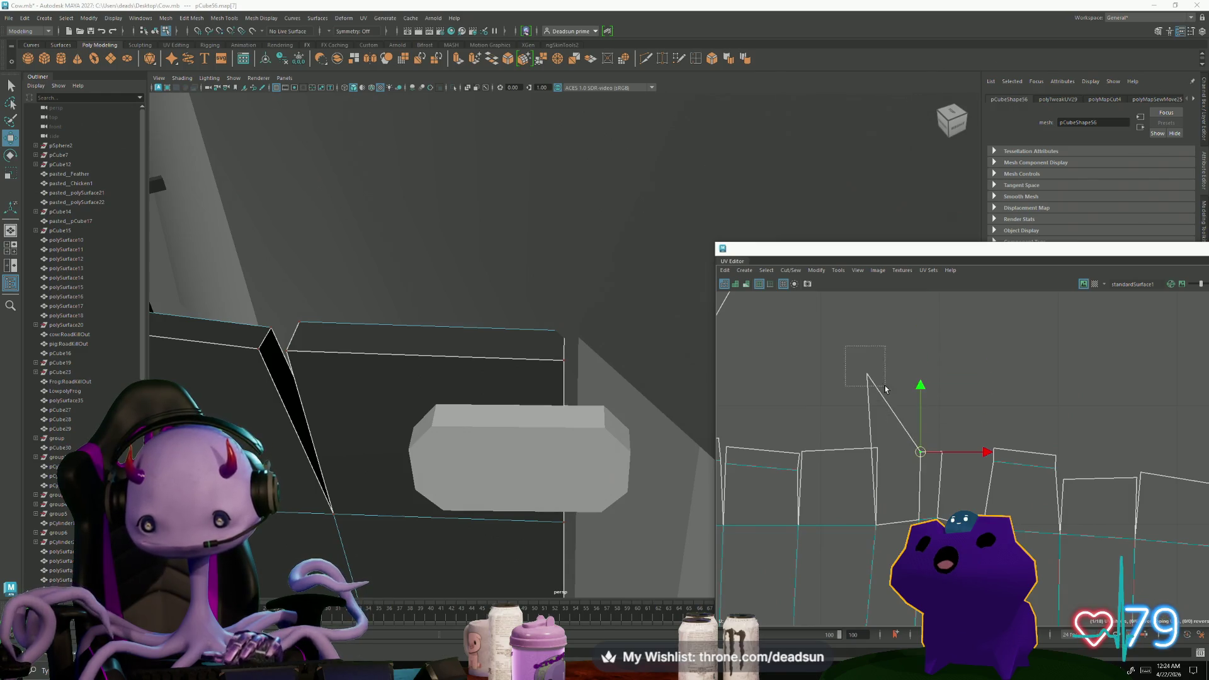
left_click(867, 379)
middle_click_drag(885, 387, 878, 444)
Move and sew the reshaped piece onto the top of the trim board strip
right_click_drag(879, 454, 885, 519)
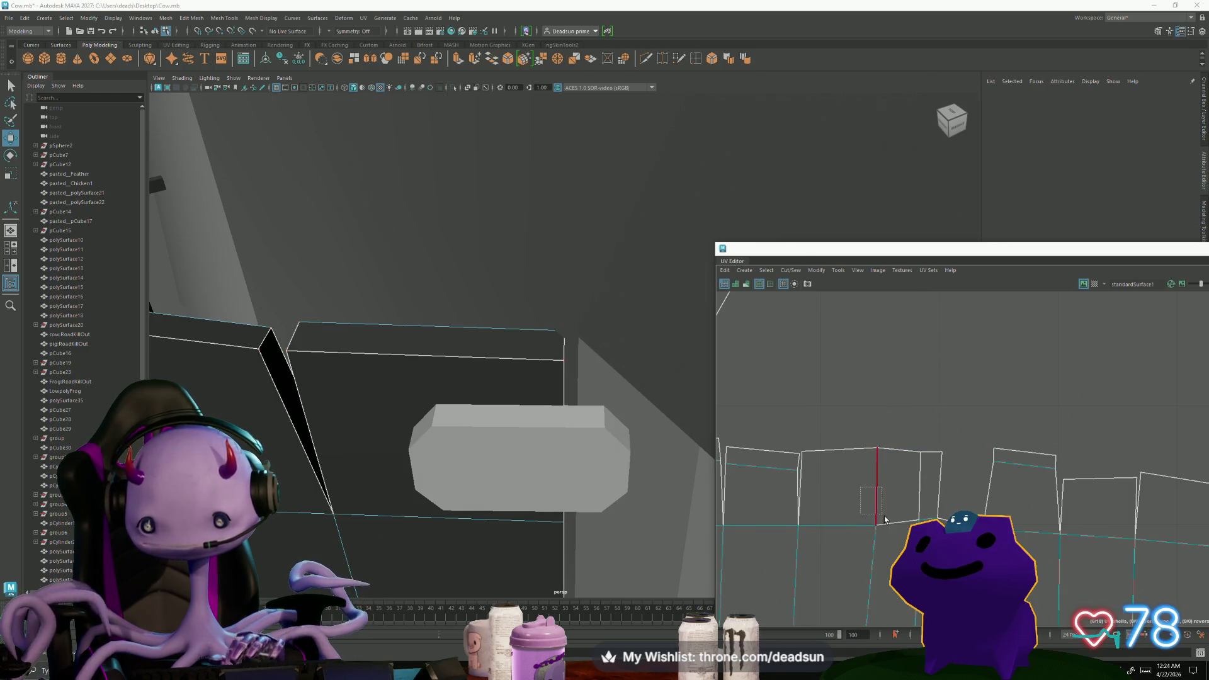
left_click(876, 482)
left_click(790, 270)
left_click(806, 365)
scroll(856, 436, "down", 3)
scroll(853, 438, "down", 2)
Bring the other shells into view and pick the next seam edge on the door shell's top
middle_click_drag(852, 438, 868, 490, "alt")
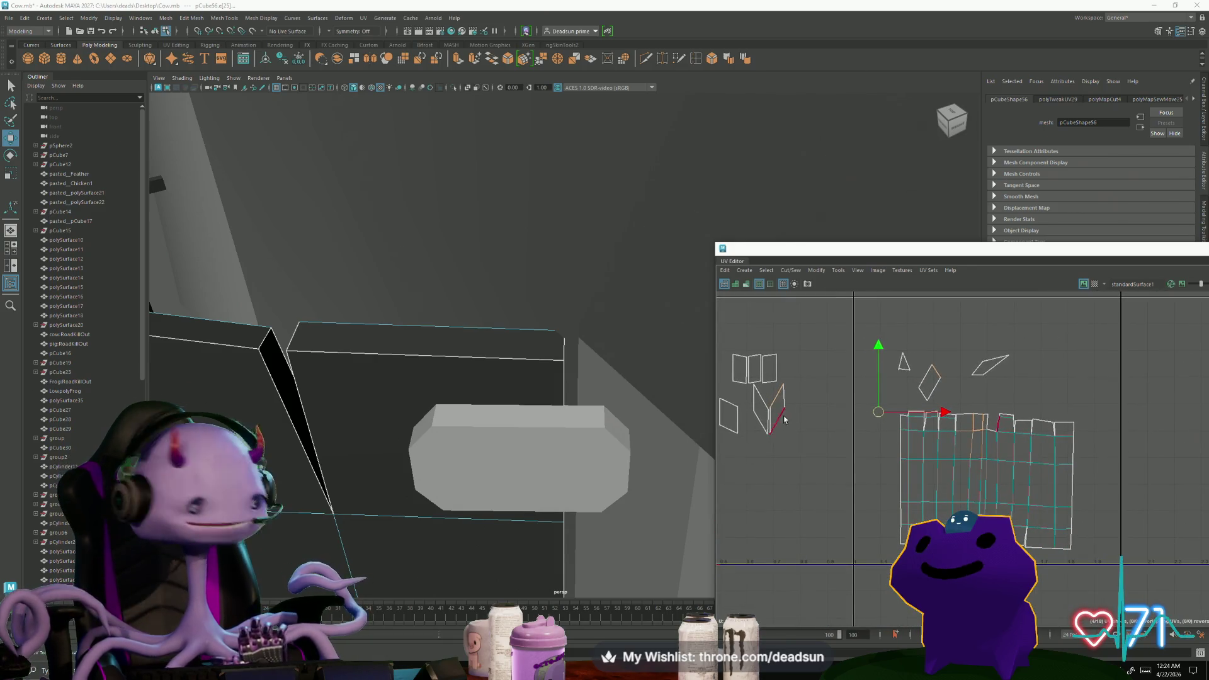
right_click_drag(779, 408, 806, 405)
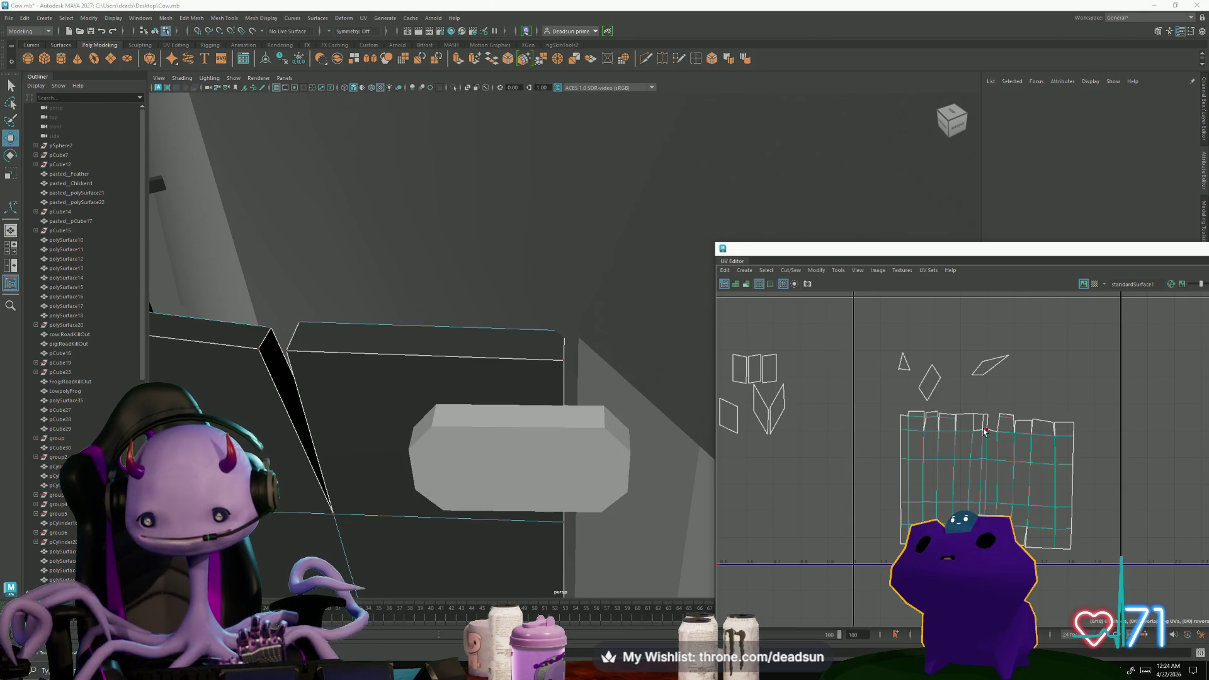
scroll(970, 417, "up", 5)
right_click_drag(971, 418, 962, 404)
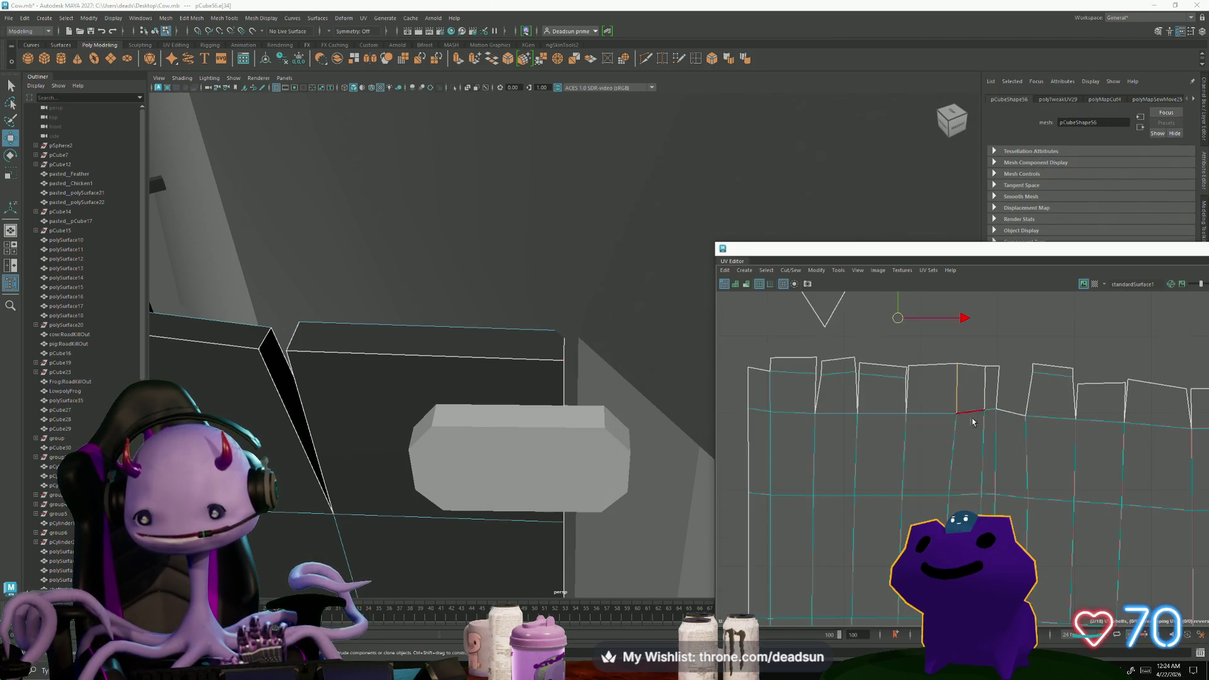
scroll(946, 394, "down", 2)
scroll(947, 394, "down", 3)
scroll(854, 408, "down", 2)
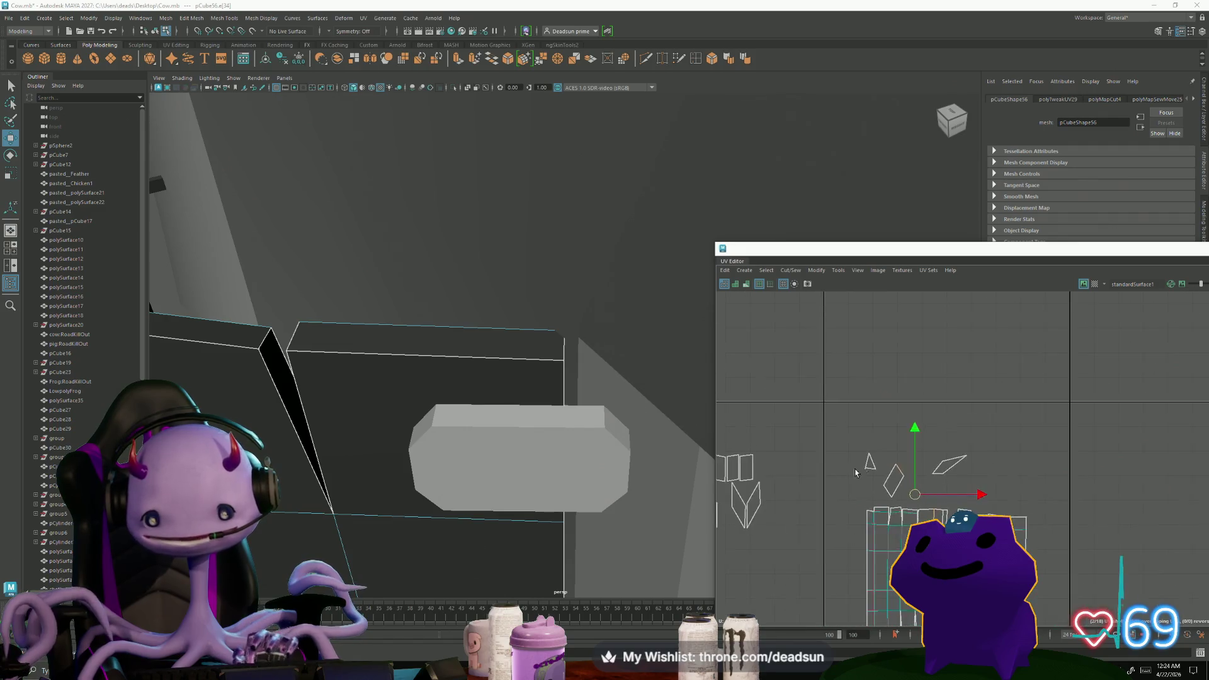
scroll(945, 420, "up", 2)
scroll(962, 417, "up", 2)
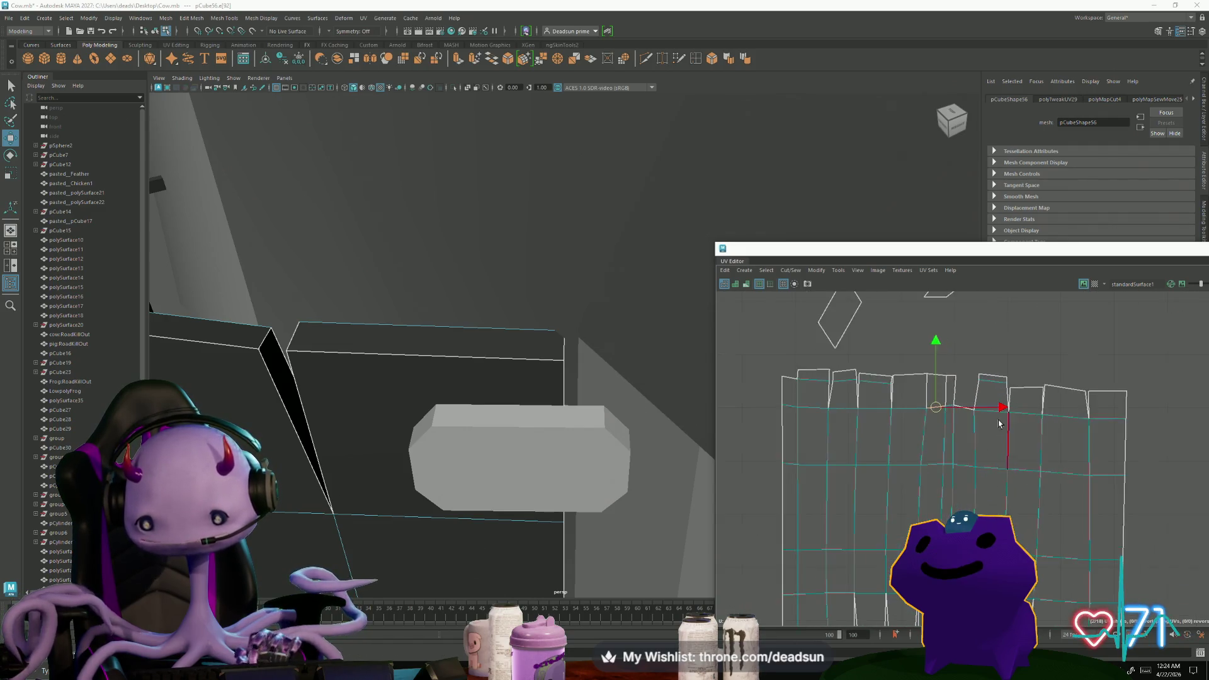
scroll(945, 406, "up", 2)
left_click(797, 271)
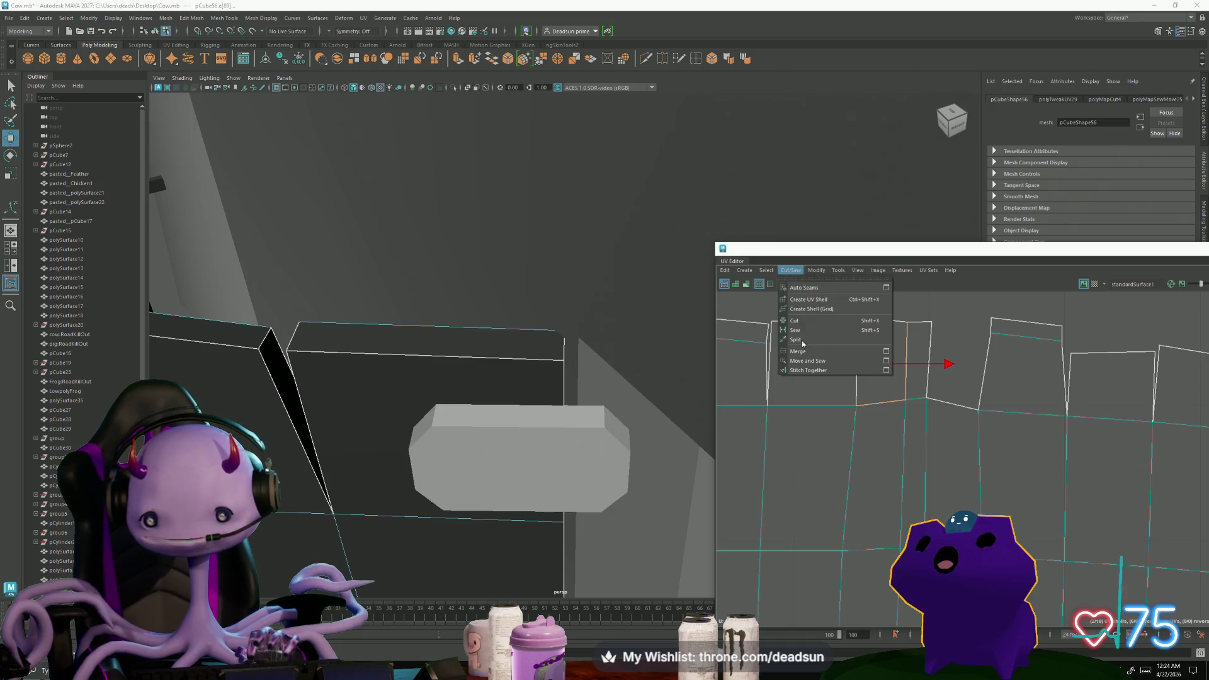
Split the UVs along the selected edge and select the strip's seam edges and the triangle's right edge
left_click(821, 360)
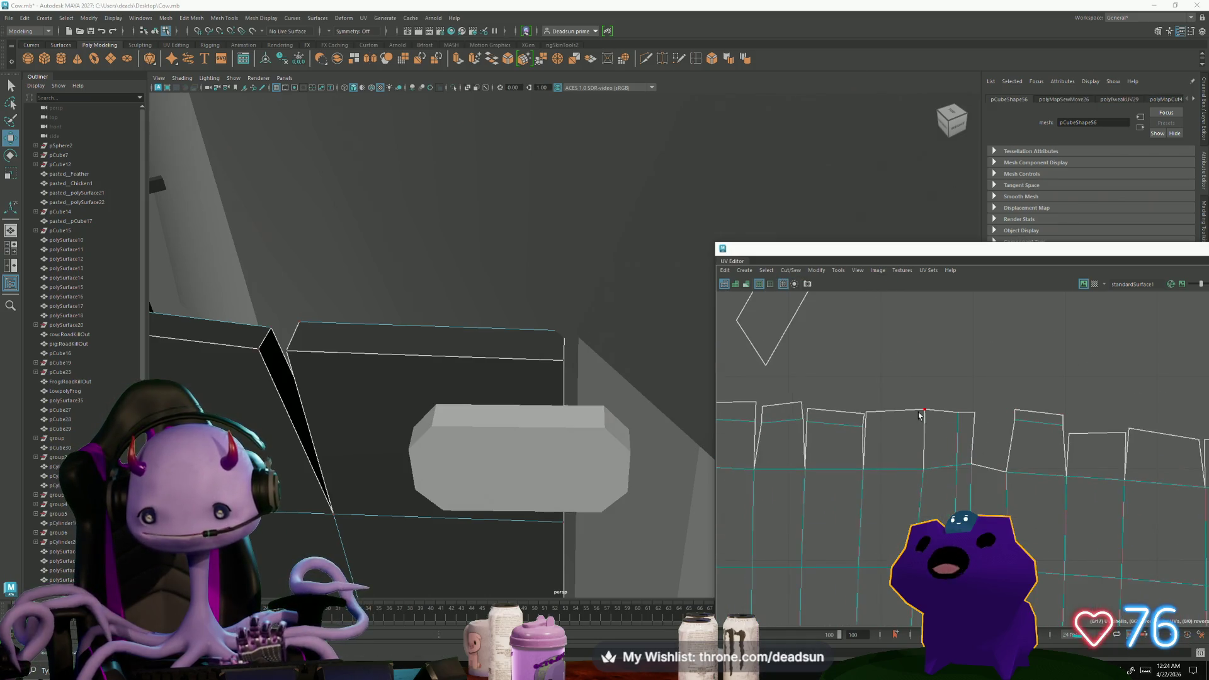
mouse_move(925, 410)
left_mouse_down()
mouse_move(914, 412)
mouse_move(929, 414)
left_mouse_up()
scroll(984, 463, "down", 2)
scroll(984, 468, "down", 1)
scroll(984, 477, "down", 1)
scroll(984, 489, "down", 1)
mouse_move(984, 489)
middle_mouse_down("alt")
mouse_move(1028, 515)
mouse_move(944, 488)
middle_mouse_up("alt")
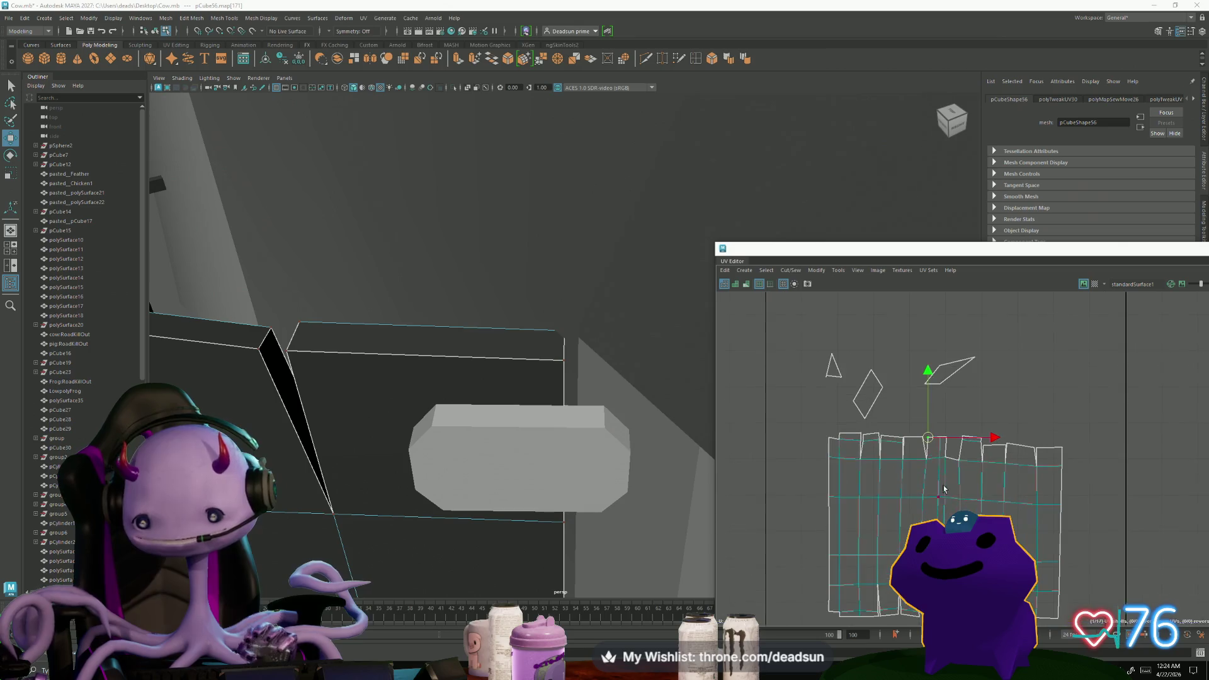
left_click(952, 462)
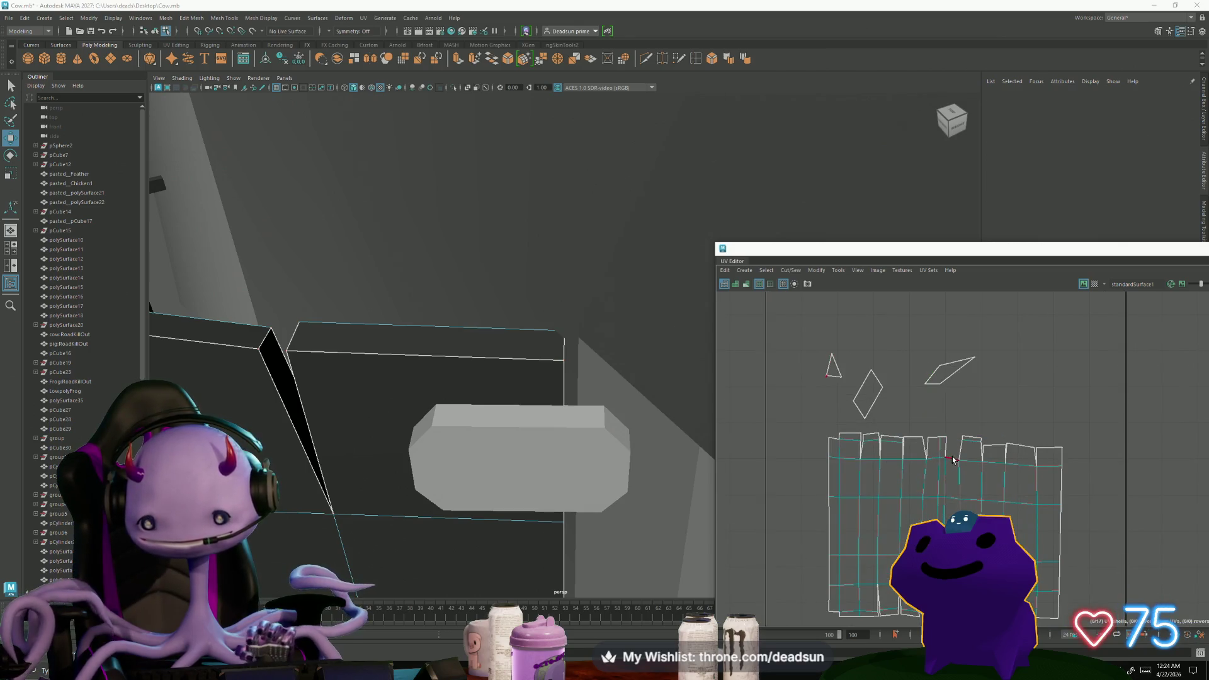
left_click(827, 436)
scroll(821, 428, "up", 3)
left_click(849, 362)
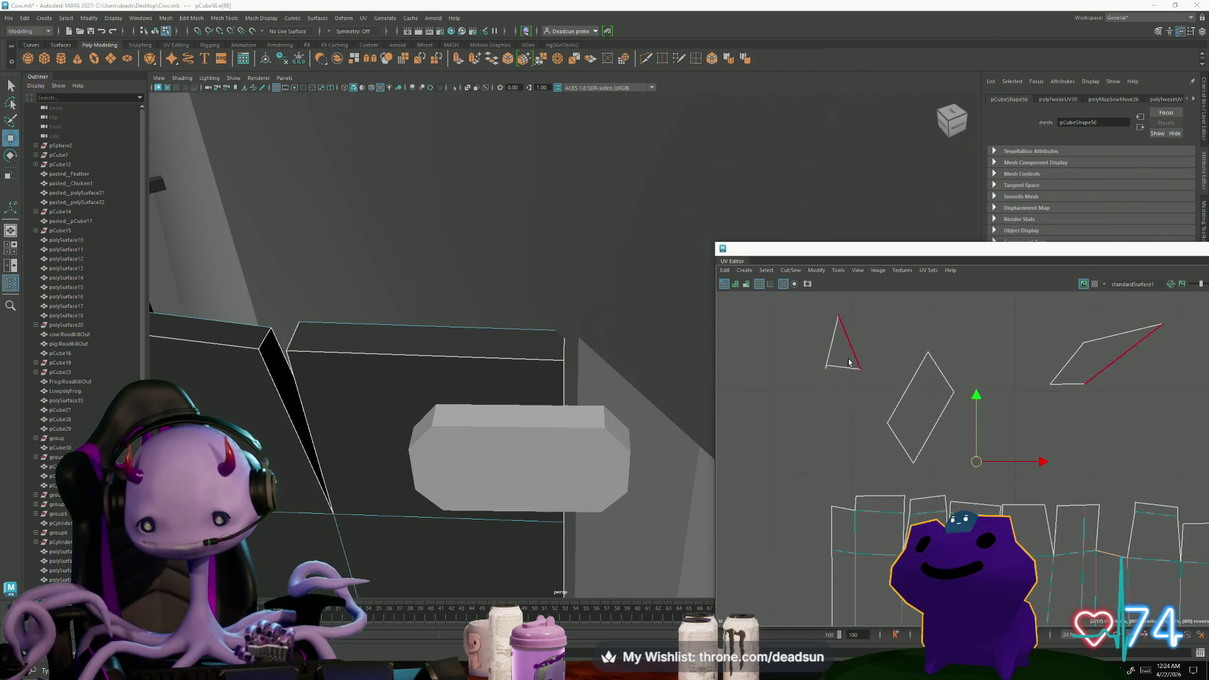
Pull the triangle into a diamond, rotate it and move it down-right onto the door shell's top edge
key("F9")
left_click(856, 387)
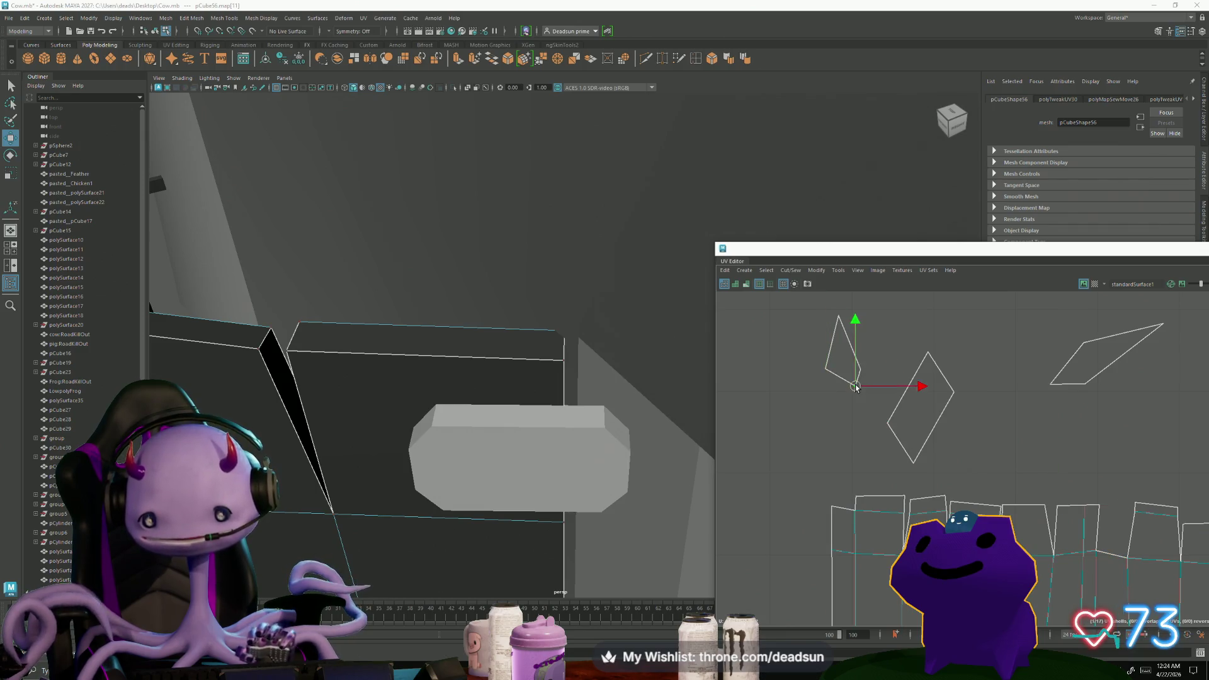
left_click_drag(838, 387, 814, 367)
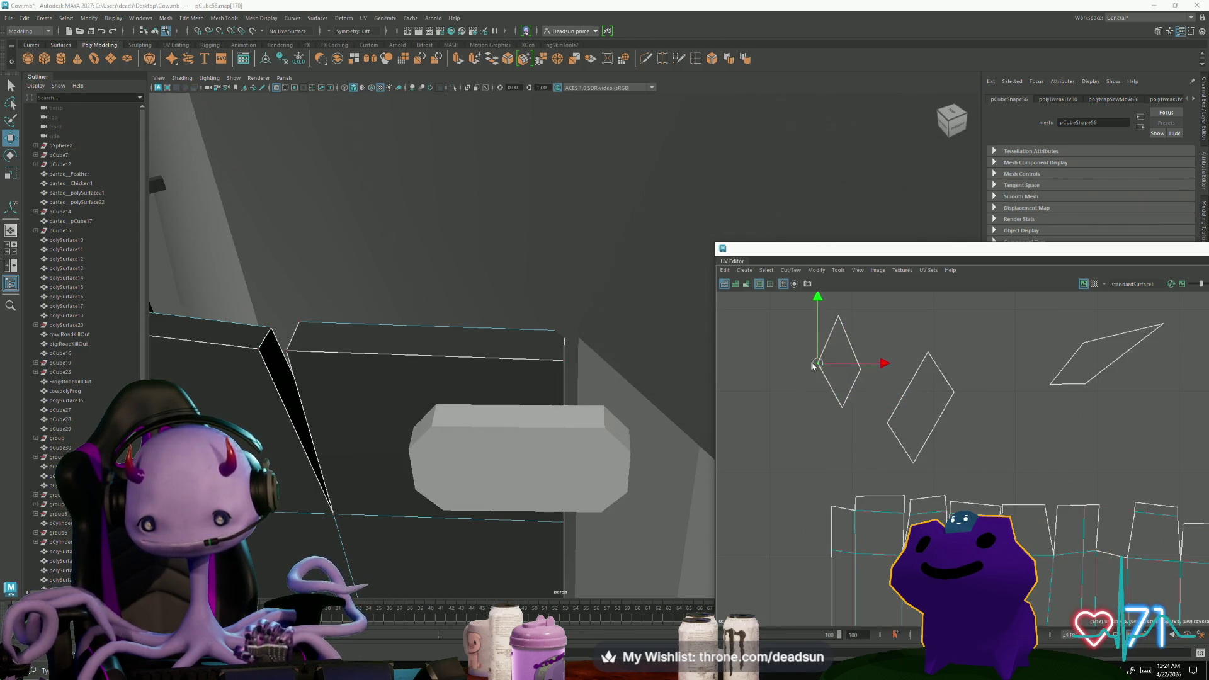
mouse_move(783, 319)
left_mouse_down()
mouse_move(866, 425)
mouse_move(869, 415)
left_mouse_up()
key("e")
left_click_drag(827, 365, 1107, 444)
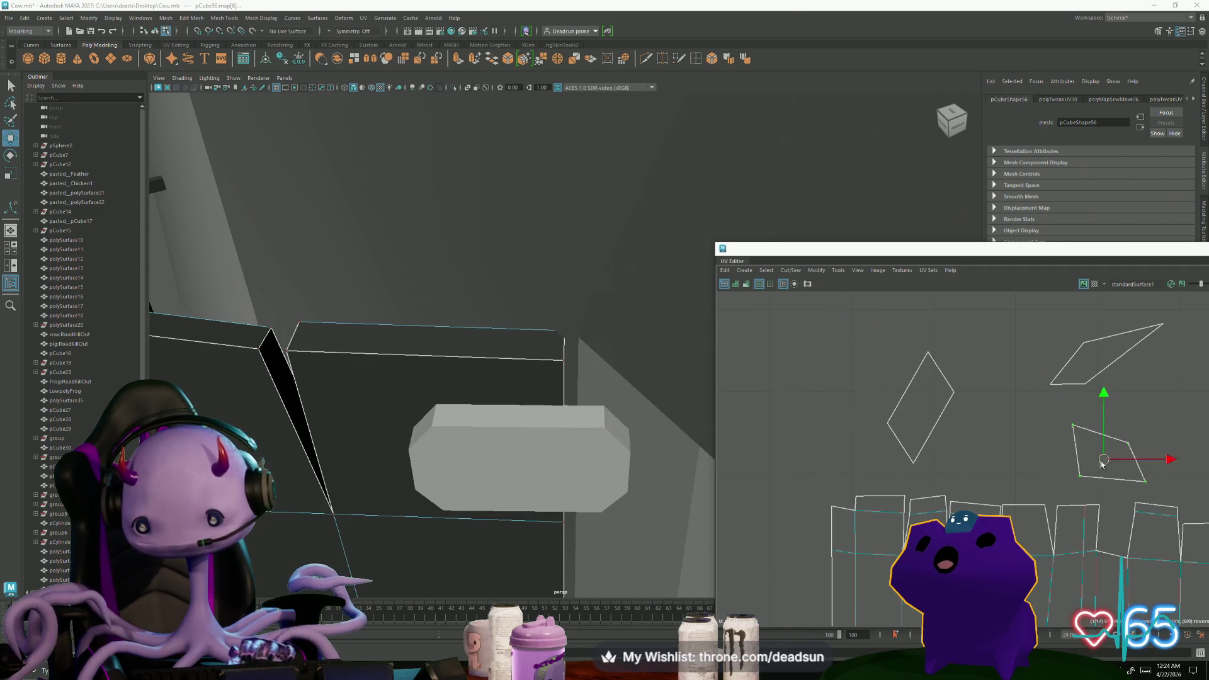
scroll(772, 299, "up", 3)
Slide a UV point on the strip to the left
mouse_move(802, 323)
left_mouse_down()
mouse_move(878, 377)
mouse_move(843, 454)
mouse_move(829, 461)
left_mouse_up()
mouse_move(926, 348)
left_mouse_down()
mouse_move(949, 371)
mouse_move(934, 357)
mouse_move(879, 453)
left_mouse_up()
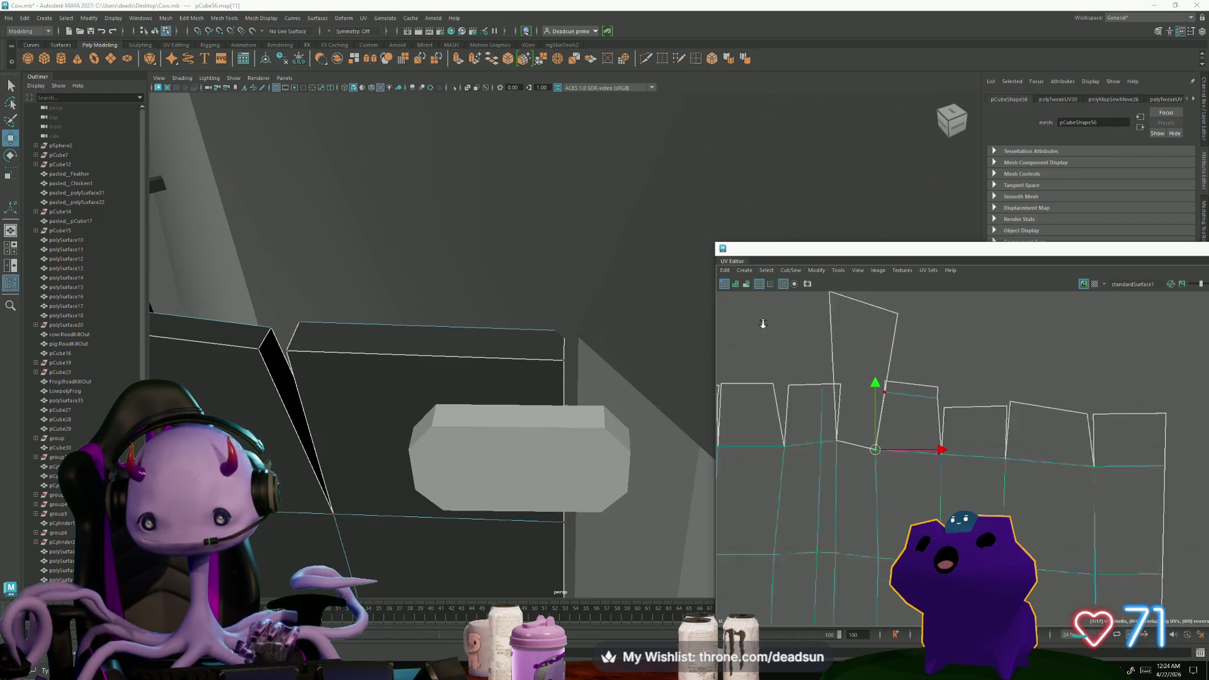
scroll(879, 453, "down", 2)
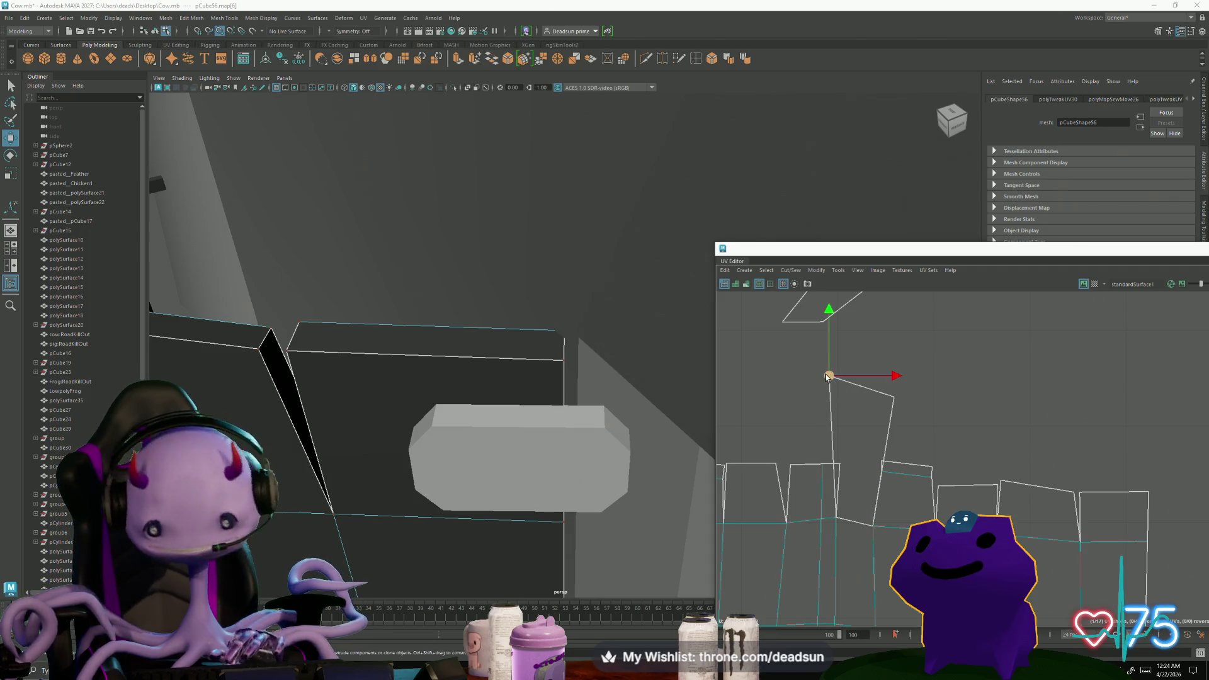